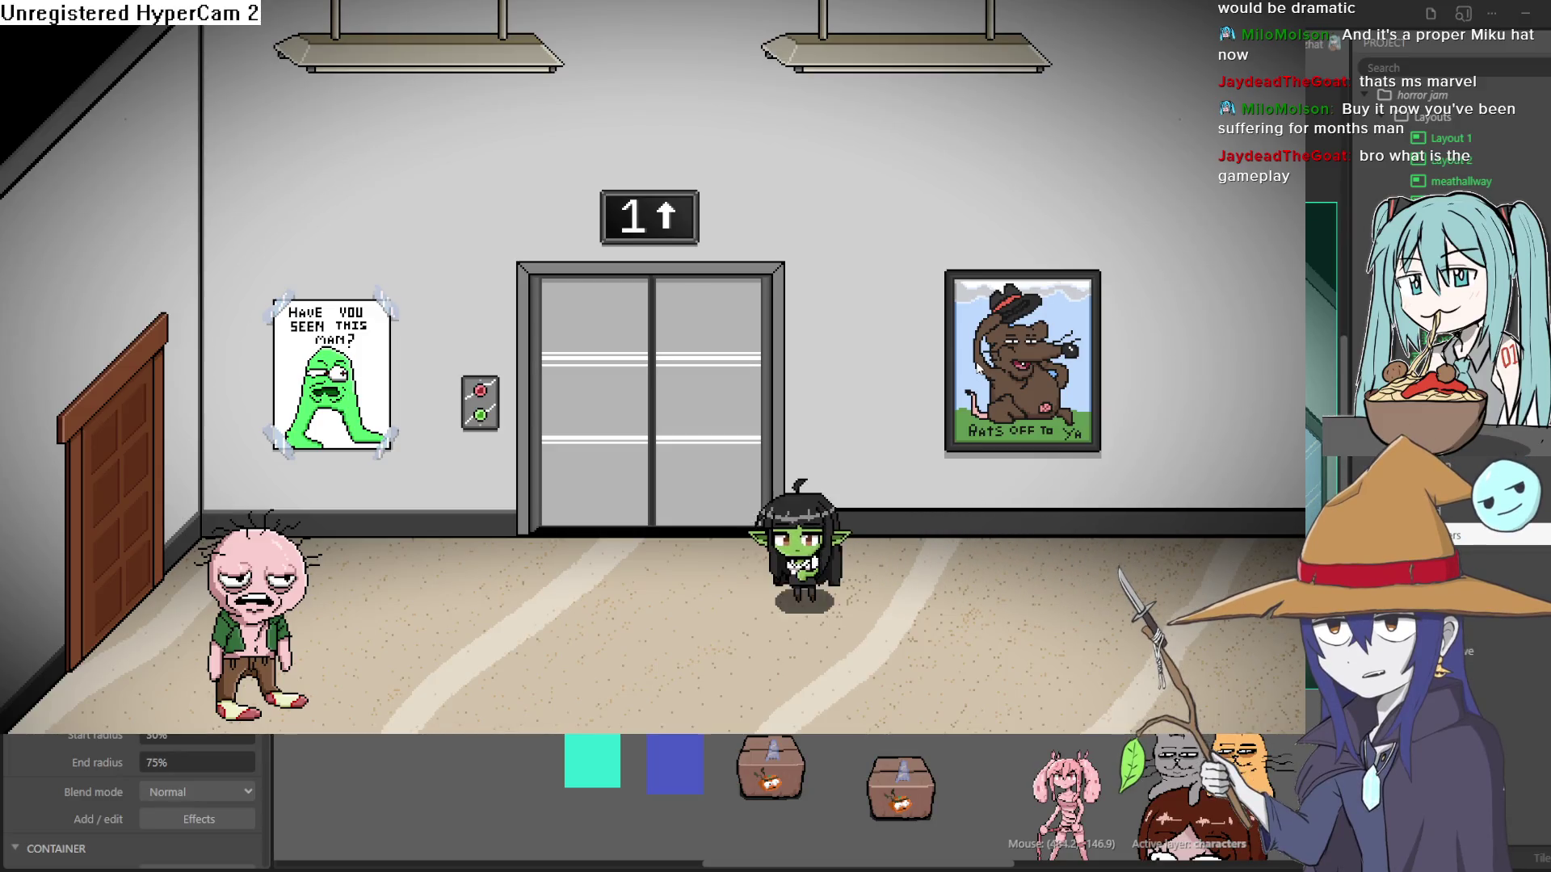
# Walk and crouch-crawl the goblin around the elevator room, ending with a jump beside the elevator.
pyautogui.press('Right')
pyautogui.press('Down')
pyautogui.press('Left')
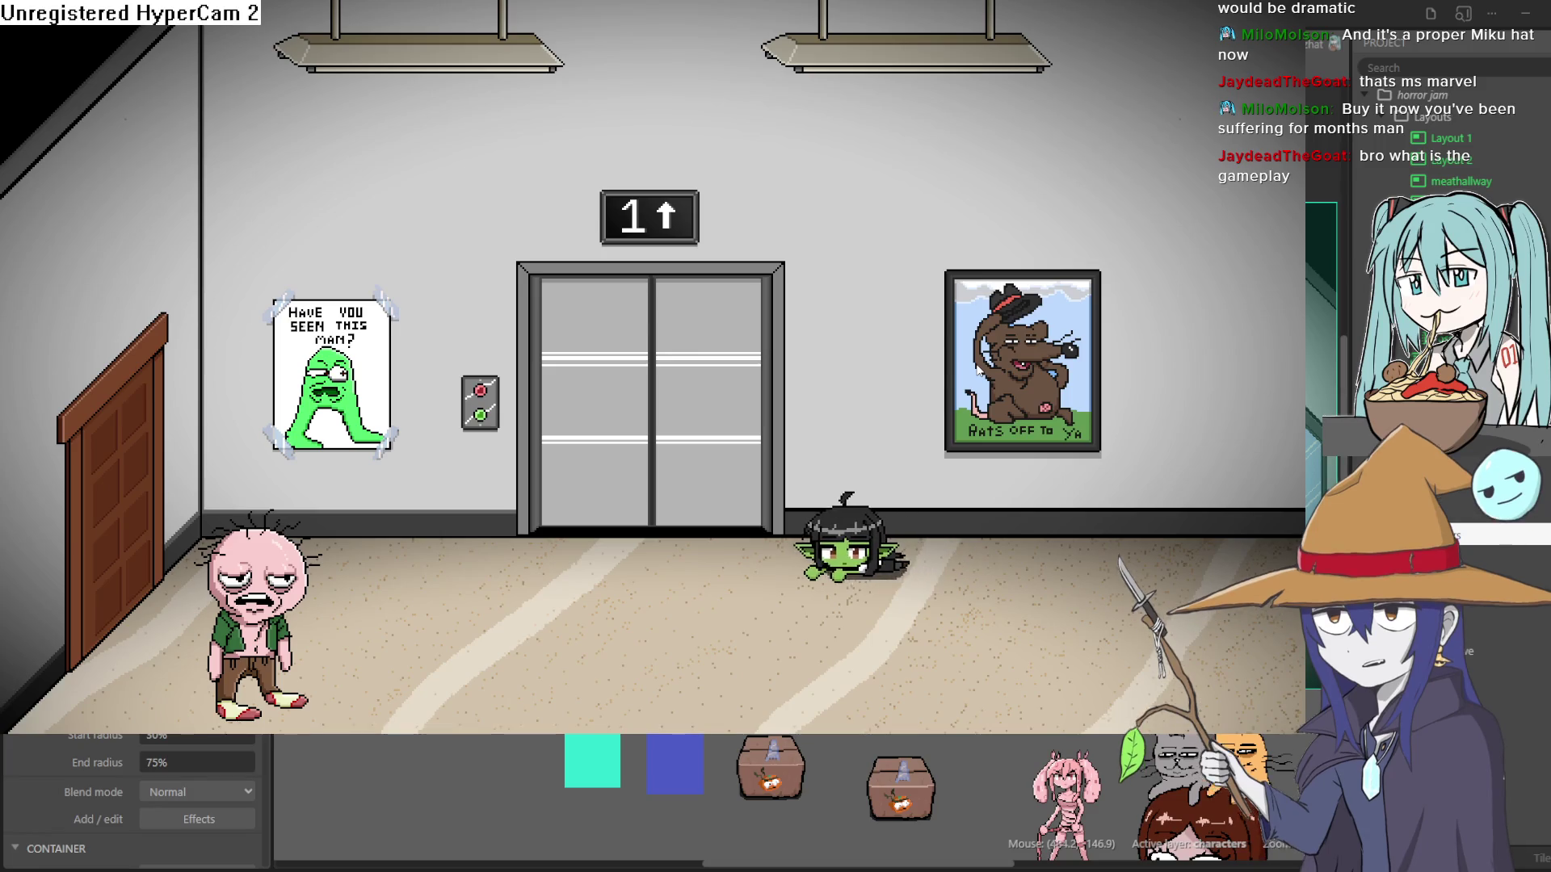
pyautogui.press('Right')
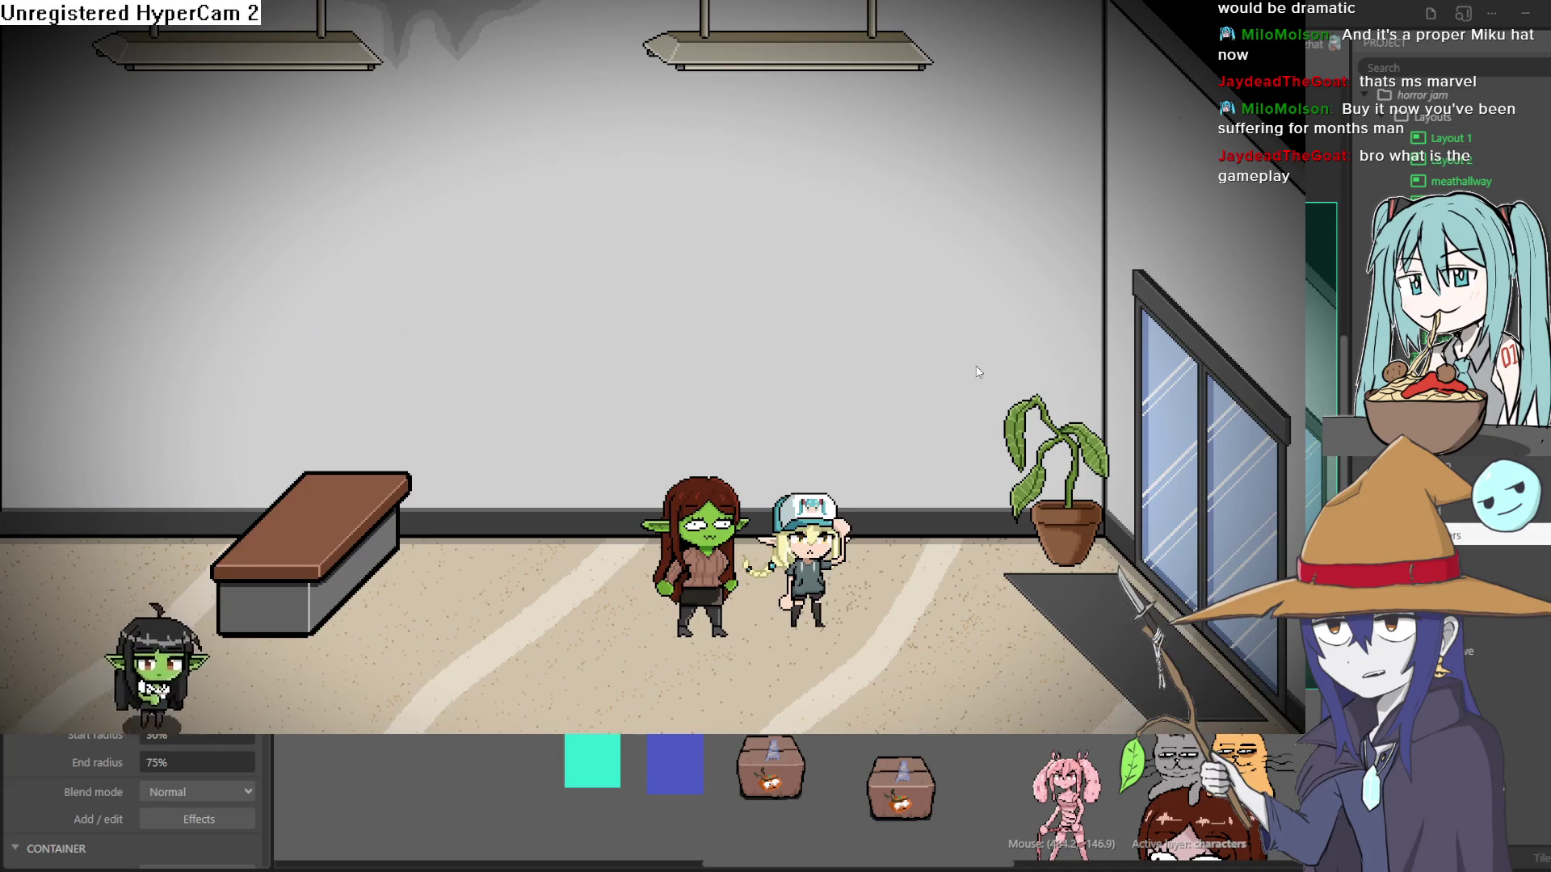
pyautogui.press('Left')
pyautogui.press('Down')
pyautogui.press('Left')
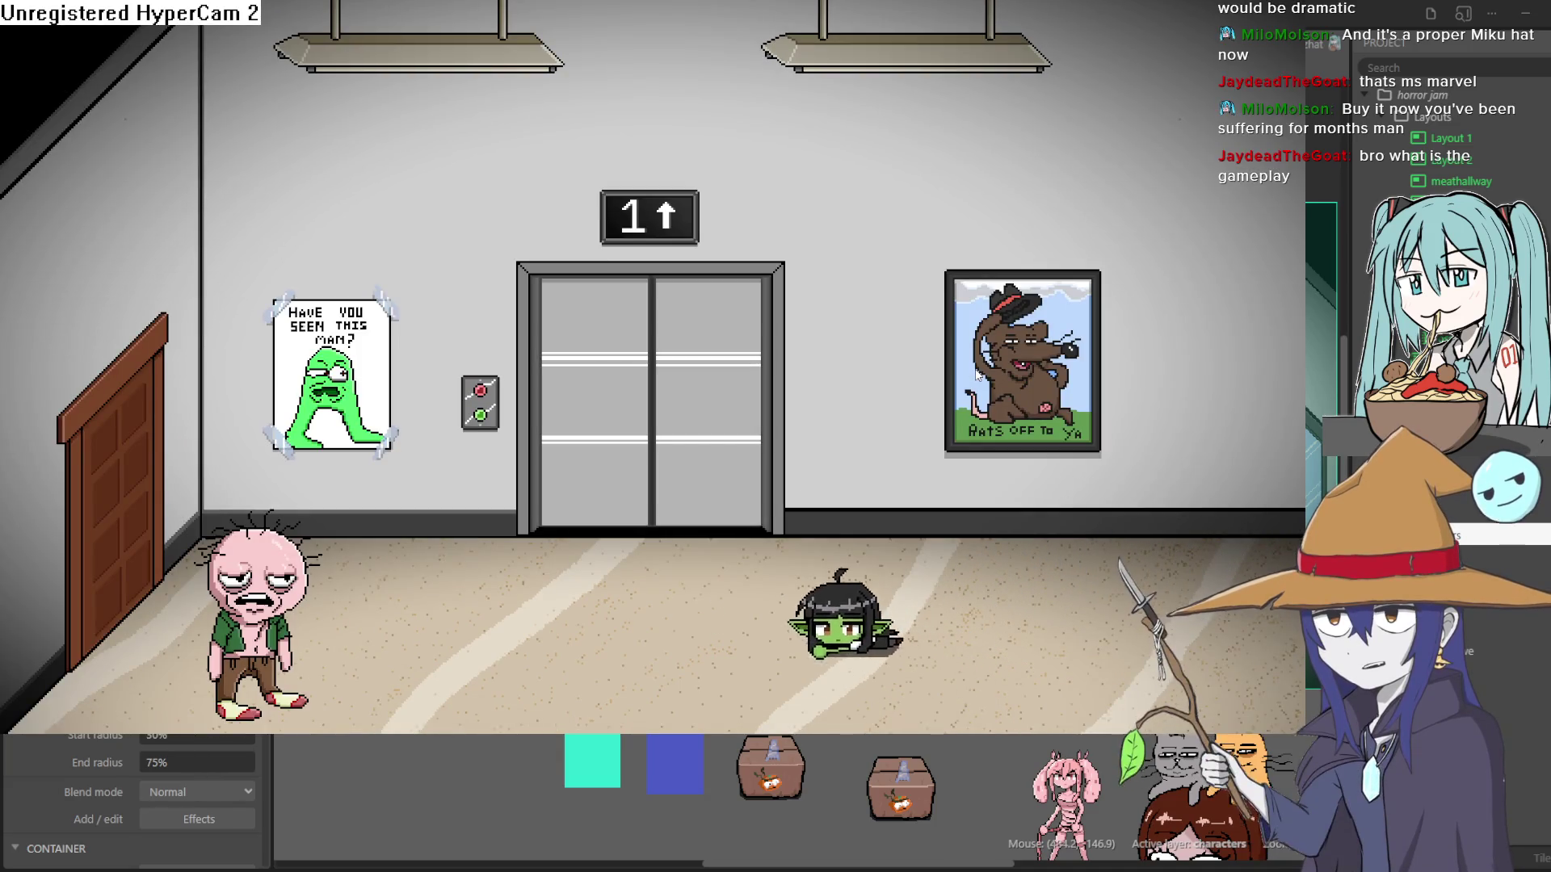
pyautogui.press('Up')
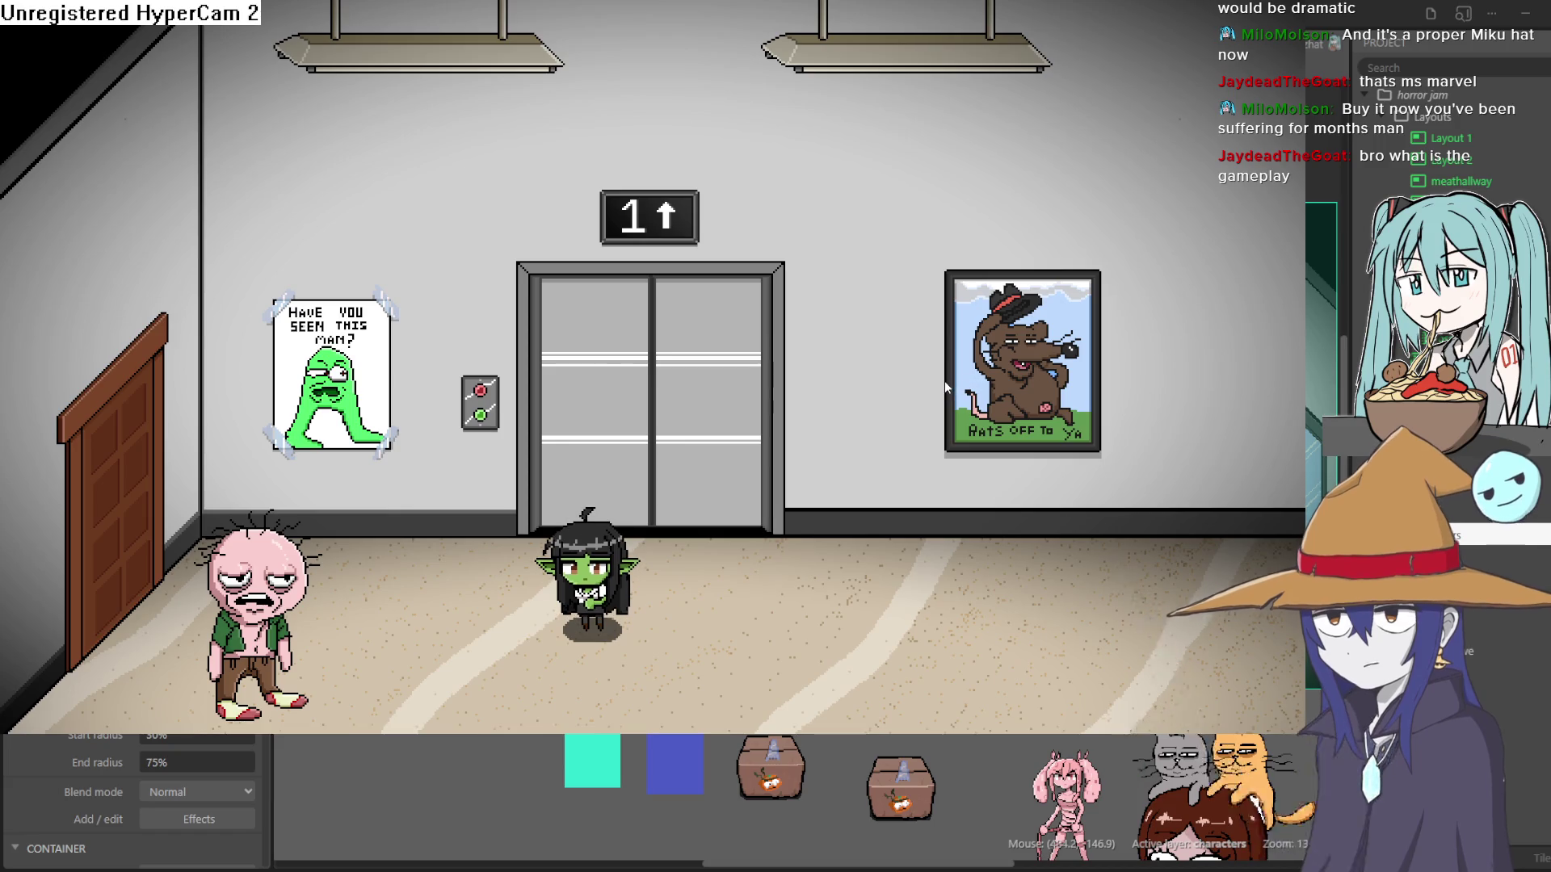
pyautogui.press('Left')
pyautogui.press('Left')
# Walk the goblin past the pink character into the office, behind the Christmas tree and back out.
pyautogui.press('Right')
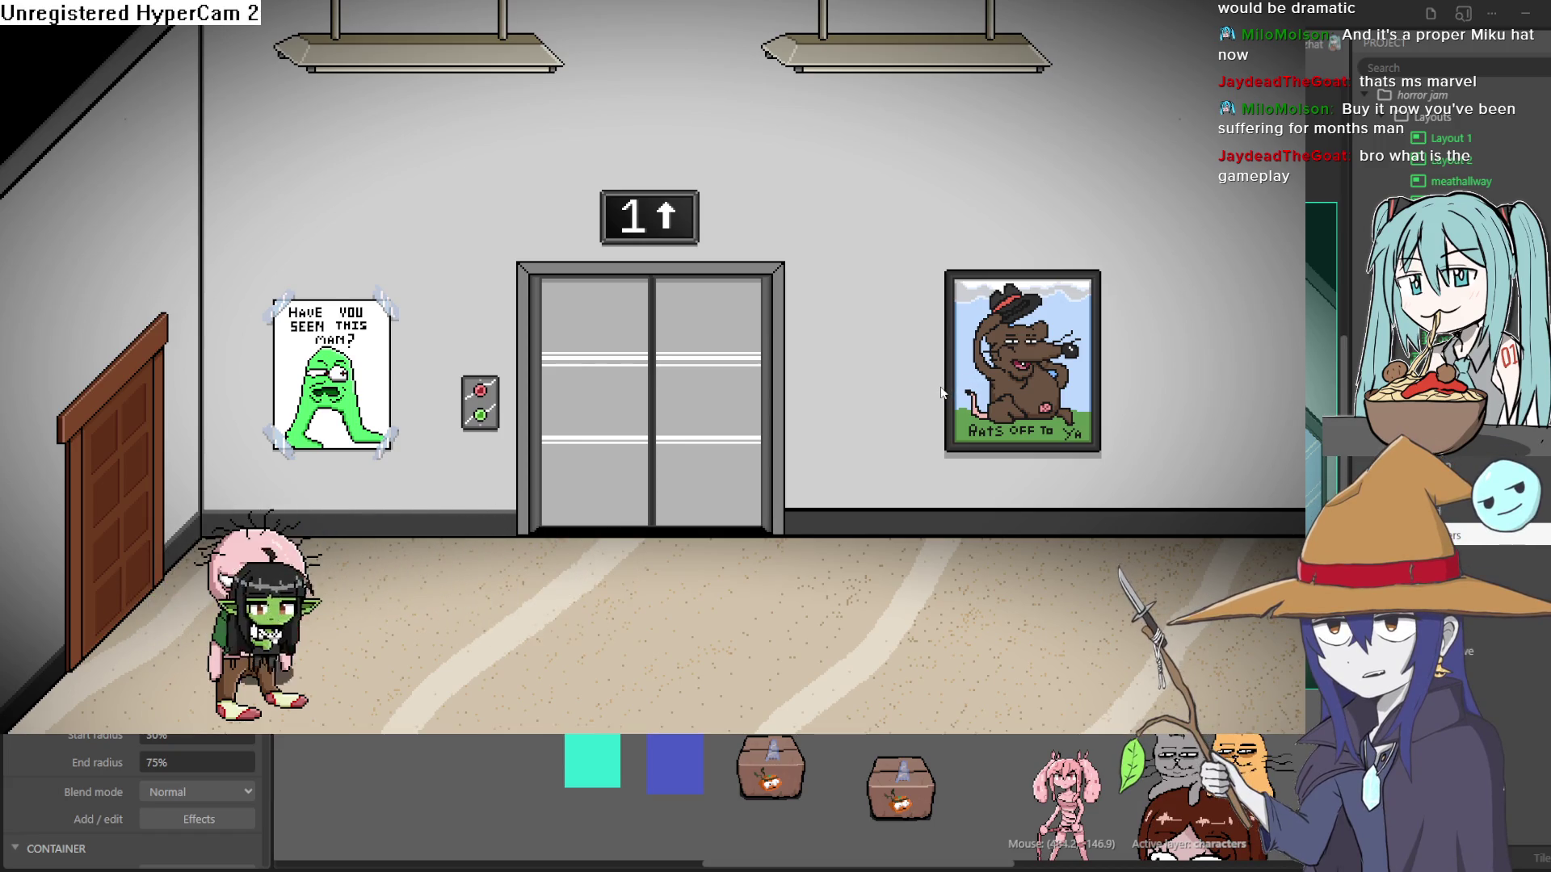
pyautogui.press('Right')
pyautogui.press('Left')
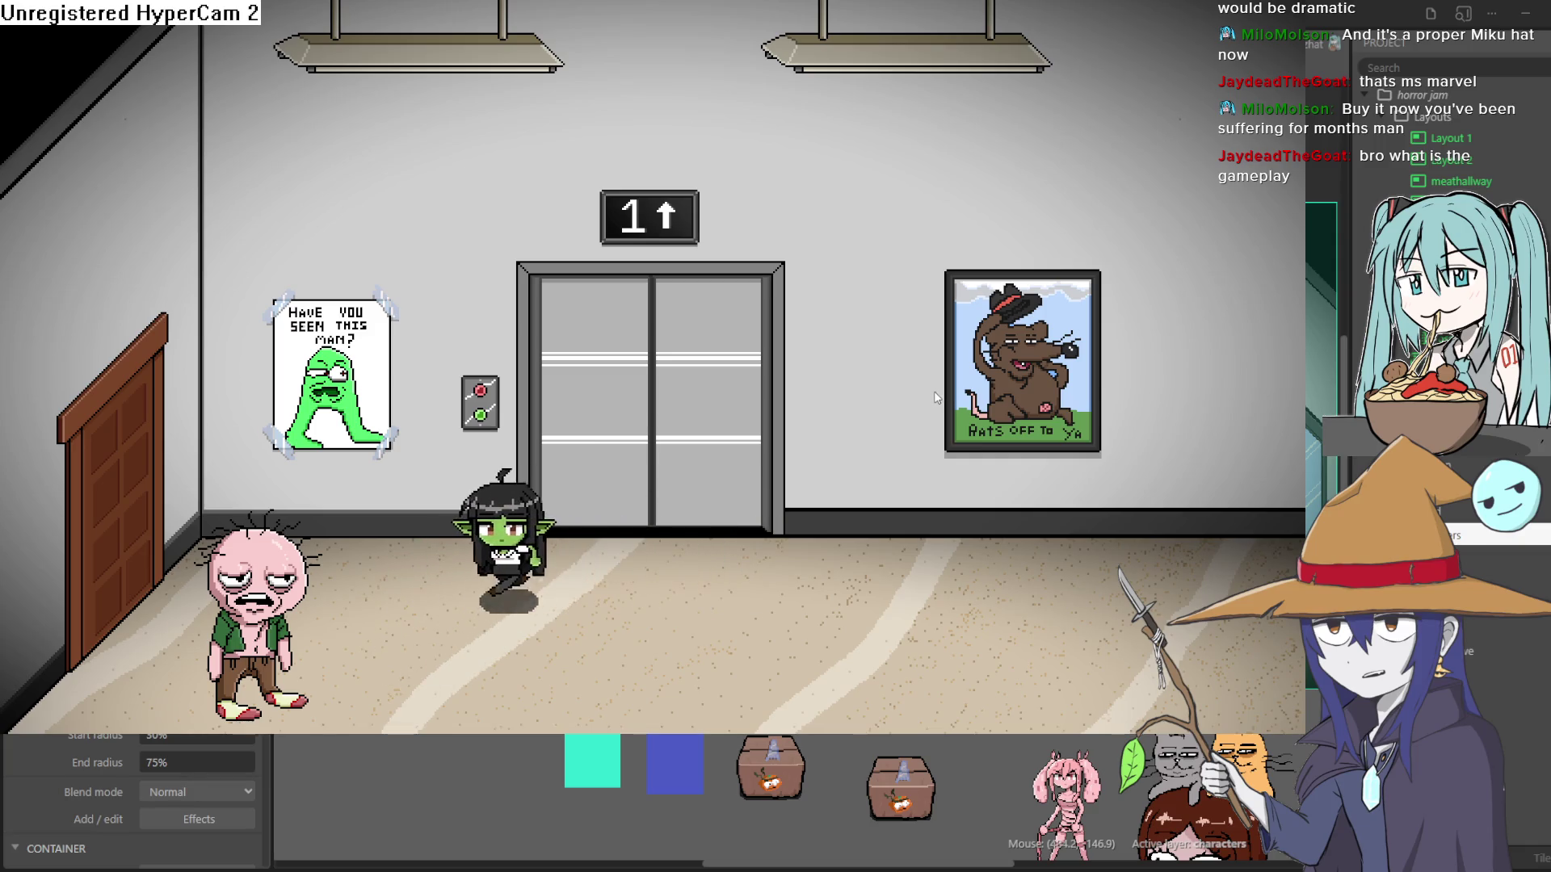
pyautogui.press('Left')
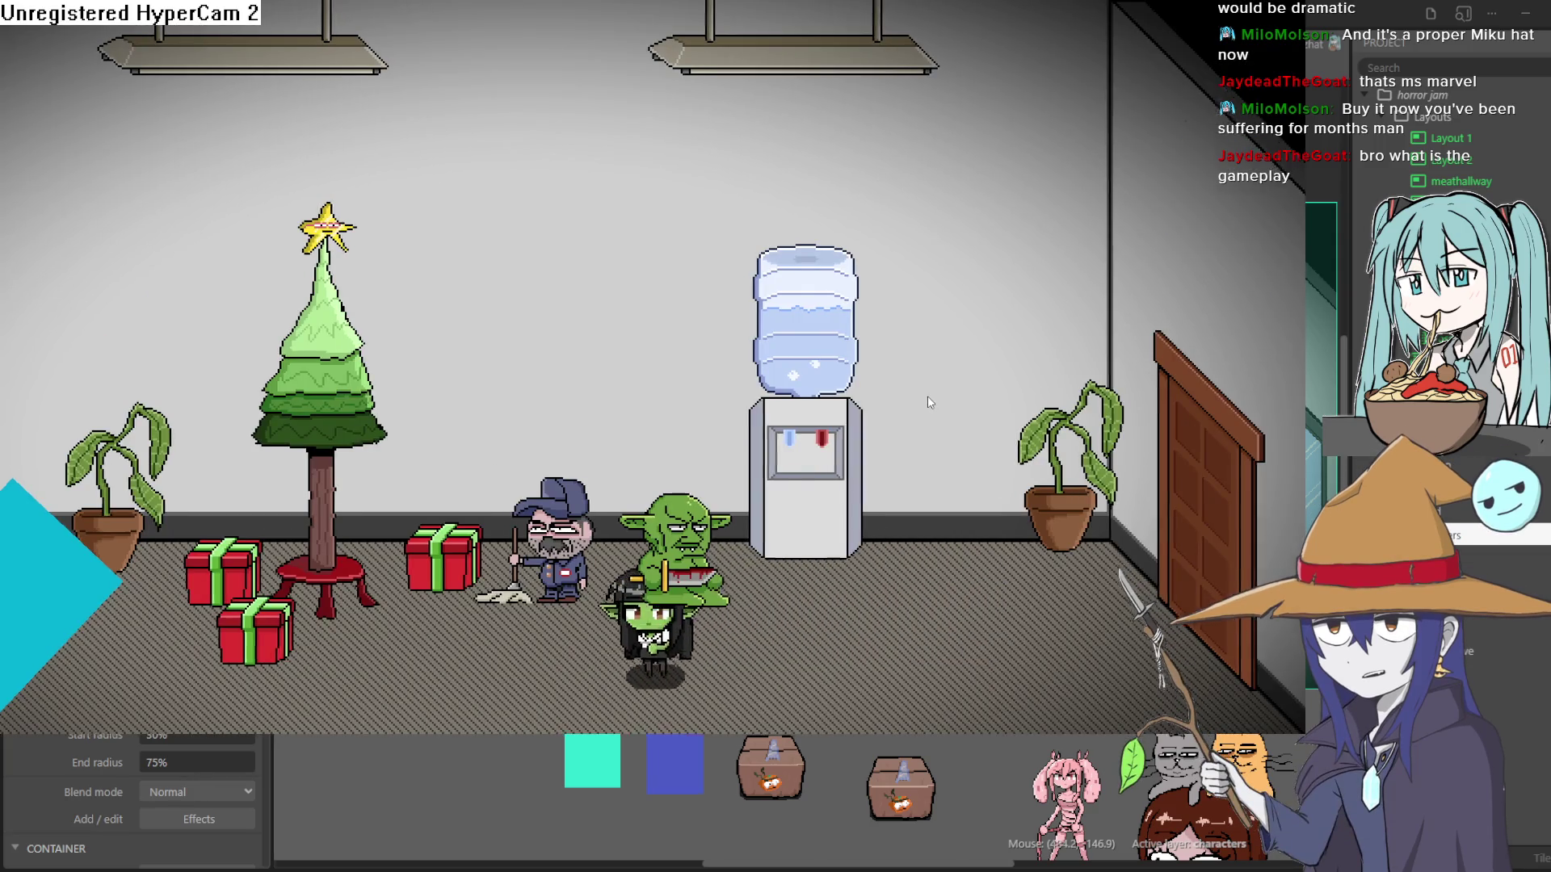
pyautogui.press('Down')
pyautogui.press('Left')
pyautogui.press('Up')
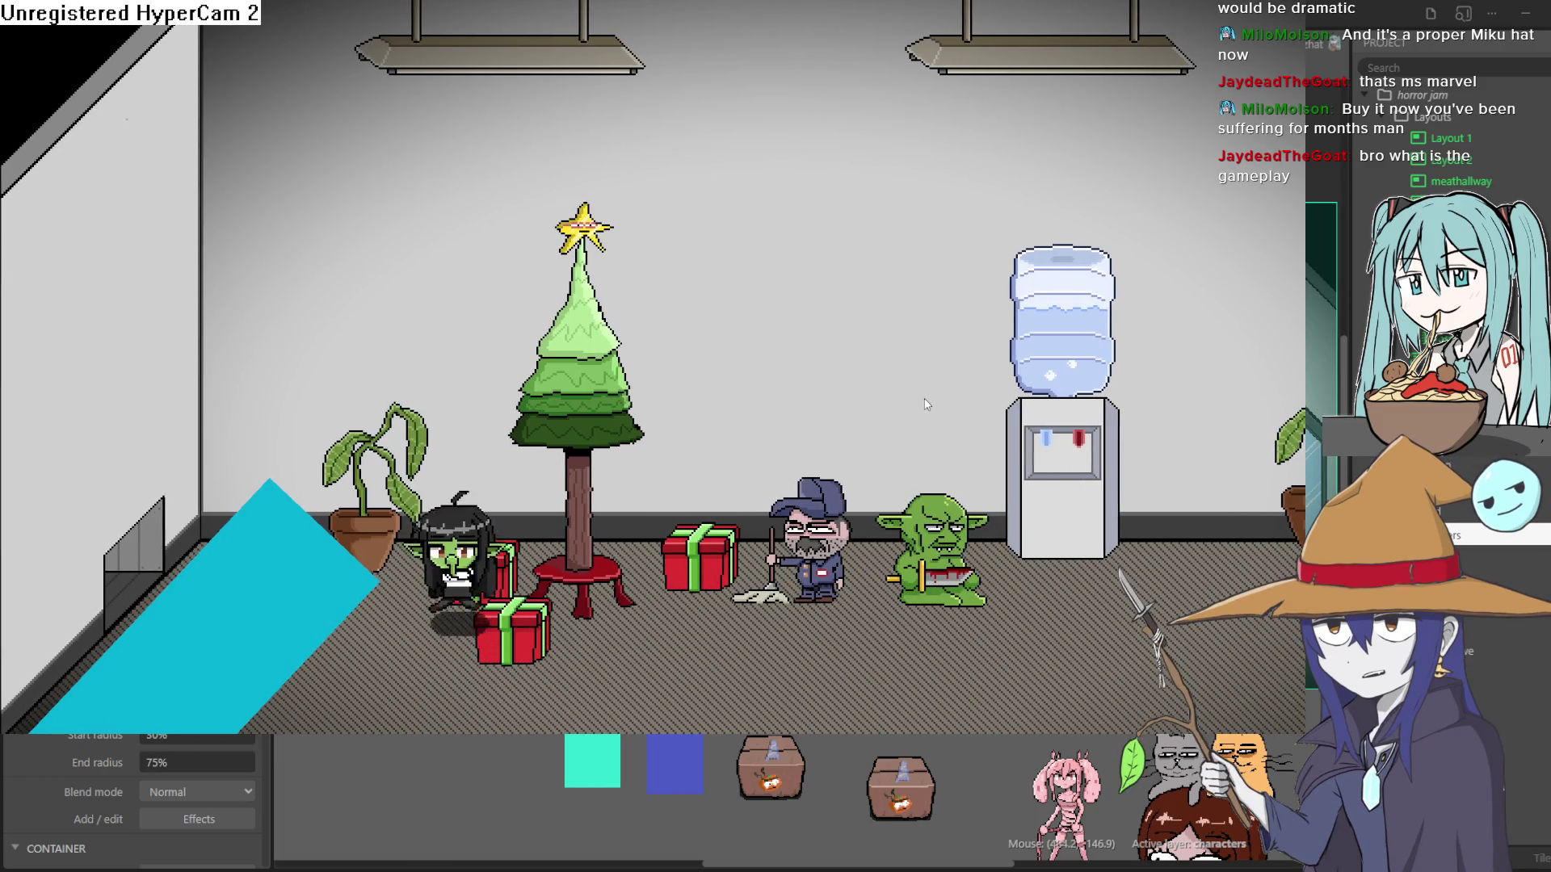
pyautogui.press('Down')
pyautogui.press('Left')
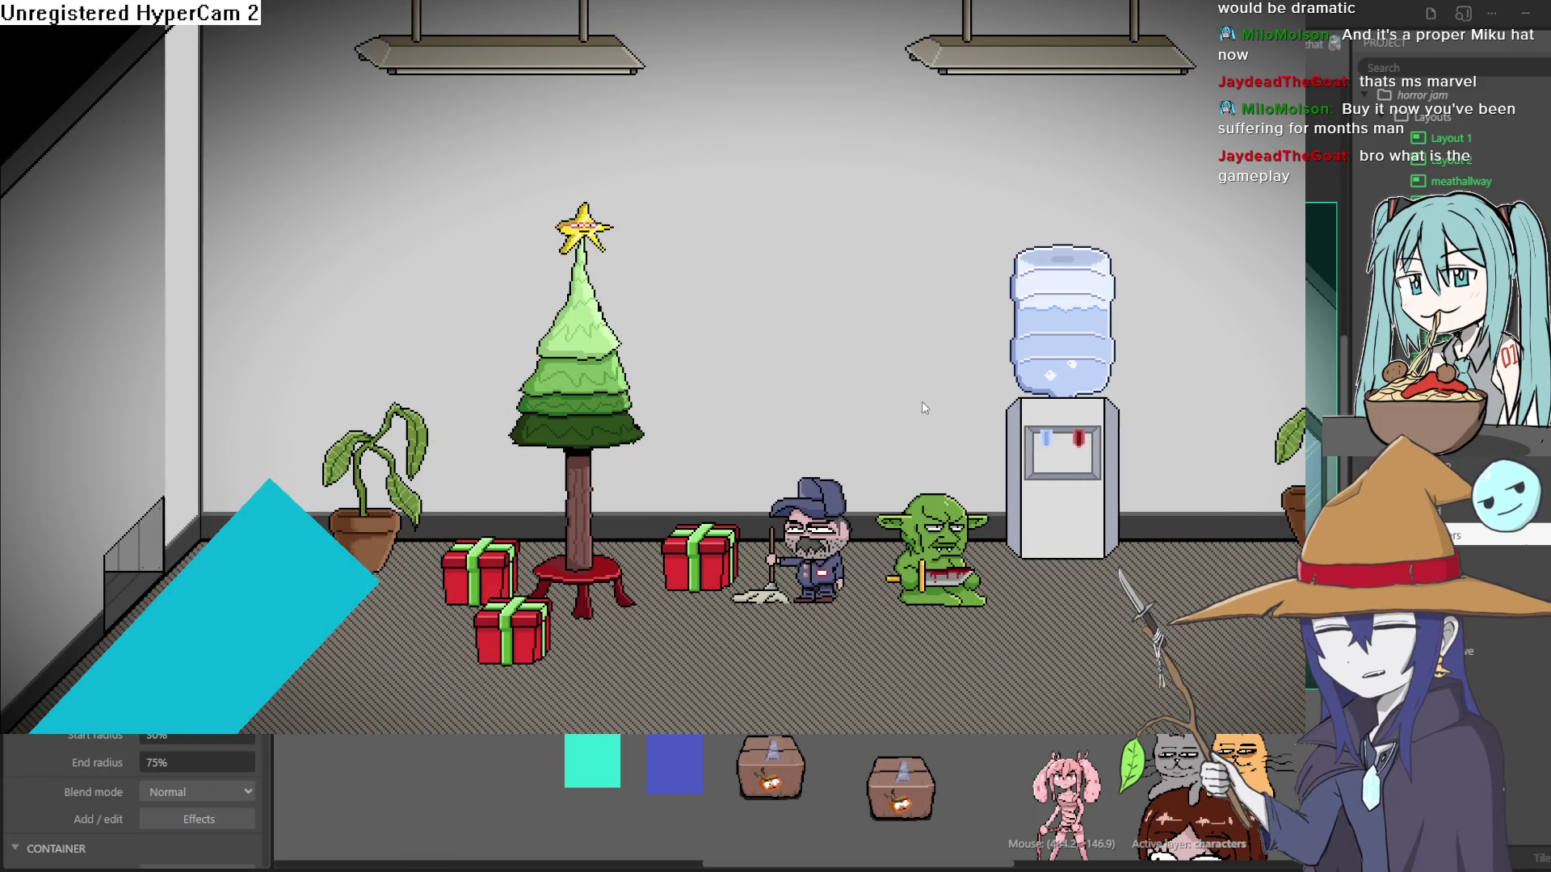
# Walk the goblin along the dark hallway, then exit fullscreen and close the preview.
pyautogui.press('Left')
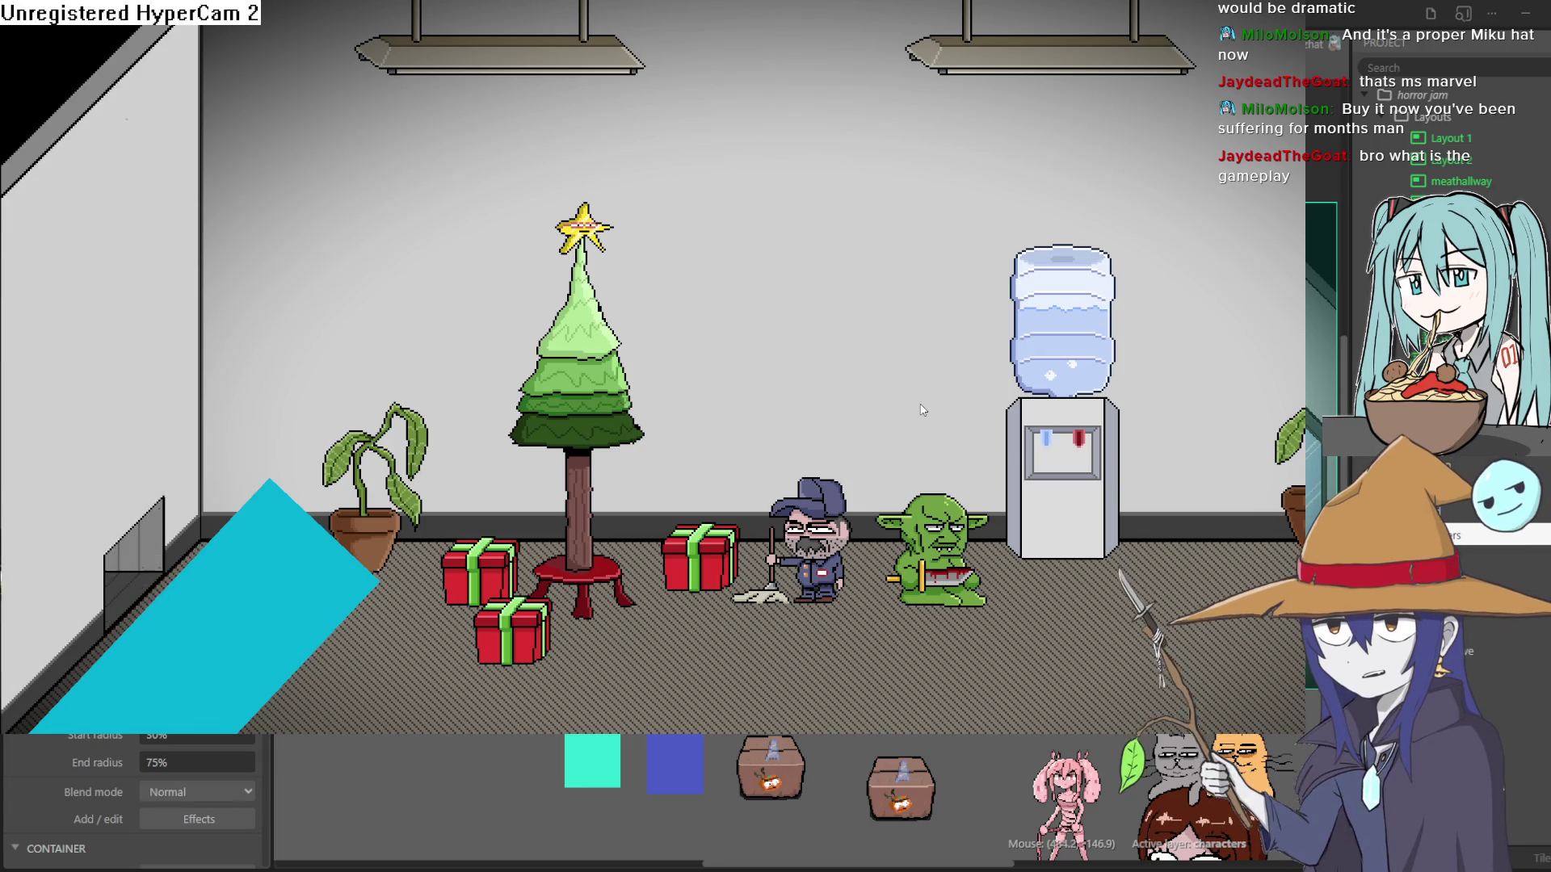
pyautogui.press('Right')
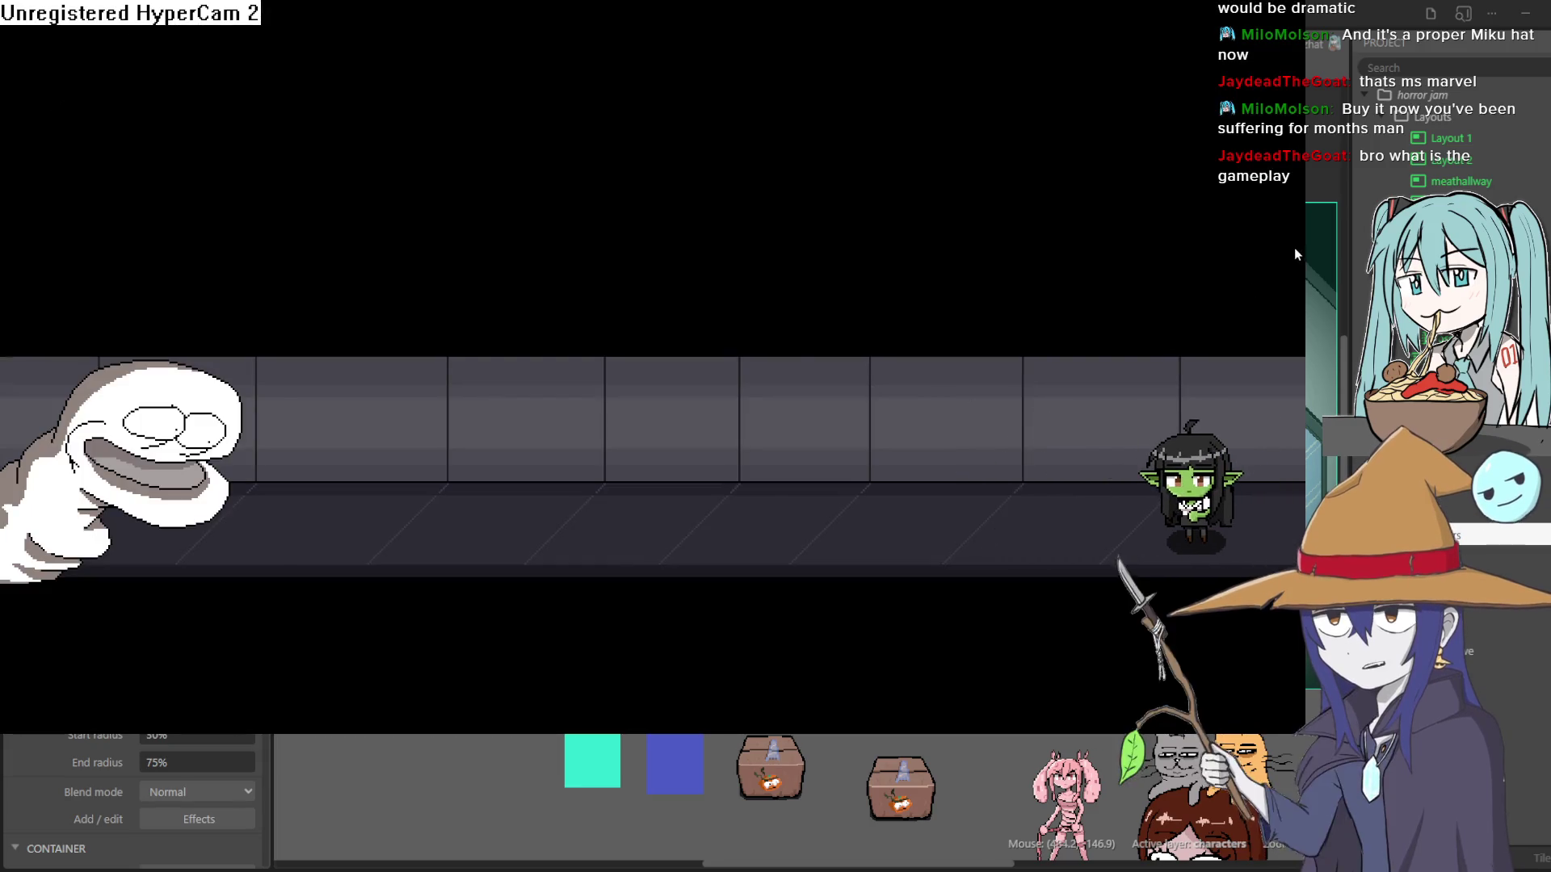
pyautogui.press('Escape')
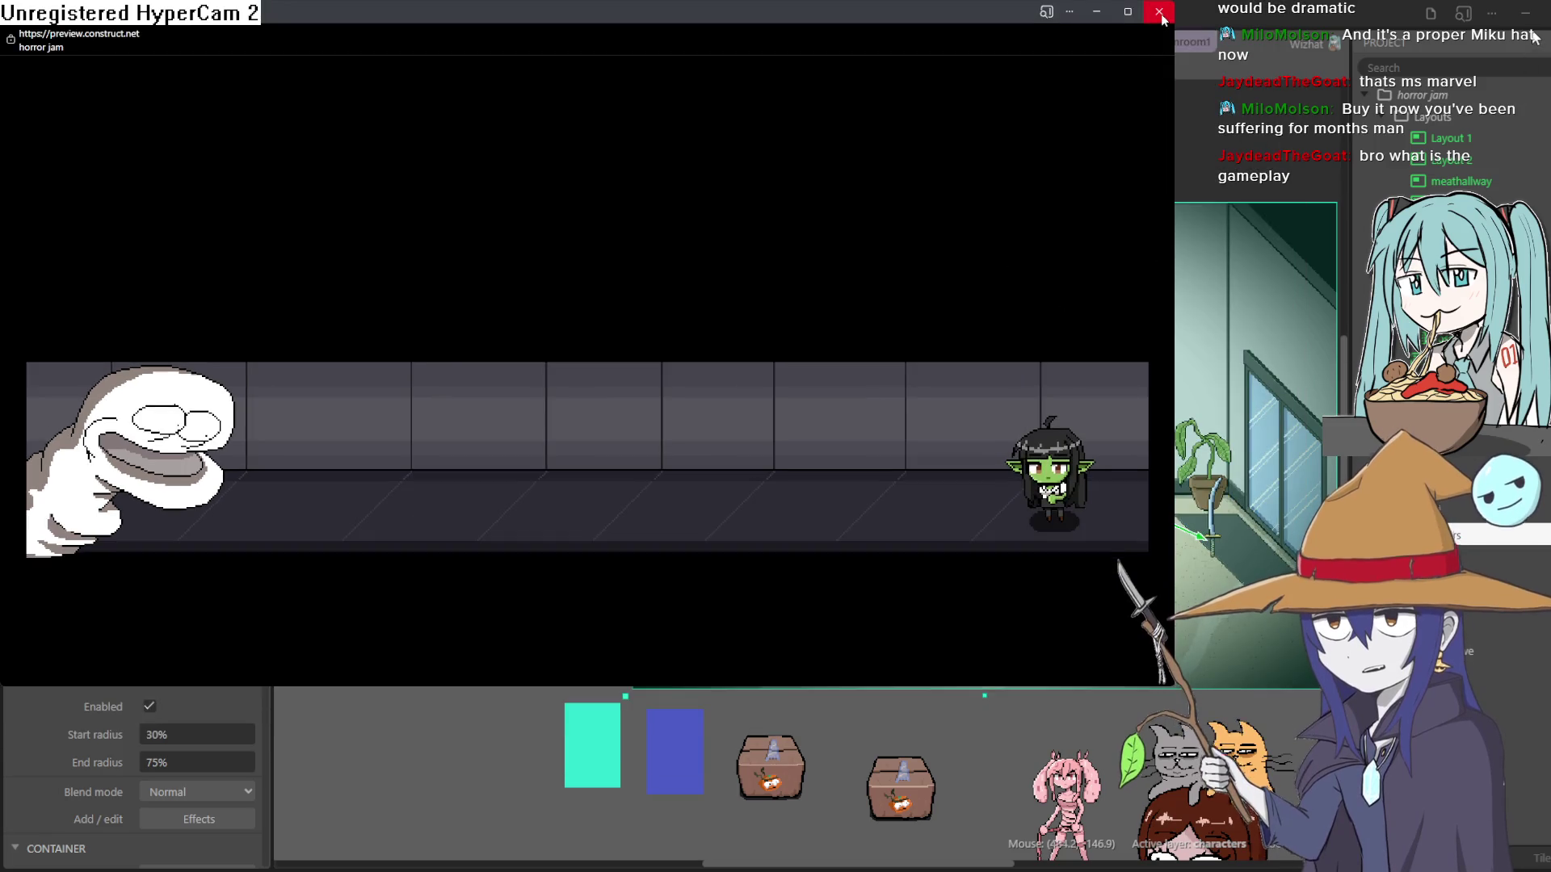
pyautogui.click(1160, 13)
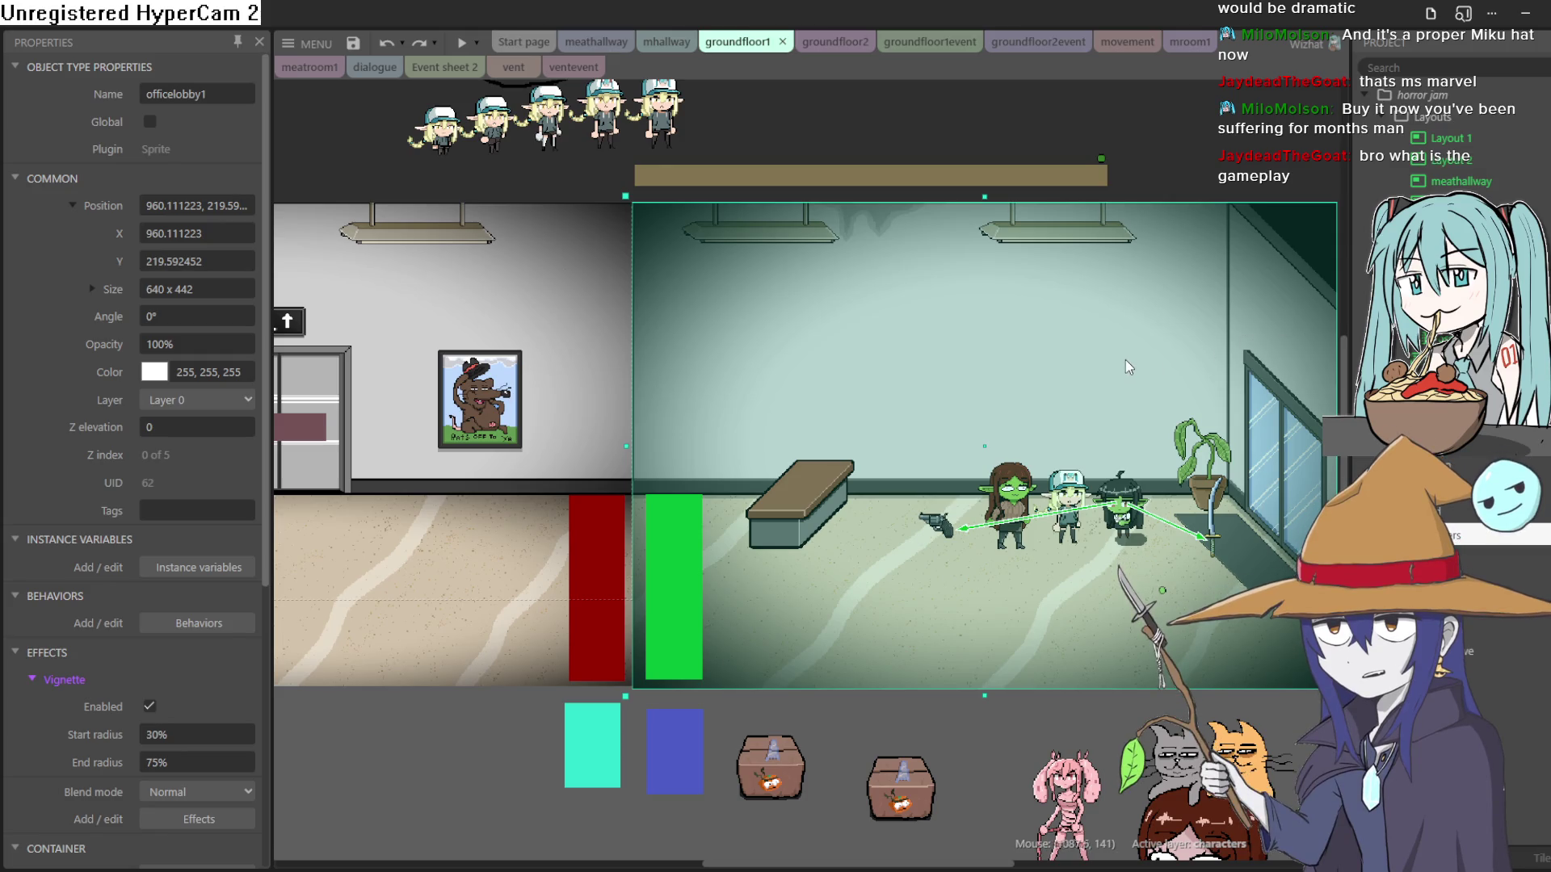
# Pan around the groundfloor1 layout to recentre the office room, then minimize Construct 3.
pyautogui.hscroll(-4, 924, 451)
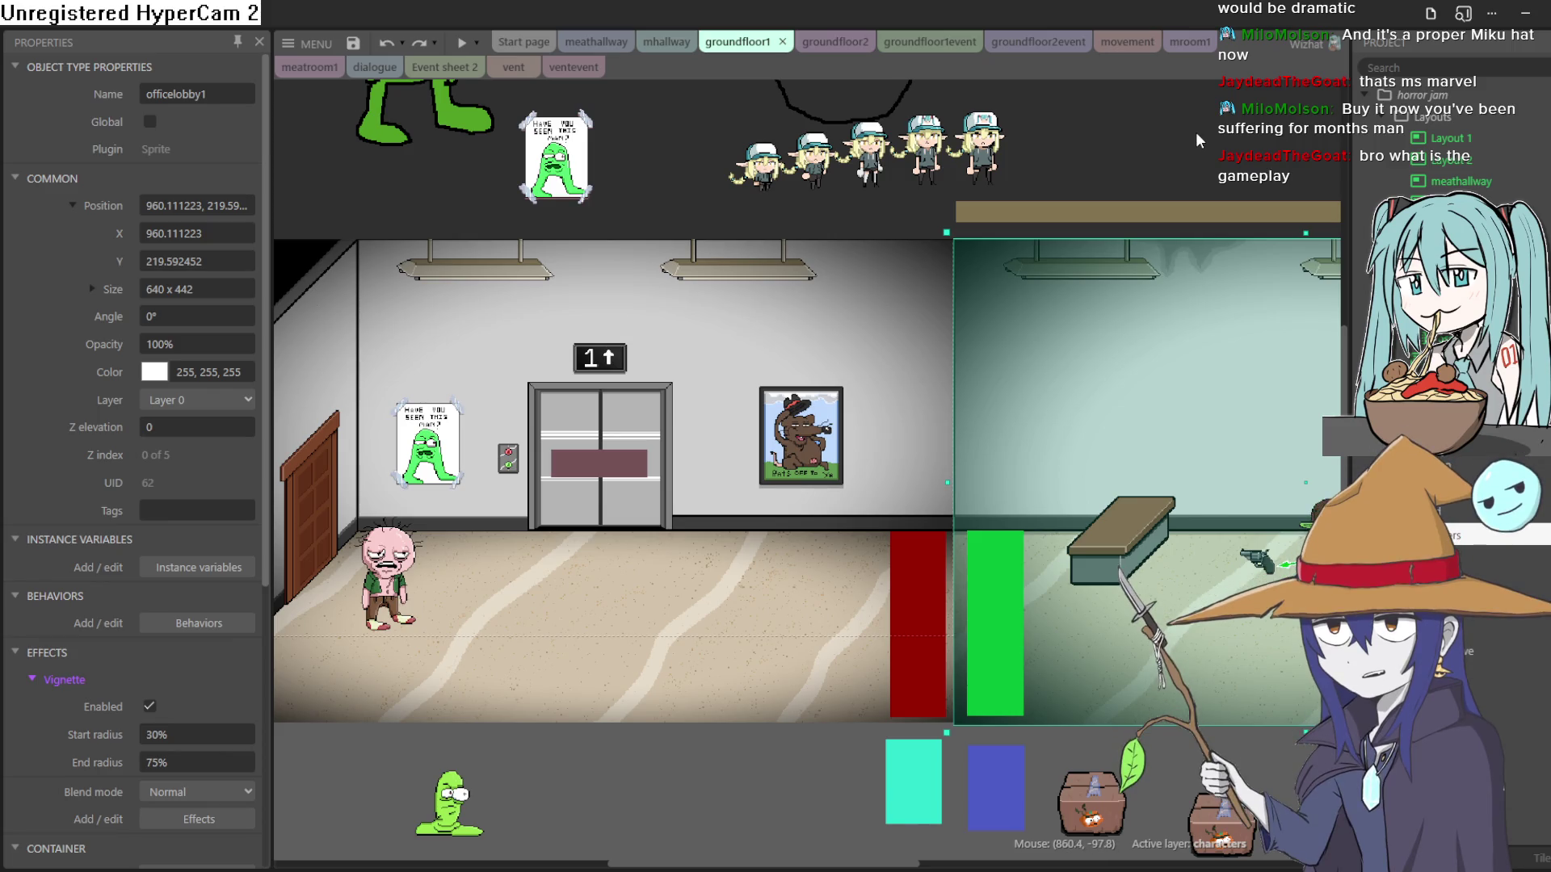
pyautogui.moveTo(1205, 148)
pyautogui.mouseDown()
pyautogui.moveTo(806, 138)
pyautogui.moveTo(1015, 174)
pyautogui.moveTo(855, 150)
pyautogui.moveTo(869, 158)
pyautogui.mouseUp()
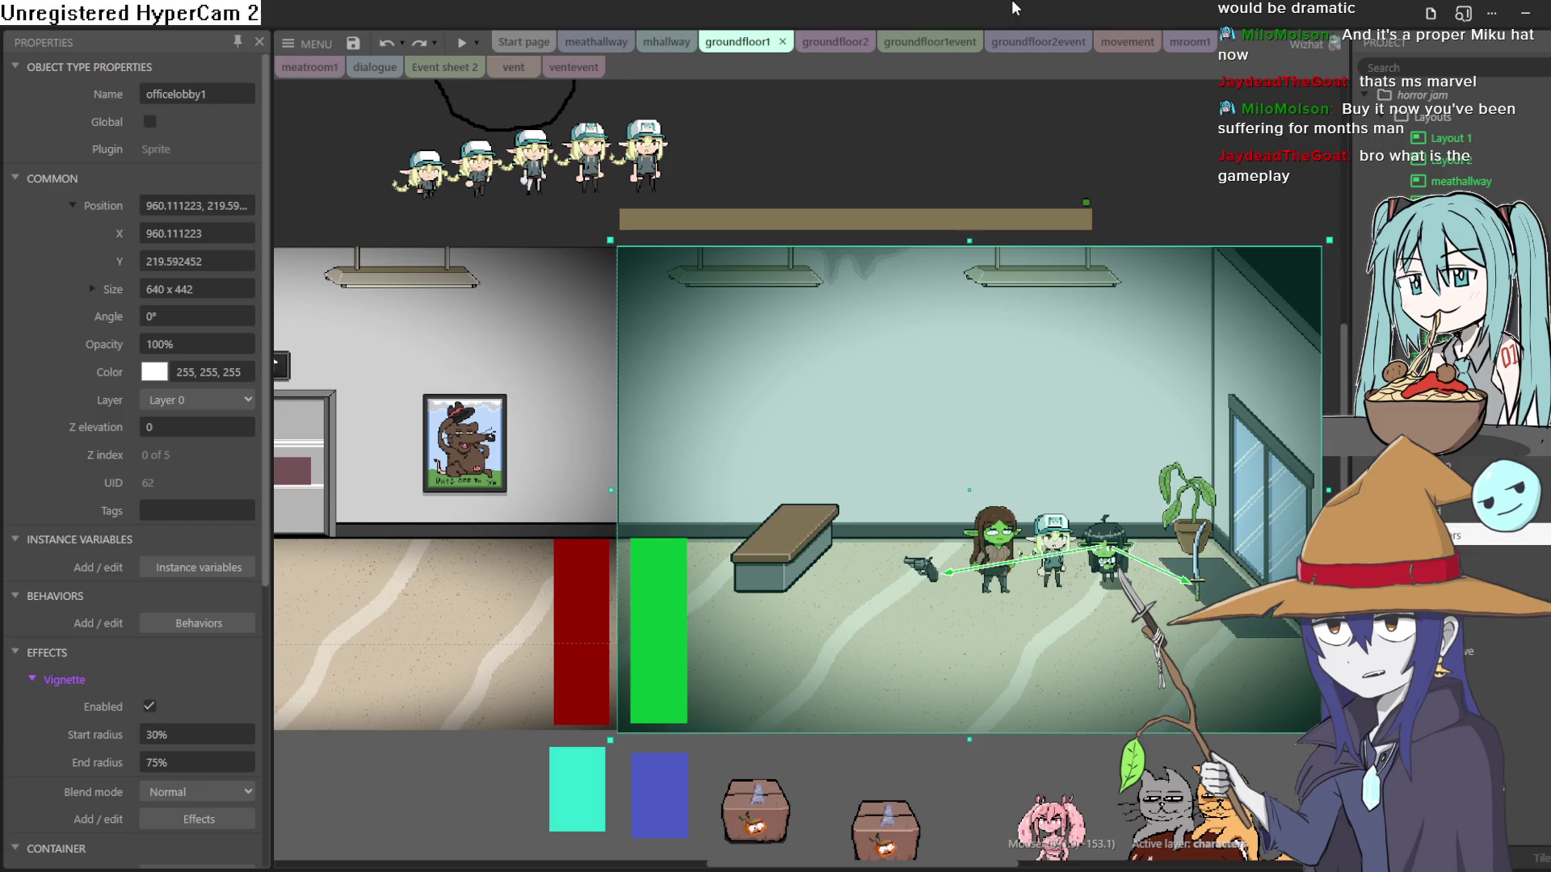
pyautogui.moveTo(1181, 189)
pyautogui.mouseDown()
pyautogui.moveTo(1176, 211)
pyautogui.moveTo(1146, 187)
pyautogui.moveTo(1158, 171)
pyautogui.moveTo(1159, 204)
pyautogui.moveTo(1194, 206)
pyautogui.moveTo(1208, 229)
pyautogui.moveTo(1400, 239)
pyautogui.moveTo(1550, 284)
pyautogui.moveTo(1470, 264)
pyautogui.moveTo(1175, 252)
pyautogui.moveTo(1191, 254)
pyautogui.mouseUp()
pyautogui.scroll(-2, 1190, 260)
pyautogui.moveTo(1209, 153)
pyautogui.mouseDown()
pyautogui.moveTo(1131, 197)
pyautogui.moveTo(1129, 218)
pyautogui.mouseUp()
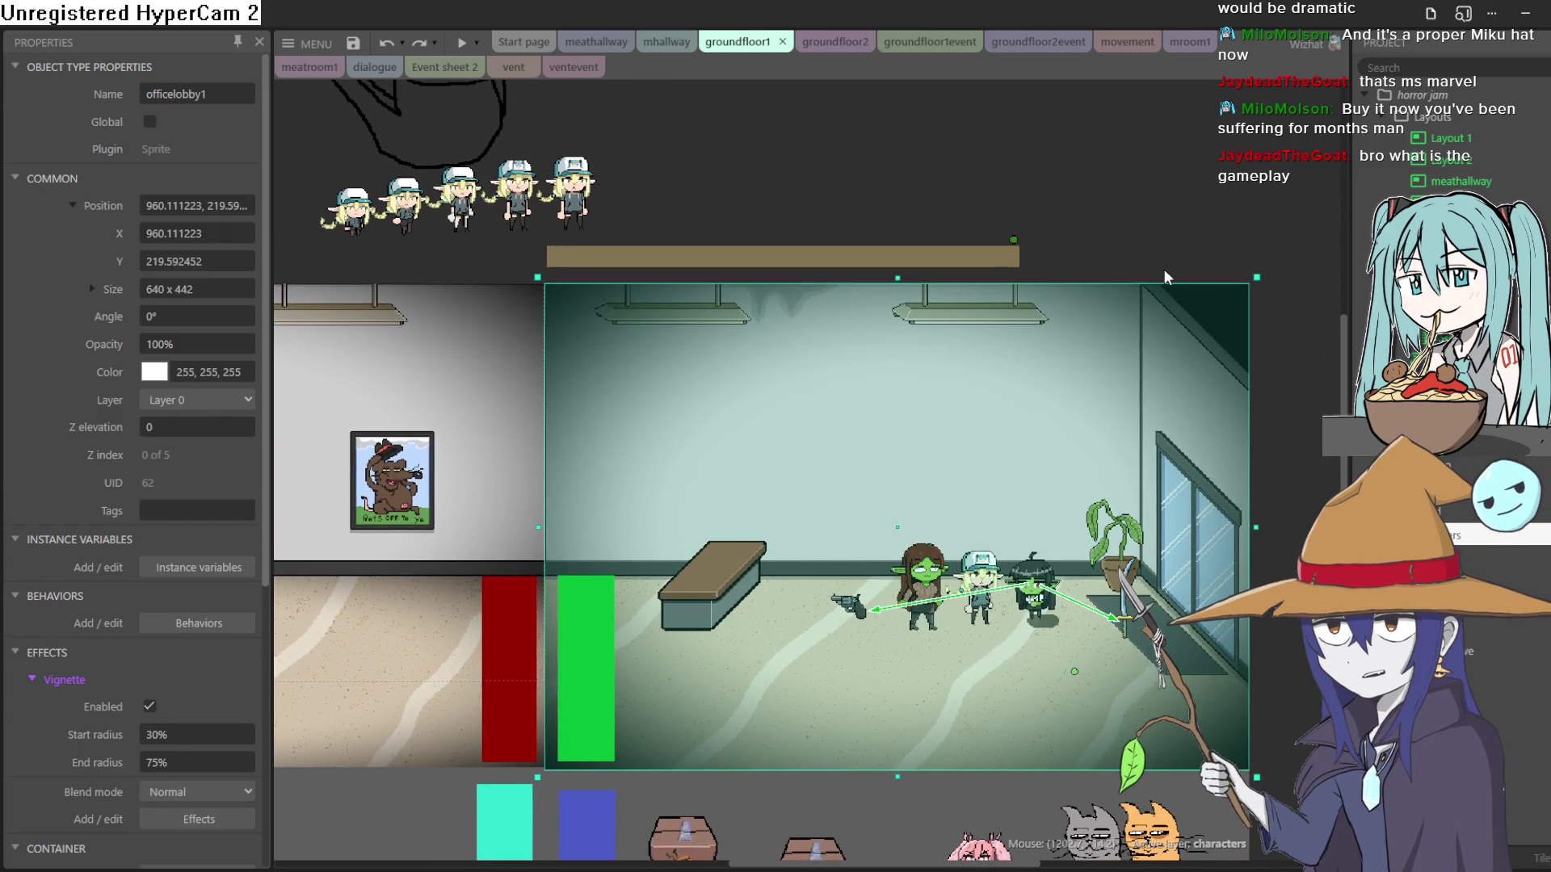
pyautogui.moveTo(1147, 255)
pyautogui.mouseDown()
pyautogui.moveTo(1188, 221)
pyautogui.moveTo(1212, 232)
pyautogui.mouseUp()
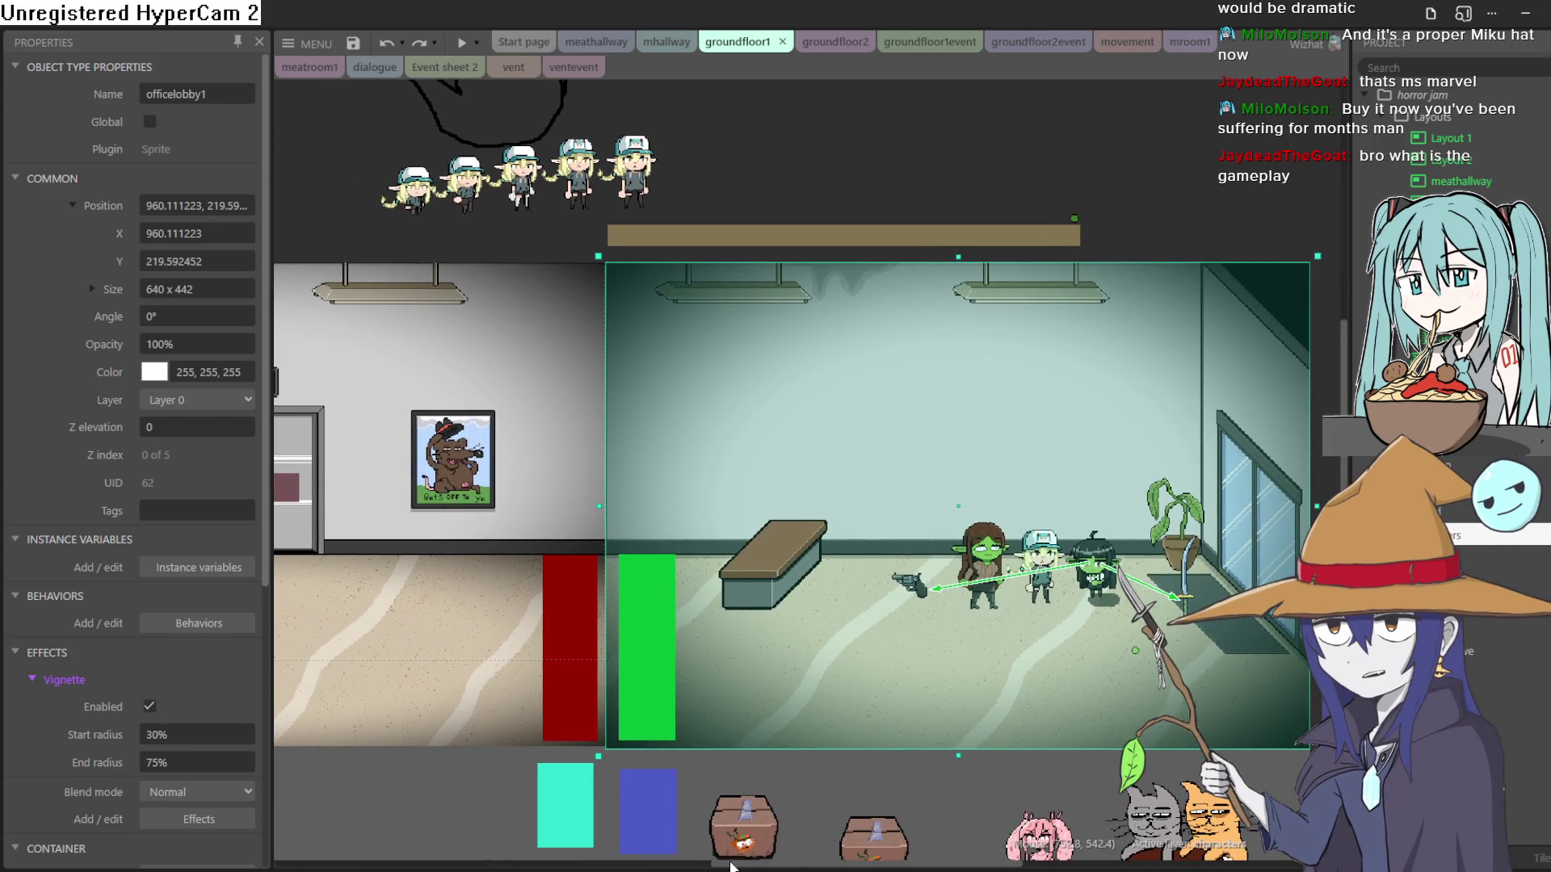
pyautogui.moveTo(745, 800); pyautogui.dragTo(764, 813)
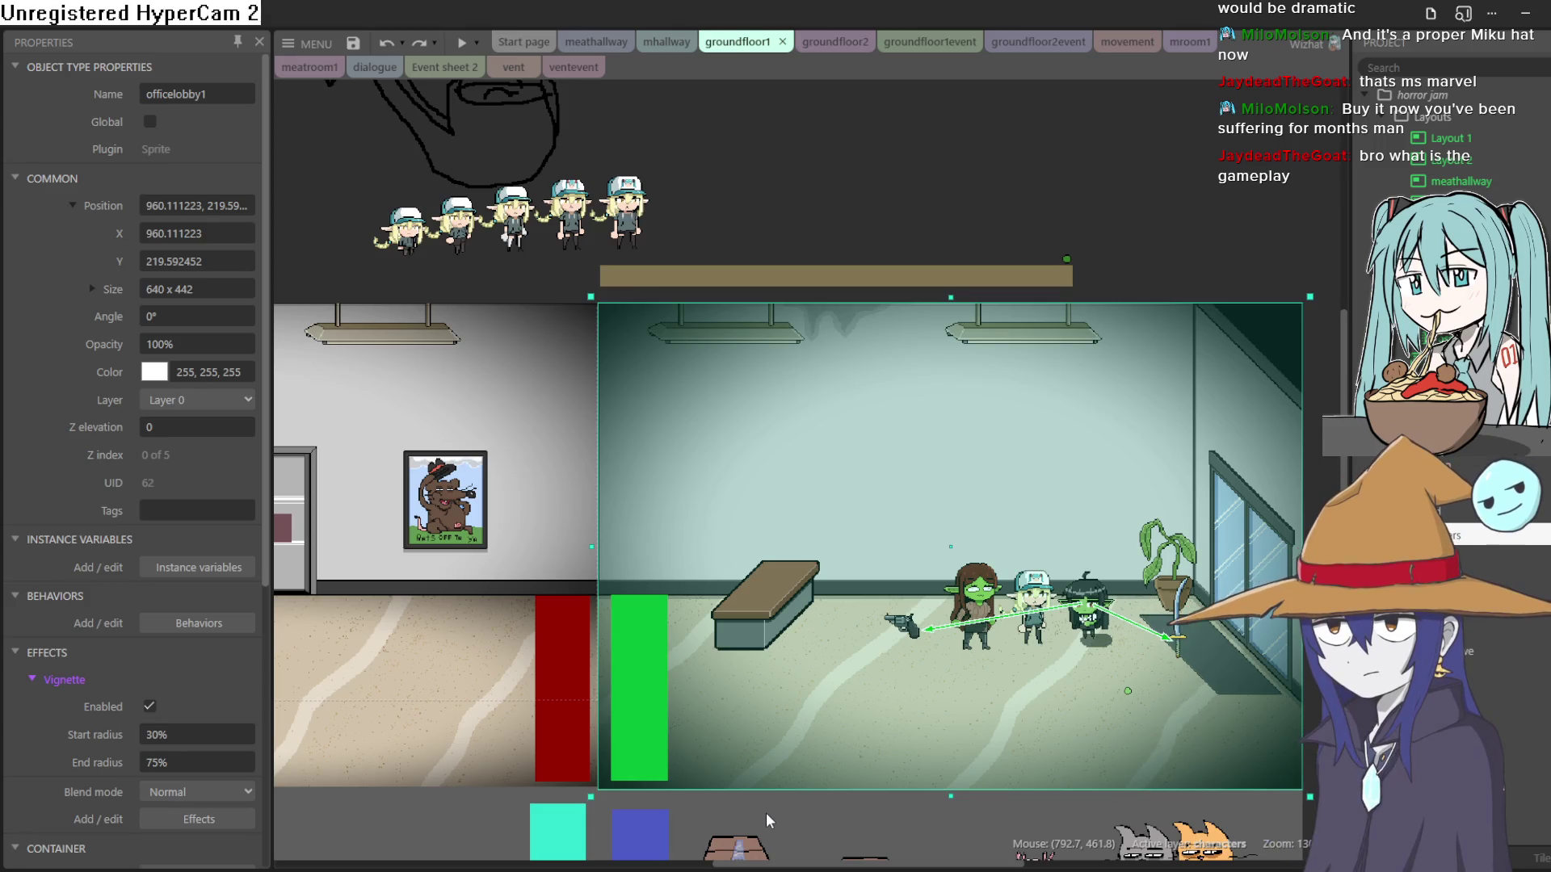
pyautogui.moveTo(766, 813)
pyautogui.mouseDown()
pyautogui.moveTo(858, 772)
pyautogui.moveTo(1224, 755)
pyautogui.moveTo(900, 779)
pyautogui.moveTo(717, 756)
pyautogui.moveTo(773, 804)
pyautogui.moveTo(907, 768)
pyautogui.moveTo(821, 822)
pyautogui.moveTo(819, 796)
pyautogui.mouseUp()
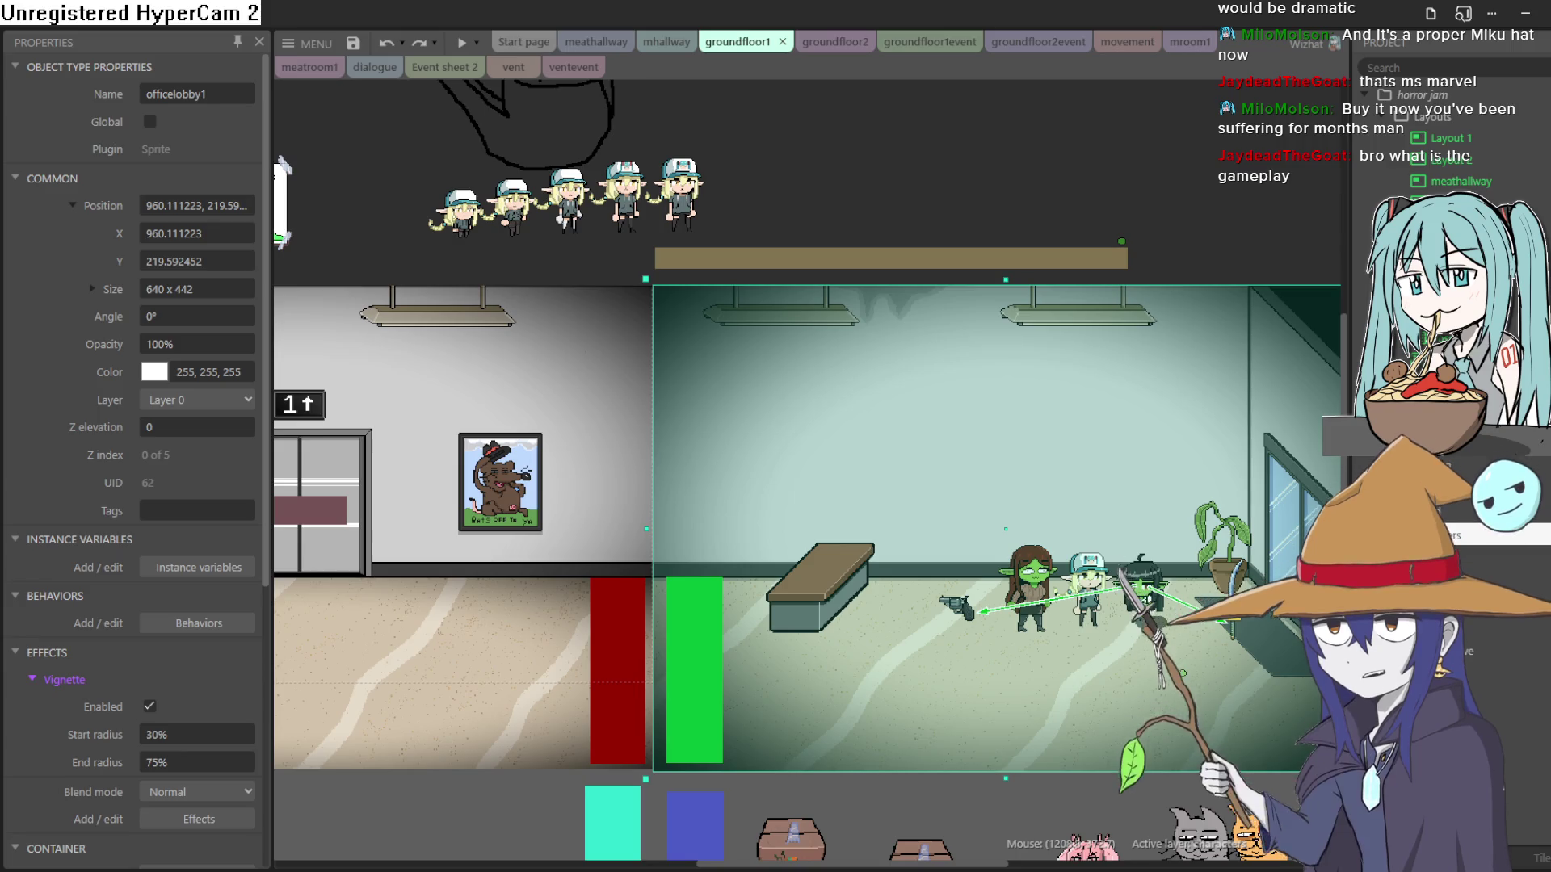
pyautogui.moveTo(999, 452); pyautogui.dragTo(934, 435)
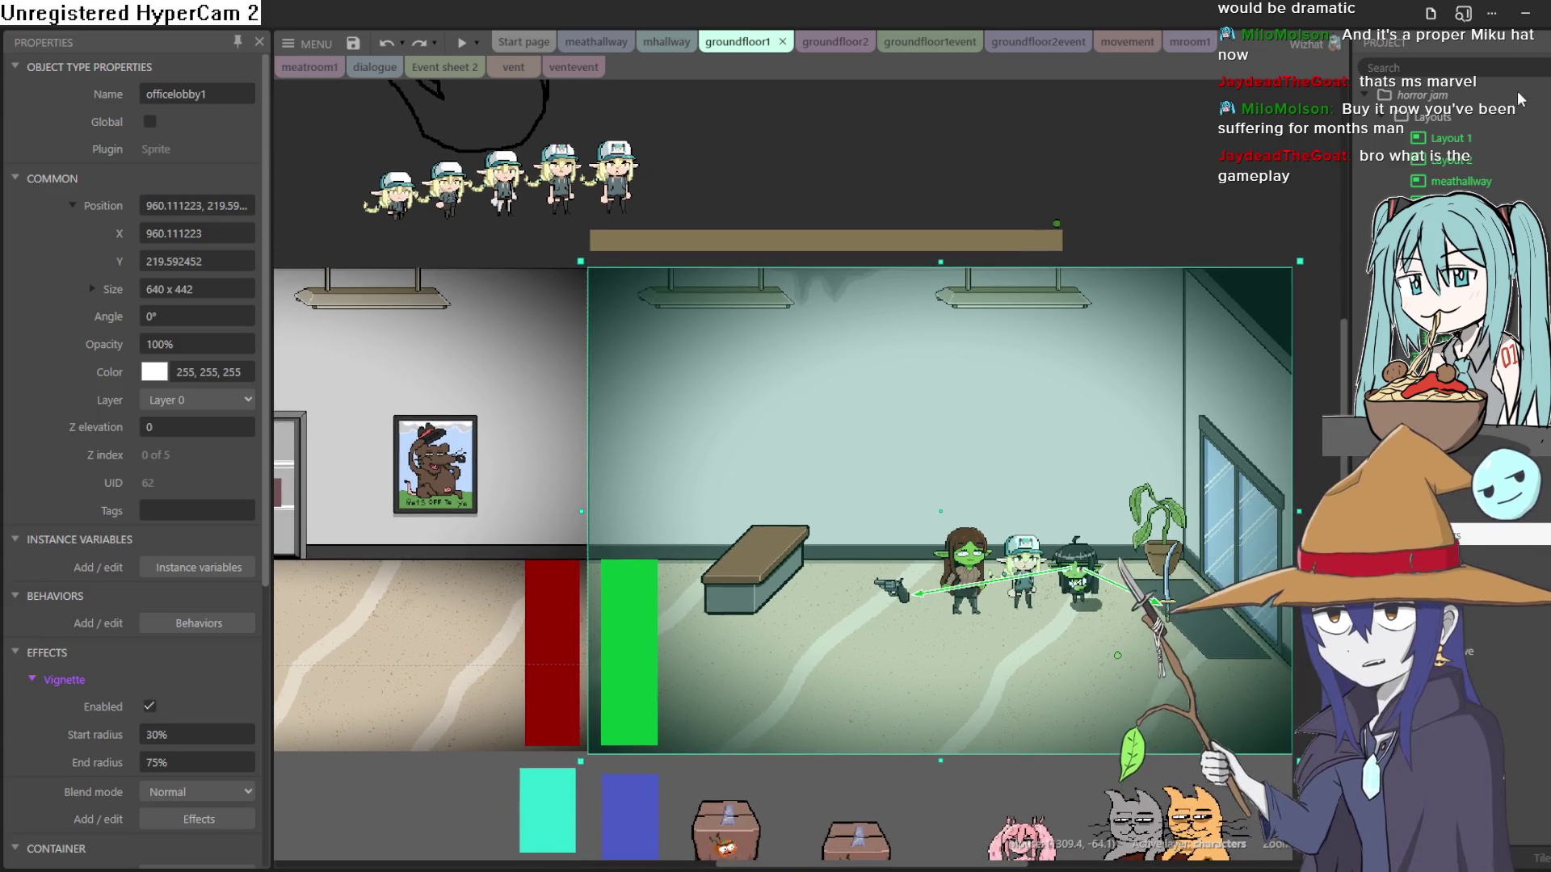
pyautogui.click(1524, 16)
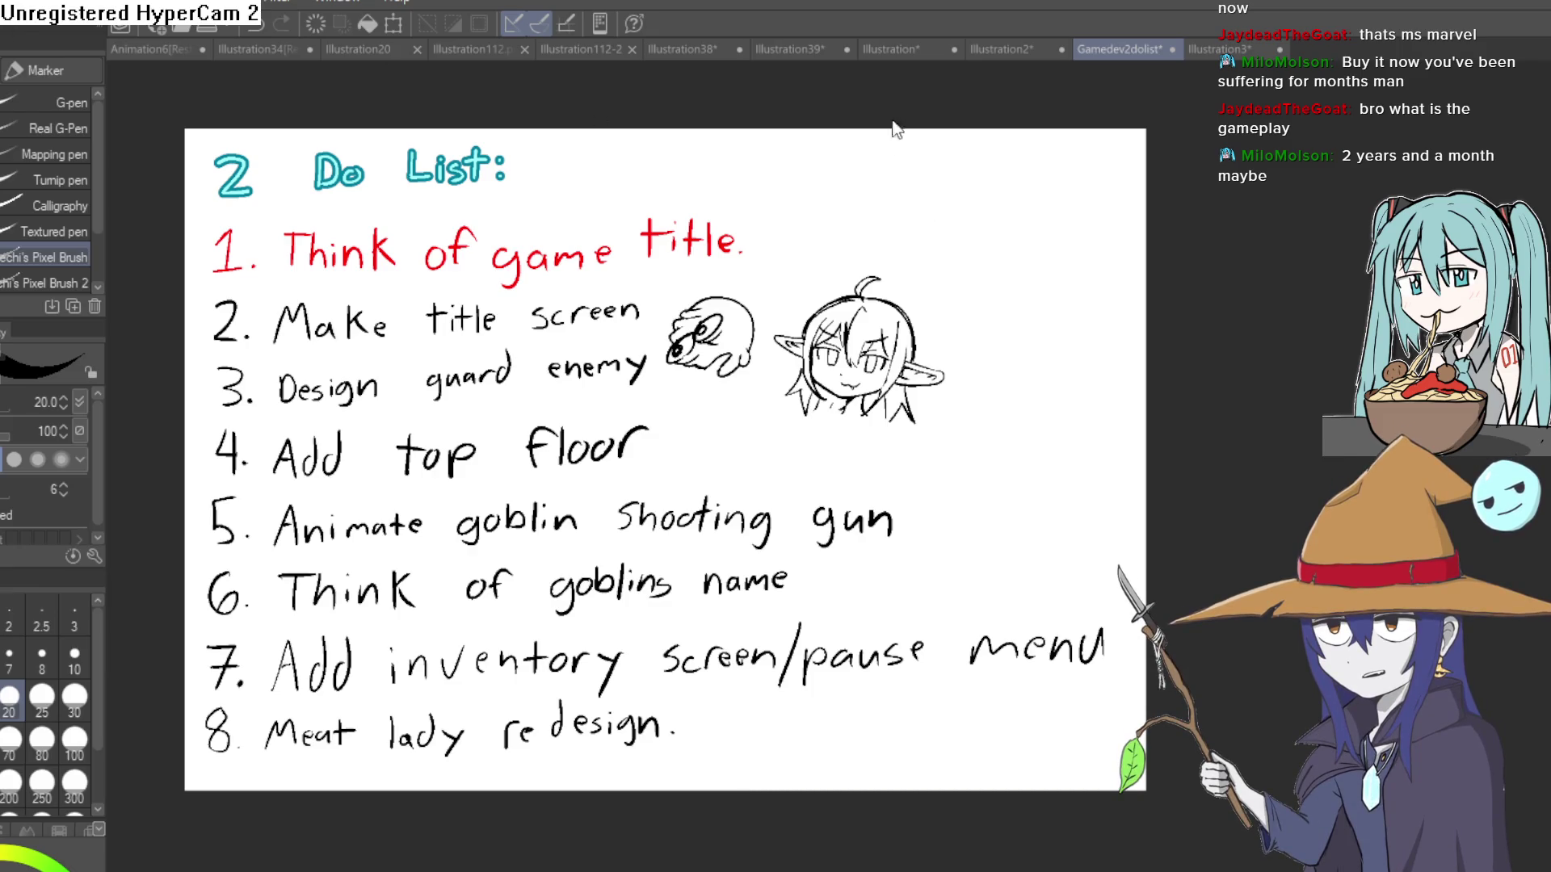
# Create the blank Illustration4 canvas, pan it into view and draw a test stroke.
pyautogui.hotkey('ctrl', 'n')
pyautogui.moveTo(886, 228)
pyautogui.mouseDown()
pyautogui.moveTo(730, 249)
pyautogui.moveTo(721, 232)
pyautogui.moveTo(779, 222)
pyautogui.mouseUp()
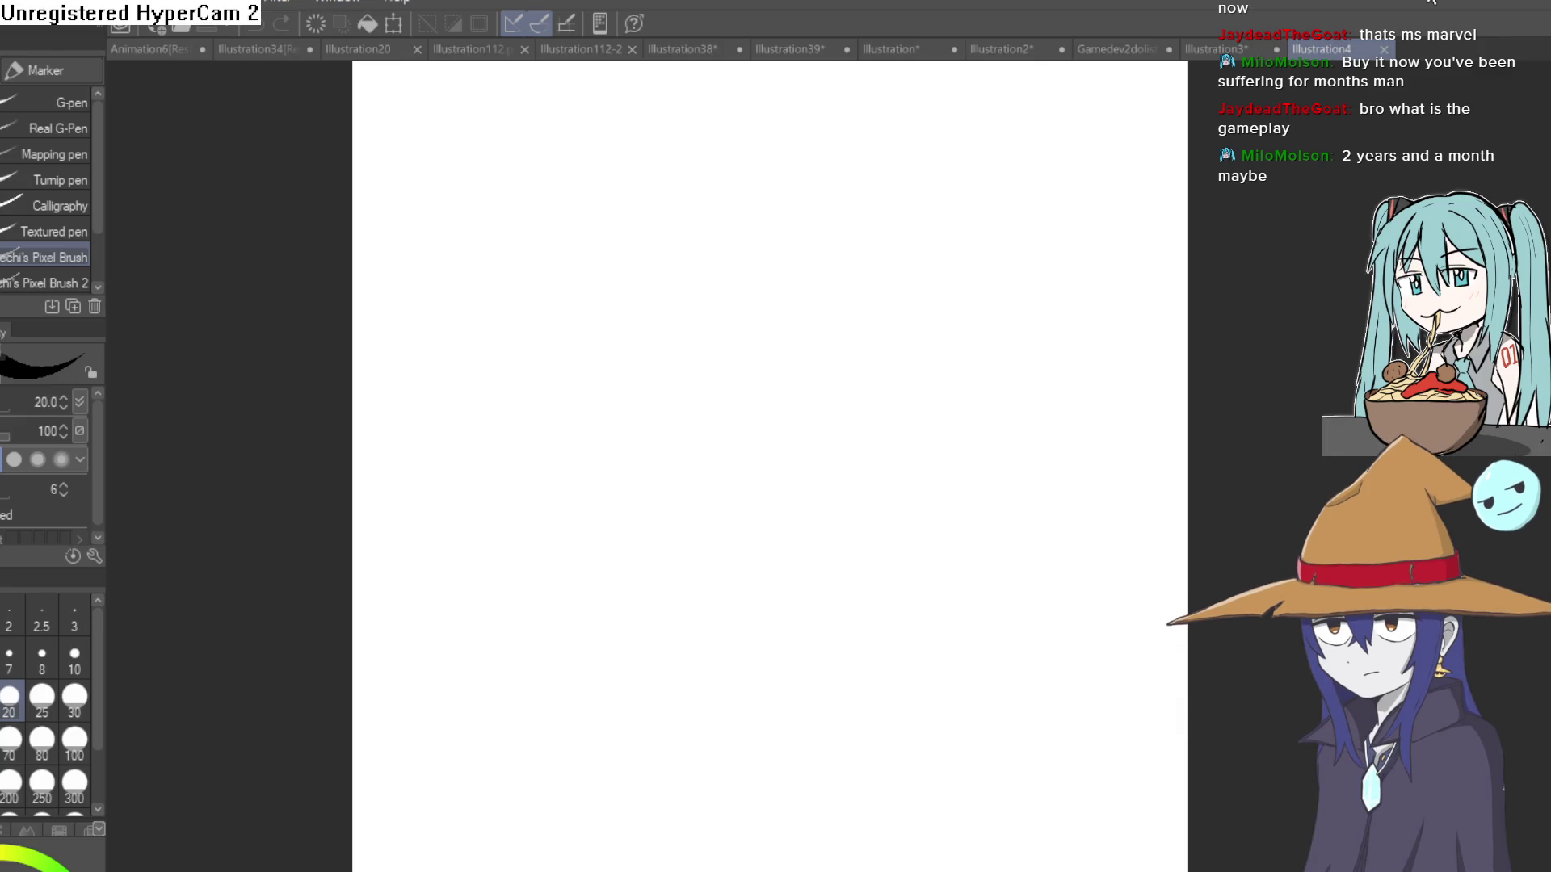
pyautogui.moveTo(703, 331)
pyautogui.mouseDown()
pyautogui.moveTo(834, 323)
pyautogui.moveTo(730, 388)
pyautogui.moveTo(705, 363)
pyautogui.mouseUp()
# Undo the test stroke and draw a rectangle outline for the screen box near the top.
pyautogui.hotkey('ctrl', 'z')
pyautogui.moveTo(426, 142); pyautogui.dragTo(428, 256)
pyautogui.moveTo(429, 141)
pyautogui.mouseDown()
pyautogui.moveTo(722, 140)
pyautogui.moveTo(711, 322)
pyautogui.moveTo(428, 277)
pyautogui.mouseUp()
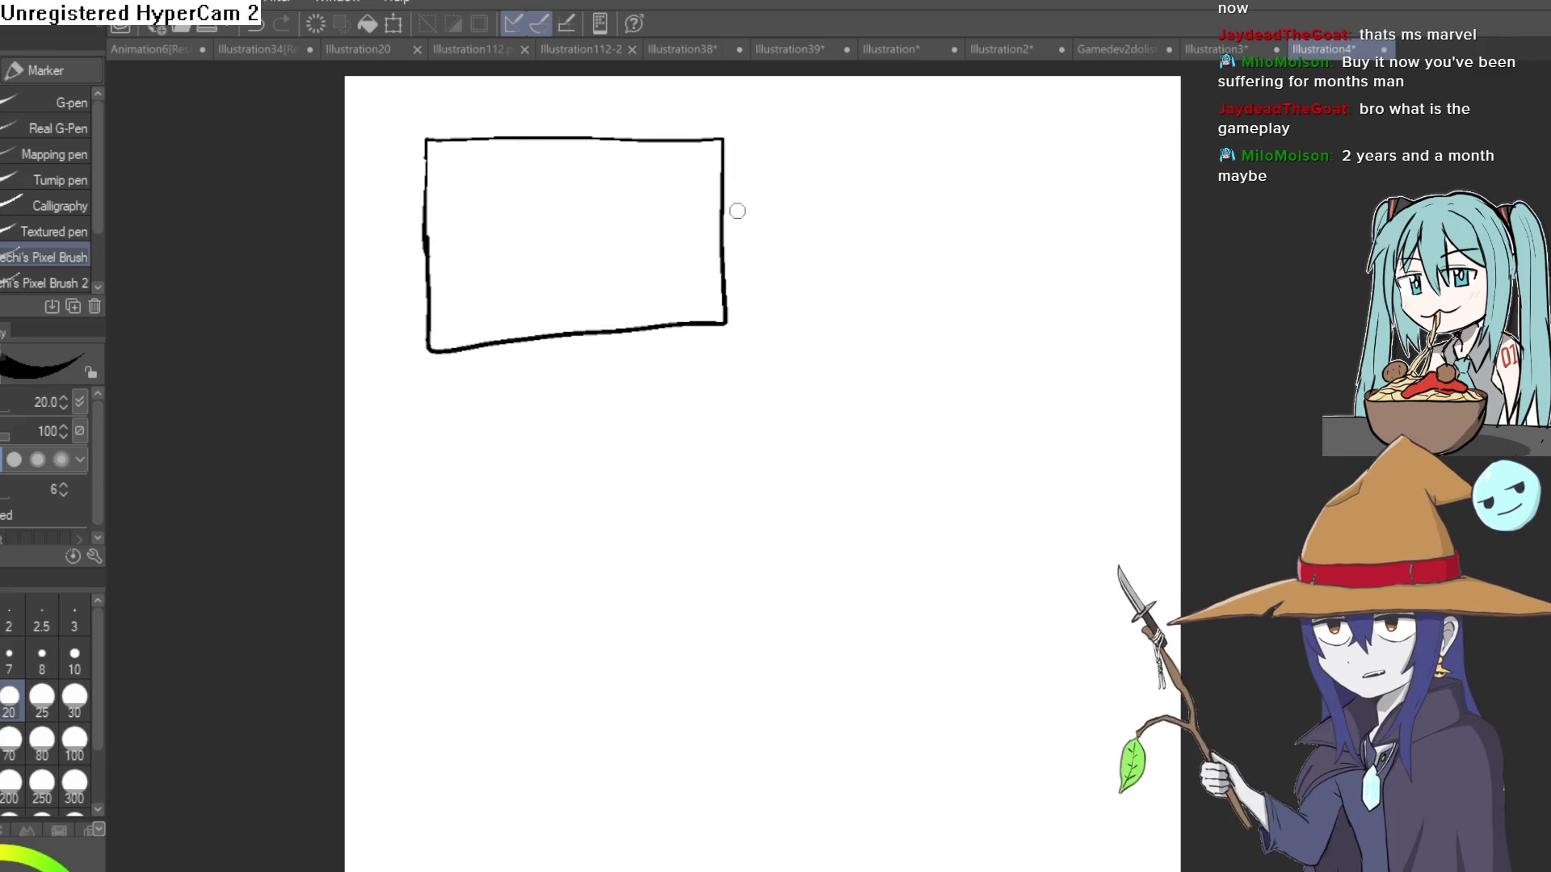
pyautogui.moveTo(800, 215); pyautogui.dragTo(805, 227)
pyautogui.scroll(3, 805, 227)
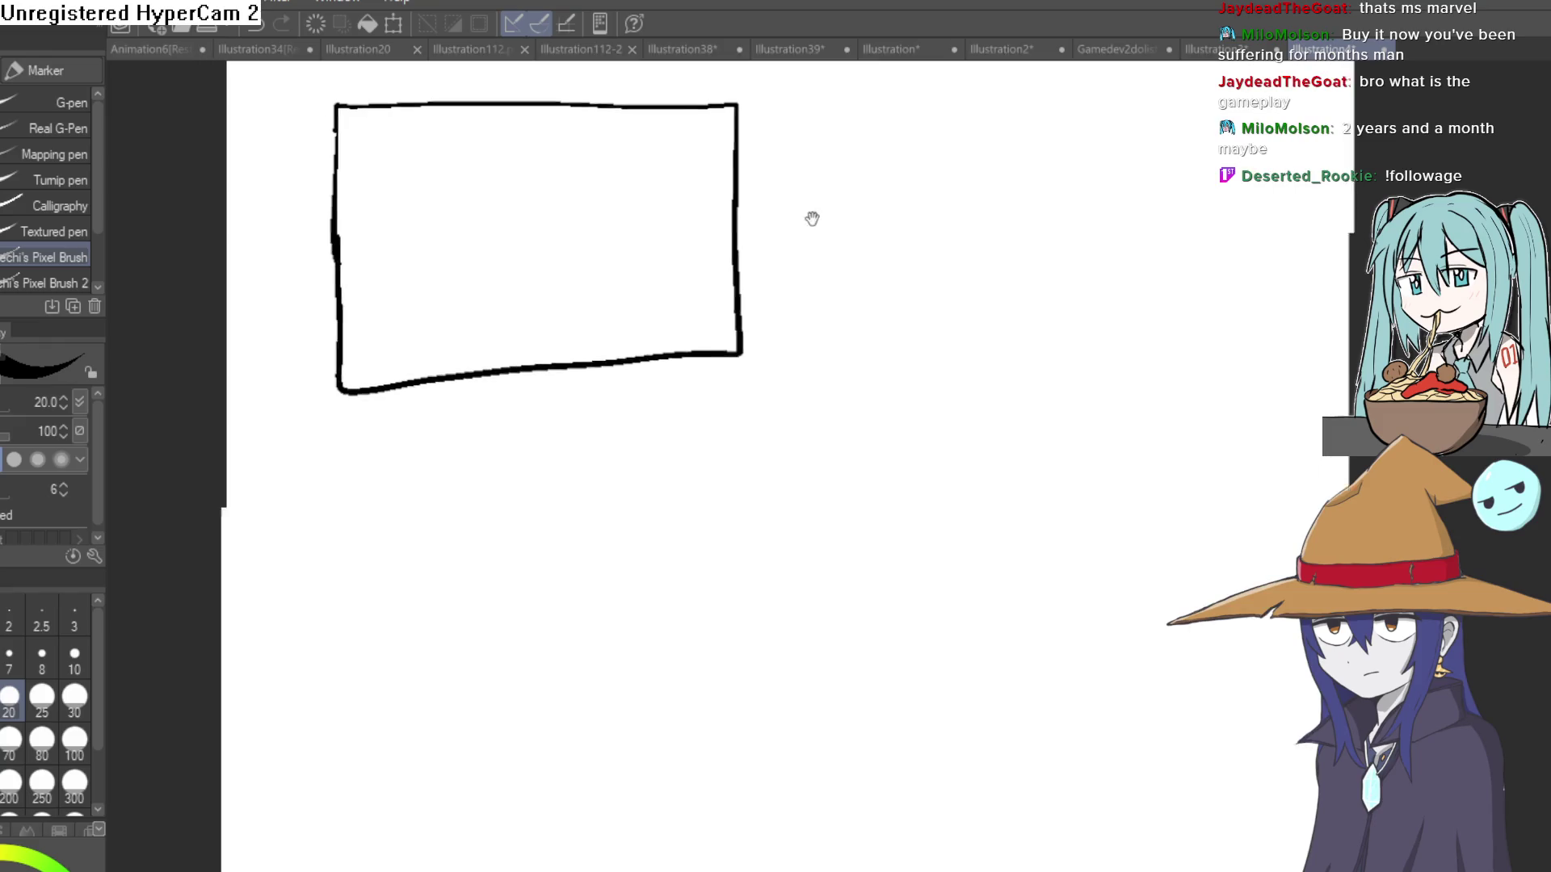
pyautogui.moveTo(781, 348); pyautogui.dragTo(440, 365)
pyautogui.moveTo(844, 291)
pyautogui.mouseDown()
pyautogui.moveTo(865, 374)
pyautogui.moveTo(856, 343)
pyautogui.moveTo(891, 364)
pyautogui.mouseUp()
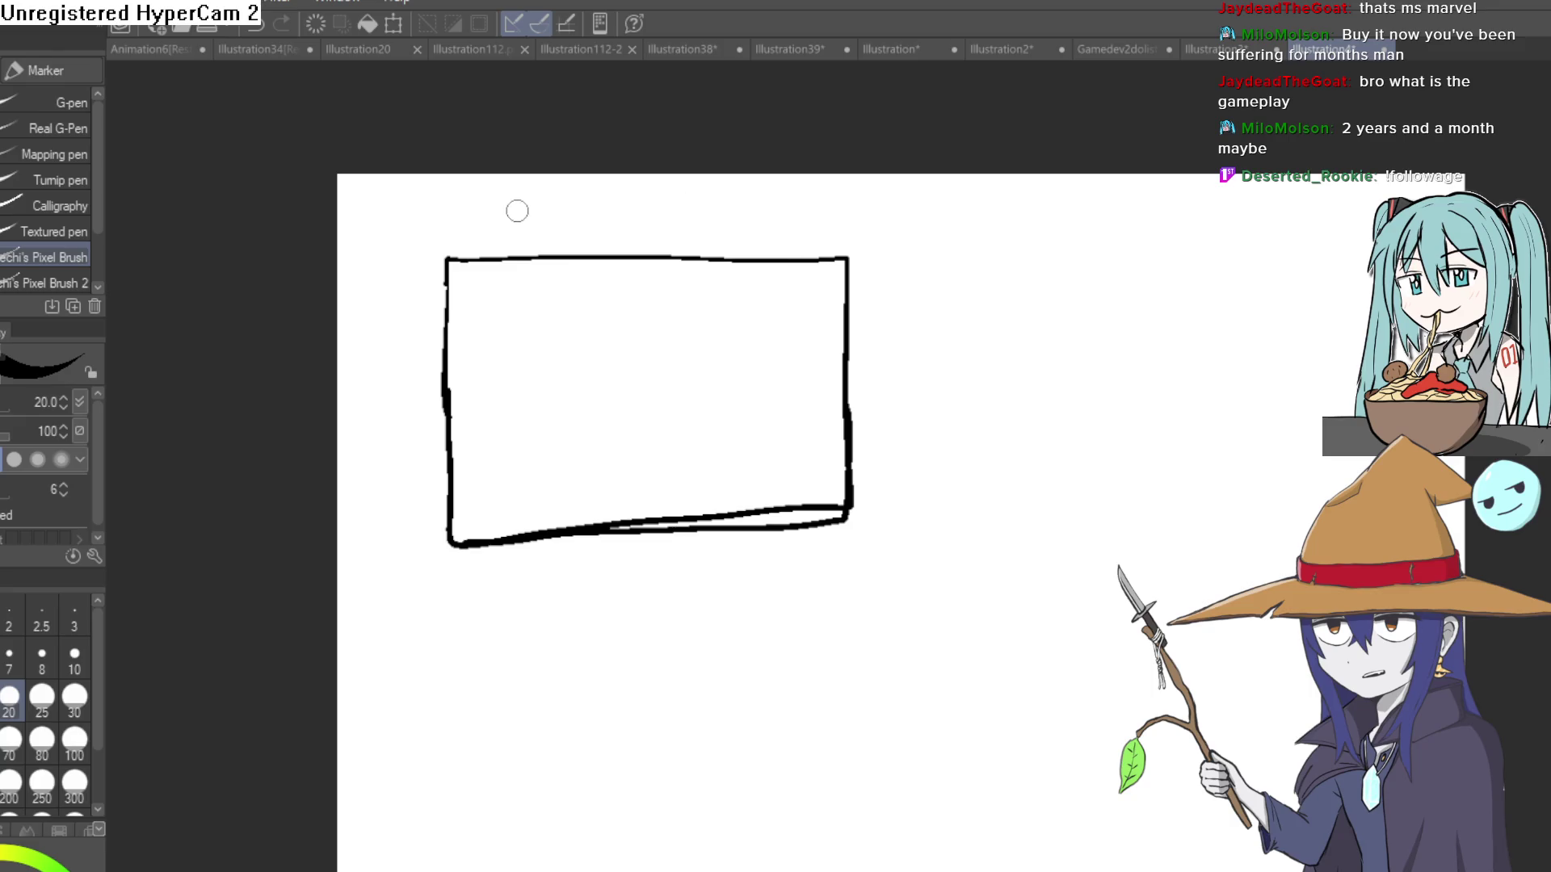
# Write 'Fade in' above the box and draw an inner box inside it.
pyautogui.moveTo(517, 211); pyautogui.dragTo(528, 209)
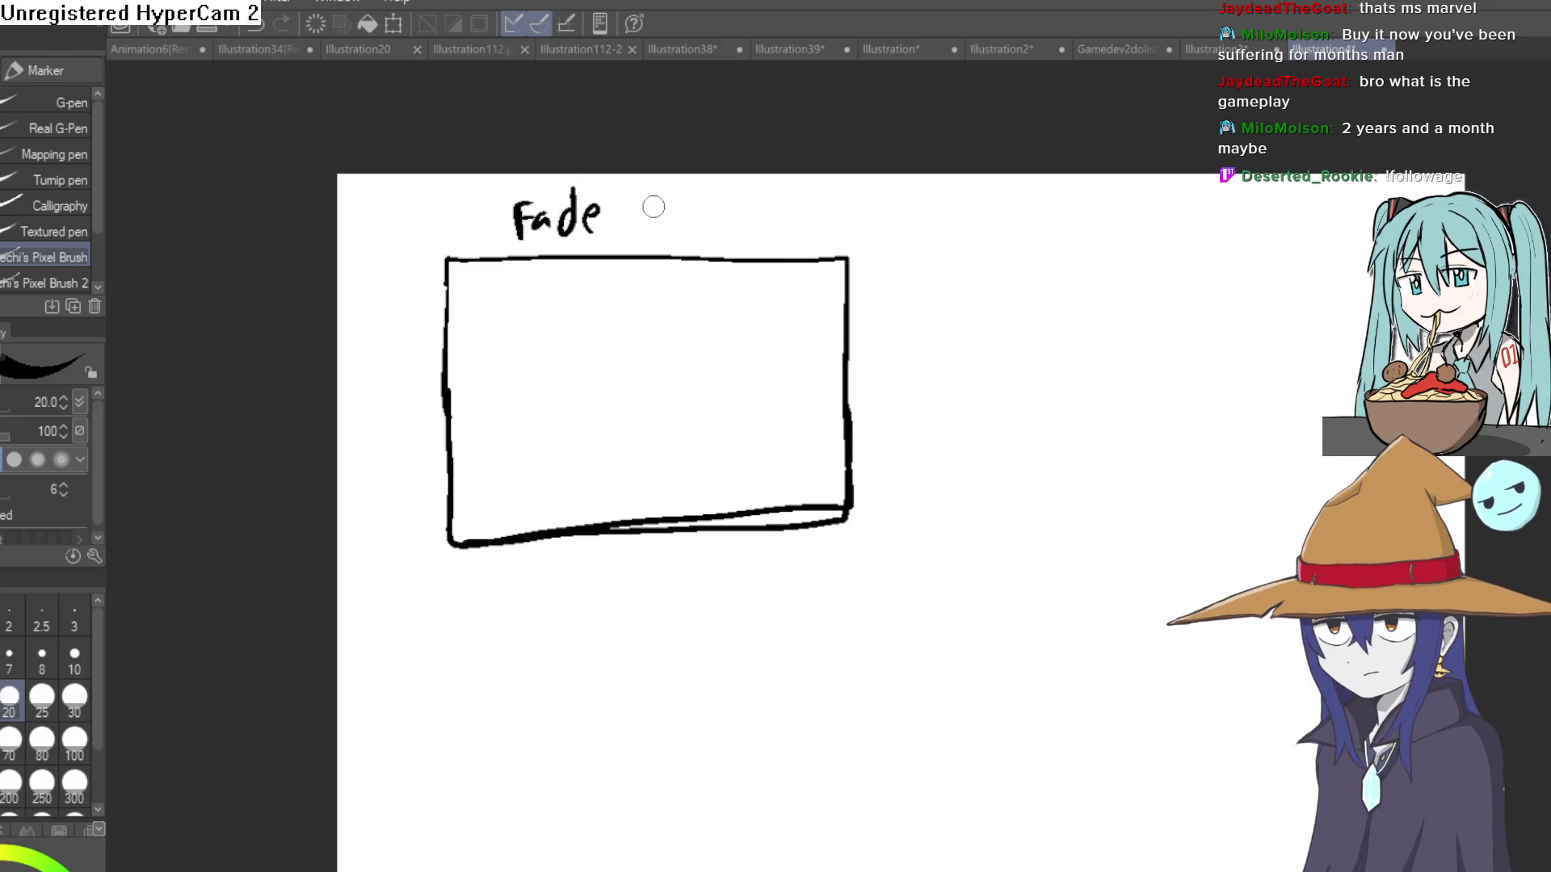
pyautogui.moveTo(692, 212); pyautogui.dragTo(713, 237)
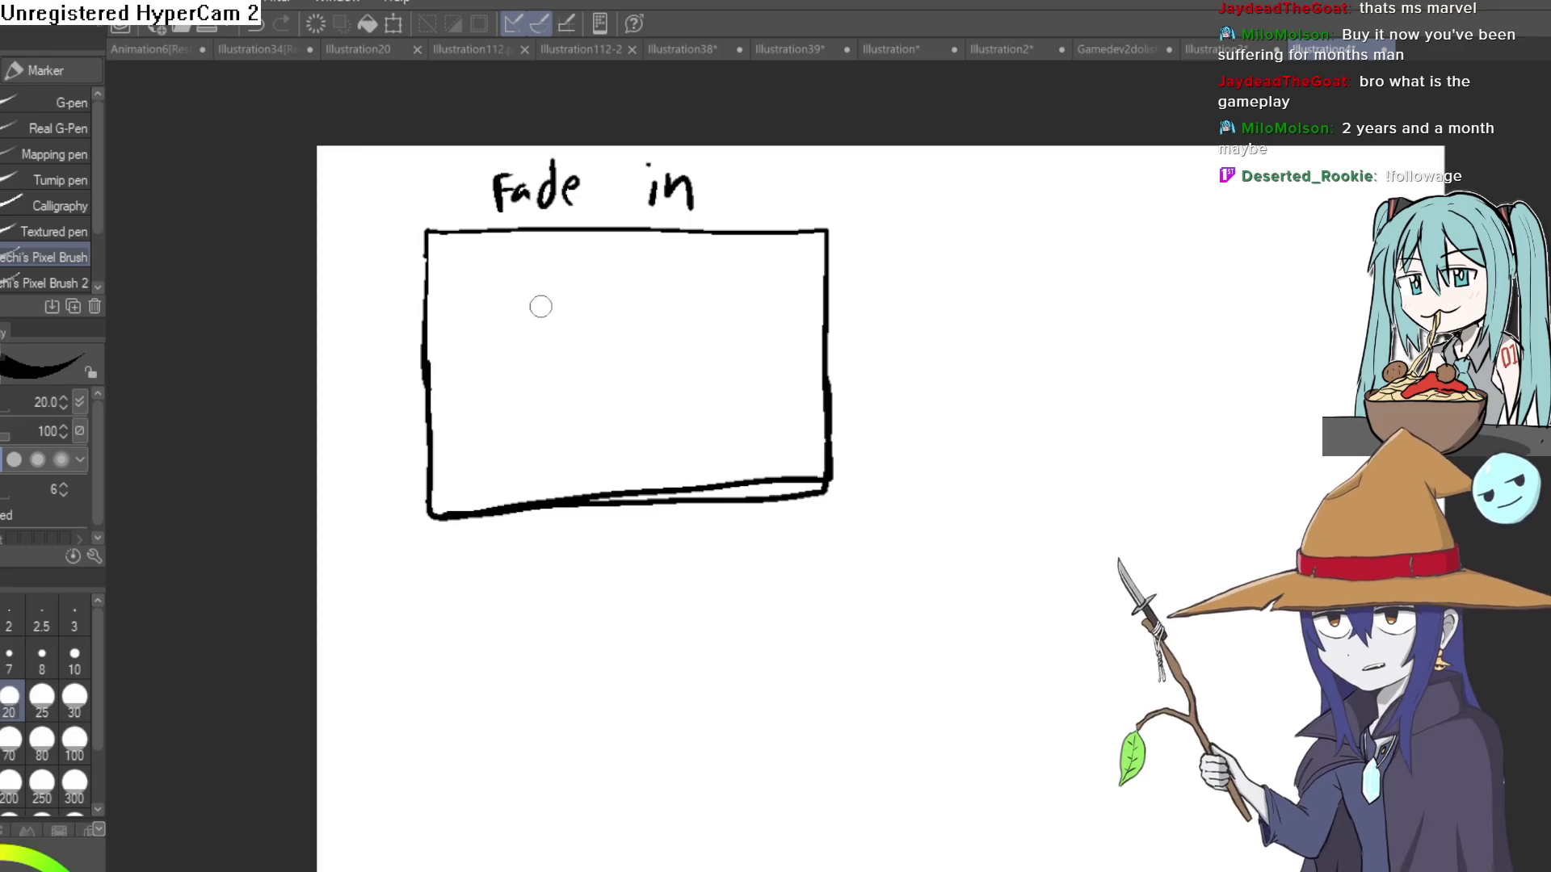
pyautogui.moveTo(464, 263); pyautogui.dragTo(470, 356)
pyautogui.moveTo(468, 260)
pyautogui.mouseDown()
pyautogui.moveTo(667, 242)
pyautogui.moveTo(485, 368)
pyautogui.mouseUp()
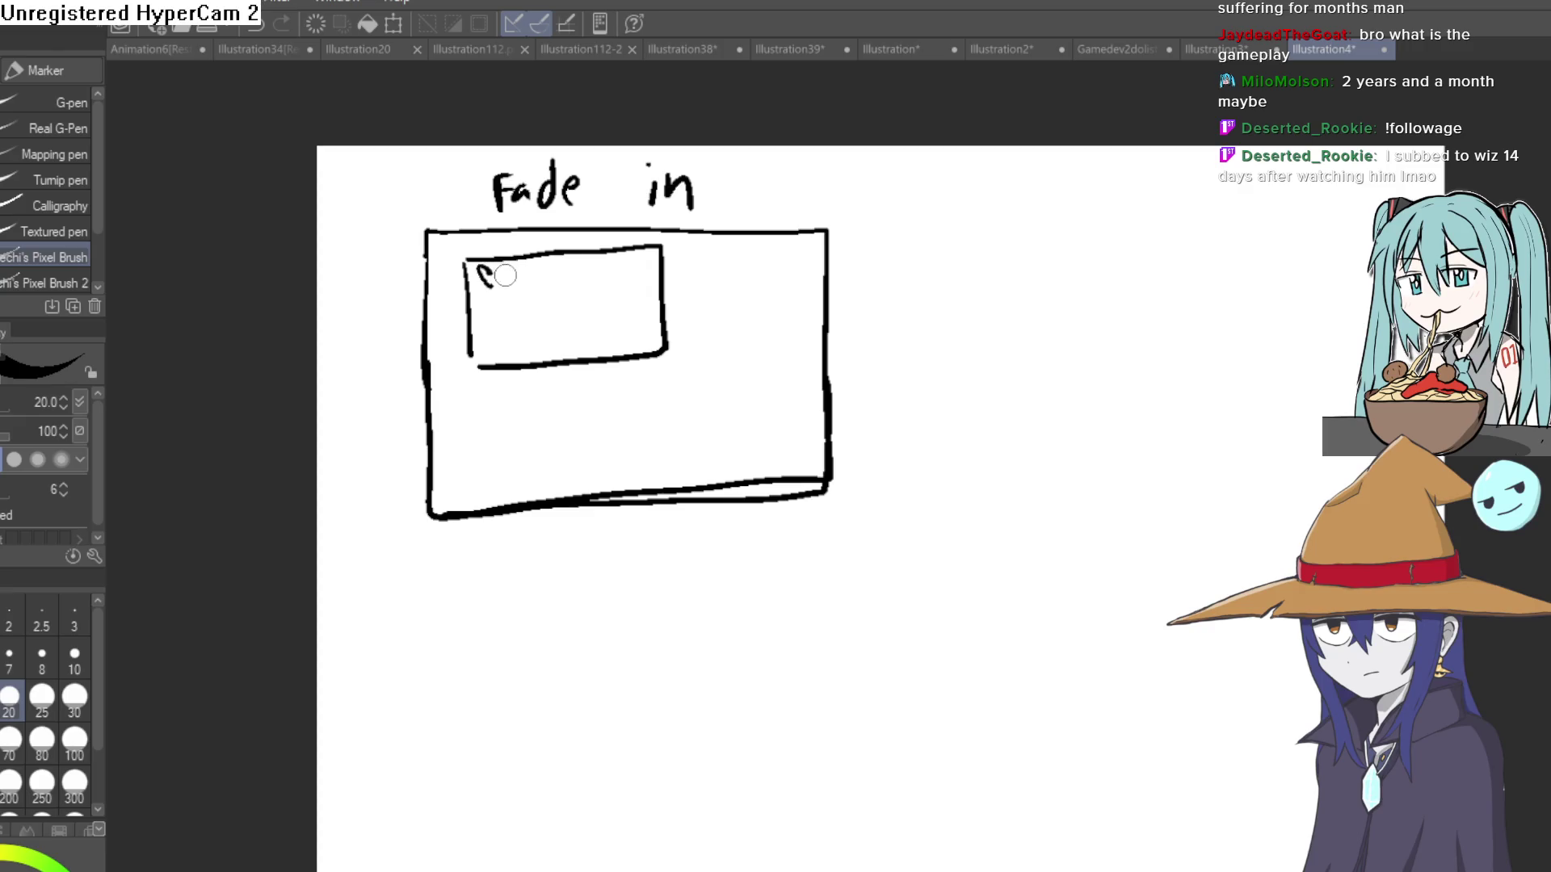
# Letter 'E-mail :>' in the inner box, redrawing it with the brush at size 8.
pyautogui.hotkey('ctrl', 'z')
pyautogui.hotkey('ctrl', 'z')
pyautogui.scroll(4, 497, 287)
pyautogui.moveTo(495, 232)
pyautogui.mouseDown()
pyautogui.moveTo(495, 268)
pyautogui.moveTo(539, 220)
pyautogui.moveTo(546, 245)
pyautogui.mouseUp()
pyautogui.moveTo(493, 267); pyautogui.dragTo(533, 277)
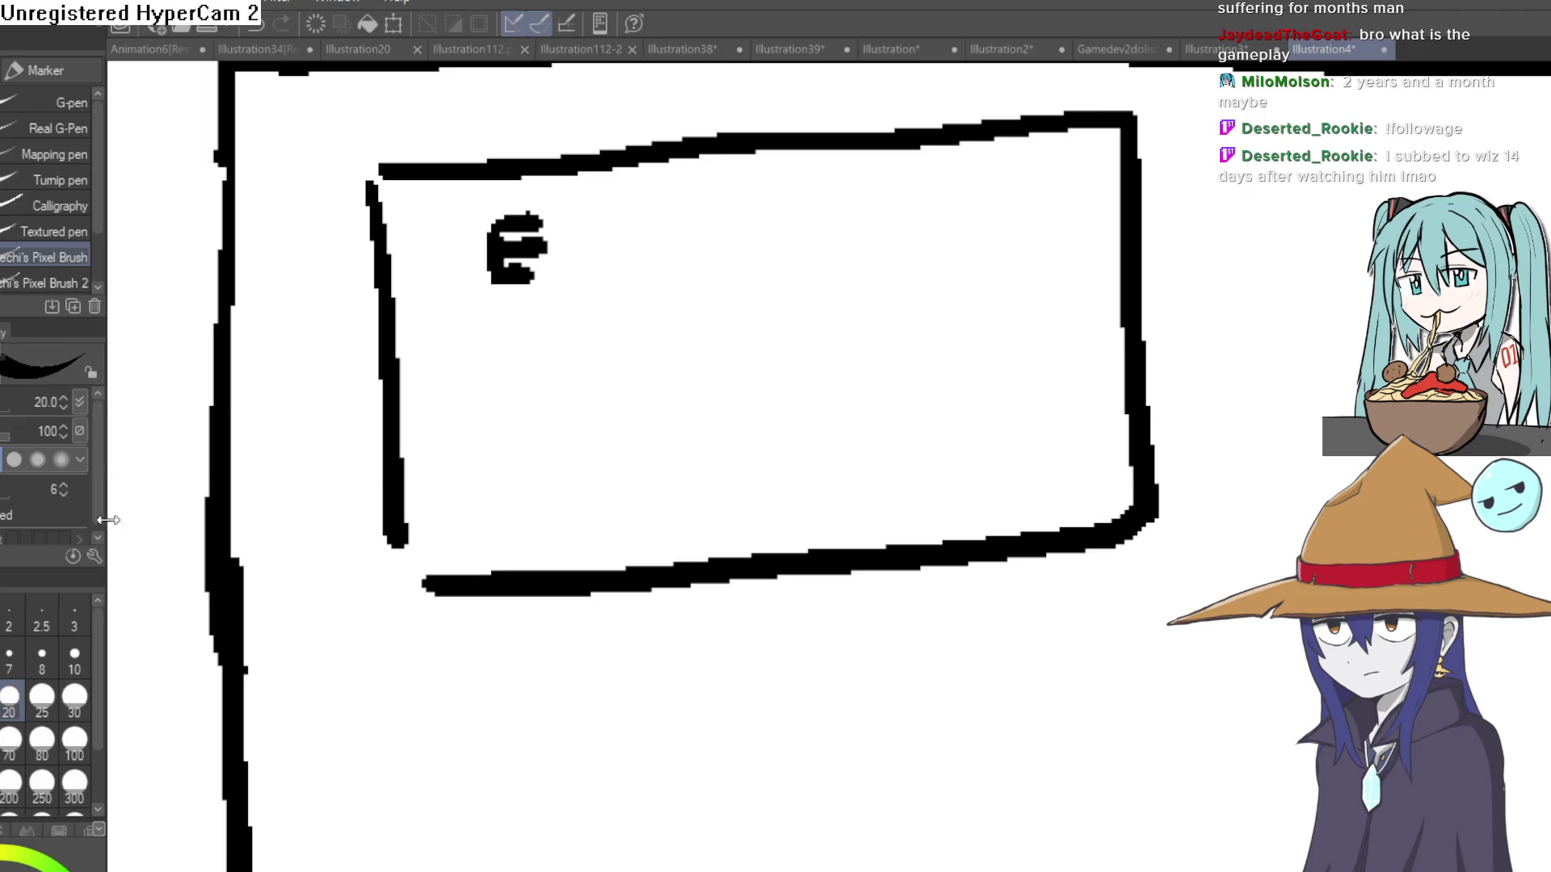
pyautogui.click(42, 662)
pyautogui.hotkey('ctrl', 'z')
pyautogui.hotkey('ctrl', 'z')
pyautogui.hotkey('ctrl', 'z')
pyautogui.hotkey('ctrl', 'z')
pyautogui.moveTo(488, 273)
pyautogui.mouseDown()
pyautogui.moveTo(488, 226)
pyautogui.moveTo(521, 222)
pyautogui.mouseUp()
pyautogui.moveTo(496, 246)
pyautogui.mouseDown()
pyautogui.moveTo(517, 246)
pyautogui.moveTo(521, 273)
pyautogui.moveTo(583, 246)
pyautogui.moveTo(704, 260)
pyautogui.mouseUp()
pyautogui.click(705, 233)
pyautogui.moveTo(731, 200); pyautogui.dragTo(733, 257)
pyautogui.moveTo(809, 207); pyautogui.dragTo(823, 256)
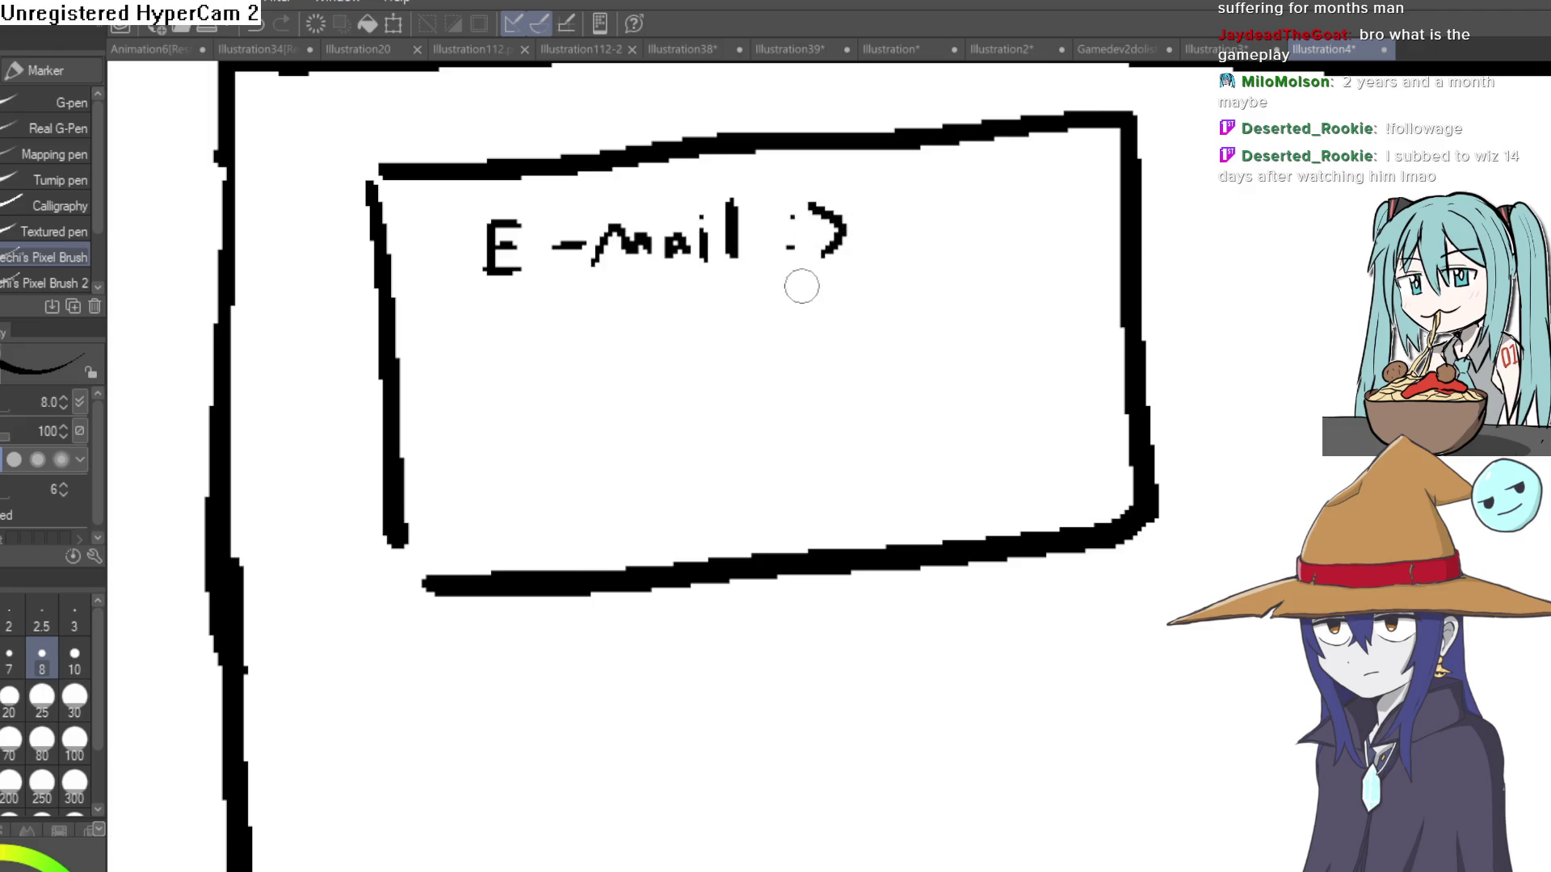
# Draw a rounded input field under 'E-mail :>' and zoom out to the whole Fade in panel.
pyautogui.moveTo(468, 572)
pyautogui.mouseDown()
pyautogui.moveTo(474, 332)
pyautogui.moveTo(1025, 301)
pyautogui.moveTo(1063, 529)
pyautogui.mouseUp()
pyautogui.moveTo(679, 432)
pyautogui.mouseDown()
pyautogui.moveTo(619, 419)
pyautogui.moveTo(616, 401)
pyautogui.mouseUp()
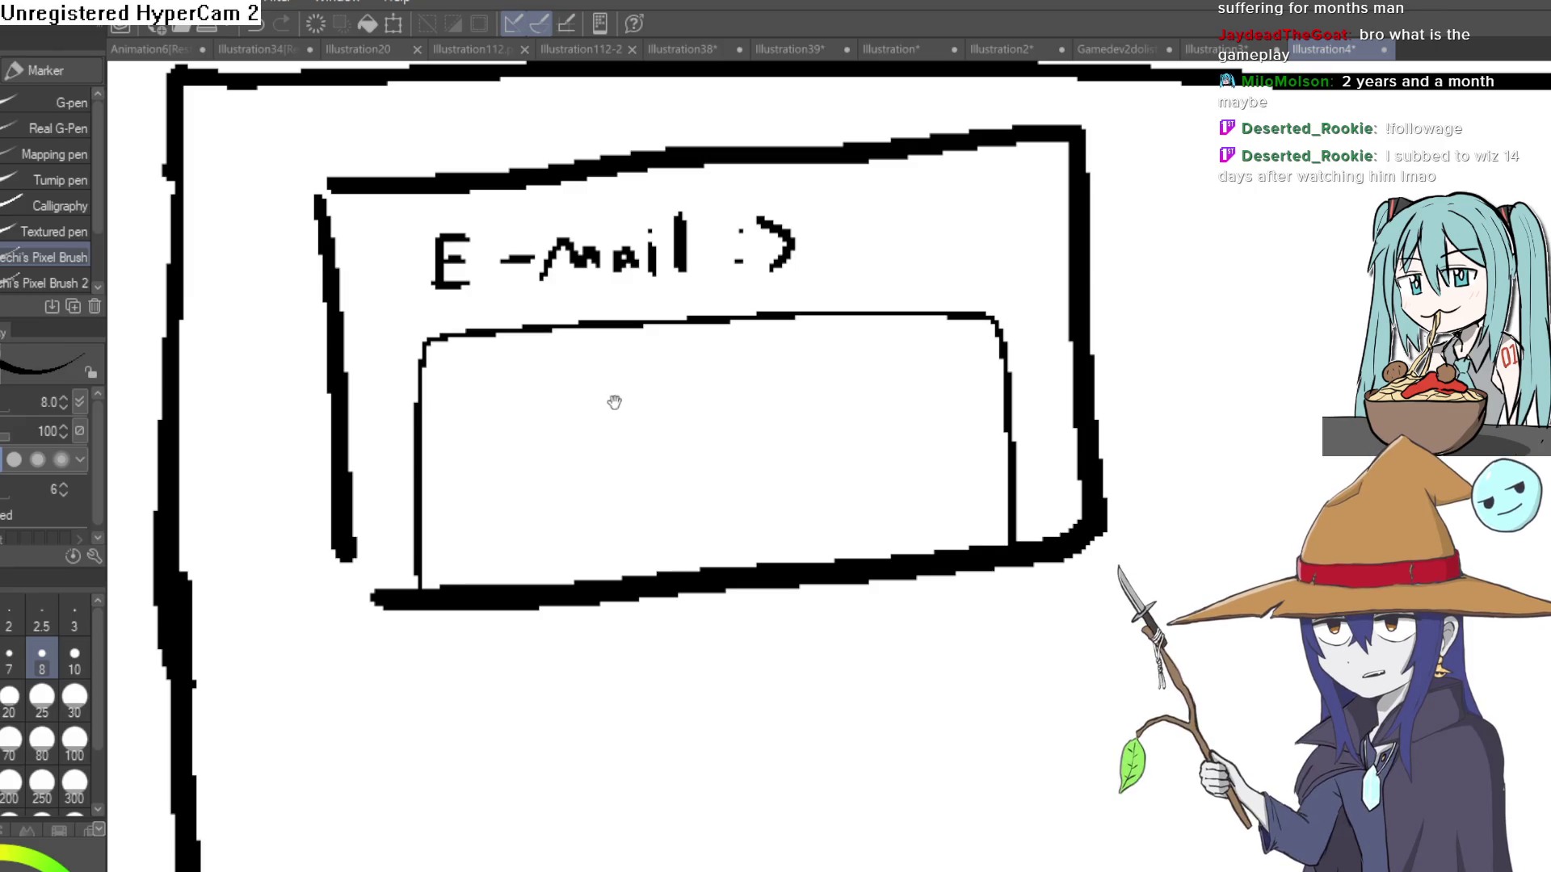
pyautogui.scroll(-3, 1132, 536)
pyautogui.moveTo(1132, 536); pyautogui.dragTo(949, 388)
pyautogui.scroll(-1, 949, 388)
pyautogui.moveTo(955, 450); pyautogui.dragTo(945, 443)
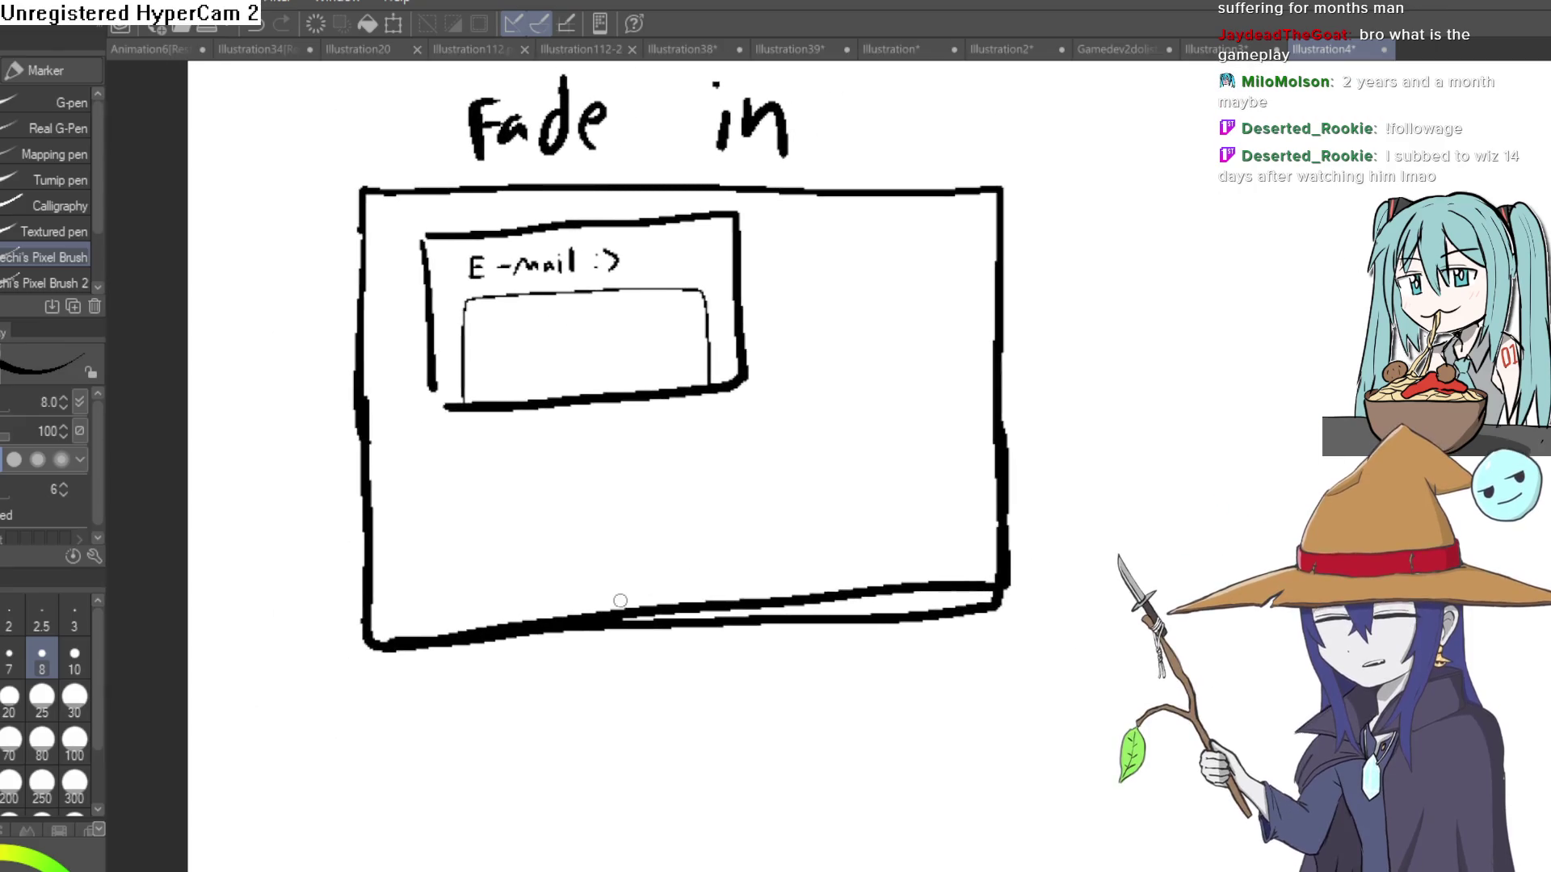
# Draw two pointed ear shapes, left and right, below the email box.
pyautogui.moveTo(620, 479)
pyautogui.mouseDown()
pyautogui.moveTo(543, 526)
pyautogui.moveTo(562, 528)
pyautogui.mouseUp()
pyautogui.moveTo(834, 464)
pyautogui.mouseDown()
pyautogui.moveTo(875, 462)
pyautogui.moveTo(891, 506)
pyautogui.mouseUp()
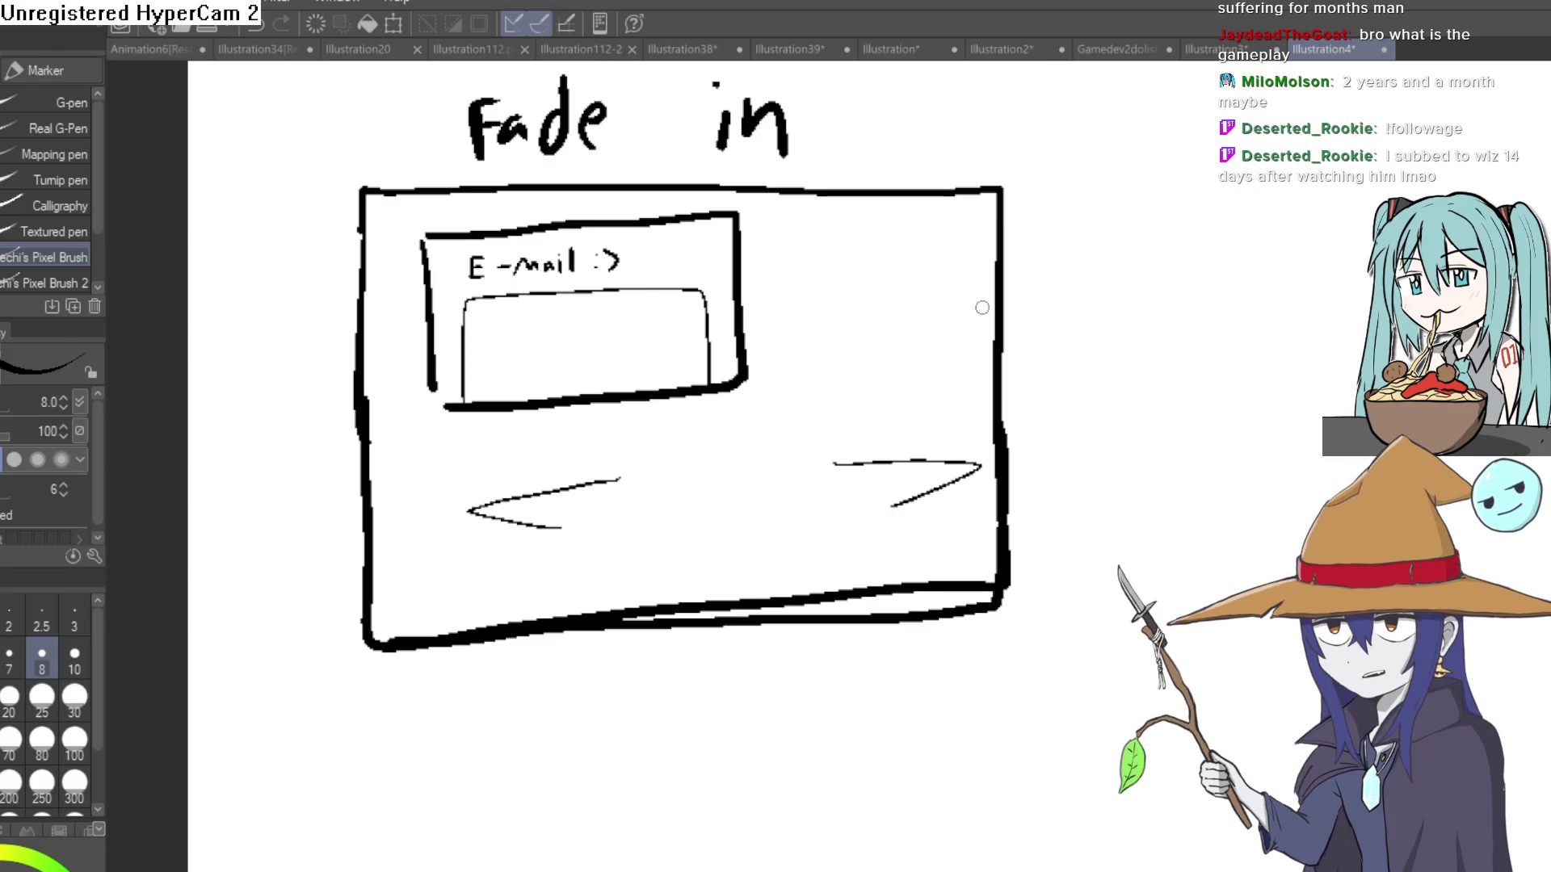
pyautogui.scroll(2, 689, 494)
# Draw two eyes with pupils between the ears and a w-shaped mouth below them.
pyautogui.moveTo(654, 510)
pyautogui.mouseDown()
pyautogui.moveTo(633, 533)
pyautogui.moveTo(659, 517)
pyautogui.mouseUp()
pyautogui.moveTo(873, 494)
pyautogui.mouseDown()
pyautogui.moveTo(876, 526)
pyautogui.moveTo(897, 496)
pyautogui.mouseUp()
pyautogui.moveTo(840, 501); pyautogui.dragTo(845, 507)
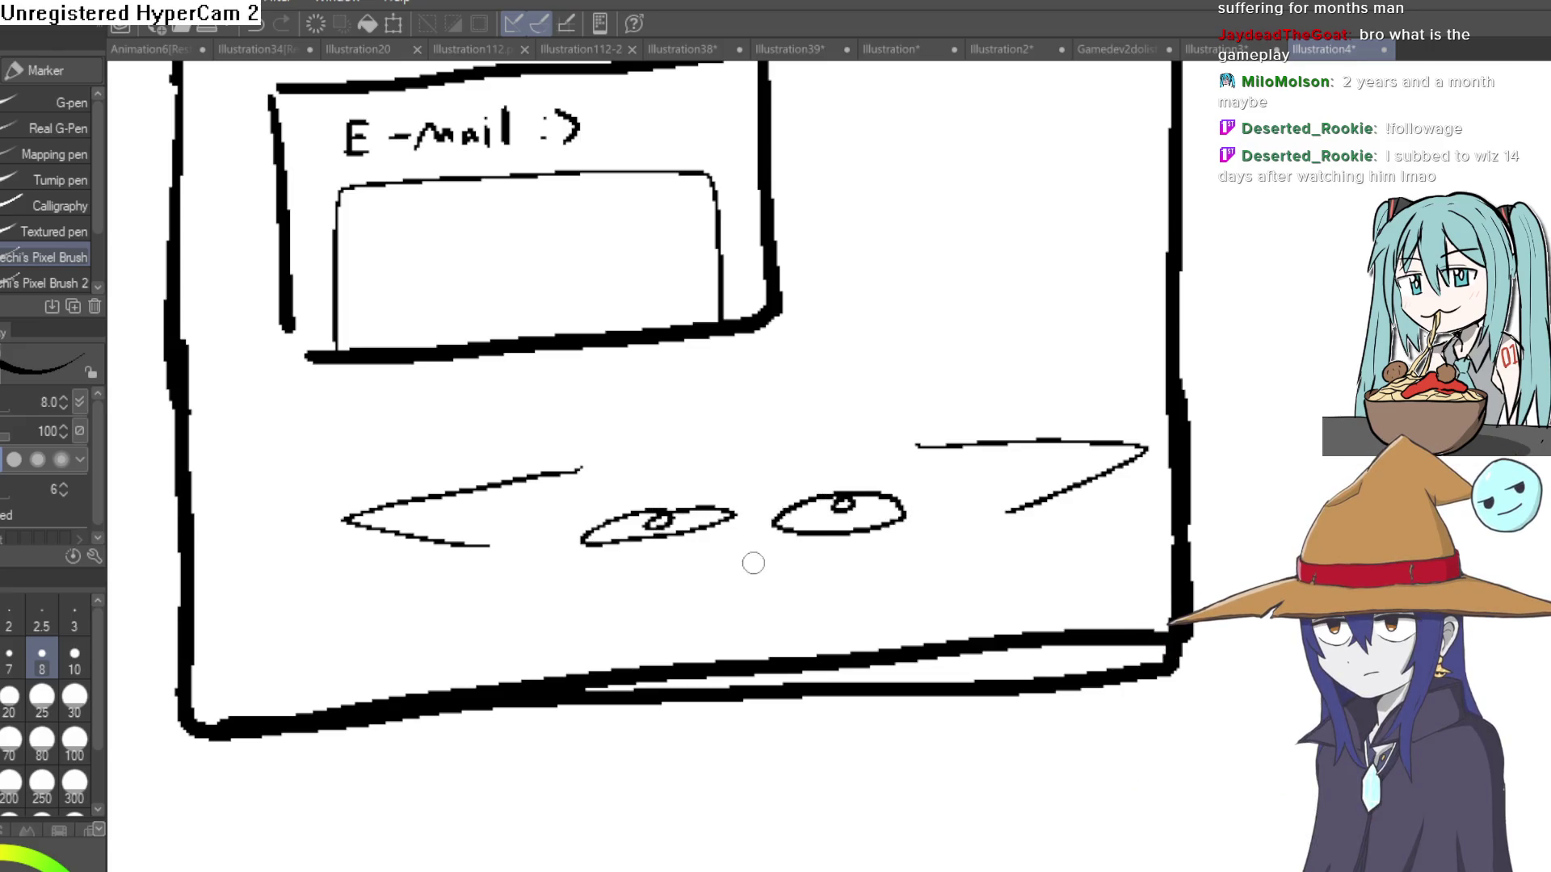
pyautogui.moveTo(708, 580); pyautogui.dragTo(811, 567)
# Add bangs across the eyes, hair strands on both sides and the top-right head curve.
pyautogui.moveTo(720, 423)
pyautogui.mouseDown()
pyautogui.moveTo(814, 406)
pyautogui.moveTo(910, 436)
pyautogui.moveTo(911, 641)
pyautogui.moveTo(969, 416)
pyautogui.mouseUp()
pyautogui.moveTo(589, 447); pyautogui.dragTo(601, 659)
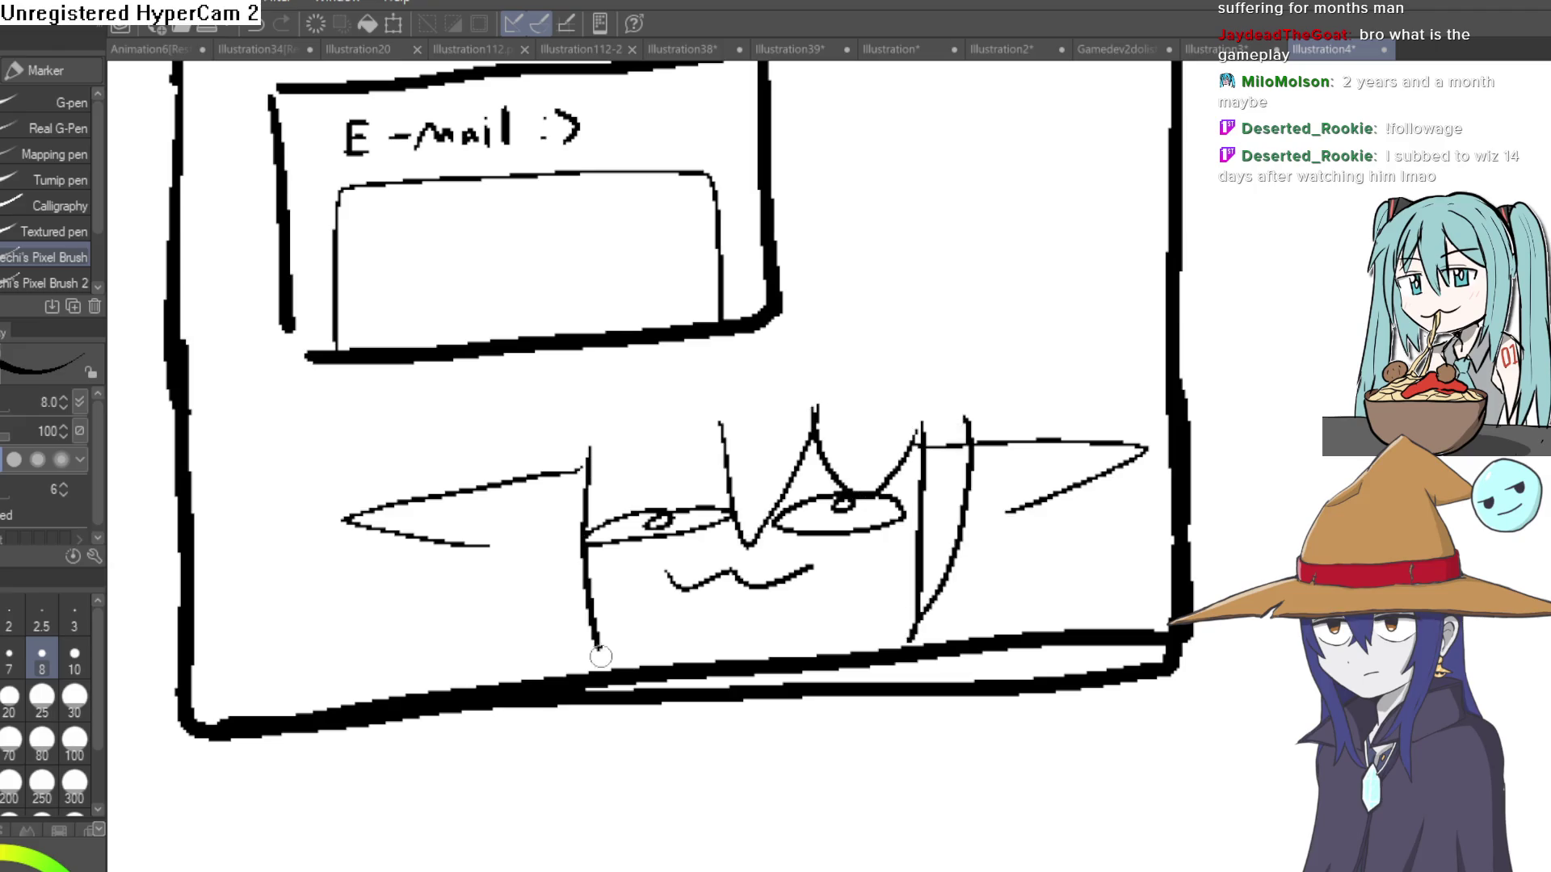
pyautogui.moveTo(537, 467); pyautogui.dragTo(600, 656)
pyautogui.moveTo(719, 497)
pyautogui.mouseDown()
pyautogui.moveTo(591, 520)
pyautogui.moveTo(530, 444)
pyautogui.moveTo(565, 376)
pyautogui.mouseUp()
pyautogui.moveTo(973, 436); pyautogui.dragTo(870, 325)
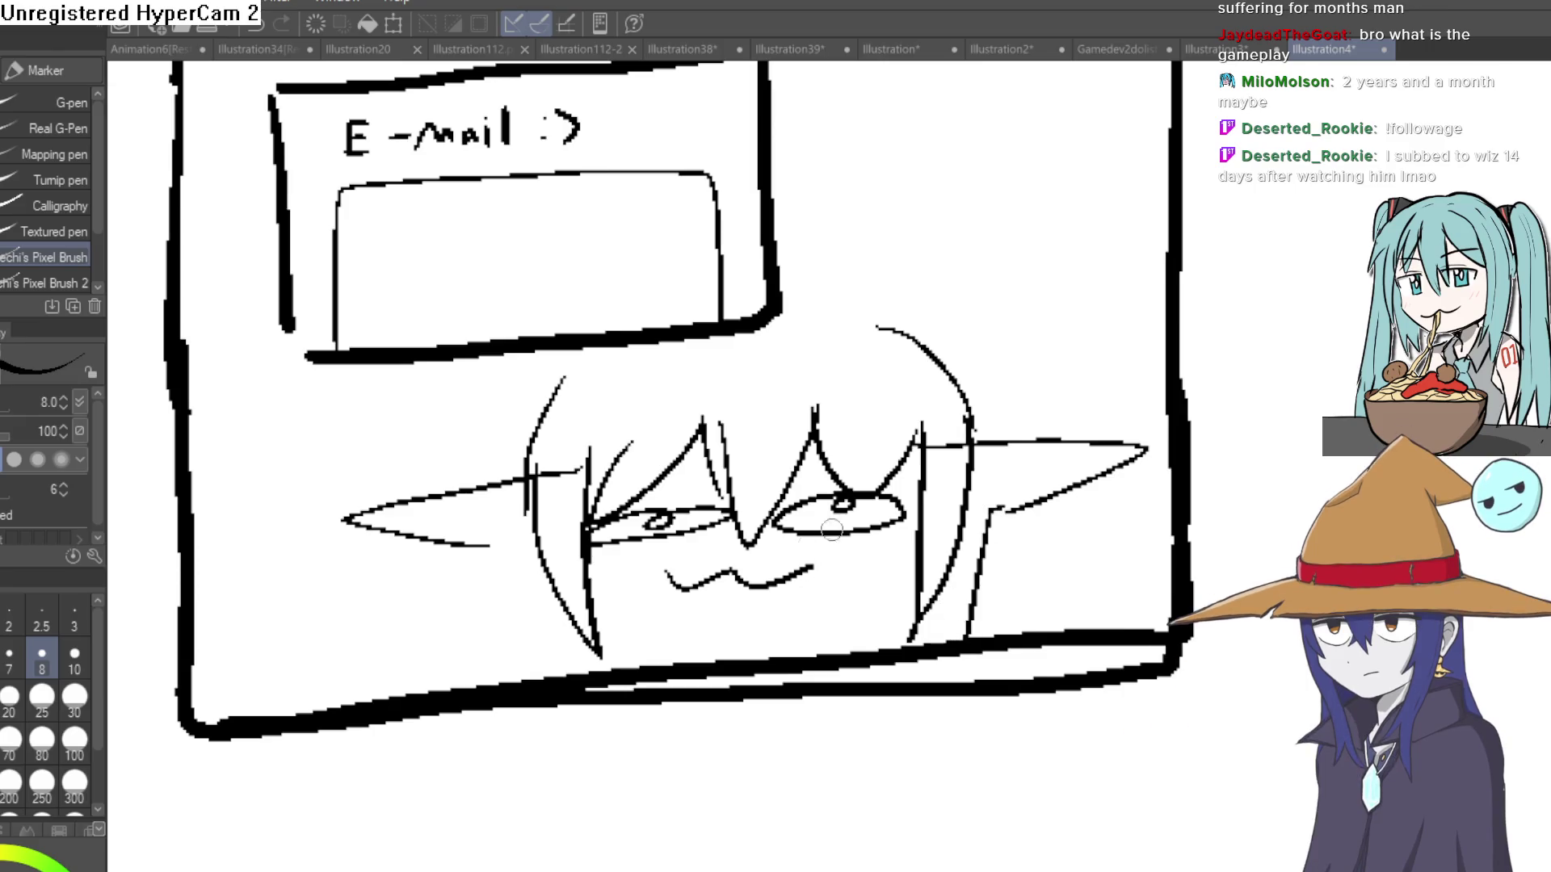
pyautogui.moveTo(912, 585); pyautogui.dragTo(804, 656)
# Add inner-ear lines to both pointed ears and zoom out over the page.
pyautogui.moveTo(995, 517); pyautogui.dragTo(945, 537)
pyautogui.moveTo(1012, 460)
pyautogui.mouseDown()
pyautogui.moveTo(956, 491)
pyautogui.moveTo(1067, 462)
pyautogui.moveTo(1001, 484)
pyautogui.mouseUp()
pyautogui.moveTo(521, 507)
pyautogui.mouseDown()
pyautogui.moveTo(396, 516)
pyautogui.moveTo(448, 521)
pyautogui.mouseUp()
pyautogui.scroll(-5, 517, 563)
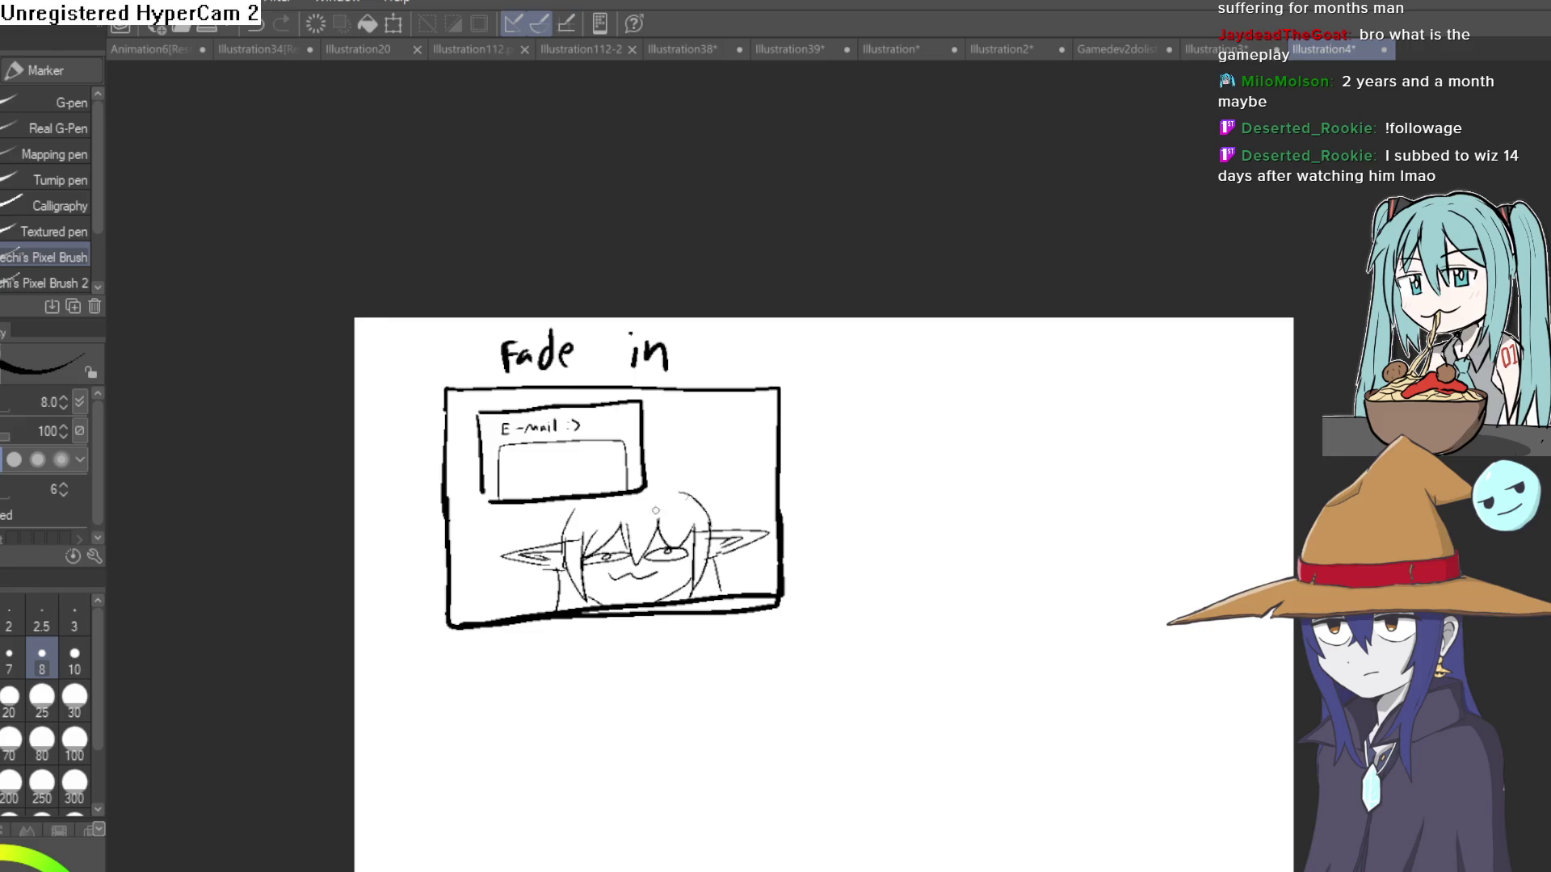
pyautogui.scroll(-2, 808, 485)
pyautogui.scroll(3, 789, 468)
pyautogui.moveTo(711, 560); pyautogui.dragTo(724, 422)
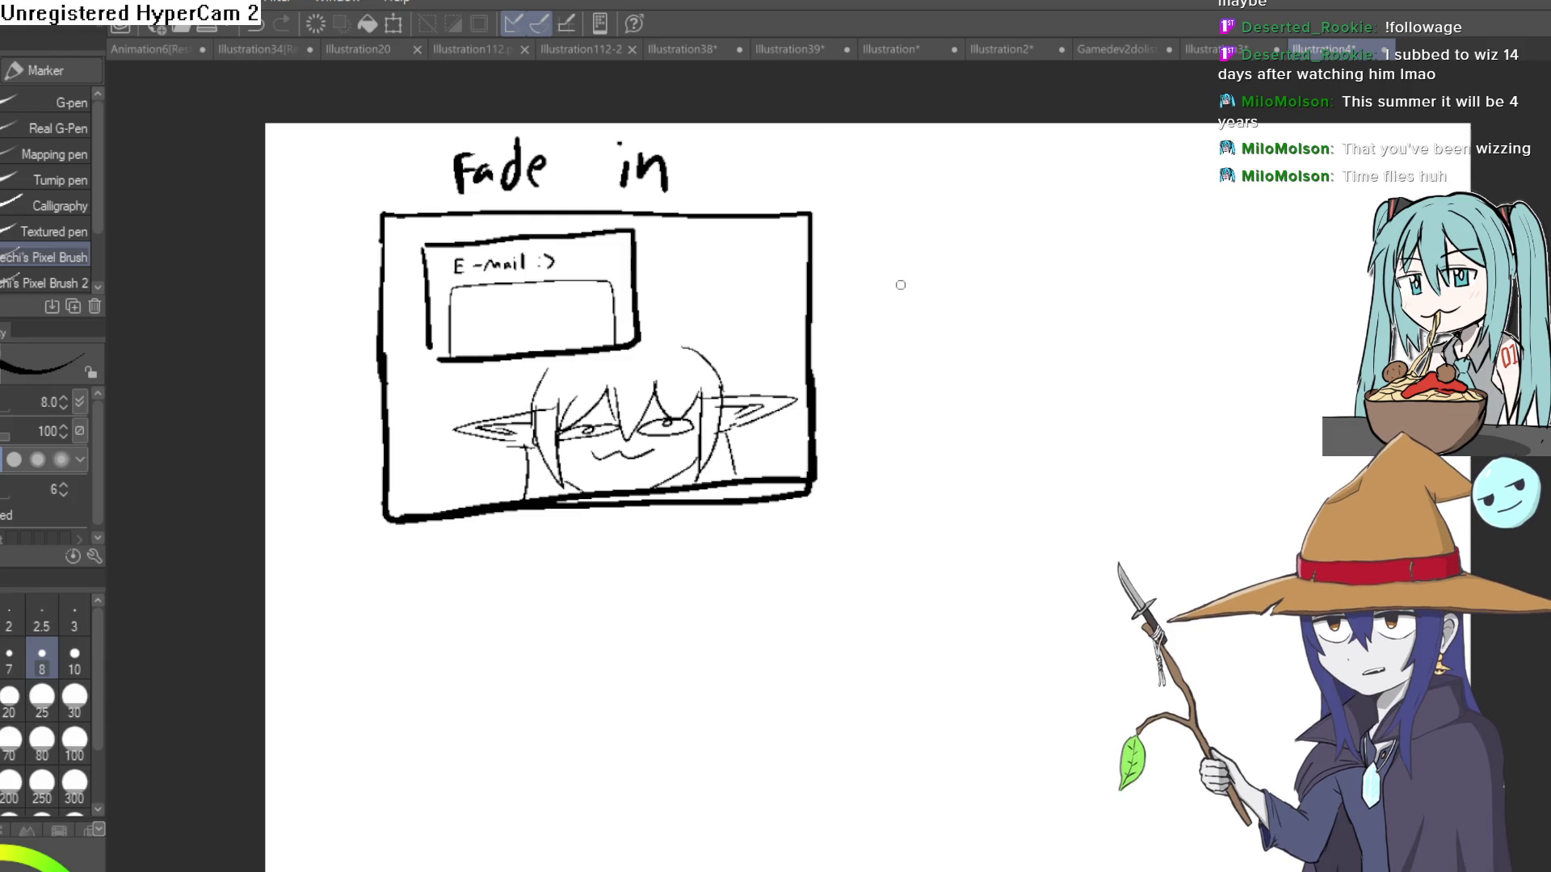
pyautogui.moveTo(896, 284); pyautogui.dragTo(966, 405)
pyautogui.hotkey('ctrl', 'z')
# Draw a second panel right of the first, split horizontally, with a doorway in the top half.
pyautogui.moveTo(1090, 423); pyautogui.dragTo(766, 353)
pyautogui.moveTo(686, 523)
pyautogui.mouseDown()
pyautogui.moveTo(754, 153)
pyautogui.moveTo(1205, 156)
pyautogui.mouseUp()
pyautogui.moveTo(1178, 598)
pyautogui.mouseDown()
pyautogui.moveTo(744, 593)
pyautogui.moveTo(683, 505)
pyautogui.mouseUp()
pyautogui.moveTo(731, 421); pyautogui.dragTo(1228, 419)
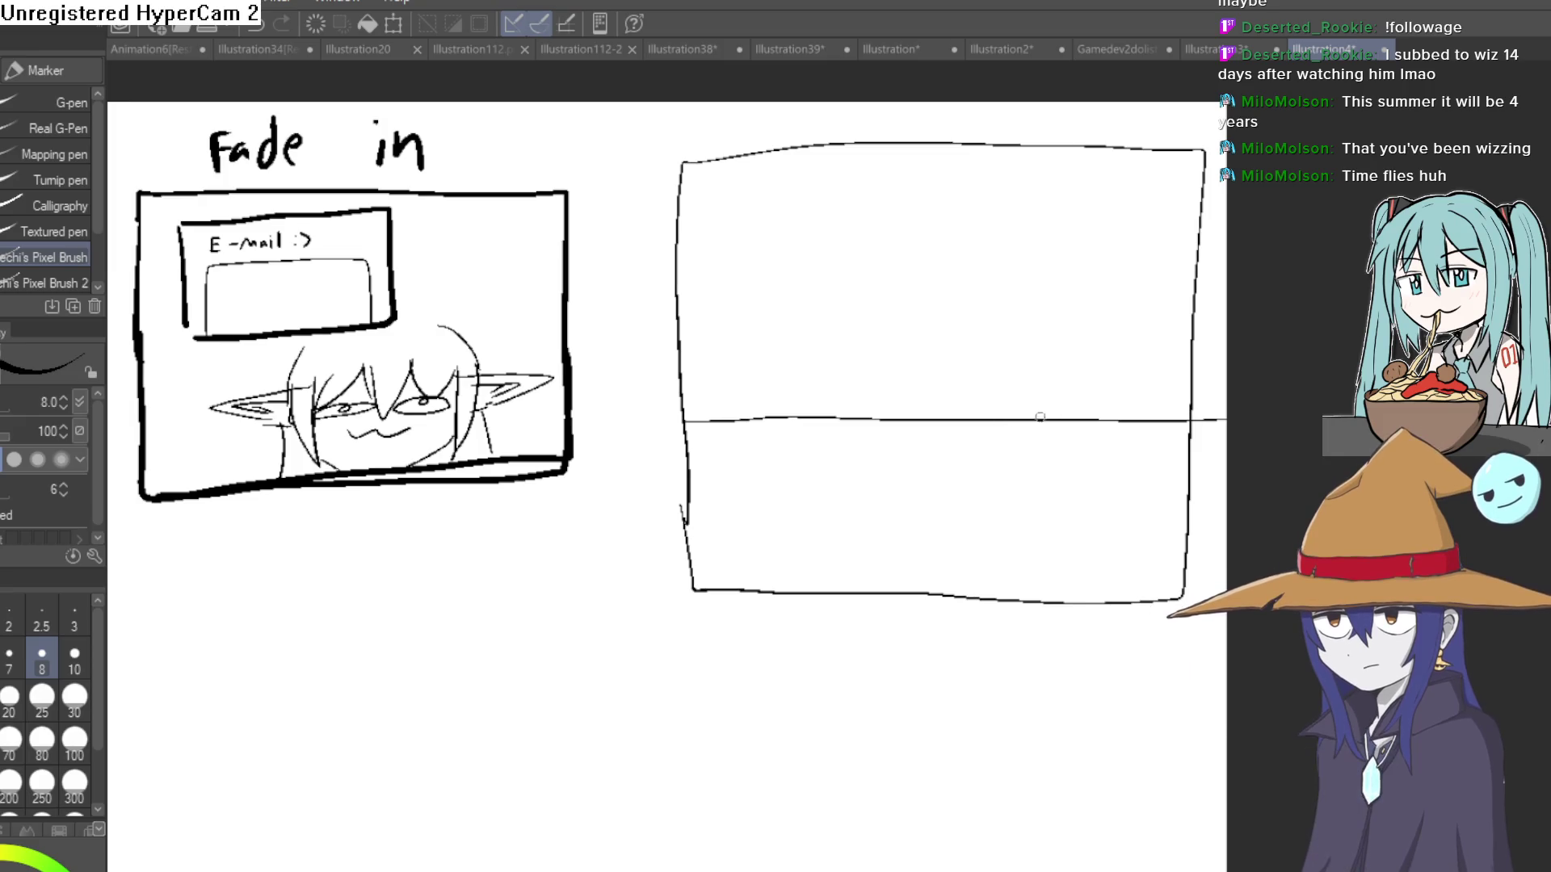
pyautogui.moveTo(1061, 367); pyautogui.dragTo(1060, 131)
pyautogui.moveTo(711, 420)
pyautogui.mouseDown()
pyautogui.moveTo(707, 165)
pyautogui.moveTo(778, 216)
pyautogui.mouseUp()
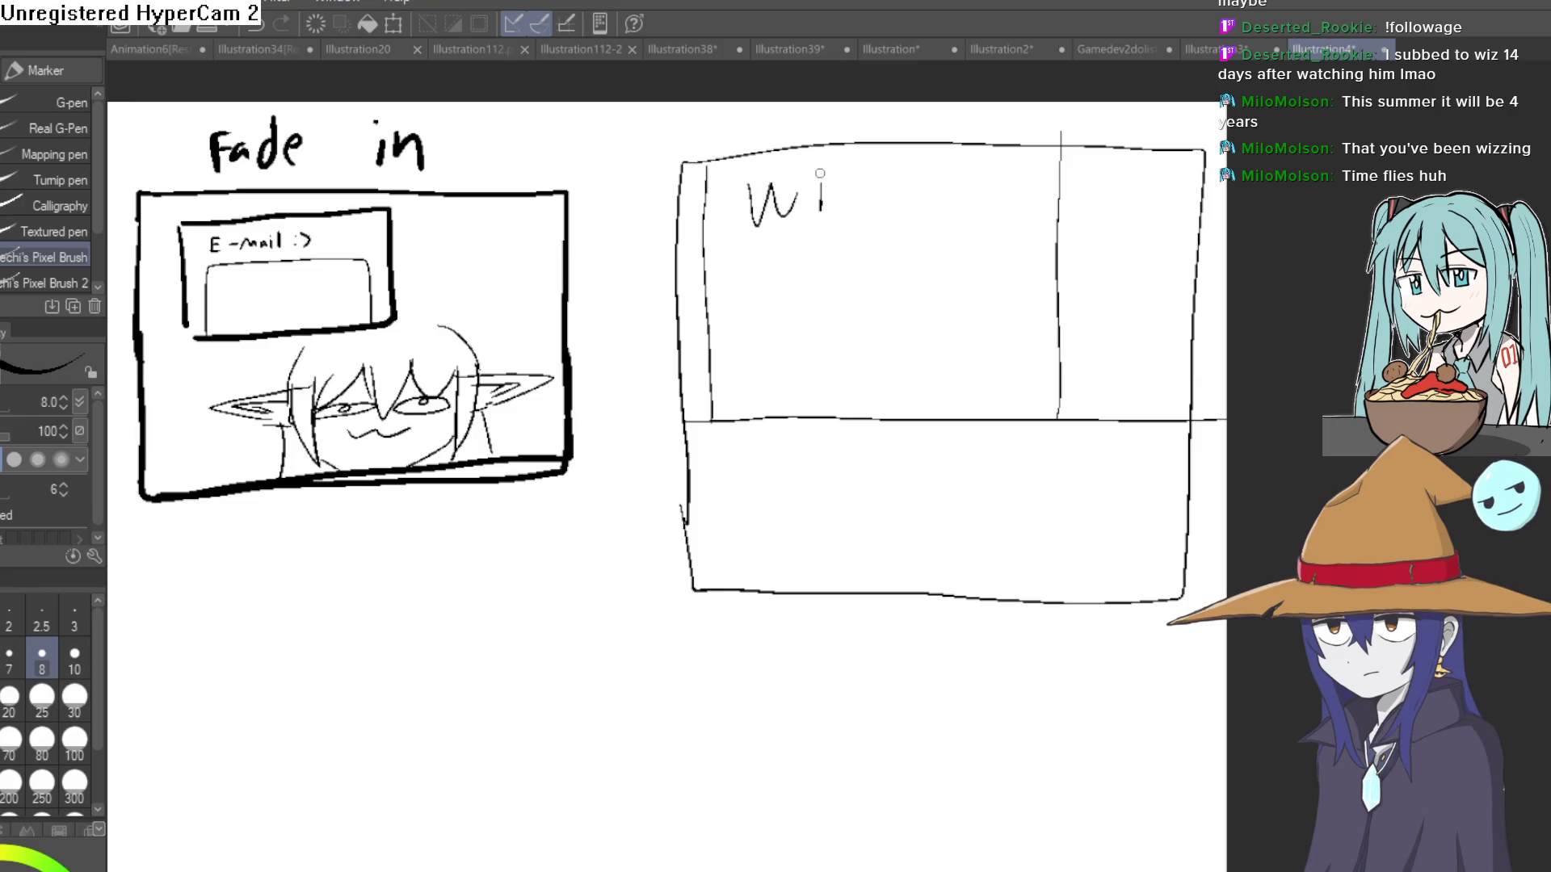
# Finish the 'wiz corp' lettering and draw a rounded desk-like shape with a hook in the lower half.
pyautogui.moveTo(869, 289); pyautogui.dragTo(906, 254)
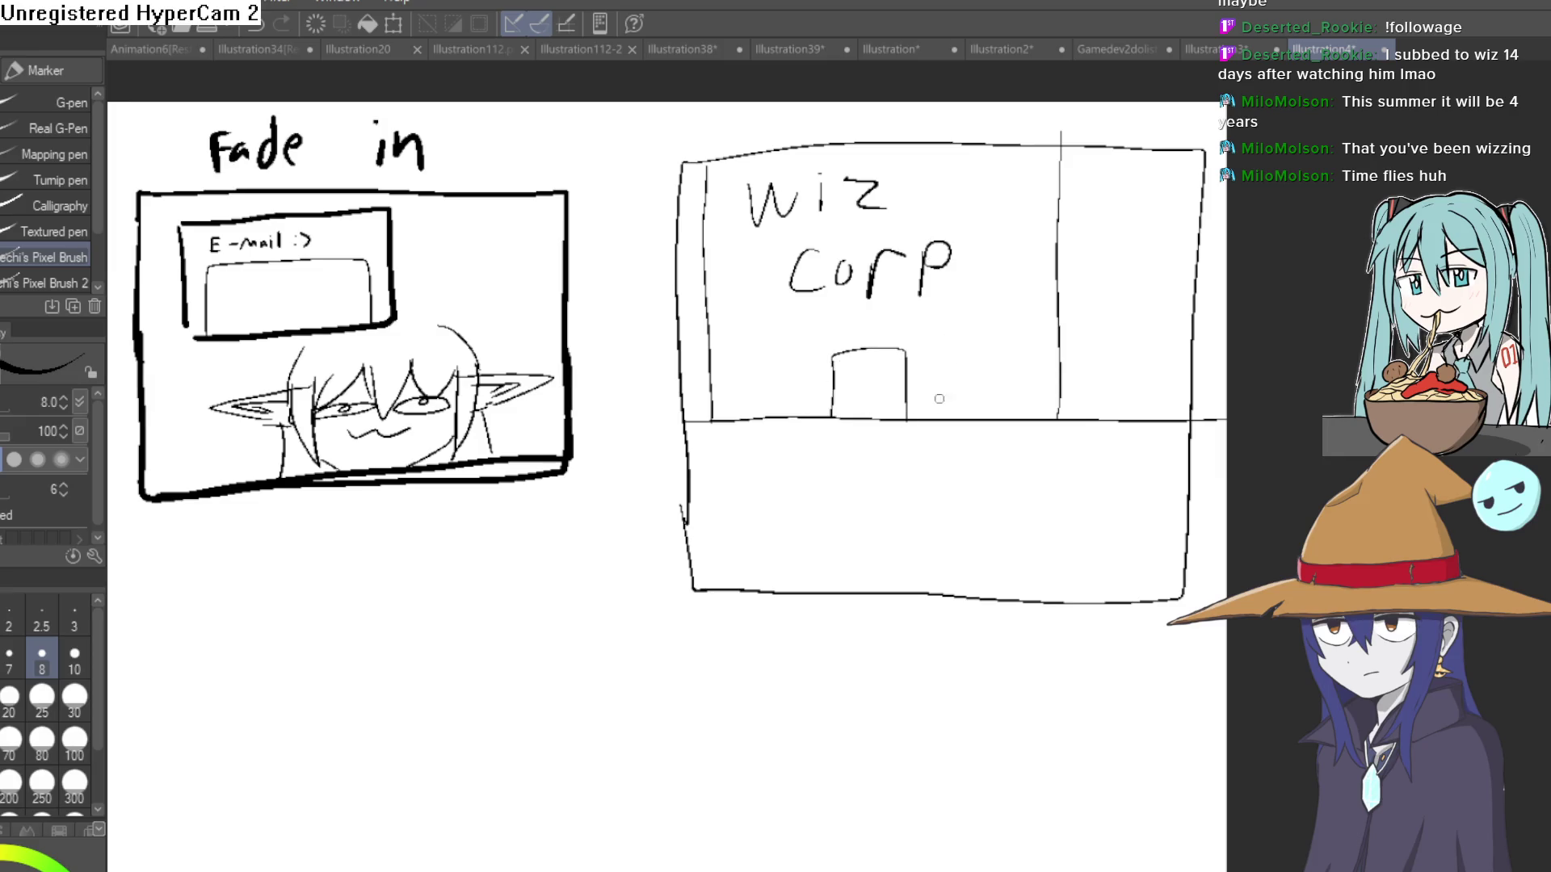
pyautogui.moveTo(880, 591)
pyautogui.mouseDown()
pyautogui.moveTo(896, 457)
pyautogui.moveTo(1167, 474)
pyautogui.mouseUp()
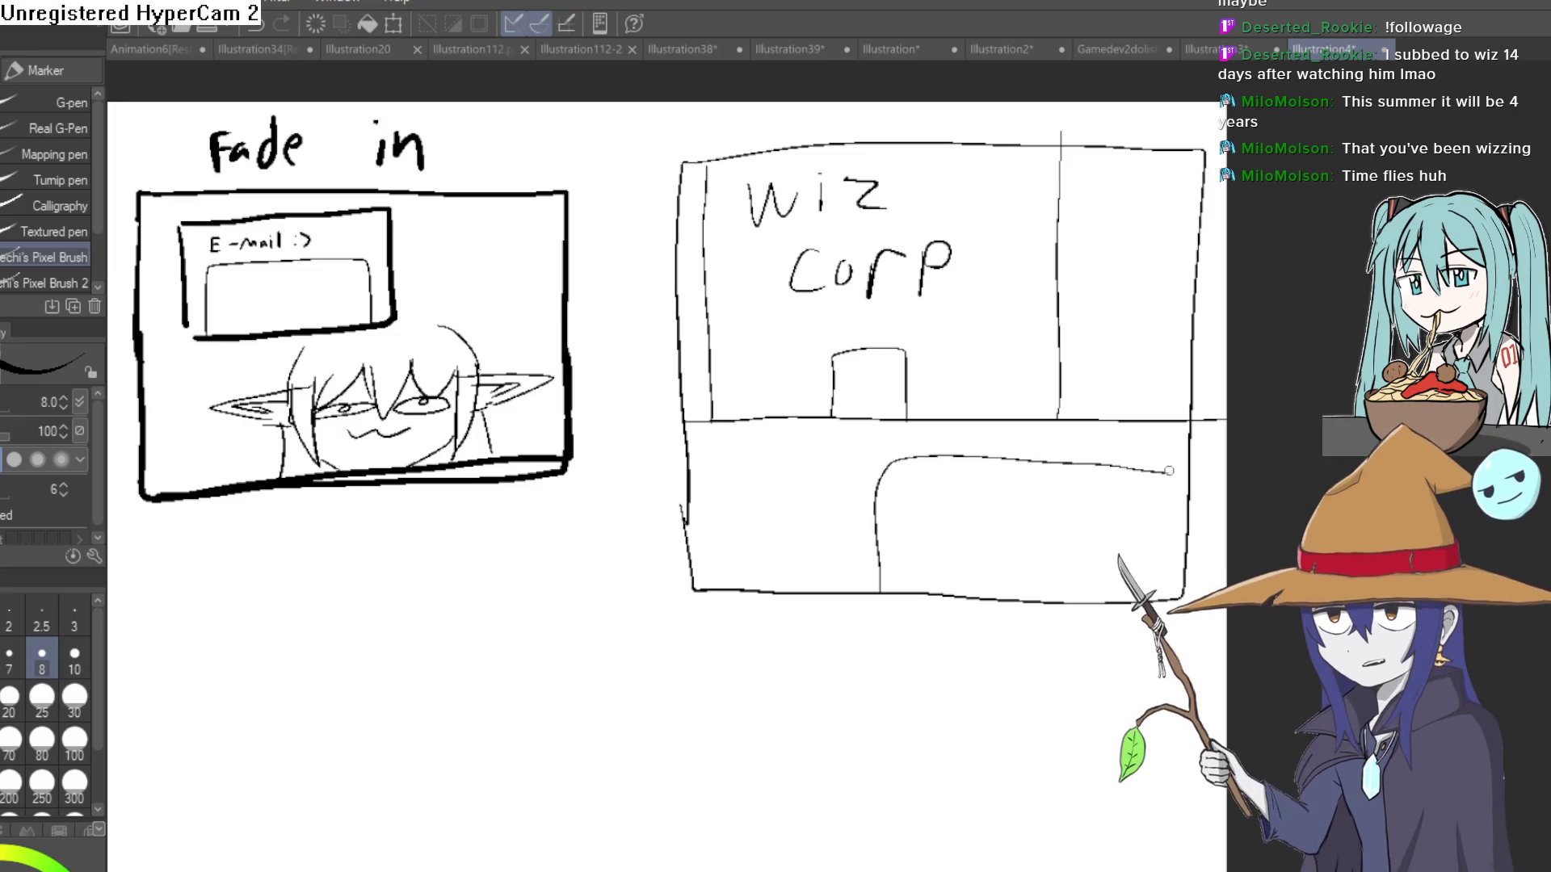
pyautogui.moveTo(878, 499); pyautogui.dragTo(930, 543)
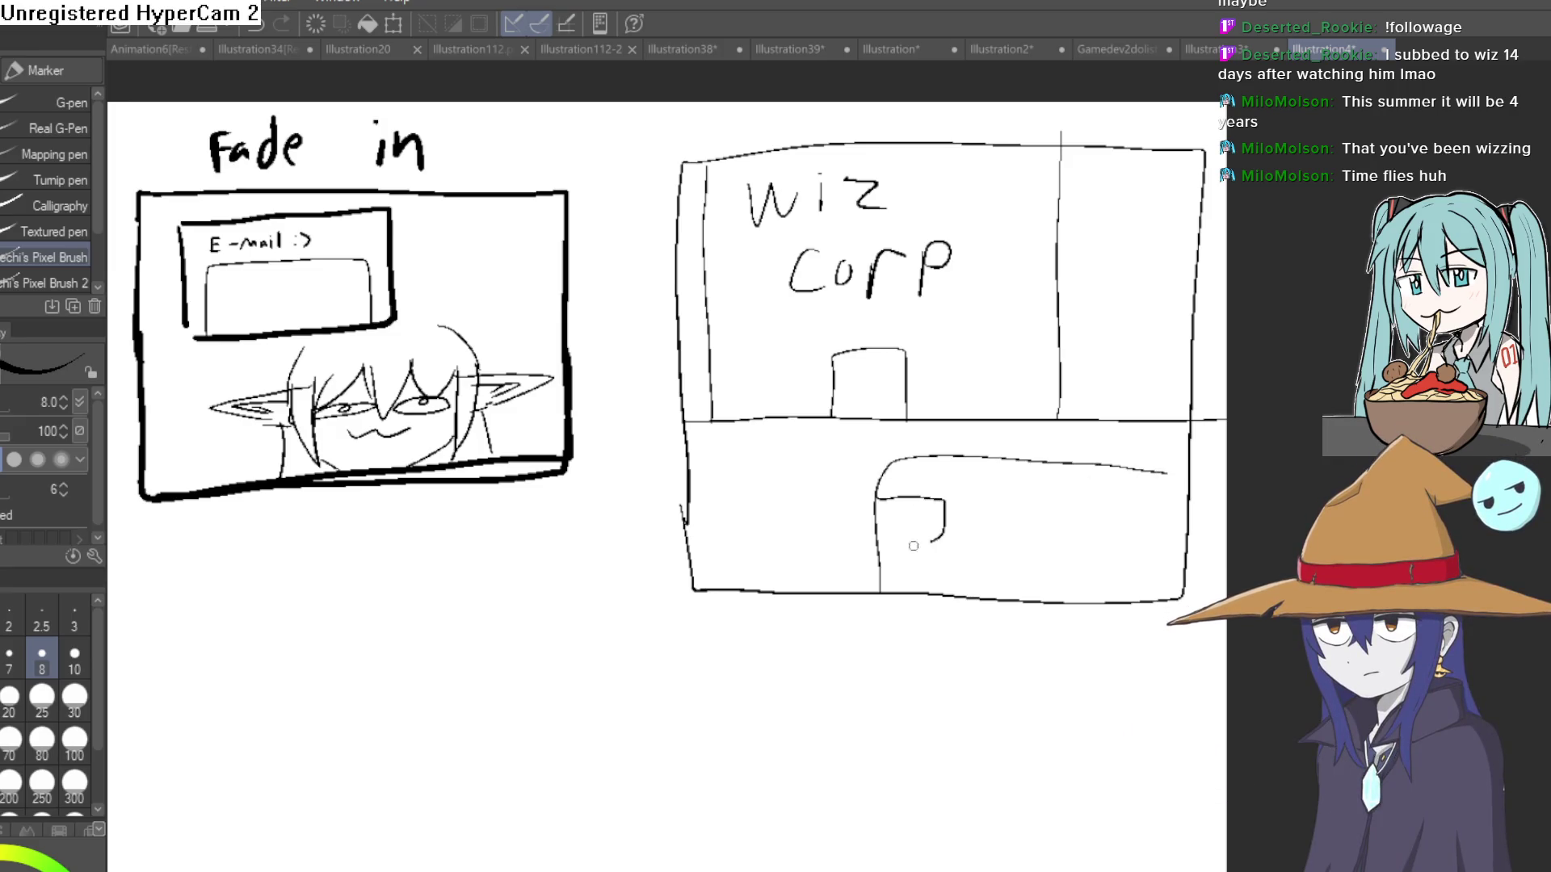
pyautogui.scroll(5, 1063, 589)
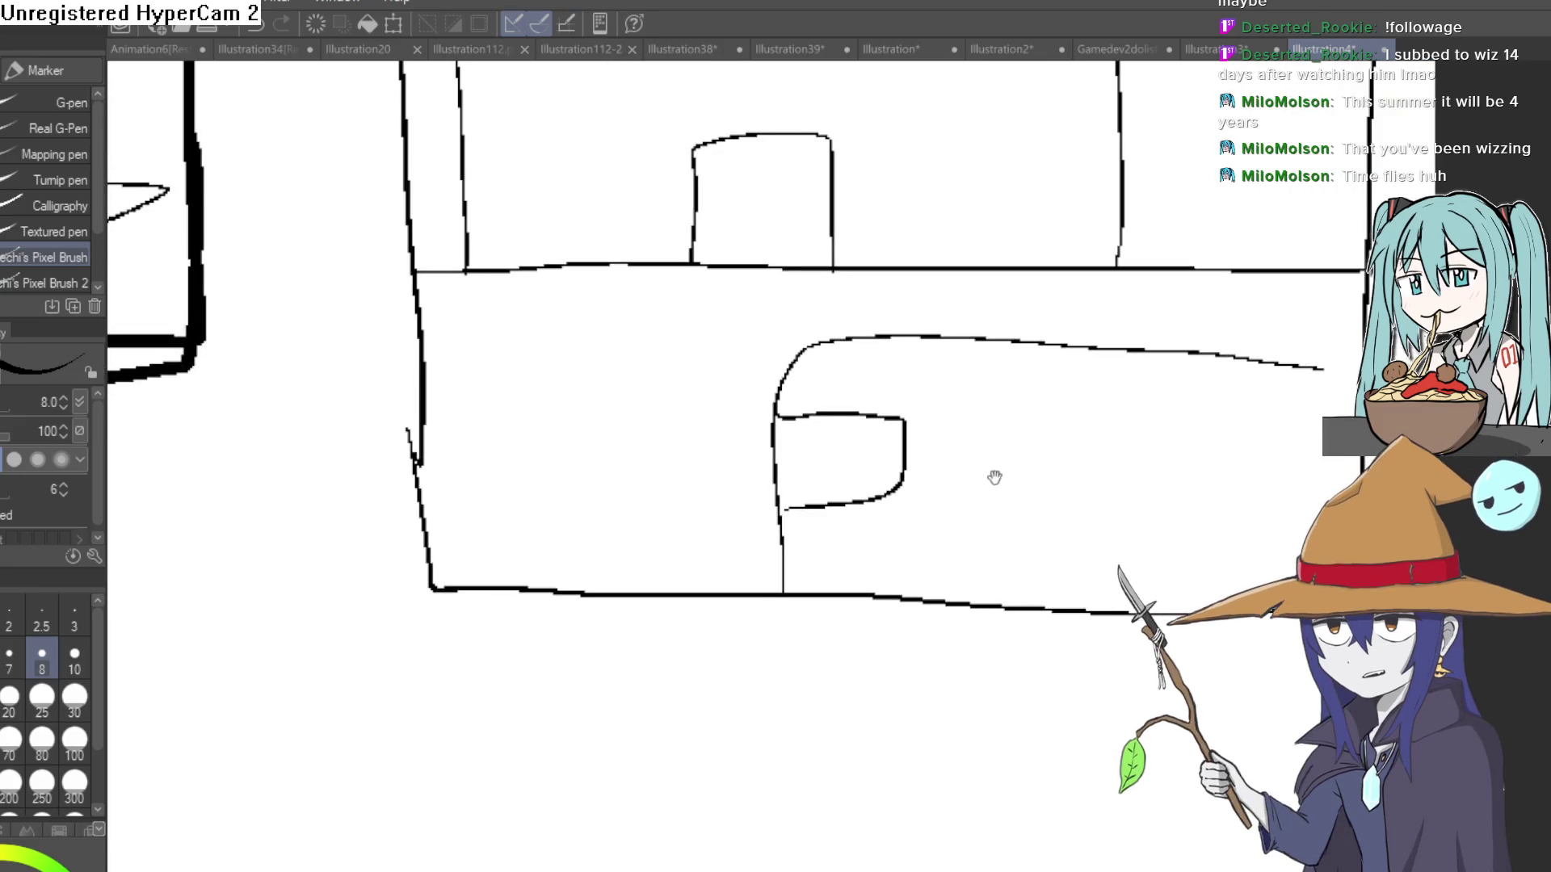
pyautogui.scroll(-5, 961, 460)
pyautogui.moveTo(1041, 474)
pyautogui.mouseDown()
pyautogui.moveTo(1066, 436)
pyautogui.moveTo(939, 421)
pyautogui.mouseUp()
pyautogui.scroll(-3, 938, 421)
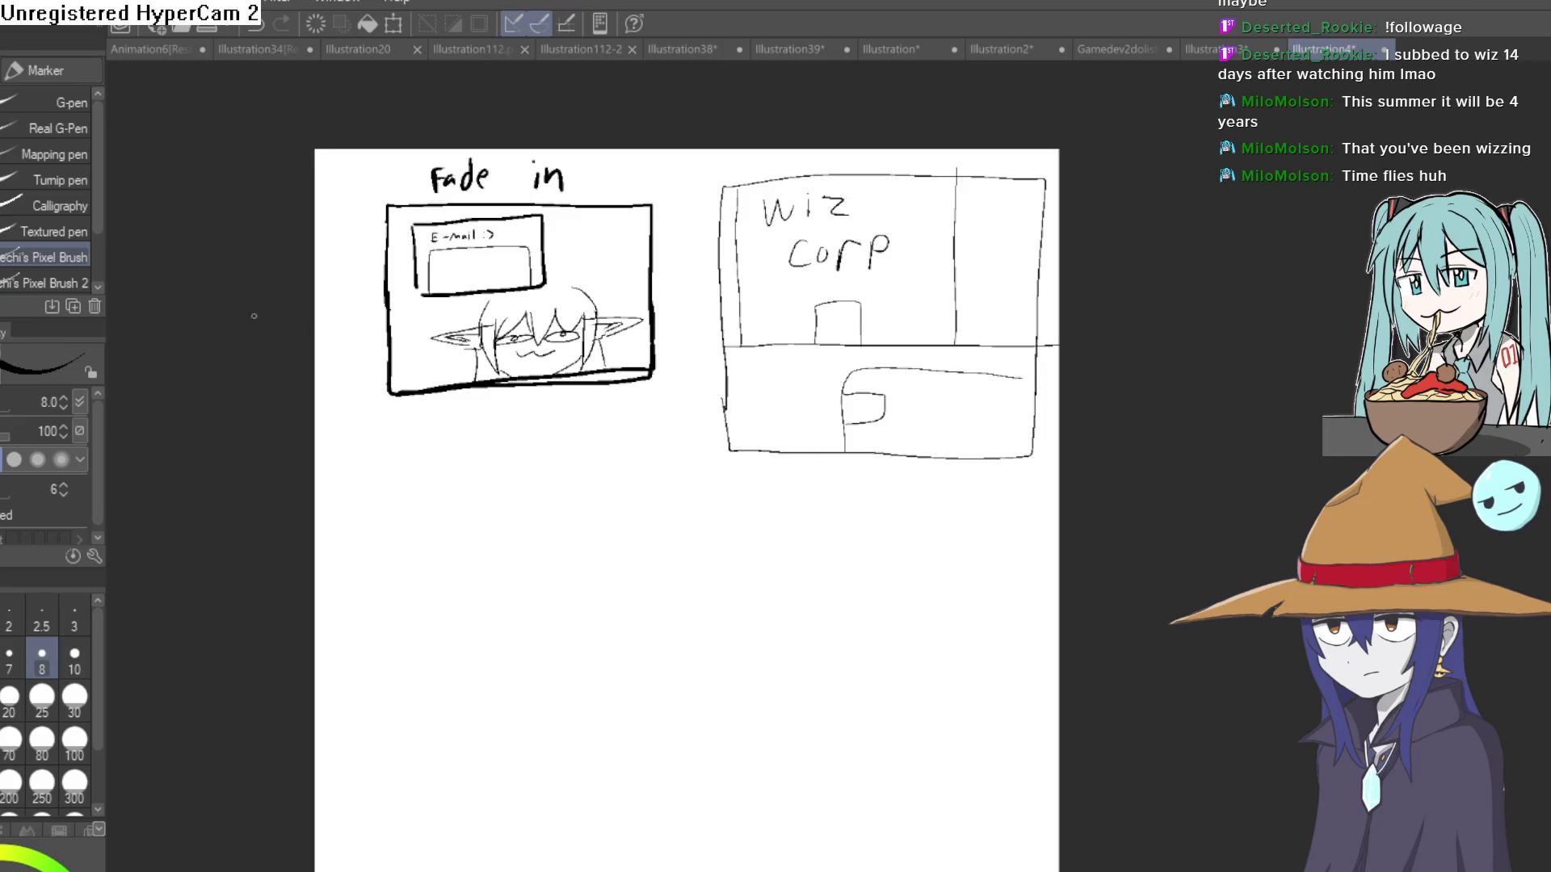
pyautogui.press('m')
pyautogui.moveTo(774, 157)
pyautogui.mouseDown()
pyautogui.moveTo(702, 452)
pyautogui.moveTo(1029, 492)
pyautogui.moveTo(1060, 277)
pyautogui.moveTo(959, 131)
pyautogui.moveTo(763, 155)
pyautogui.mouseUp()
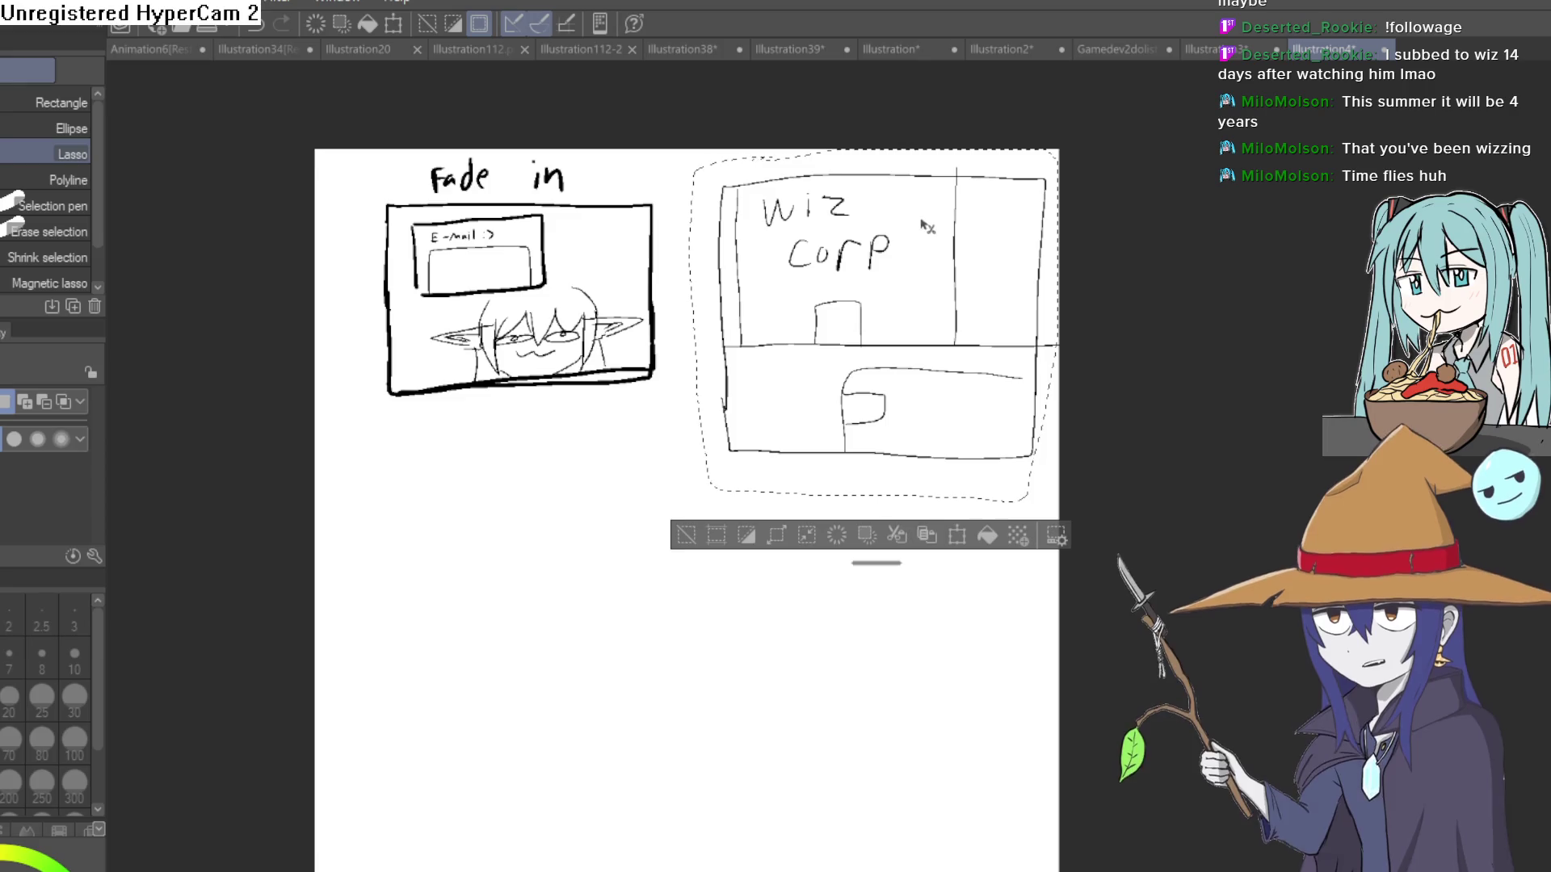
pyautogui.moveTo(933, 311)
pyautogui.mouseDown()
pyautogui.moveTo(967, 624)
pyautogui.moveTo(957, 679)
pyautogui.moveTo(943, 548)
pyautogui.moveTo(919, 789)
pyautogui.moveTo(903, 718)
pyautogui.mouseUp()
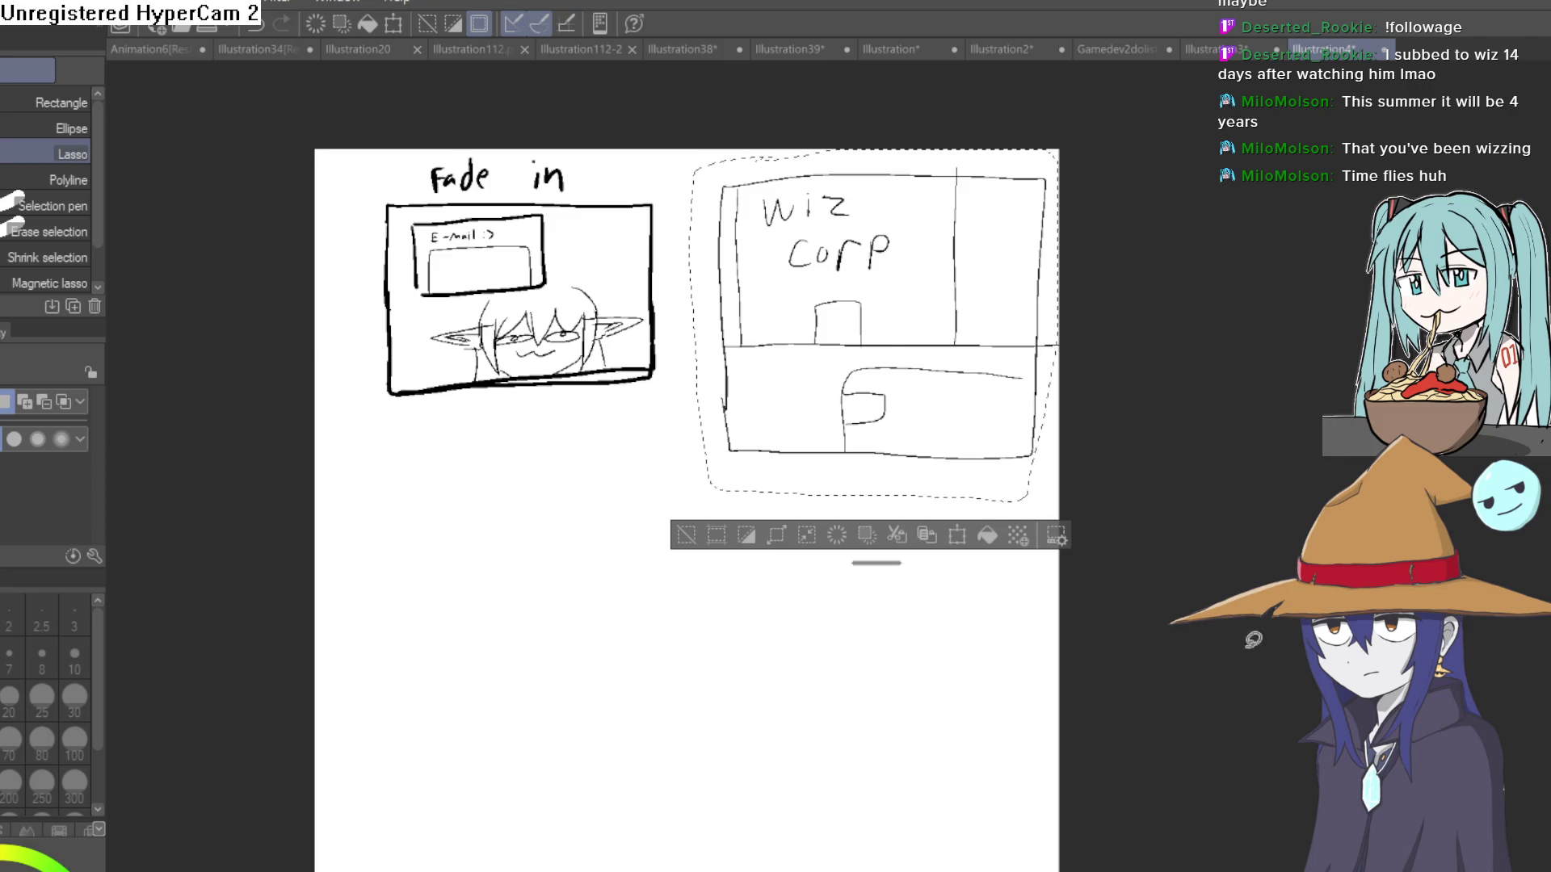
pyautogui.moveTo(857, 426)
pyautogui.mouseDown()
pyautogui.moveTo(830, 692)
pyautogui.moveTo(1021, 582)
pyautogui.moveTo(1030, 617)
pyautogui.mouseUp()
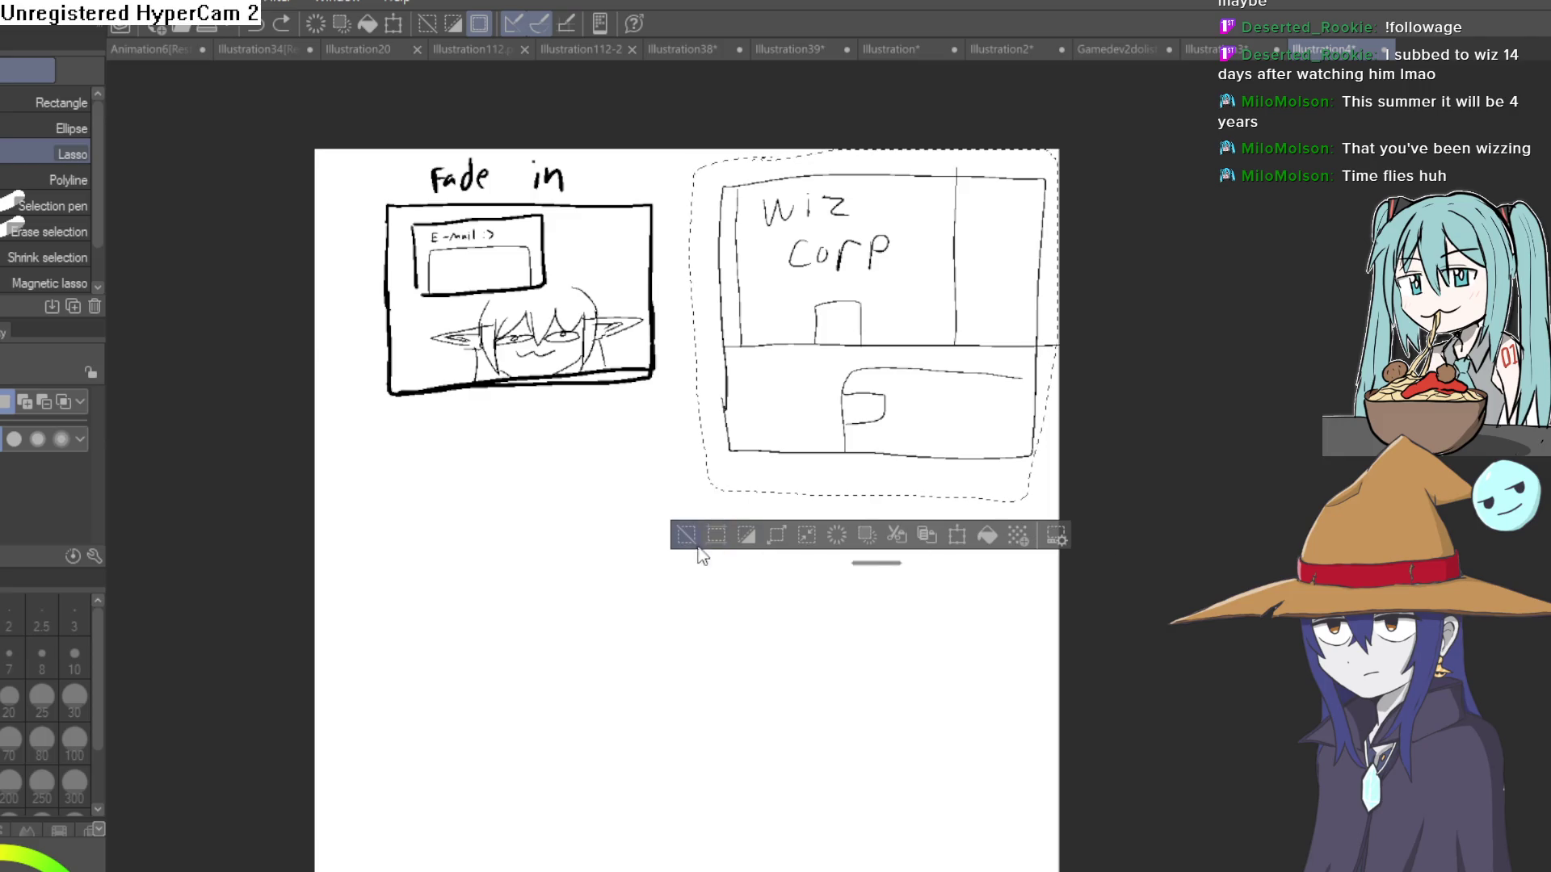
pyautogui.click(697, 545)
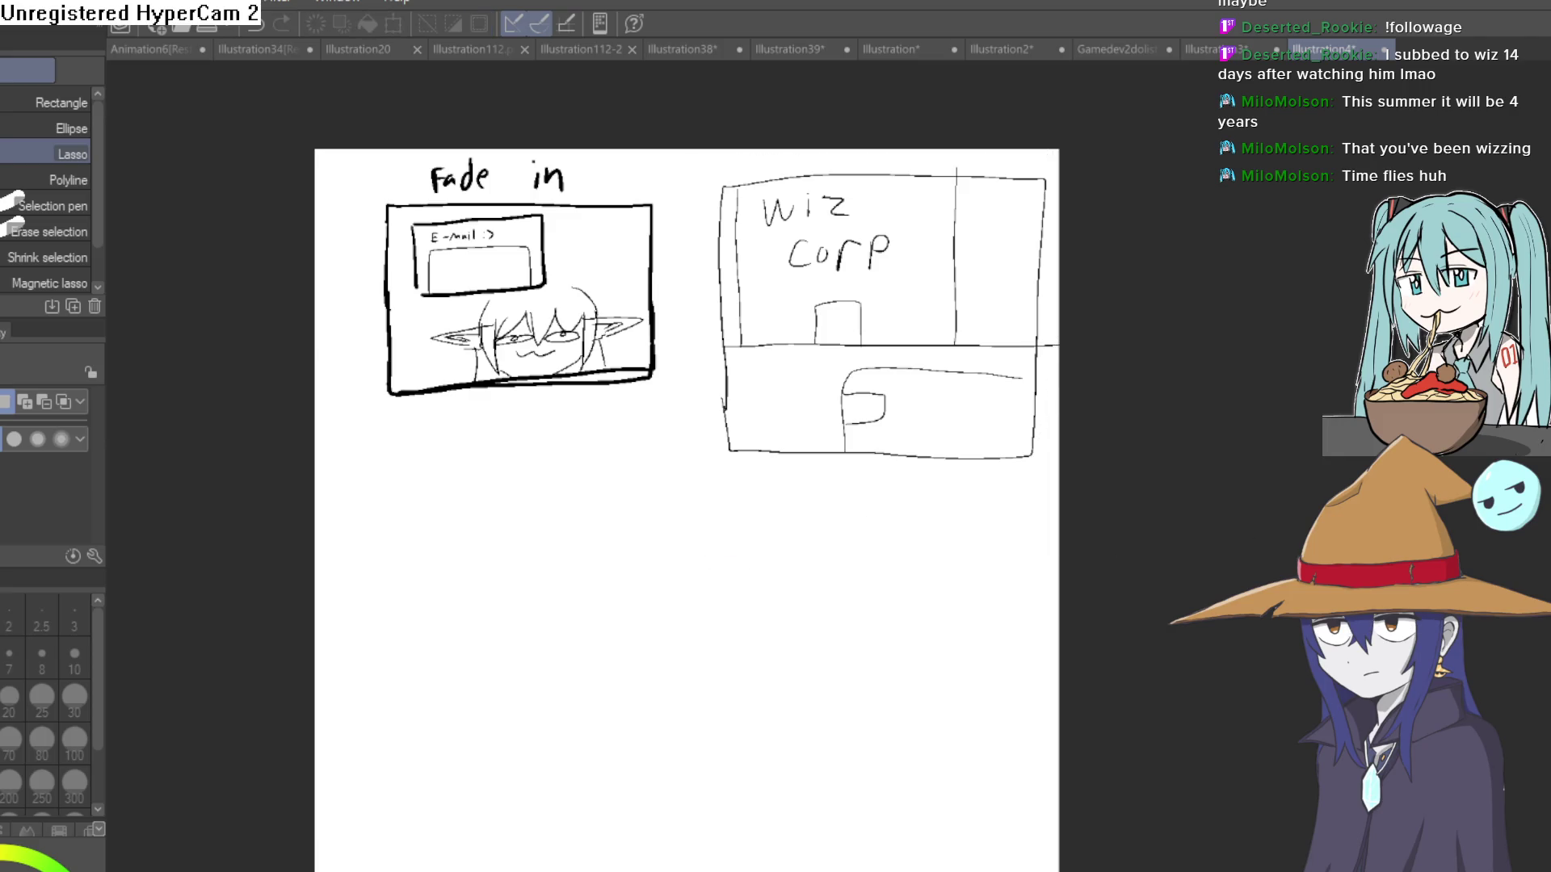
pyautogui.press('Delete')
pyautogui.hotkey('ctrl', 'z')
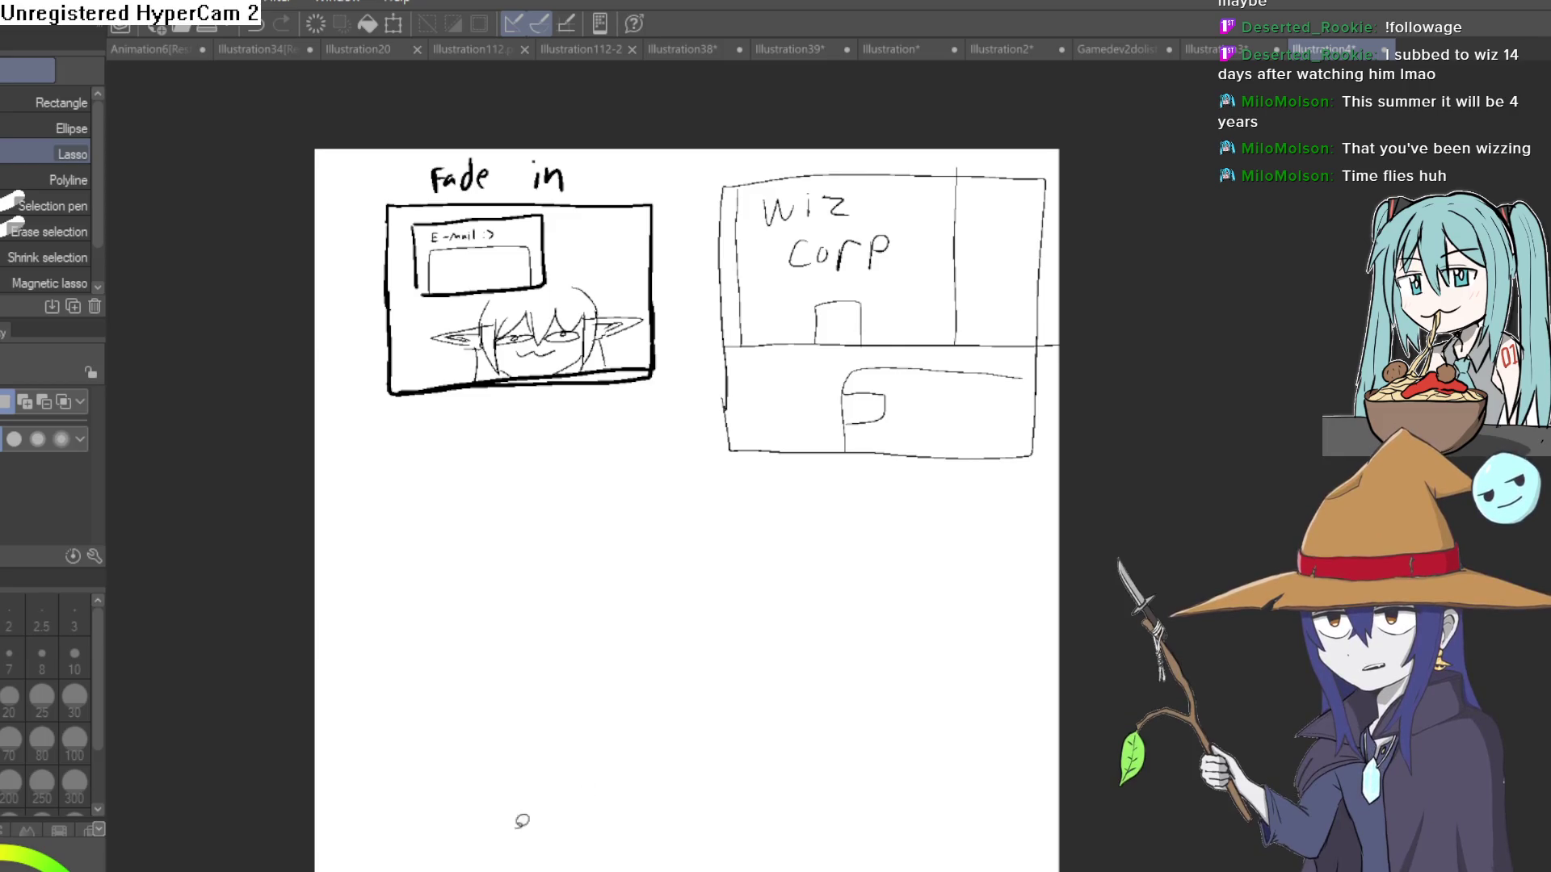
# Switch to the Gamedev2dolist drawing and zoom to read its task list.
pyautogui.click(1131, 50)
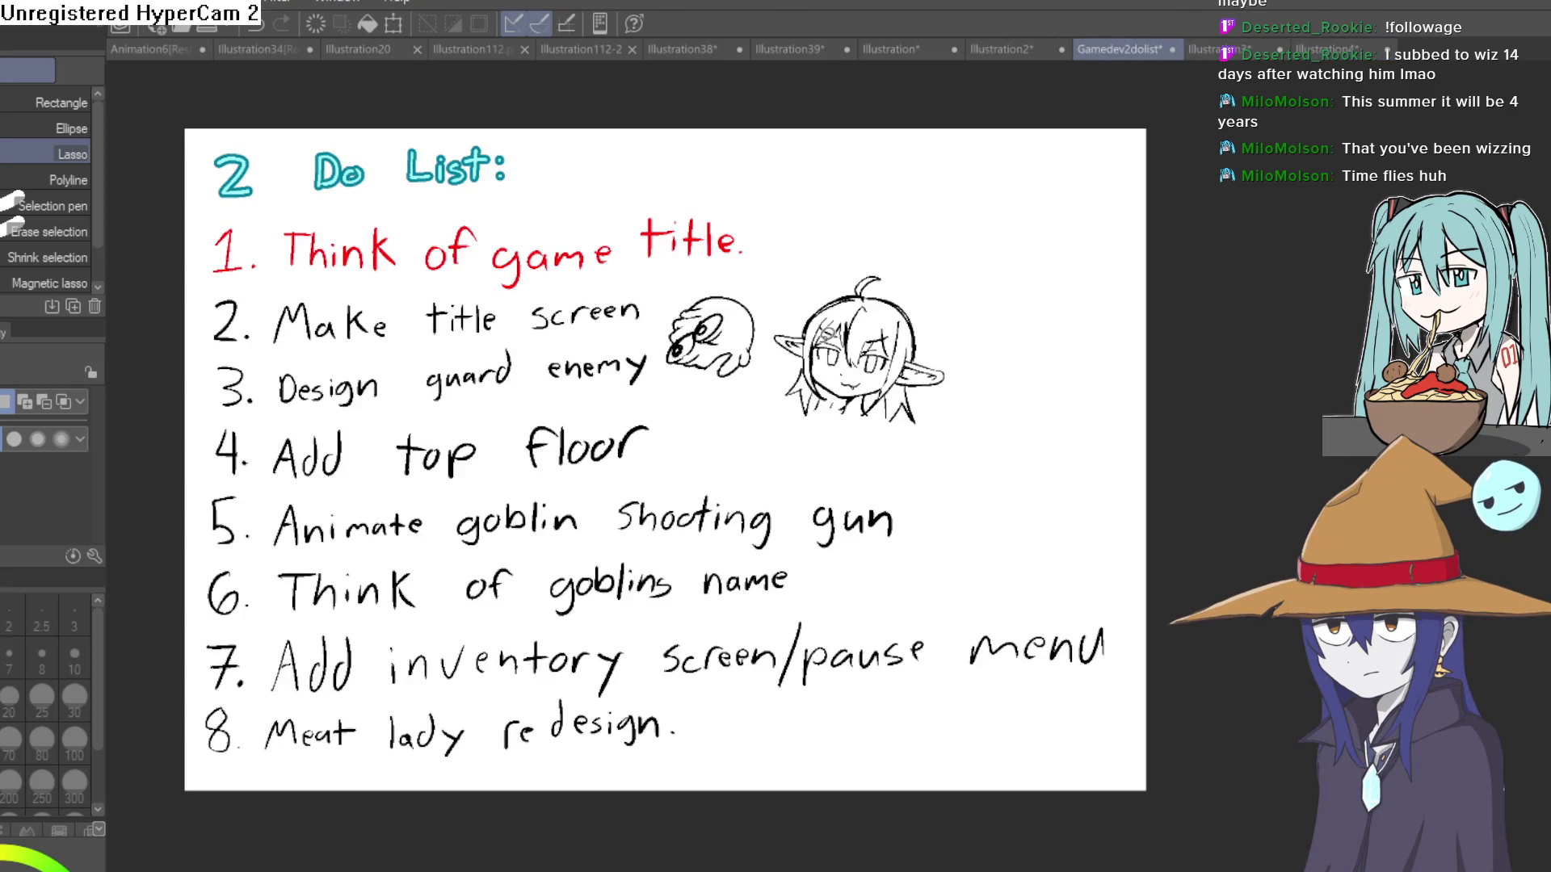
pyautogui.scroll(1, 525, 477)
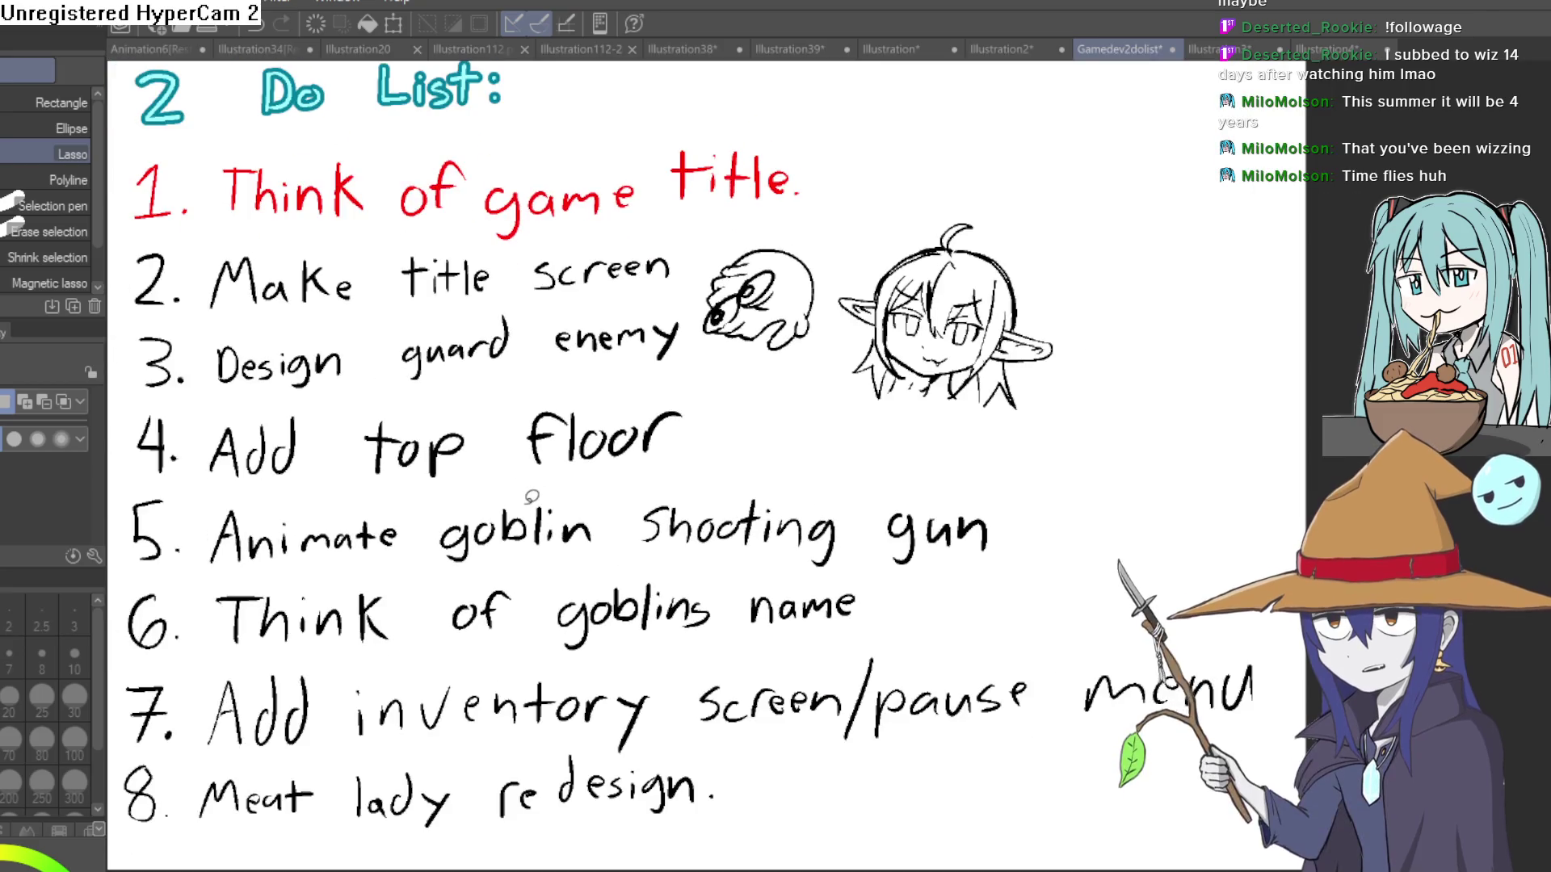
pyautogui.scroll(-2, 532, 488)
pyautogui.scroll(1, 532, 481)
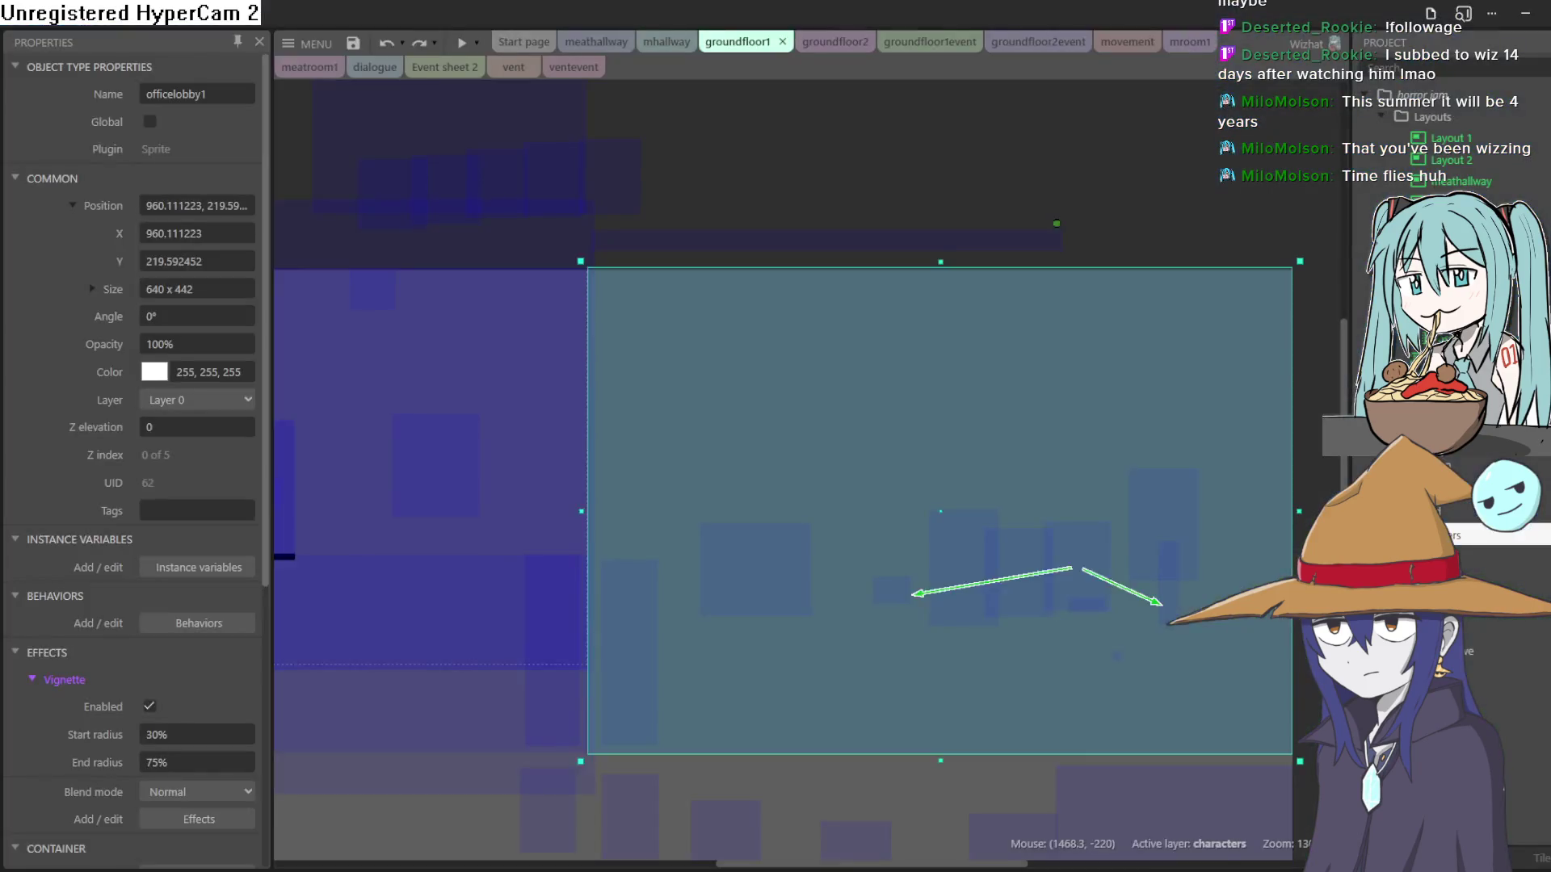
# Open the groundfloor2 layout, preview it and walk the goblin left down the hallway toward the ghost.
pyautogui.hscroll(-10, 403, 488)
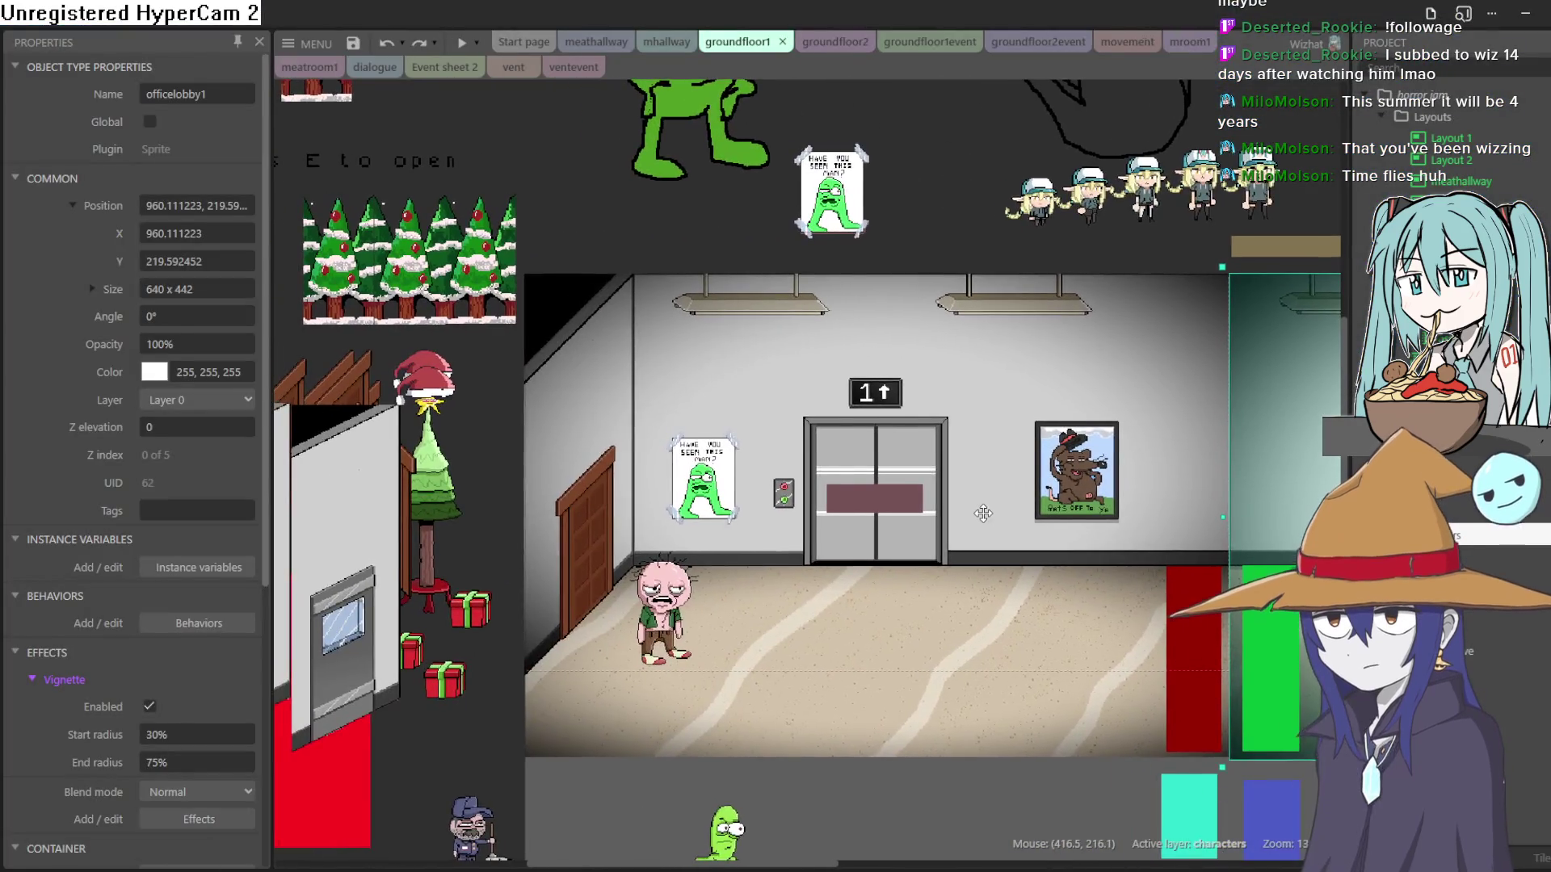
pyautogui.click(827, 45)
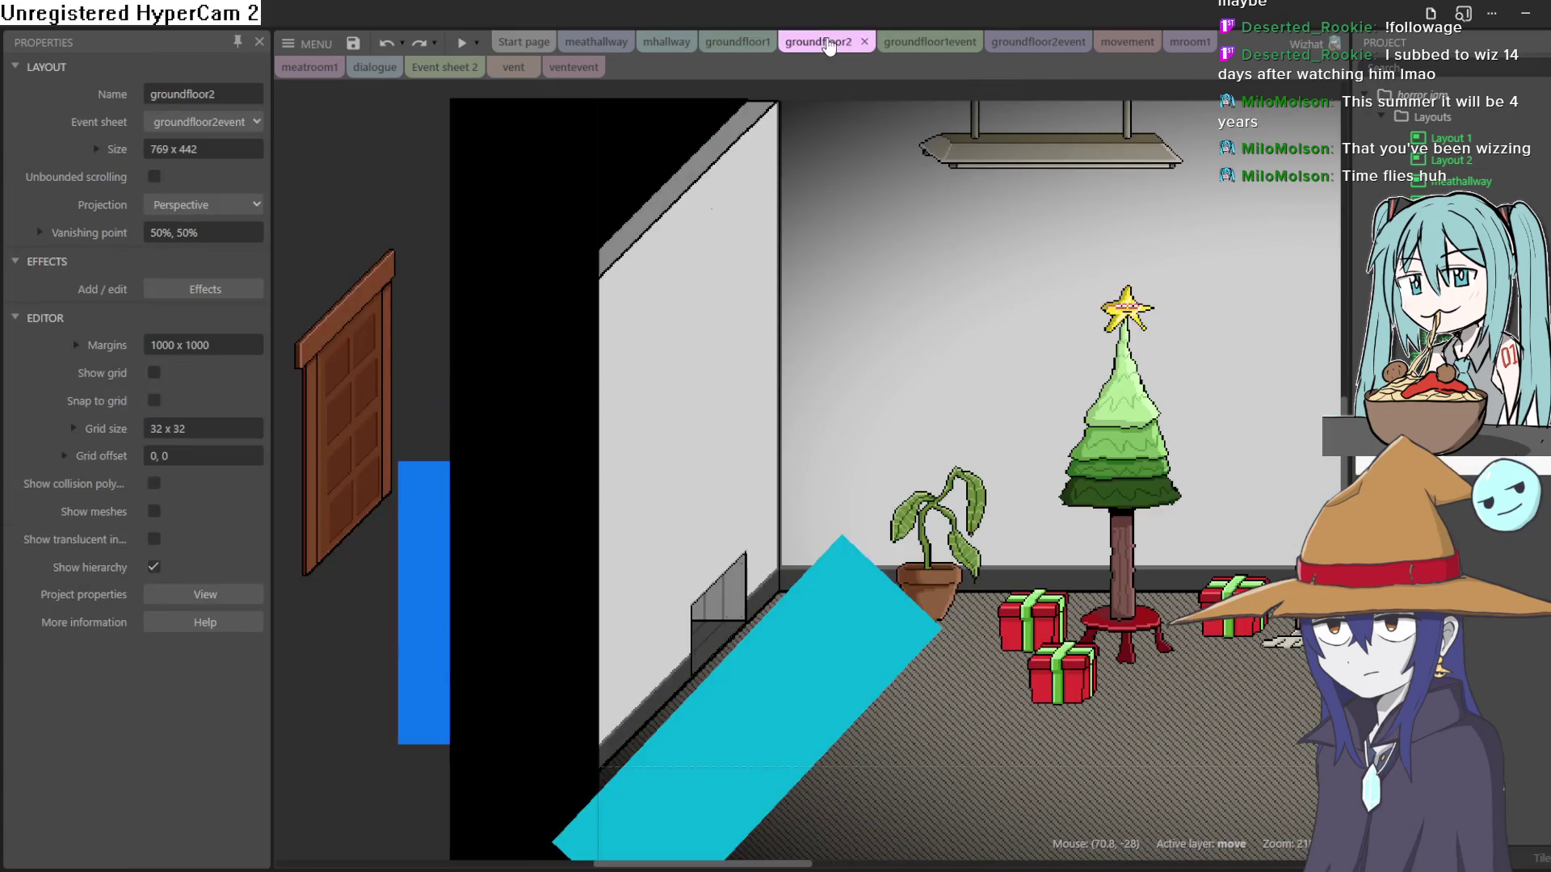
pyautogui.click(461, 42)
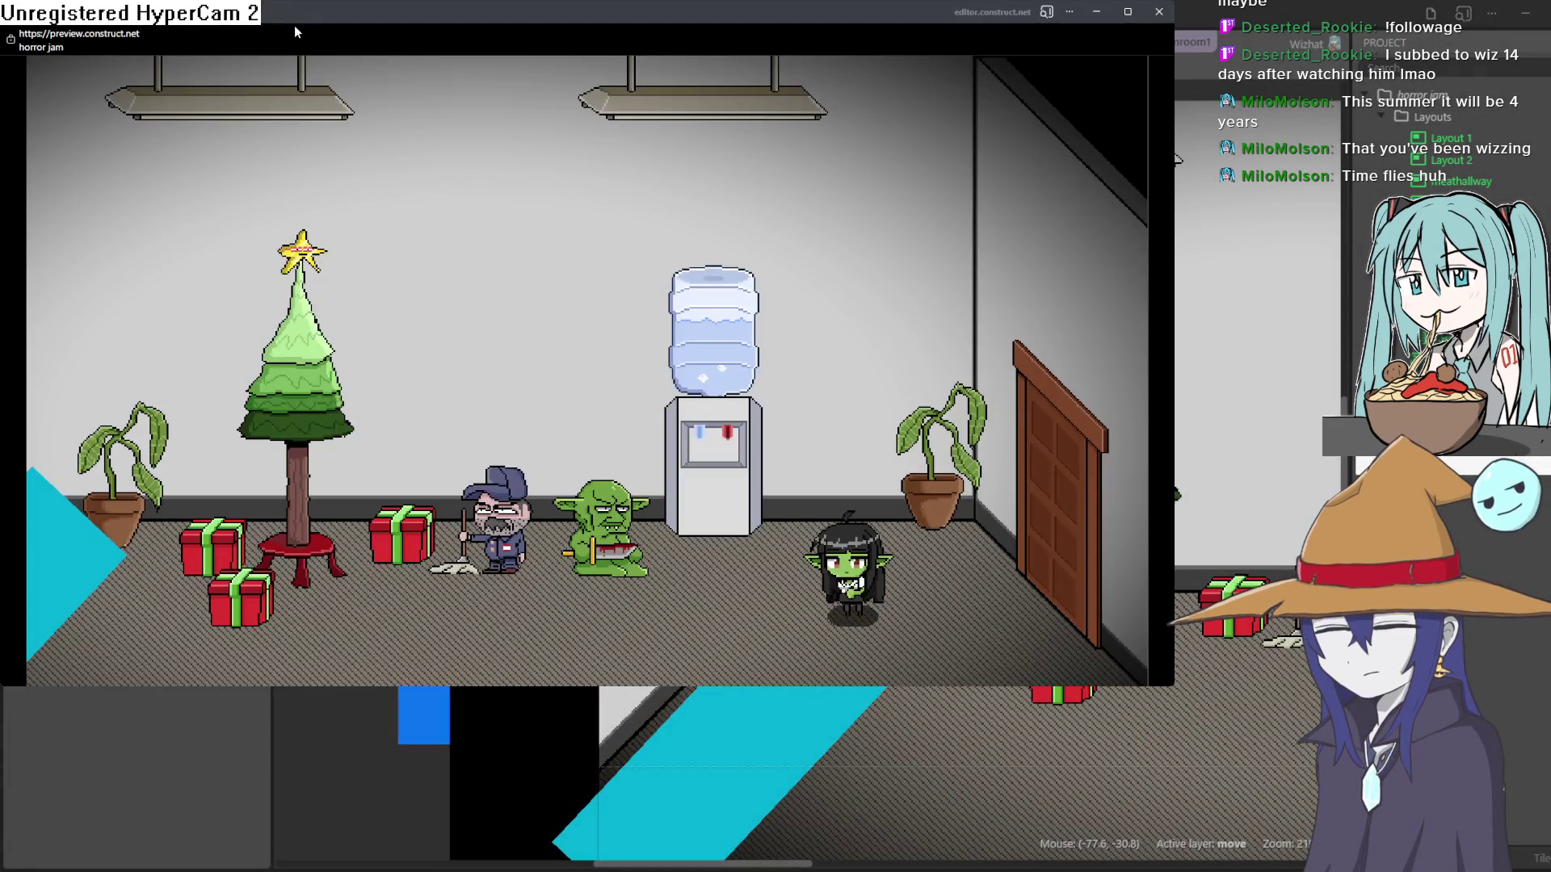
pyautogui.press('Left')
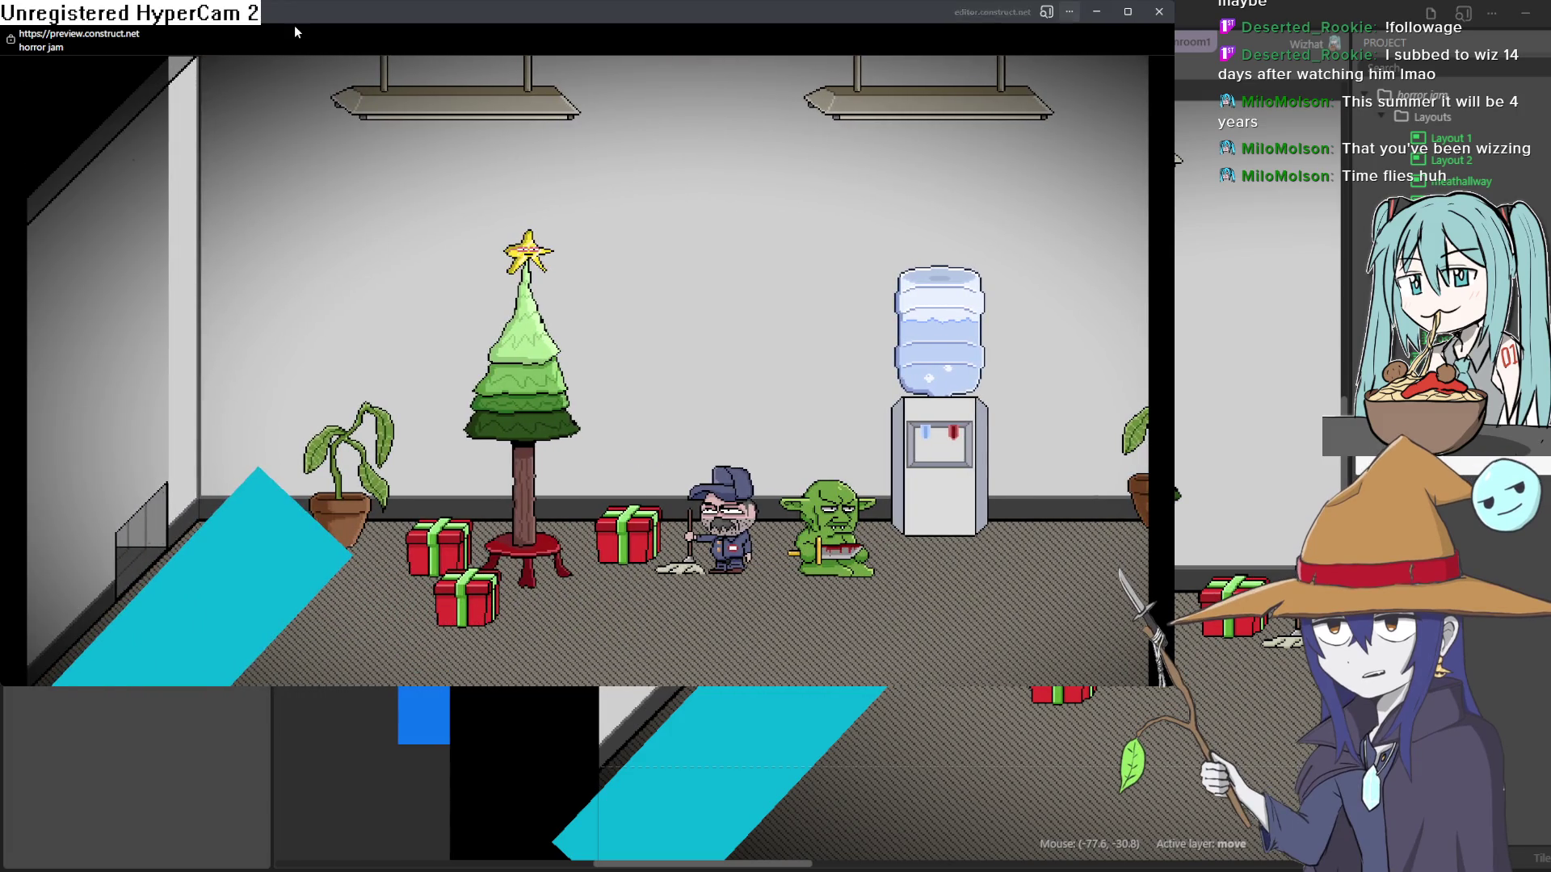
pyautogui.press('Left')
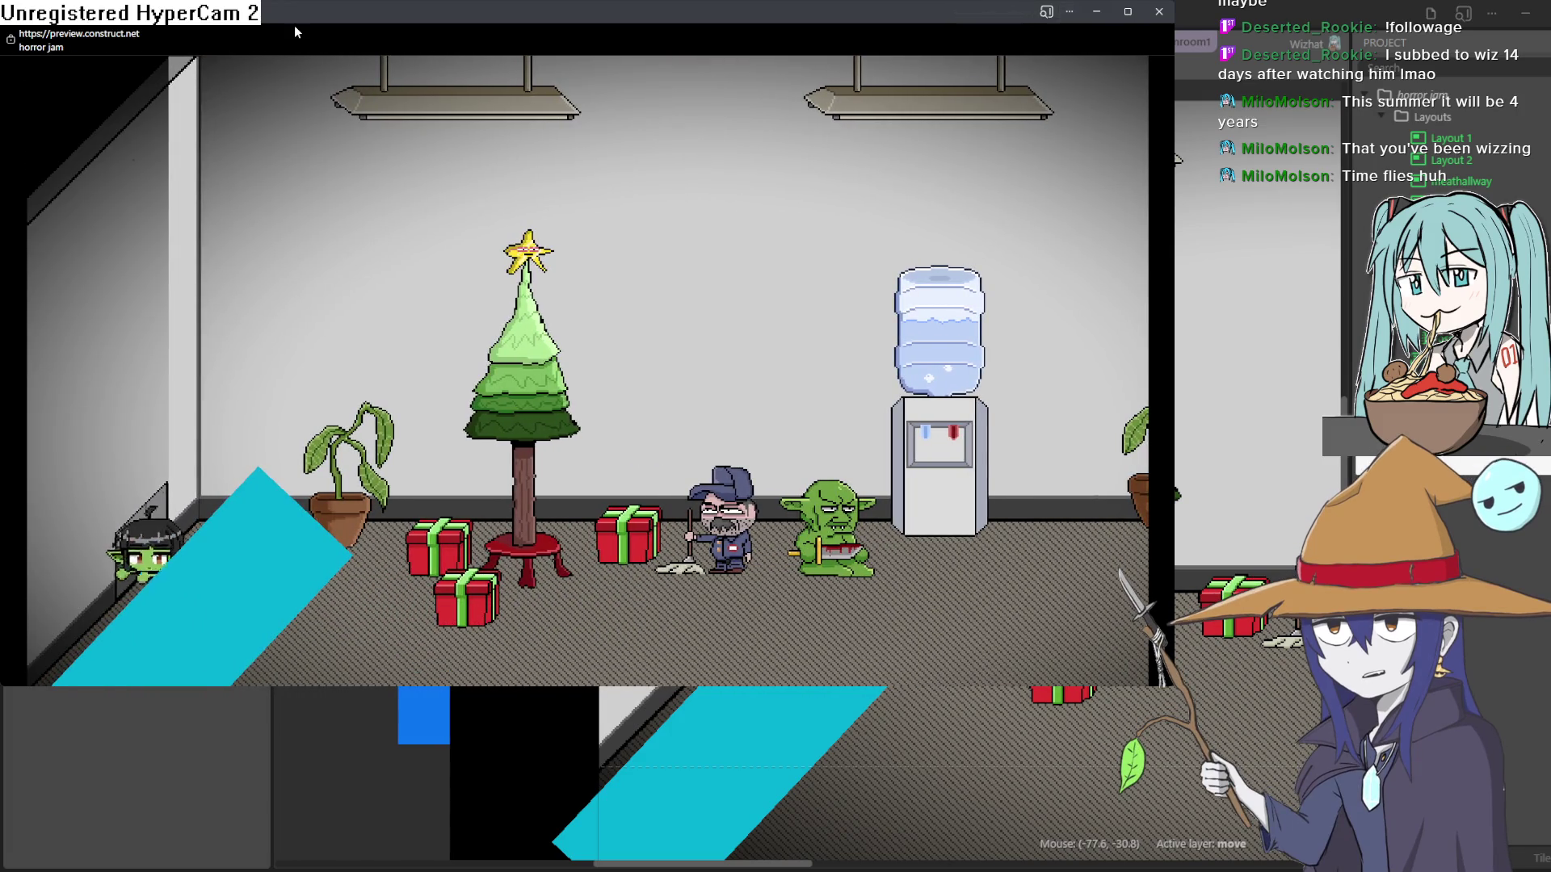
pyautogui.press('Left')
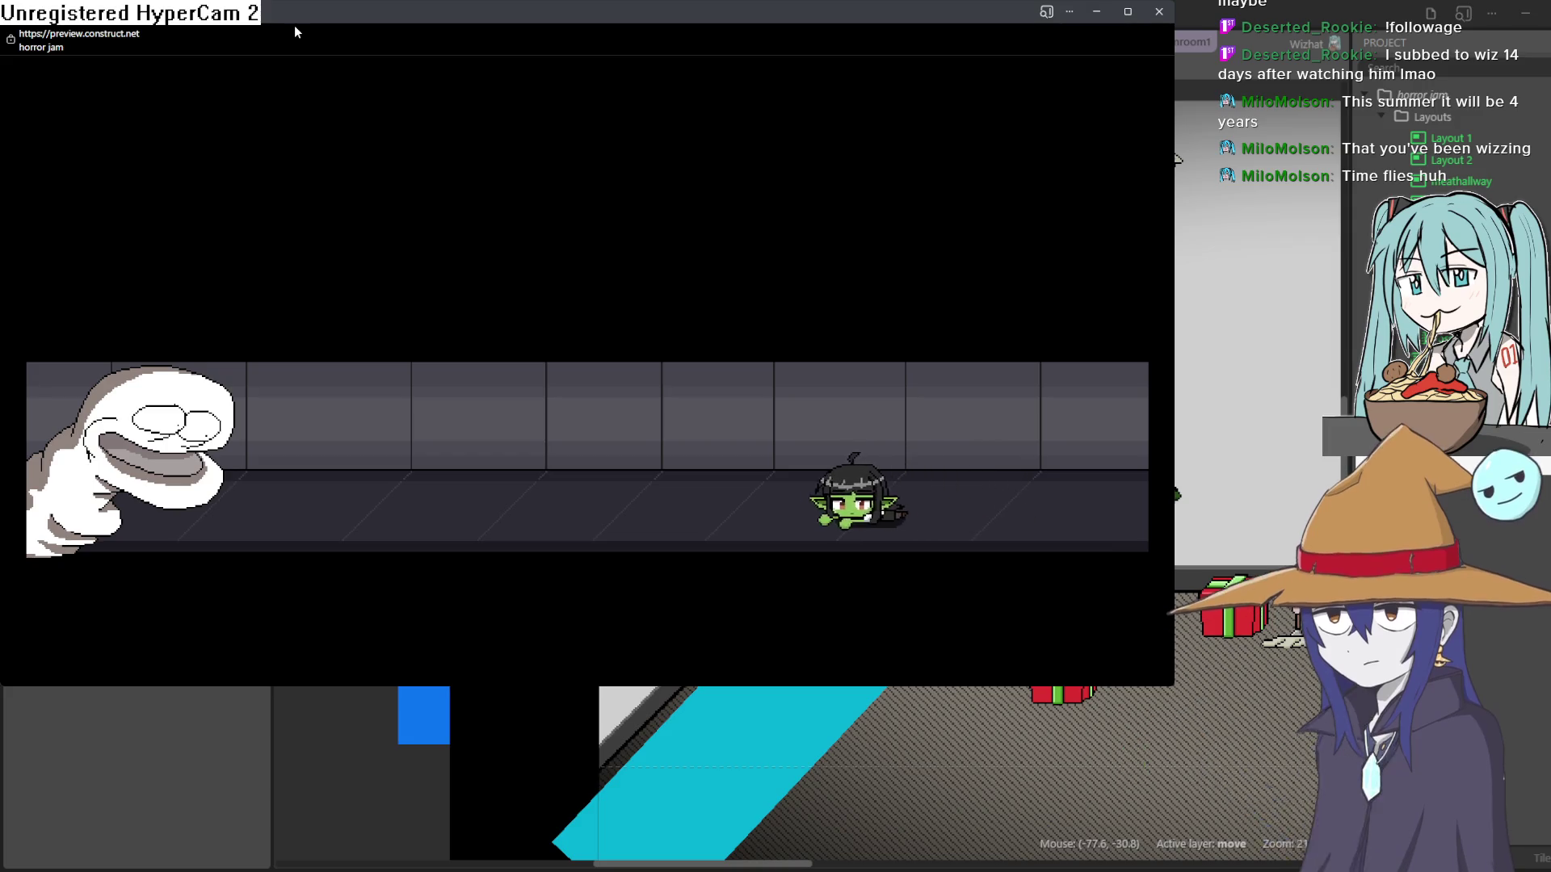
pyautogui.press('Left')
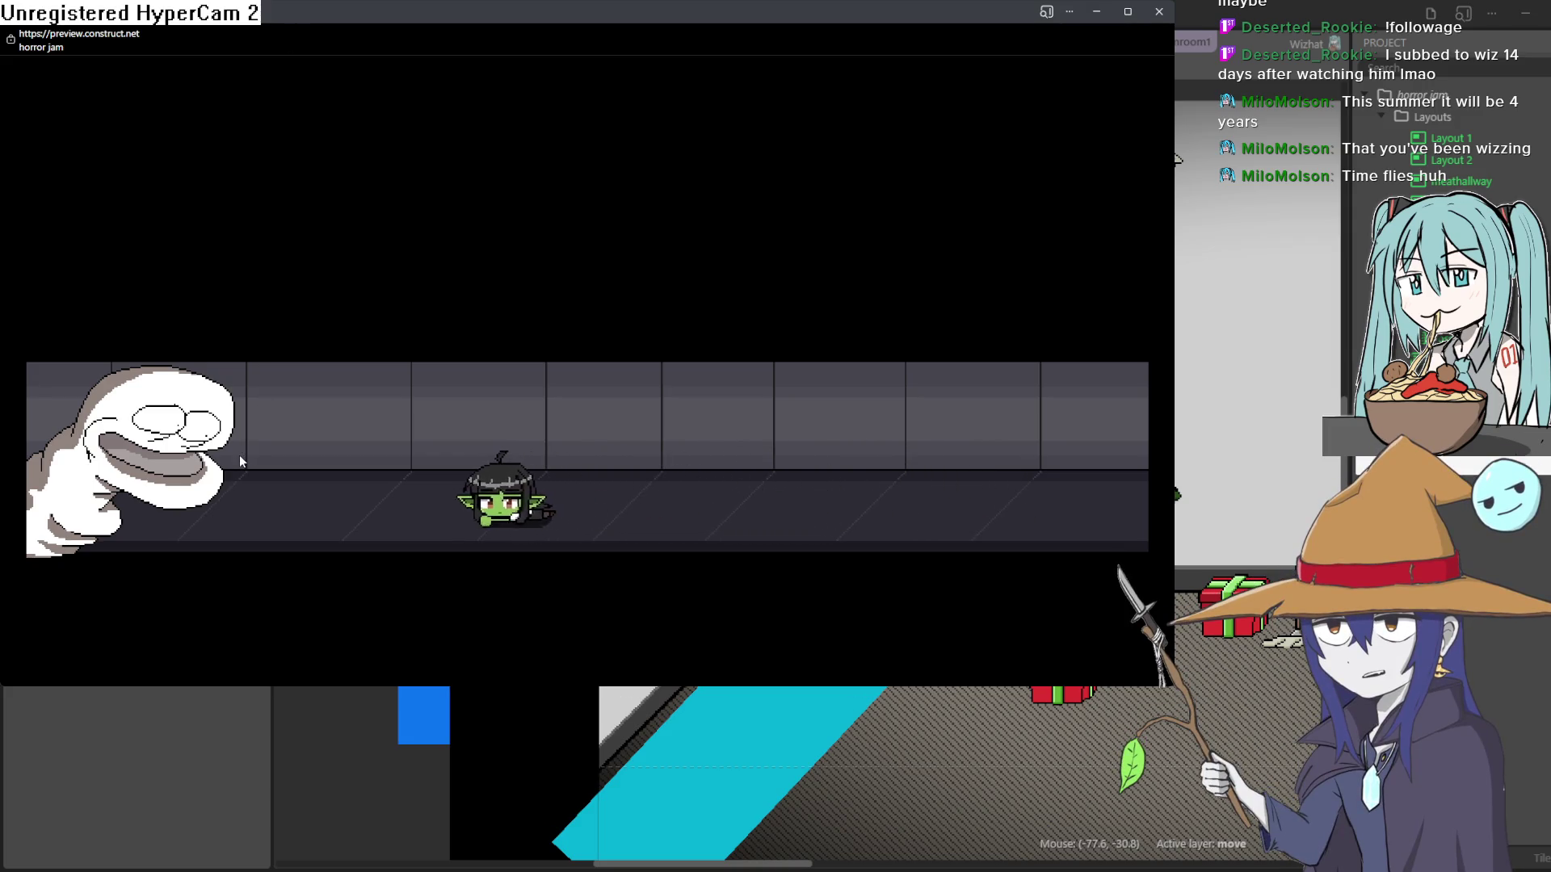
# Walk and crawl the goblin back and forth along the hallway, dodging the ghost.
pyautogui.press('Right')
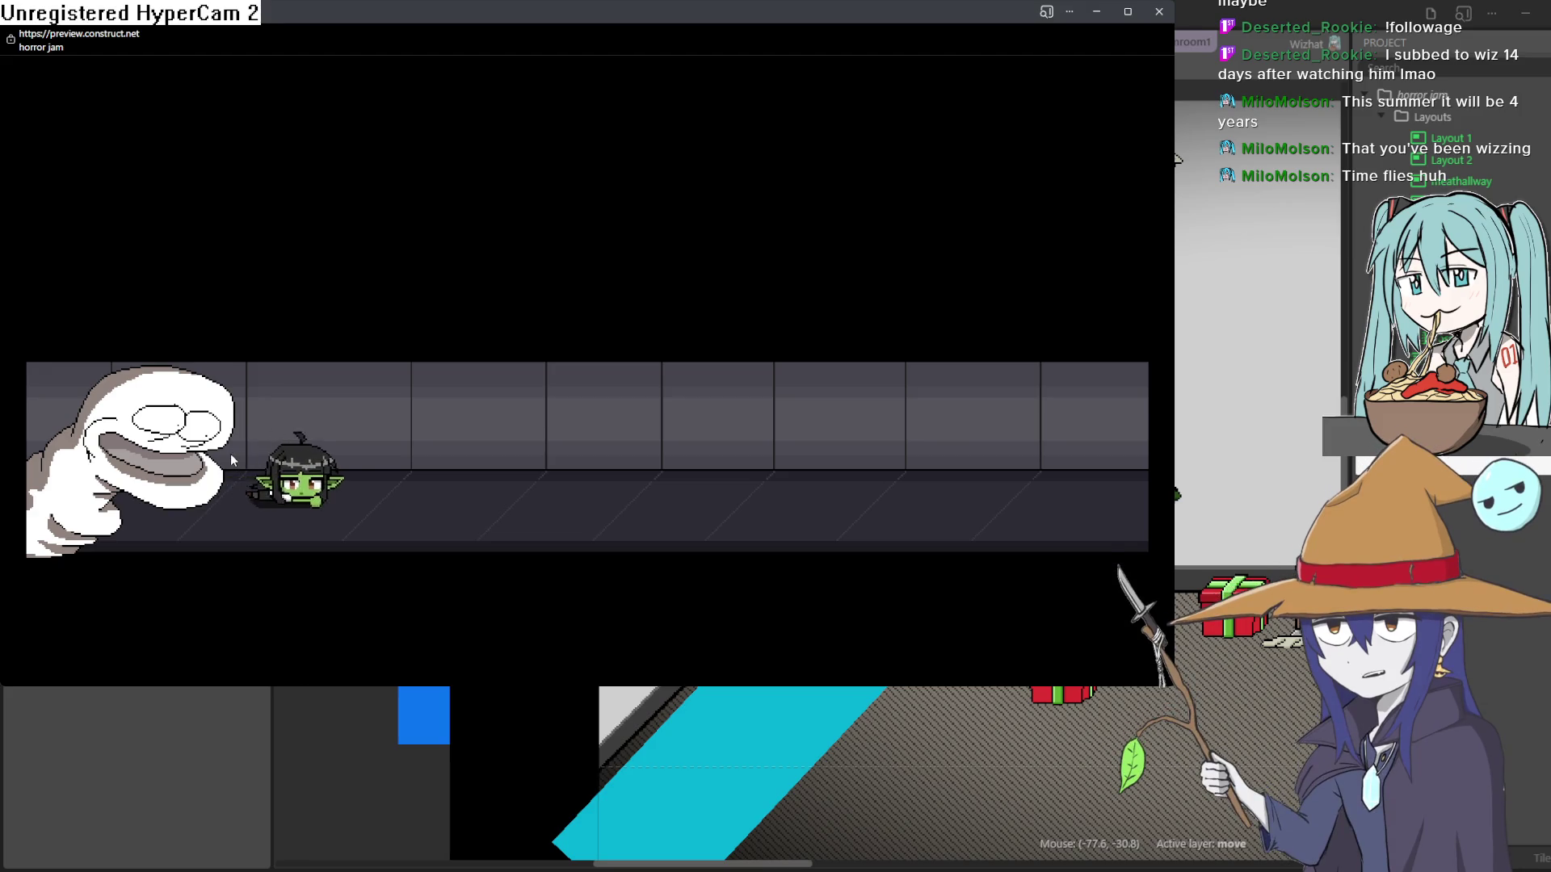
pyautogui.press('Right')
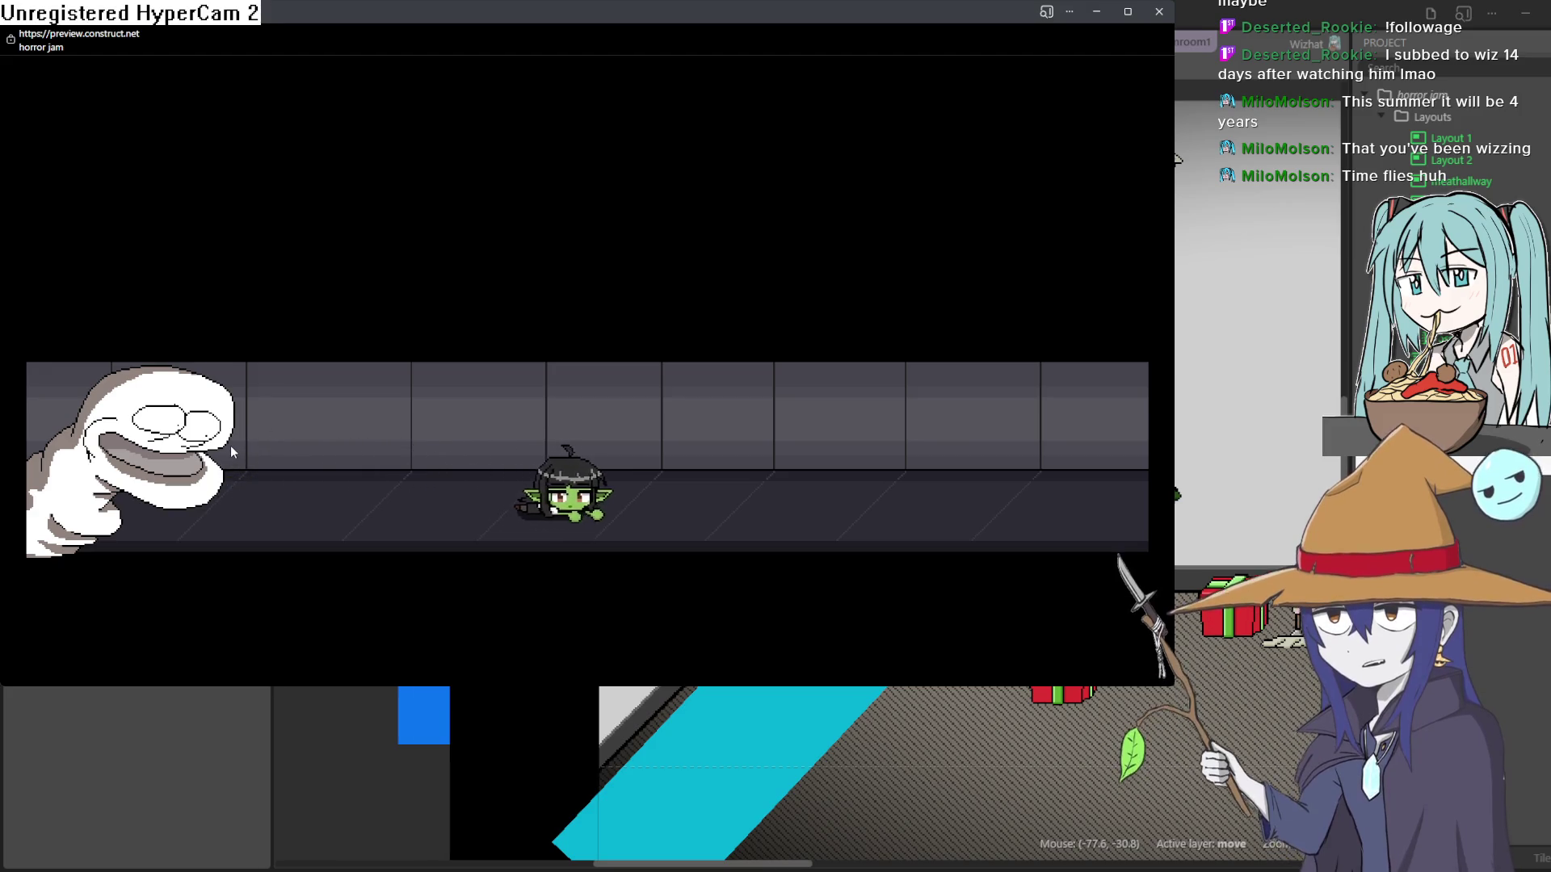
pyautogui.press('Right')
pyautogui.press('Left')
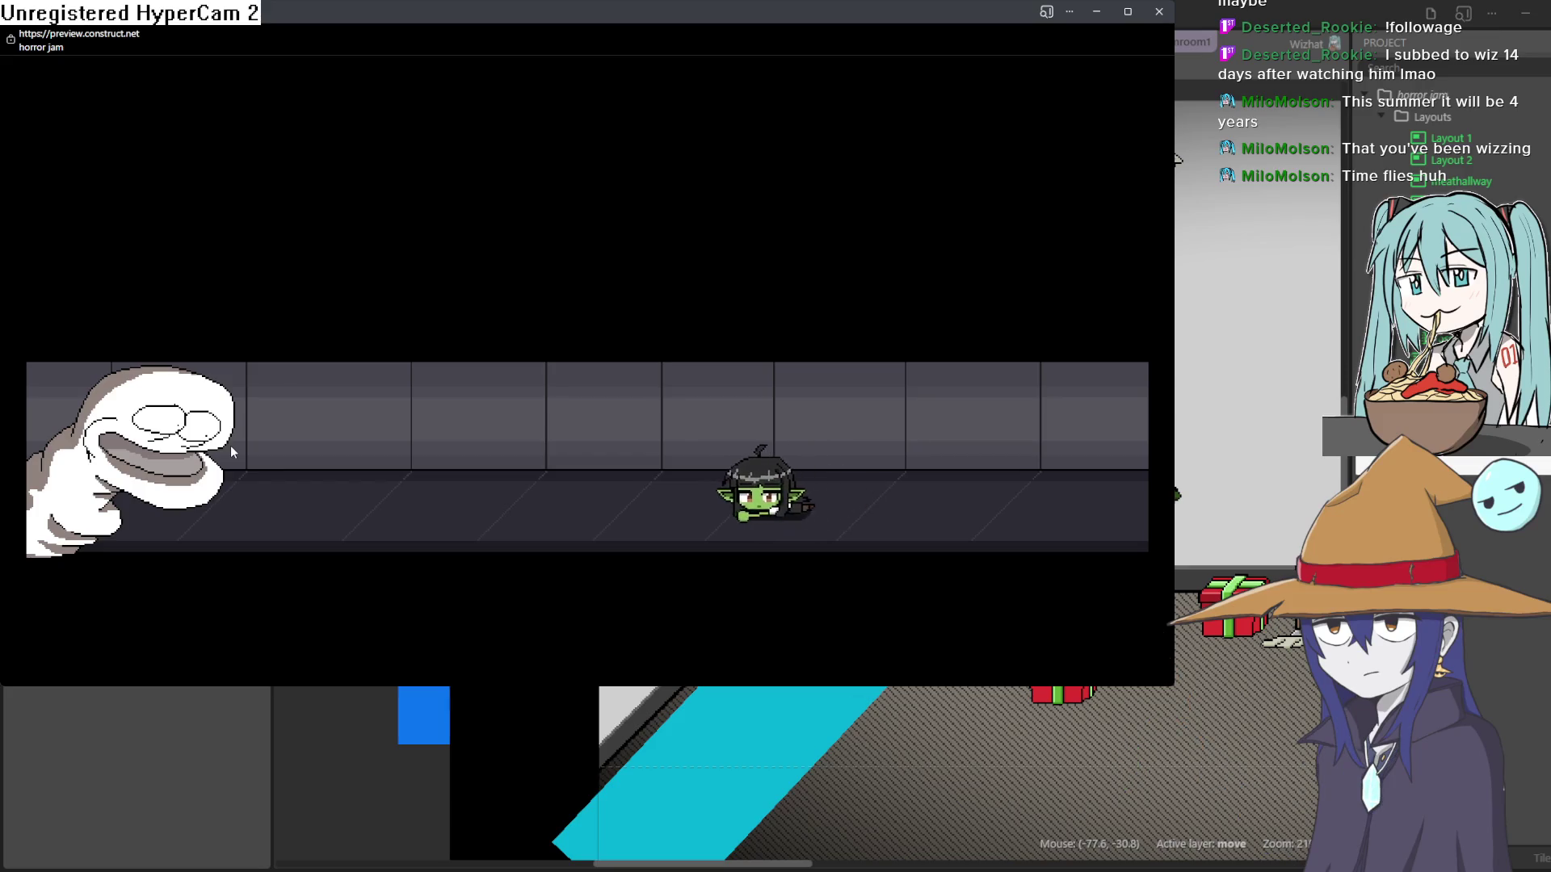
pyautogui.press('Left')
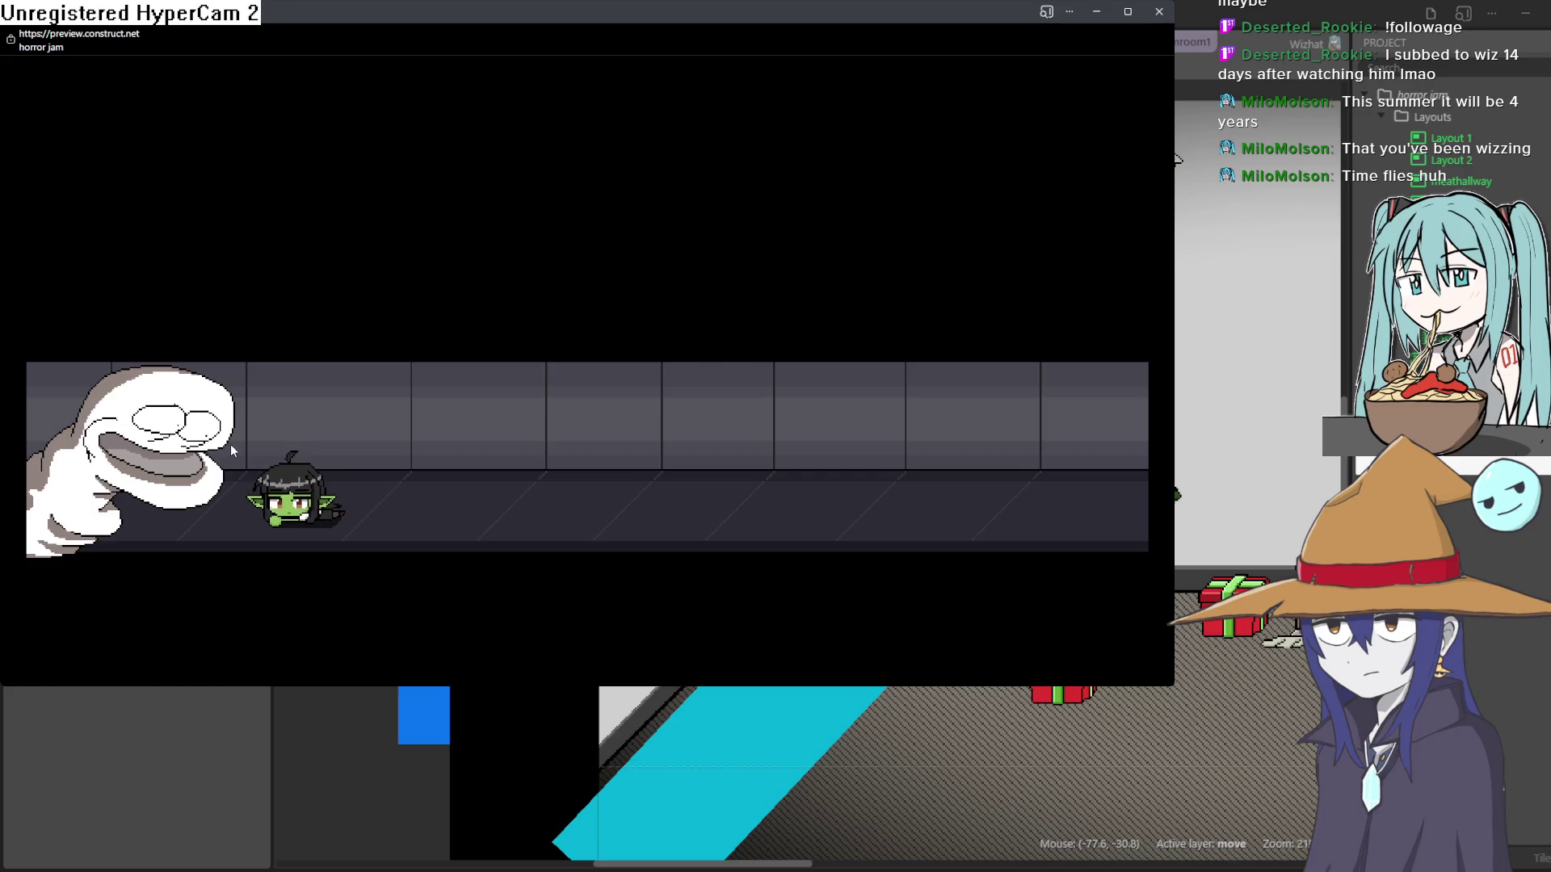
pyautogui.press('Right')
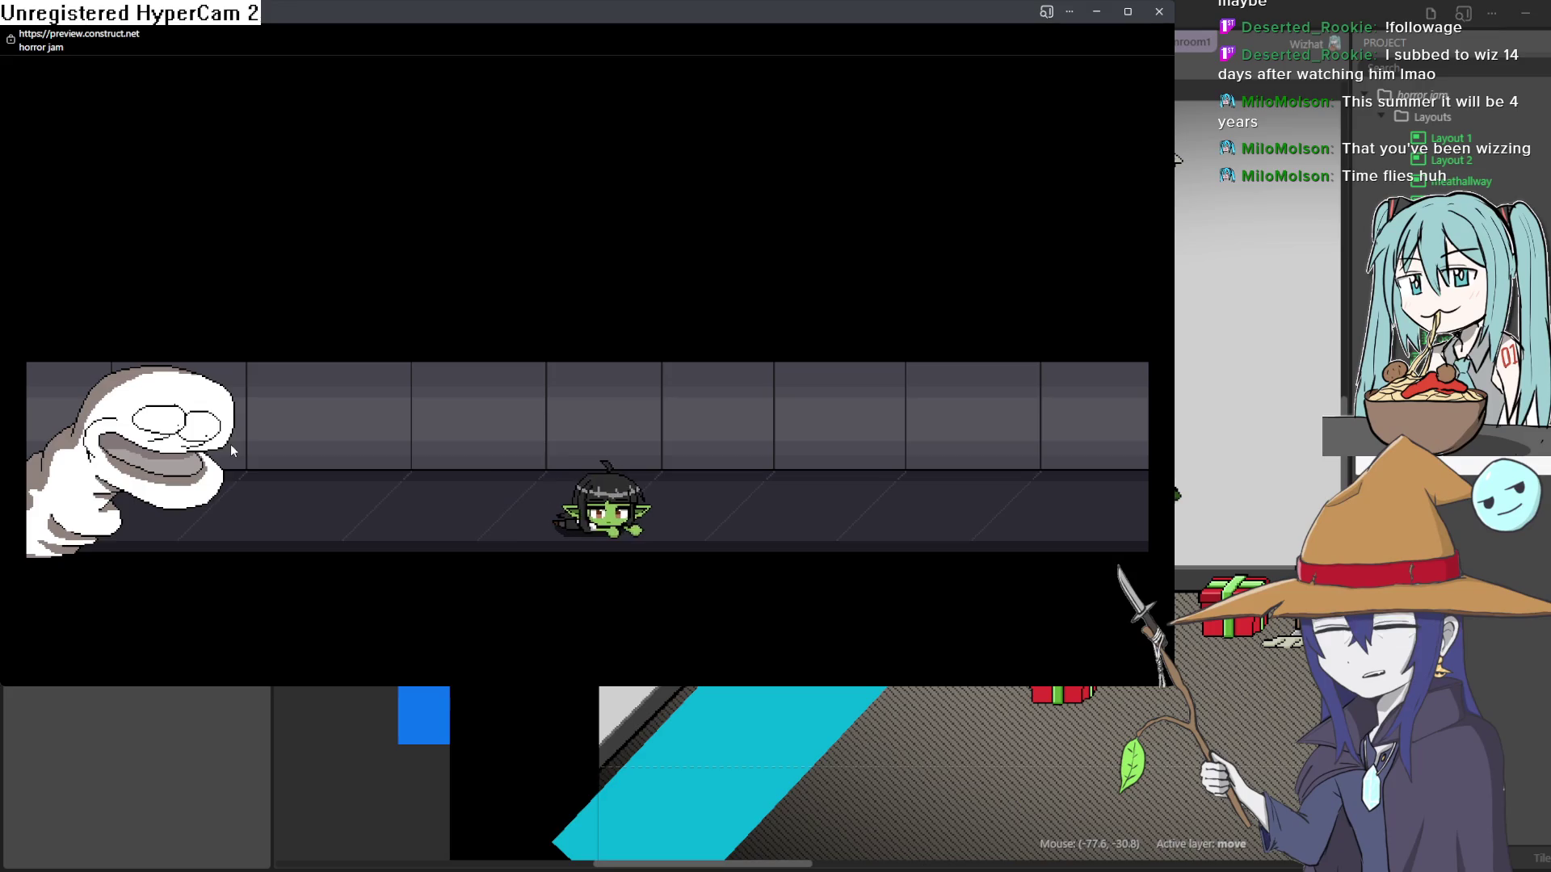
pyautogui.press('Left')
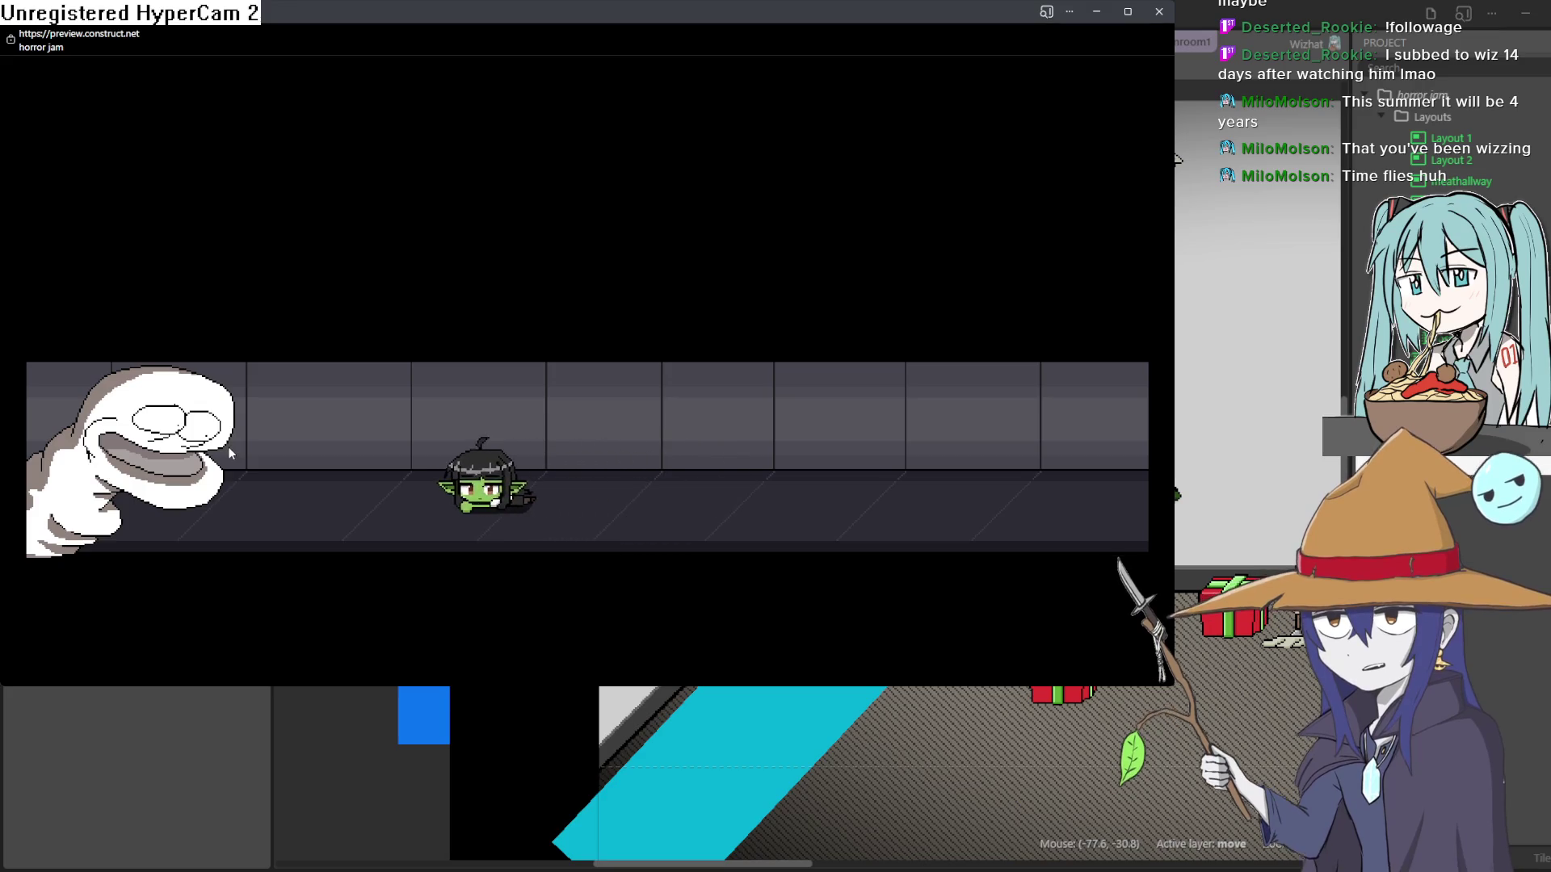
pyautogui.press('Right')
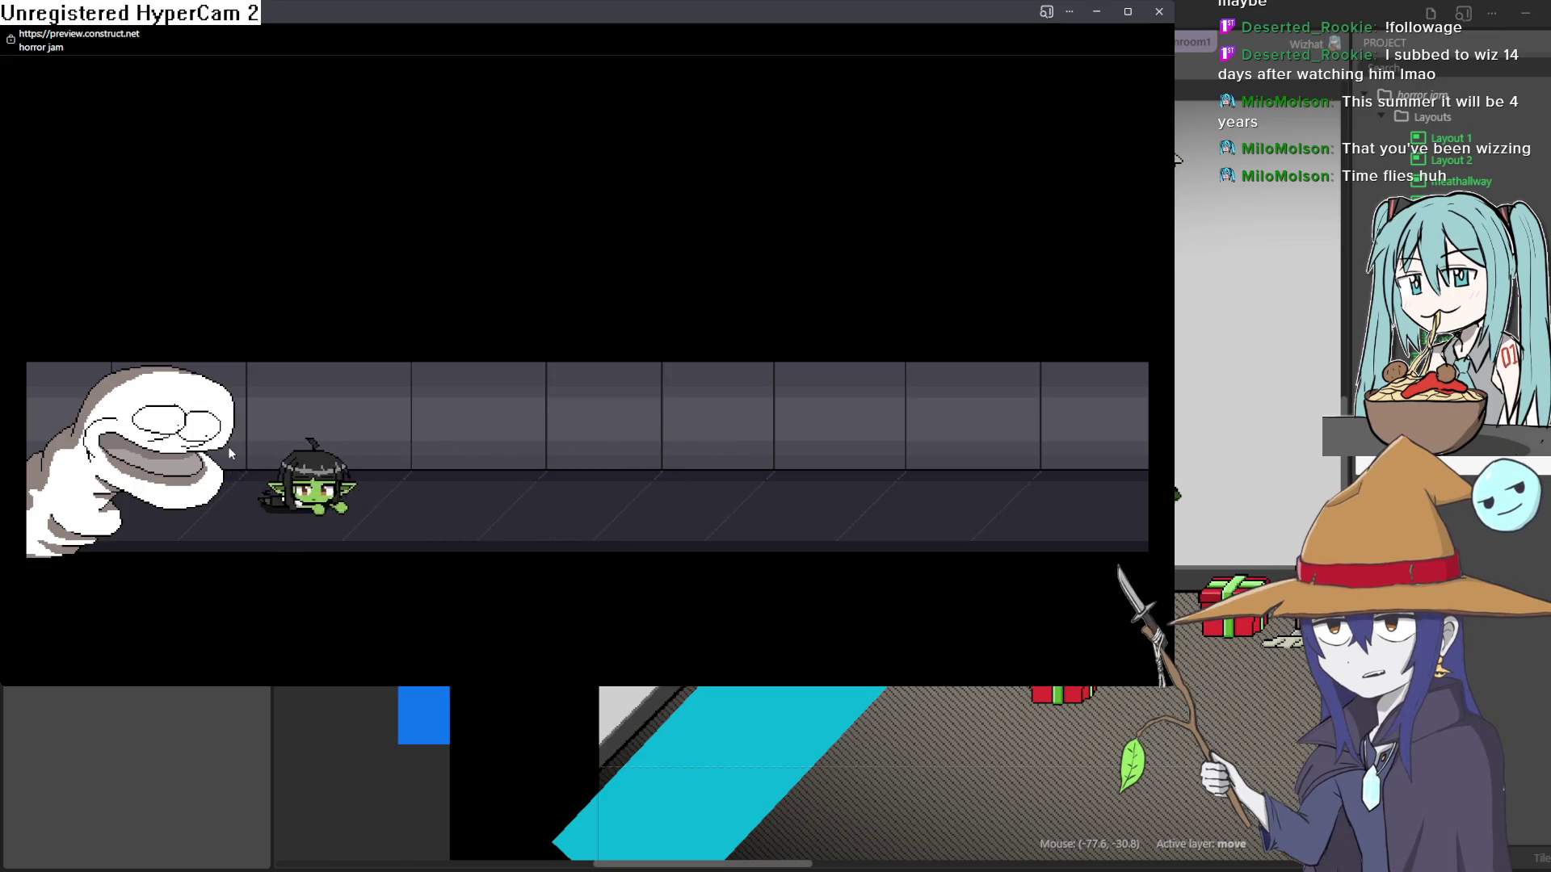
pyautogui.press('Right')
pyautogui.press('Left')
pyautogui.press('Right')
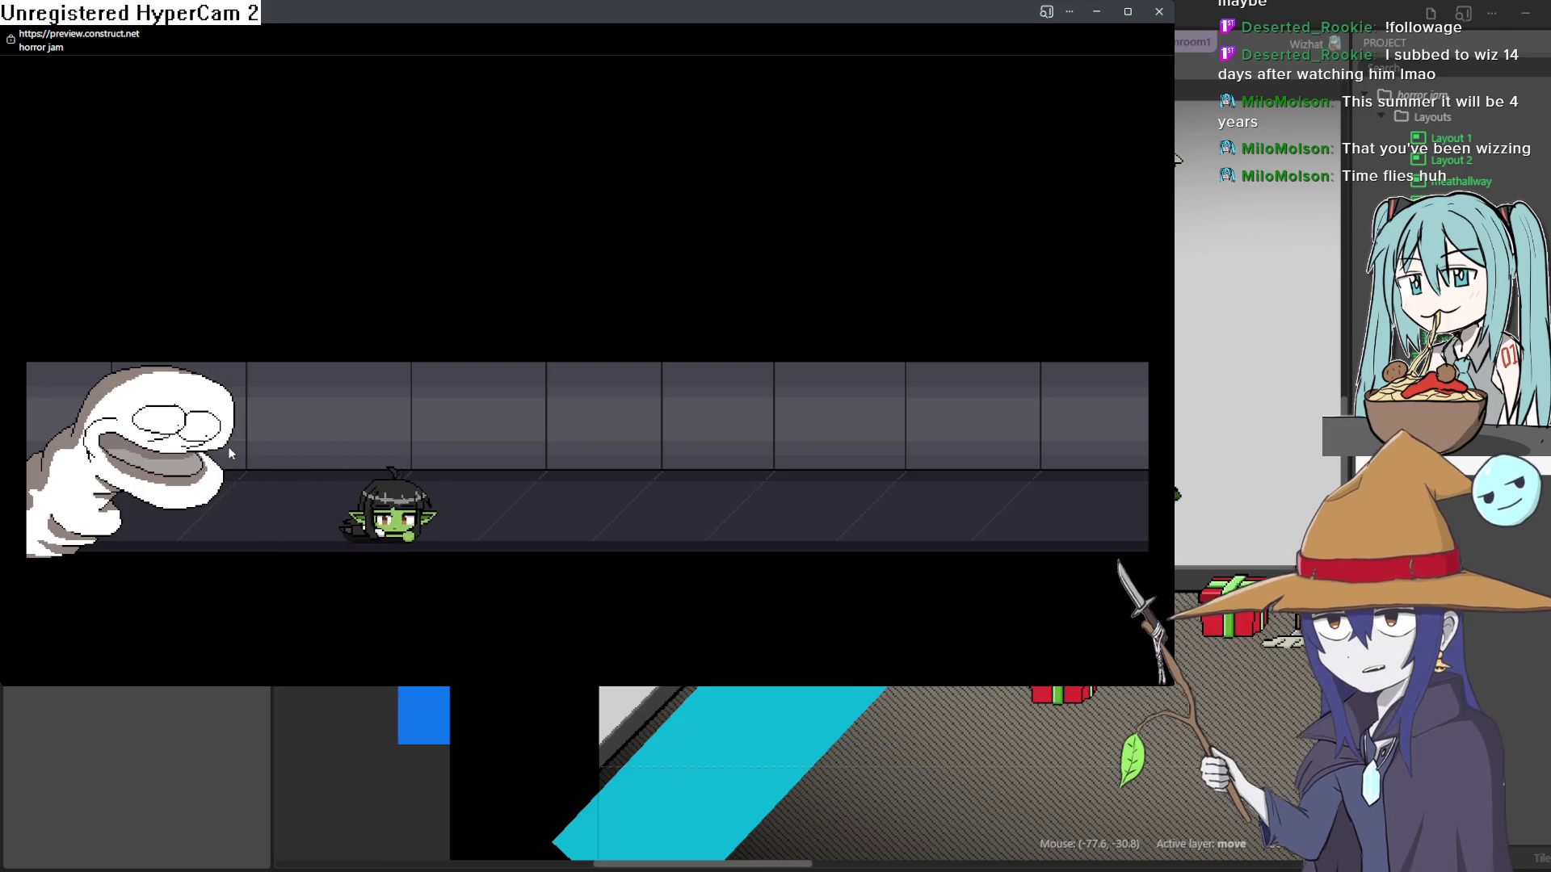
pyautogui.press('Left')
pyautogui.press('Left')
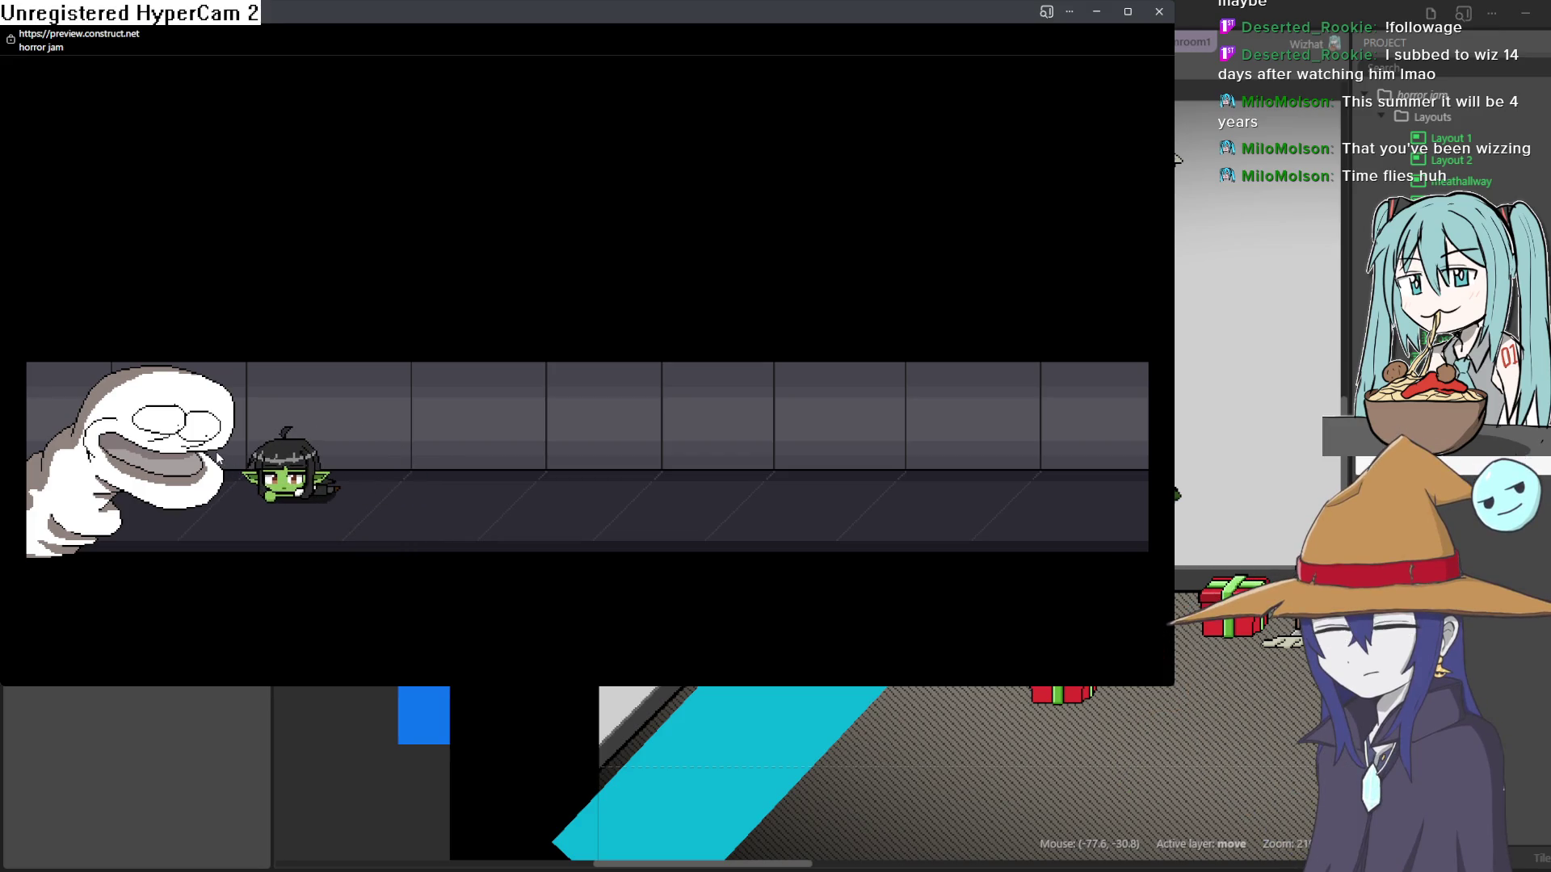
# In fullscreen, let the ghost catch the goblin and respawn, then close the preview and switch to Aseprite.
pyautogui.press('F11')
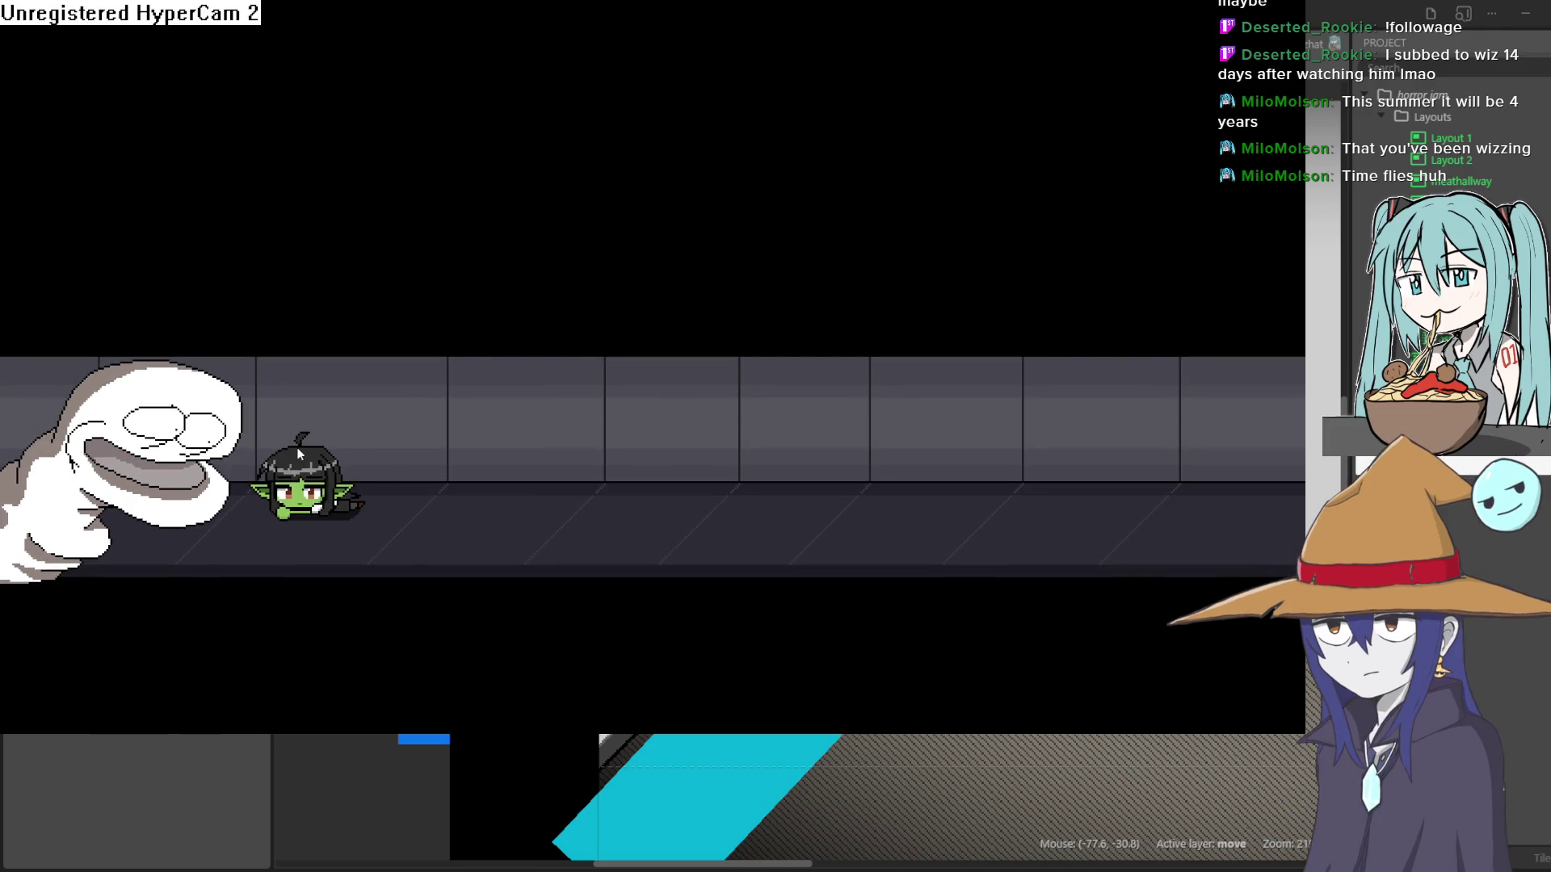
pyautogui.press('Left')
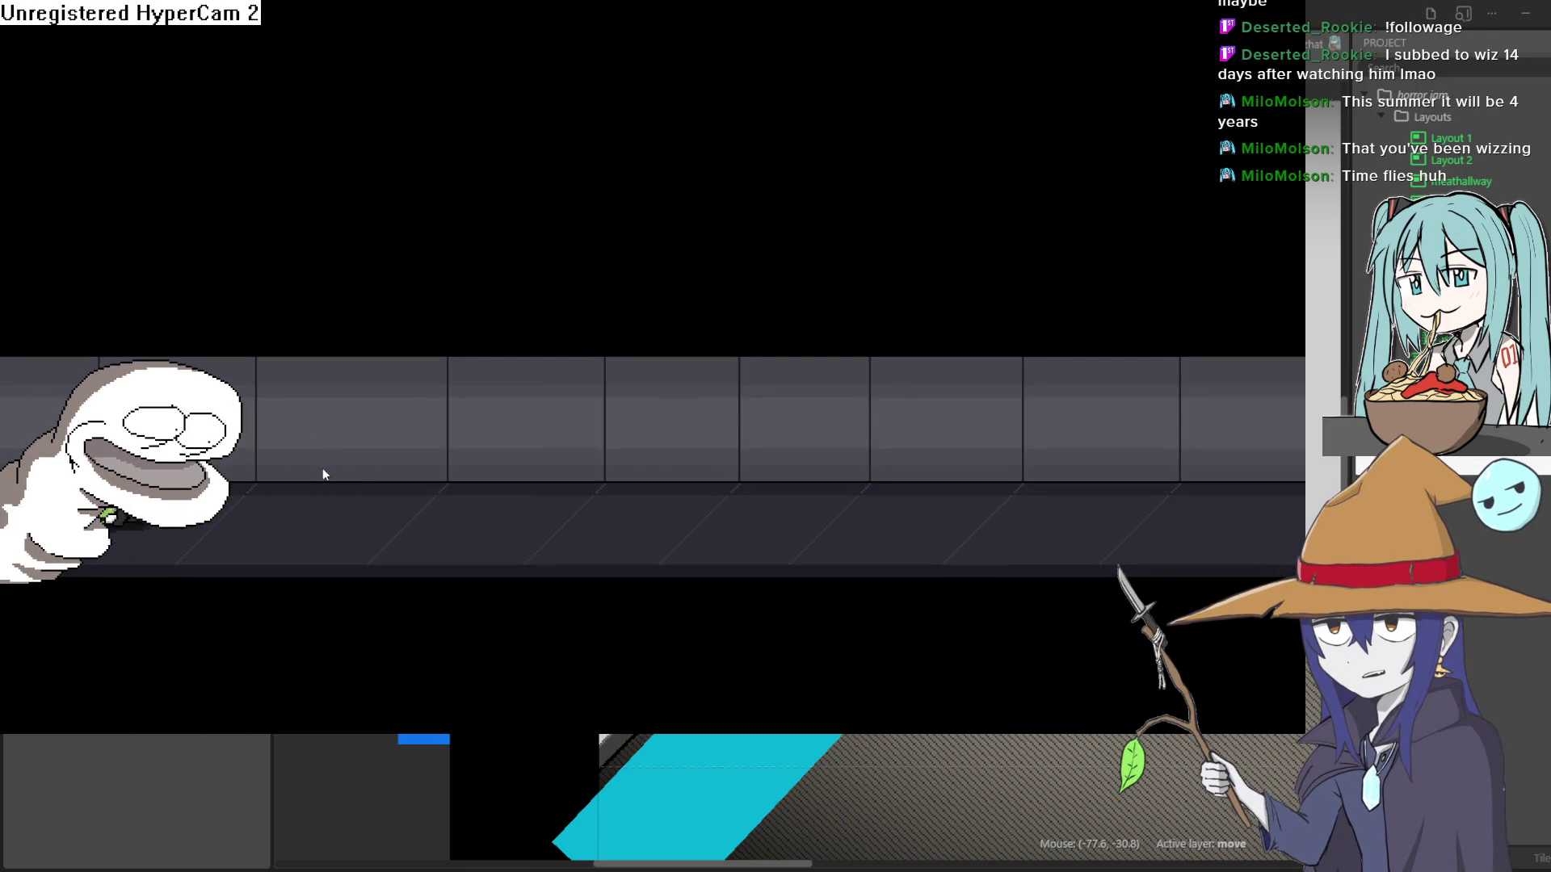
pyautogui.press('Right')
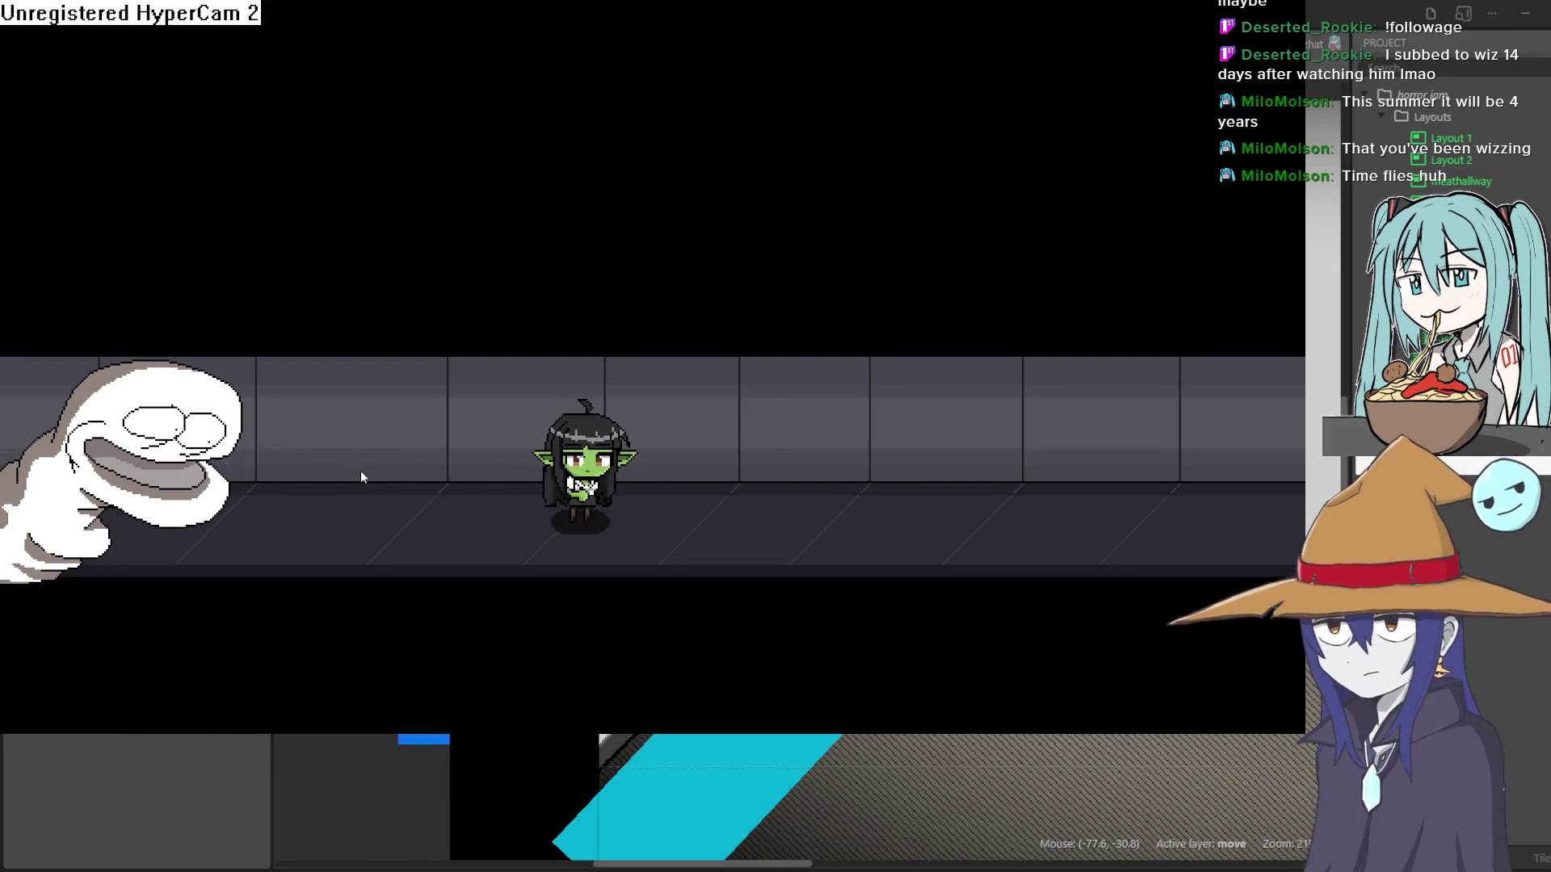
pyautogui.press('F11')
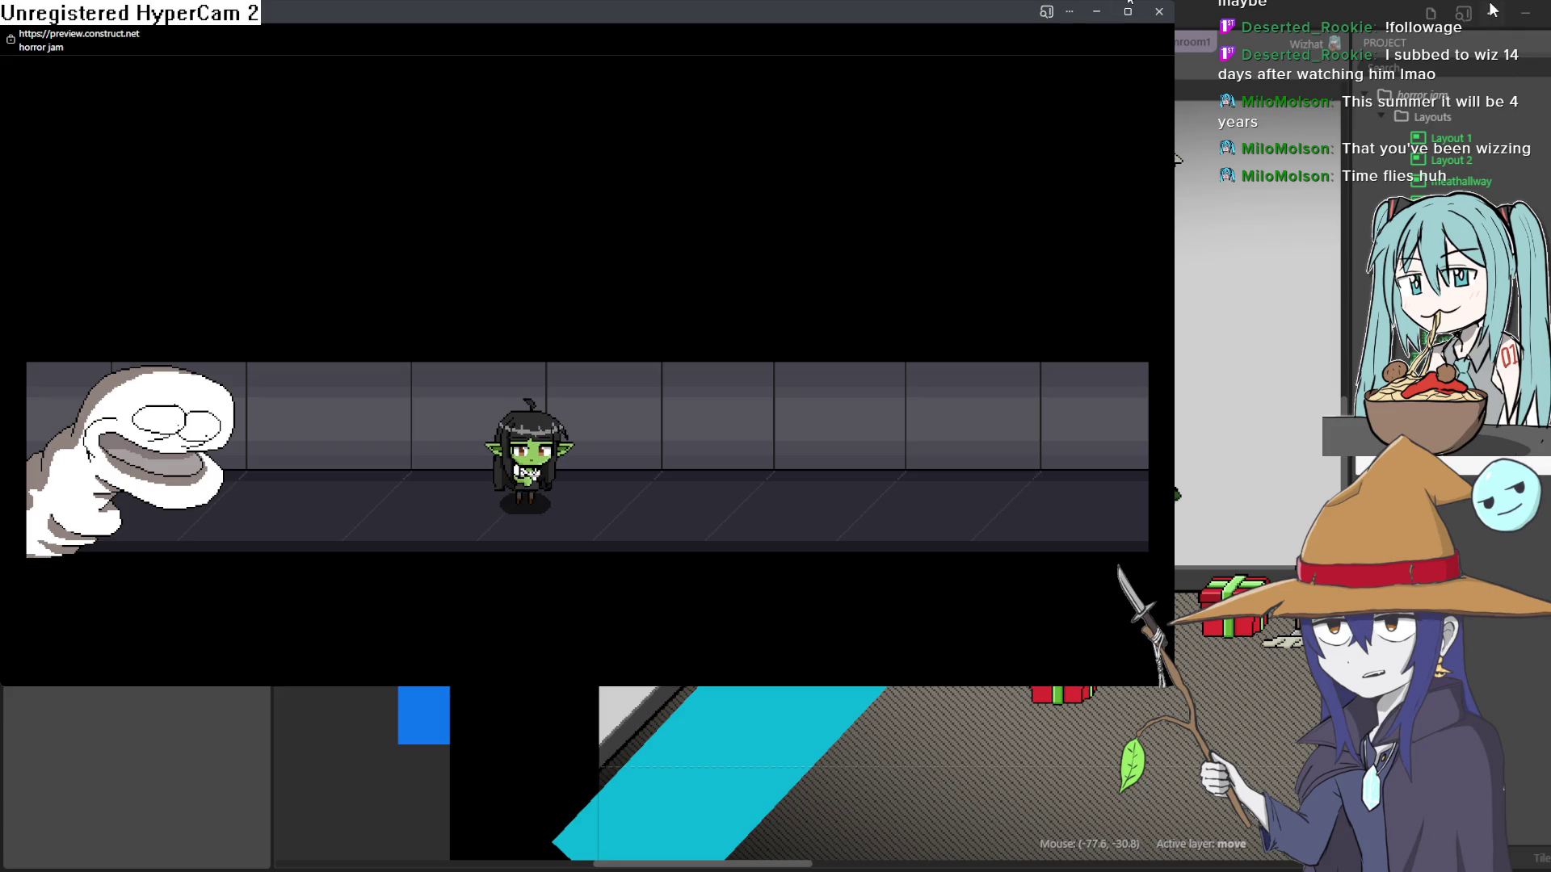
pyautogui.click(1518, 35)
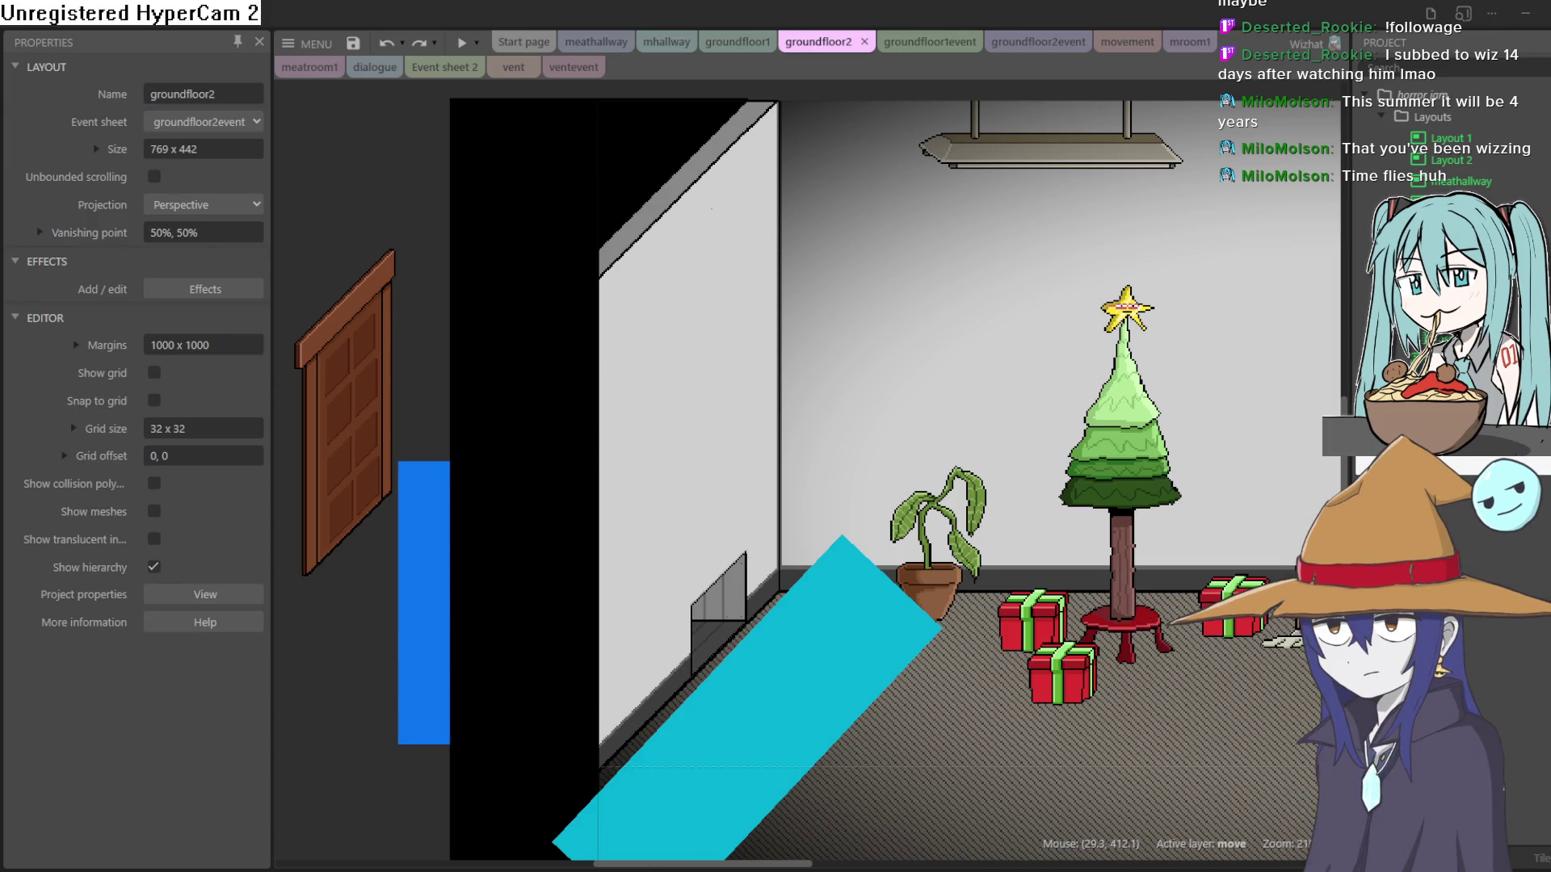
pyautogui.hotkey('alt', 'Tab')
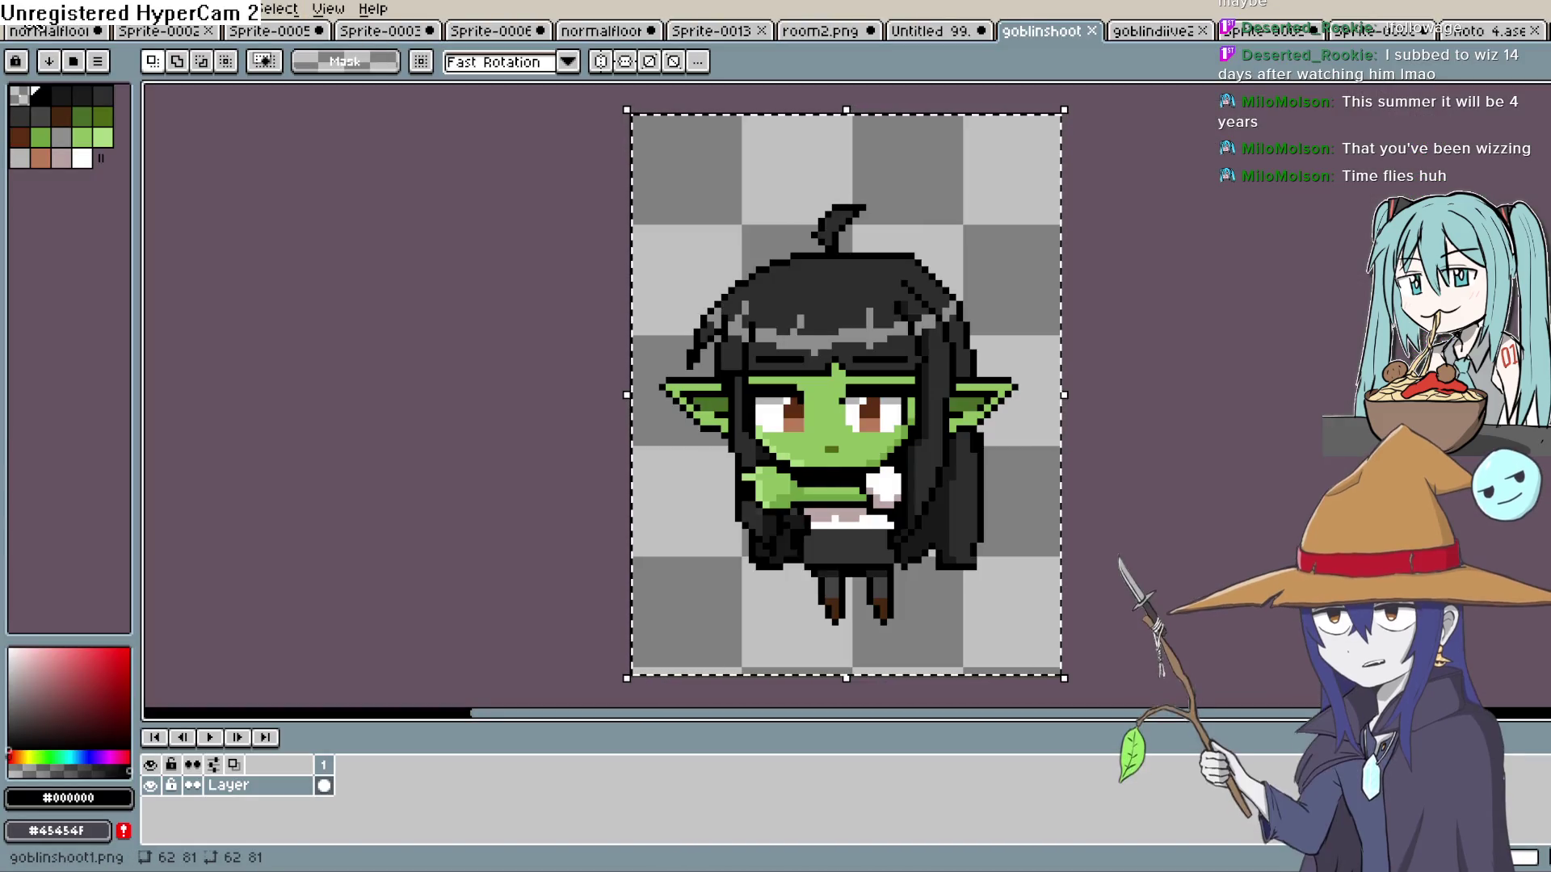
# Create a new 64×64 sprite from File > New Sprite.
pyautogui.moveTo(502, 369); pyautogui.dragTo(592, 374)
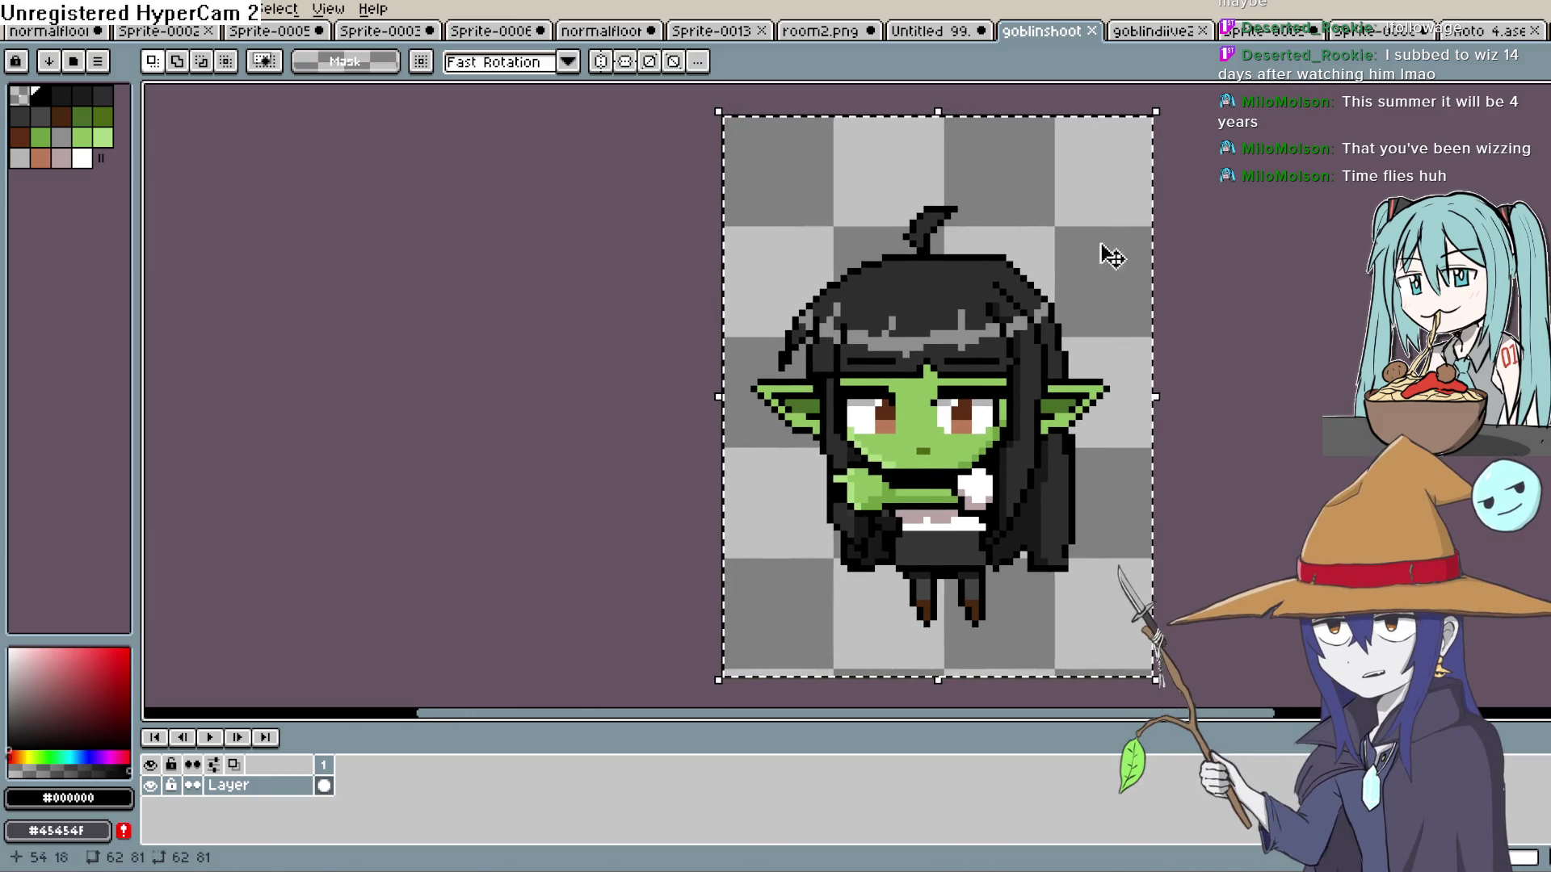
pyautogui.press('-')
pyautogui.press('+')
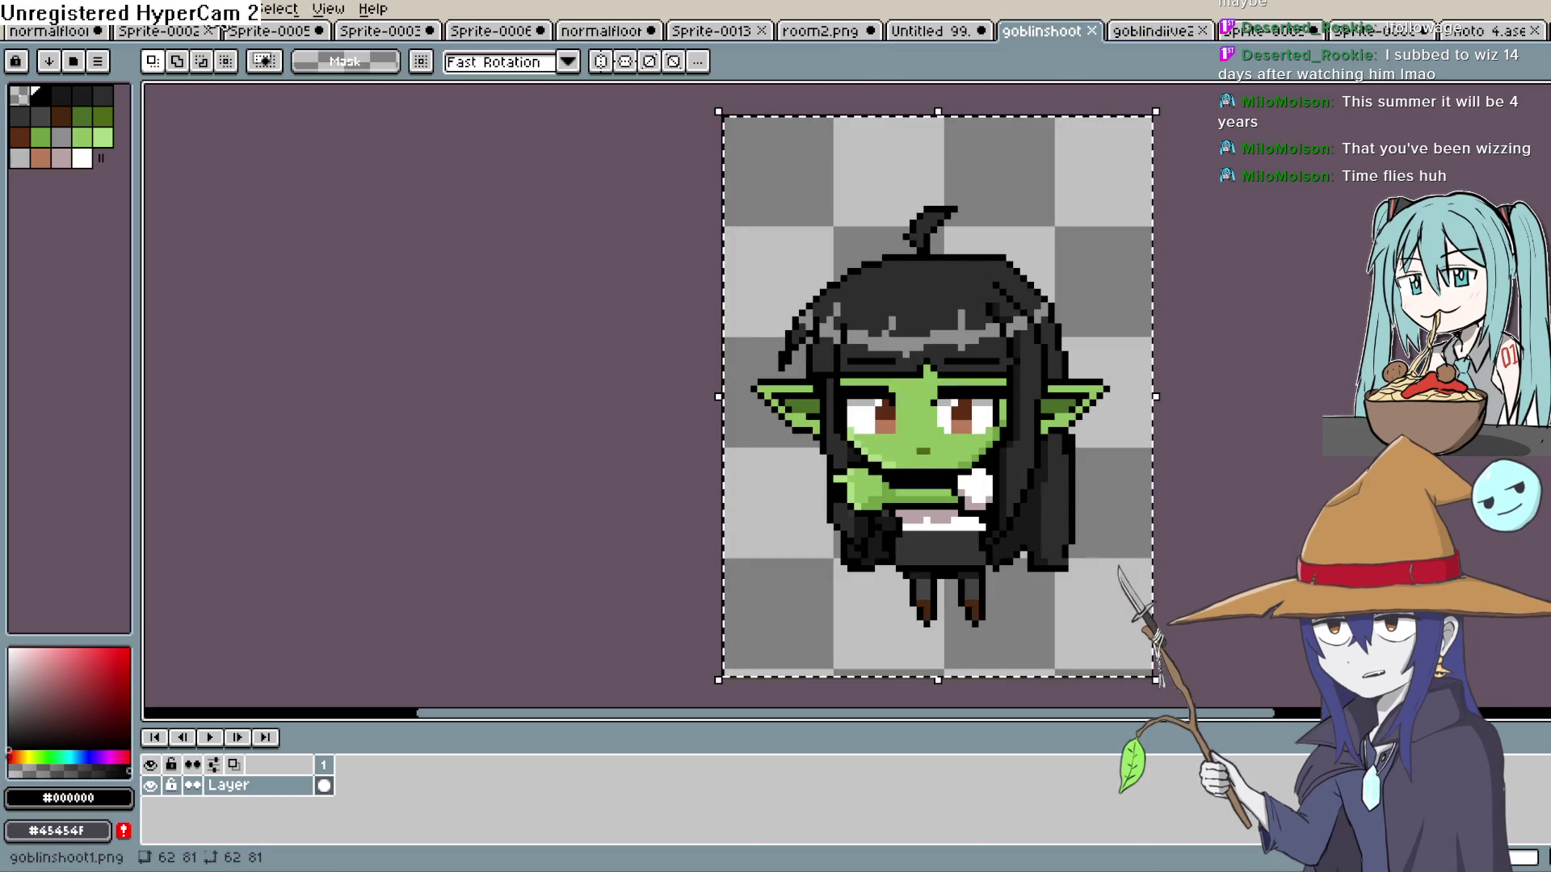
pyautogui.click(16, 10)
pyautogui.click(24, 45)
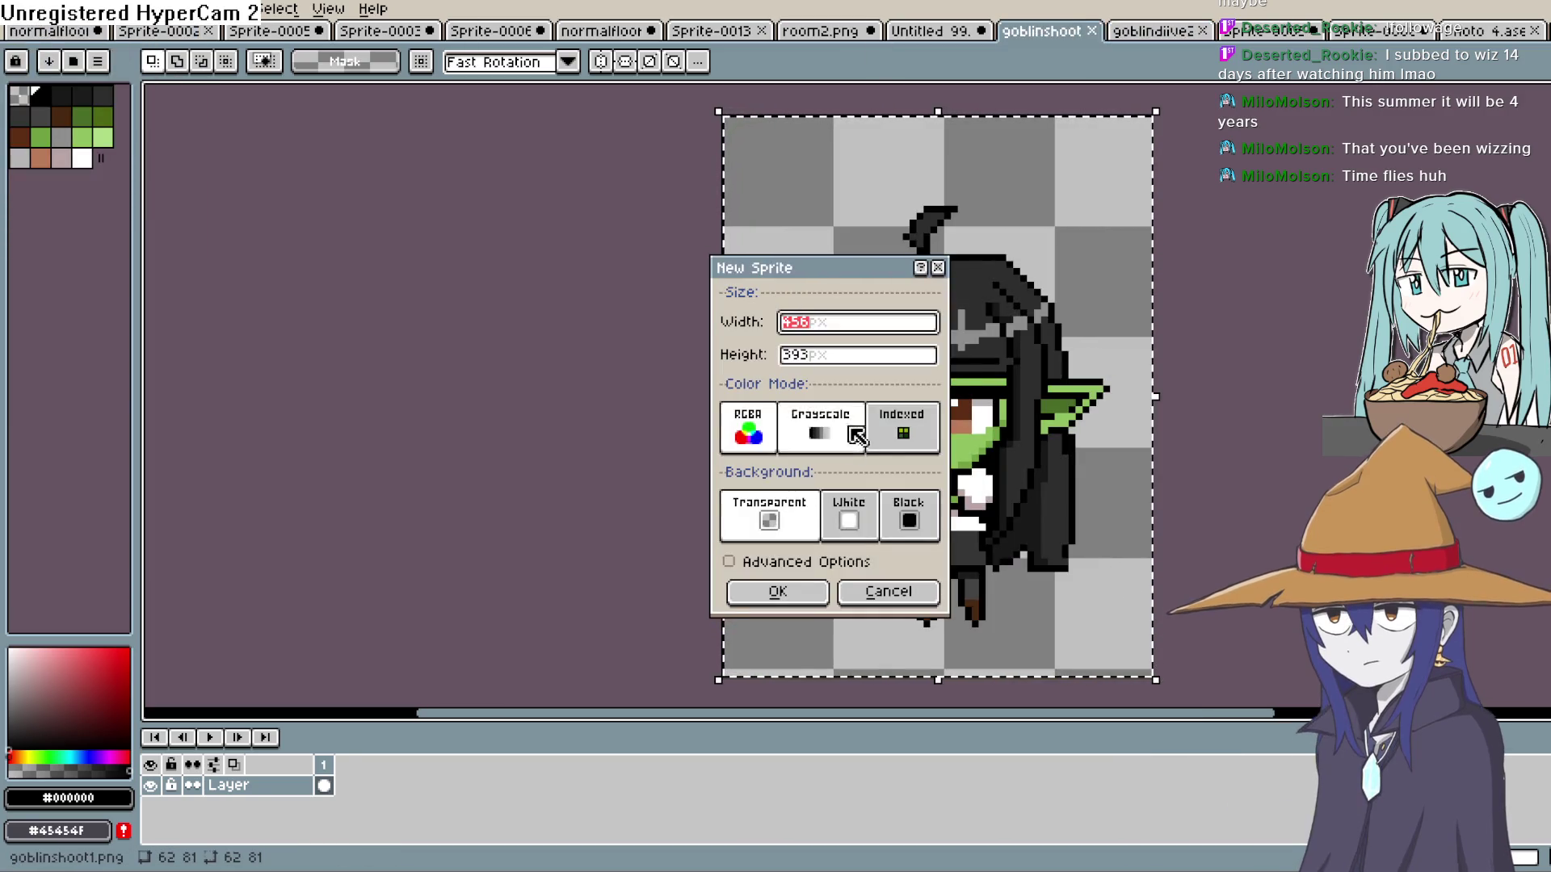
pyautogui.write('64')
pyautogui.press('Tab')
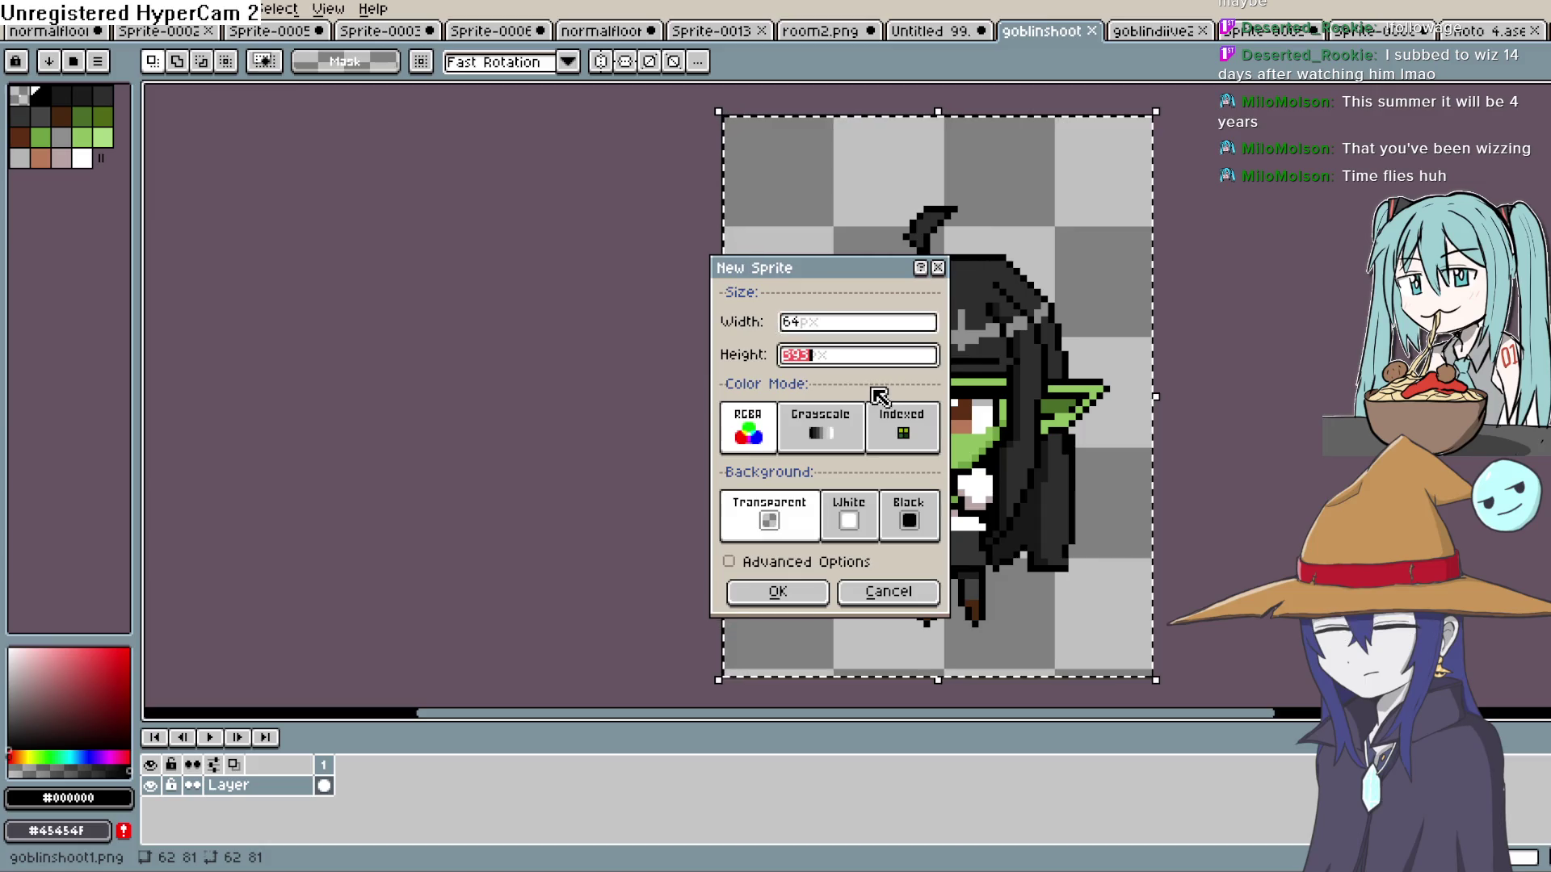
pyautogui.write('64')
pyautogui.press('Return')
# Draw a short black horizontal line across the sprite's upper middle with the pencil.
pyautogui.scroll(3, 865, 385)
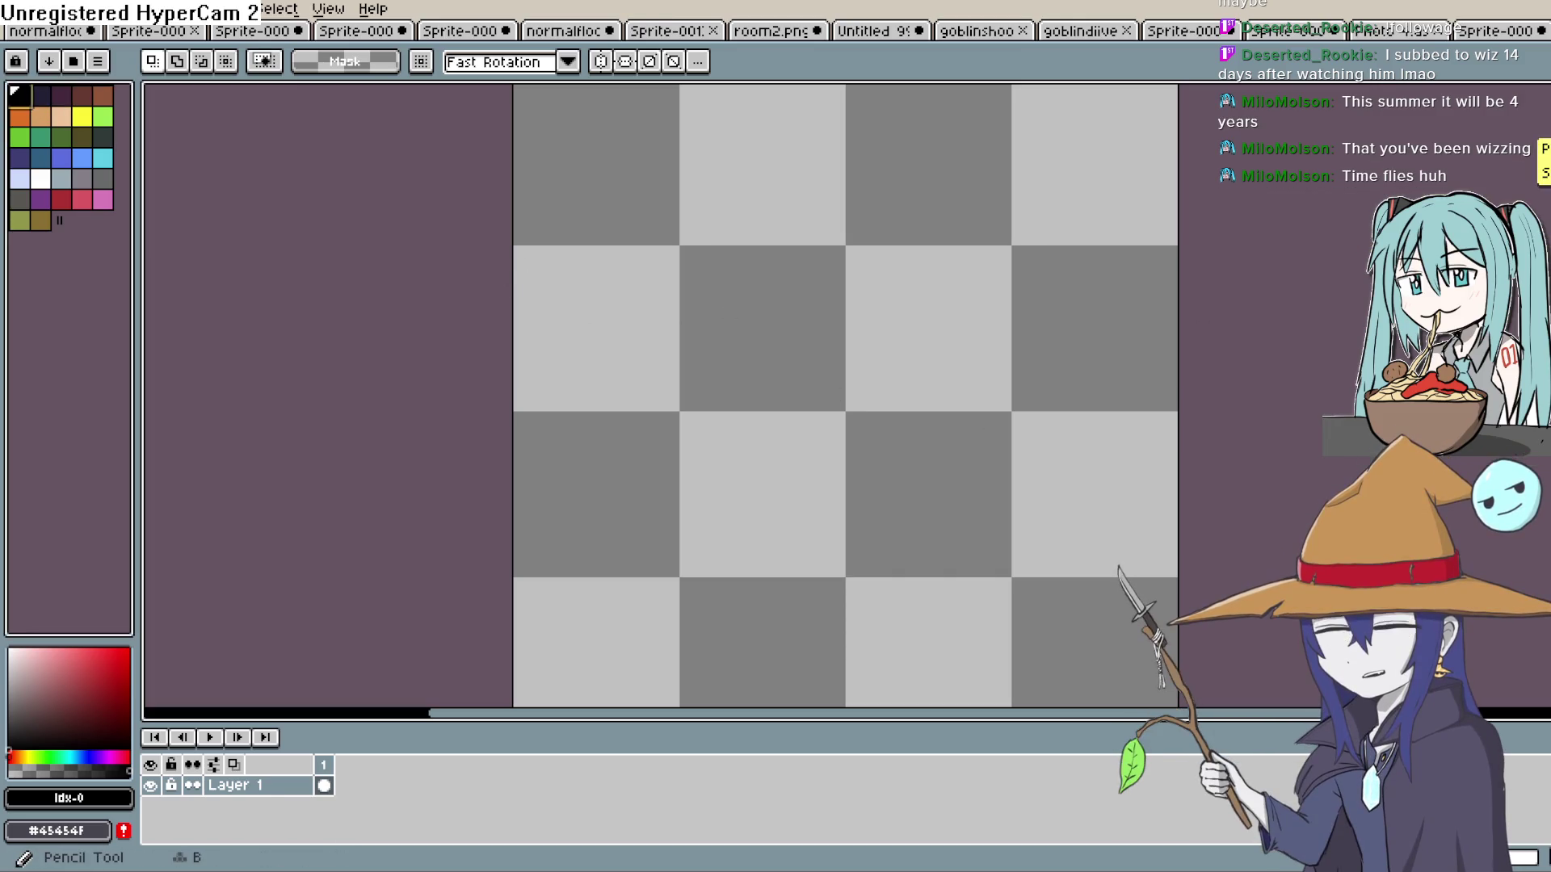
pyautogui.click(1535, 153)
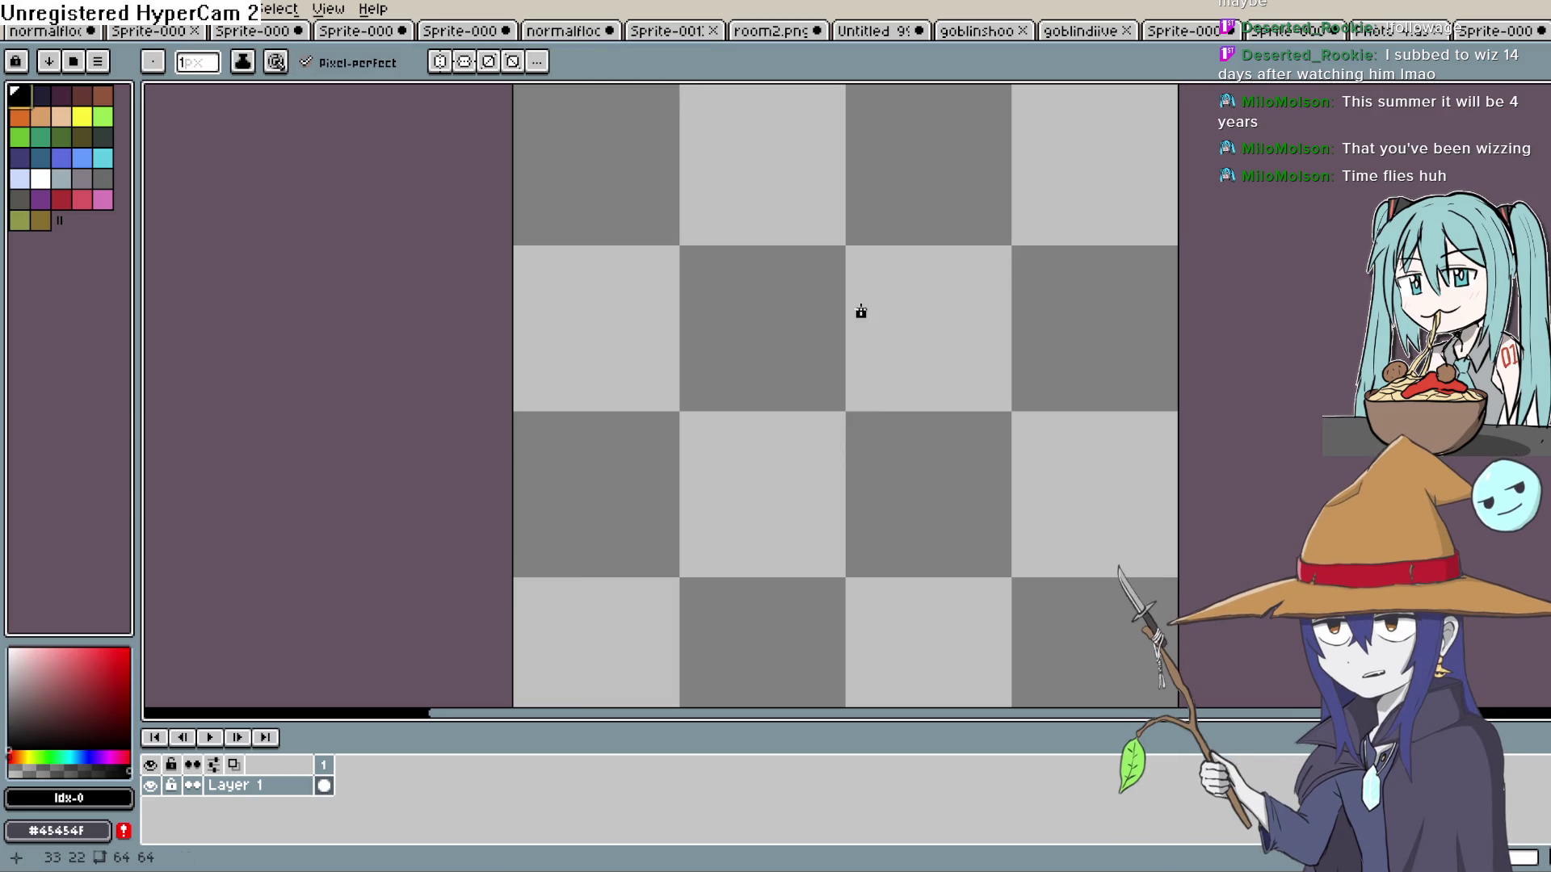
pyautogui.moveTo(864, 313); pyautogui.dragTo(782, 313)
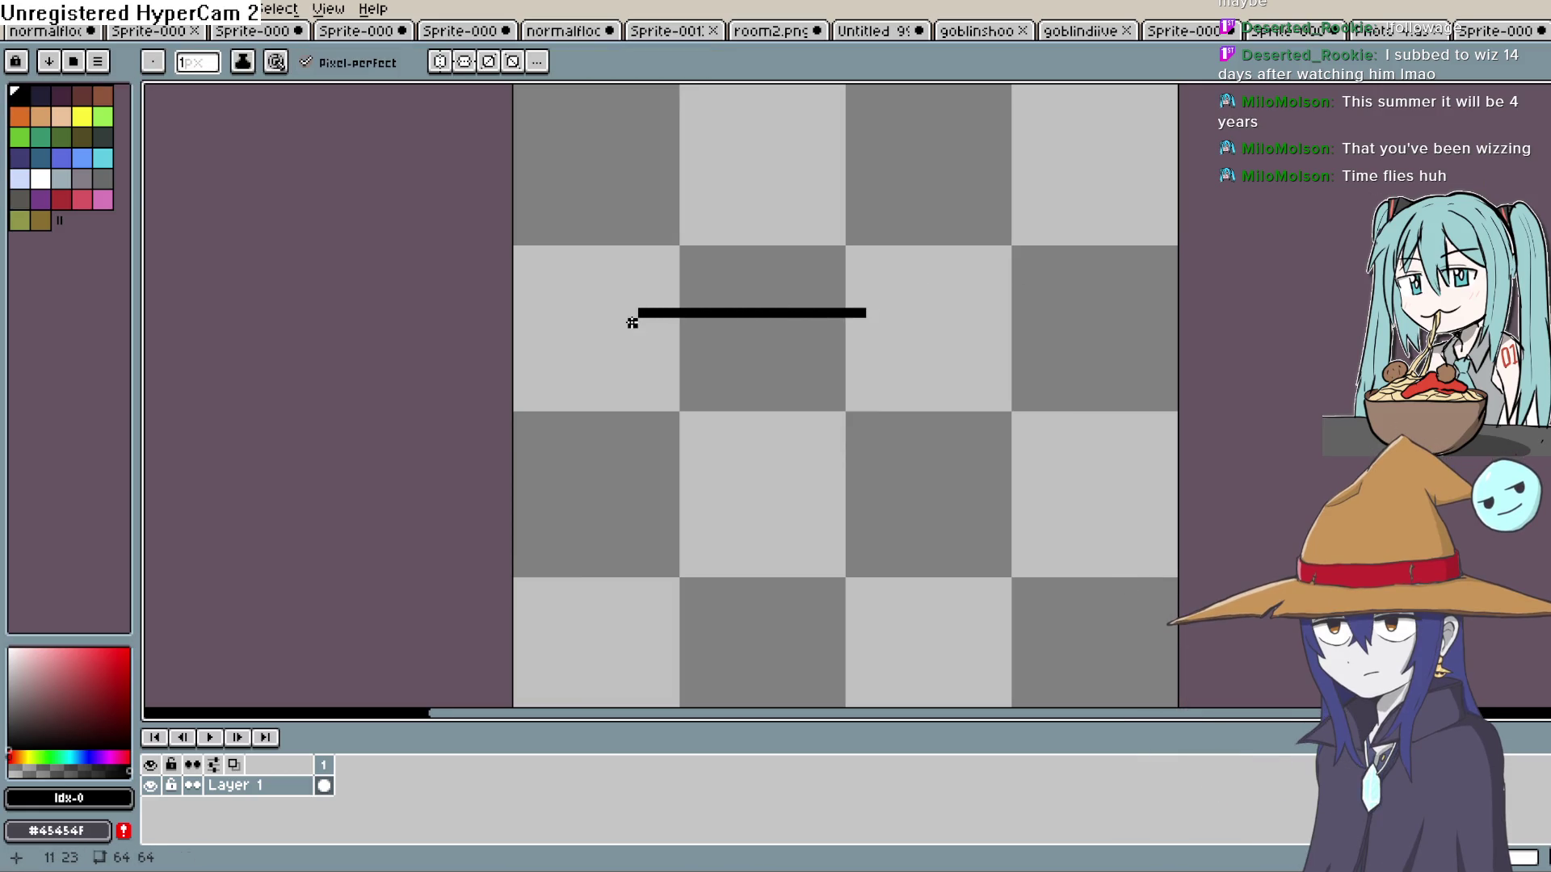
# Close the box outline's left, bottom and right sides and erase the stray strip inside.
pyautogui.moveTo(632, 352); pyautogui.dragTo(762, 363)
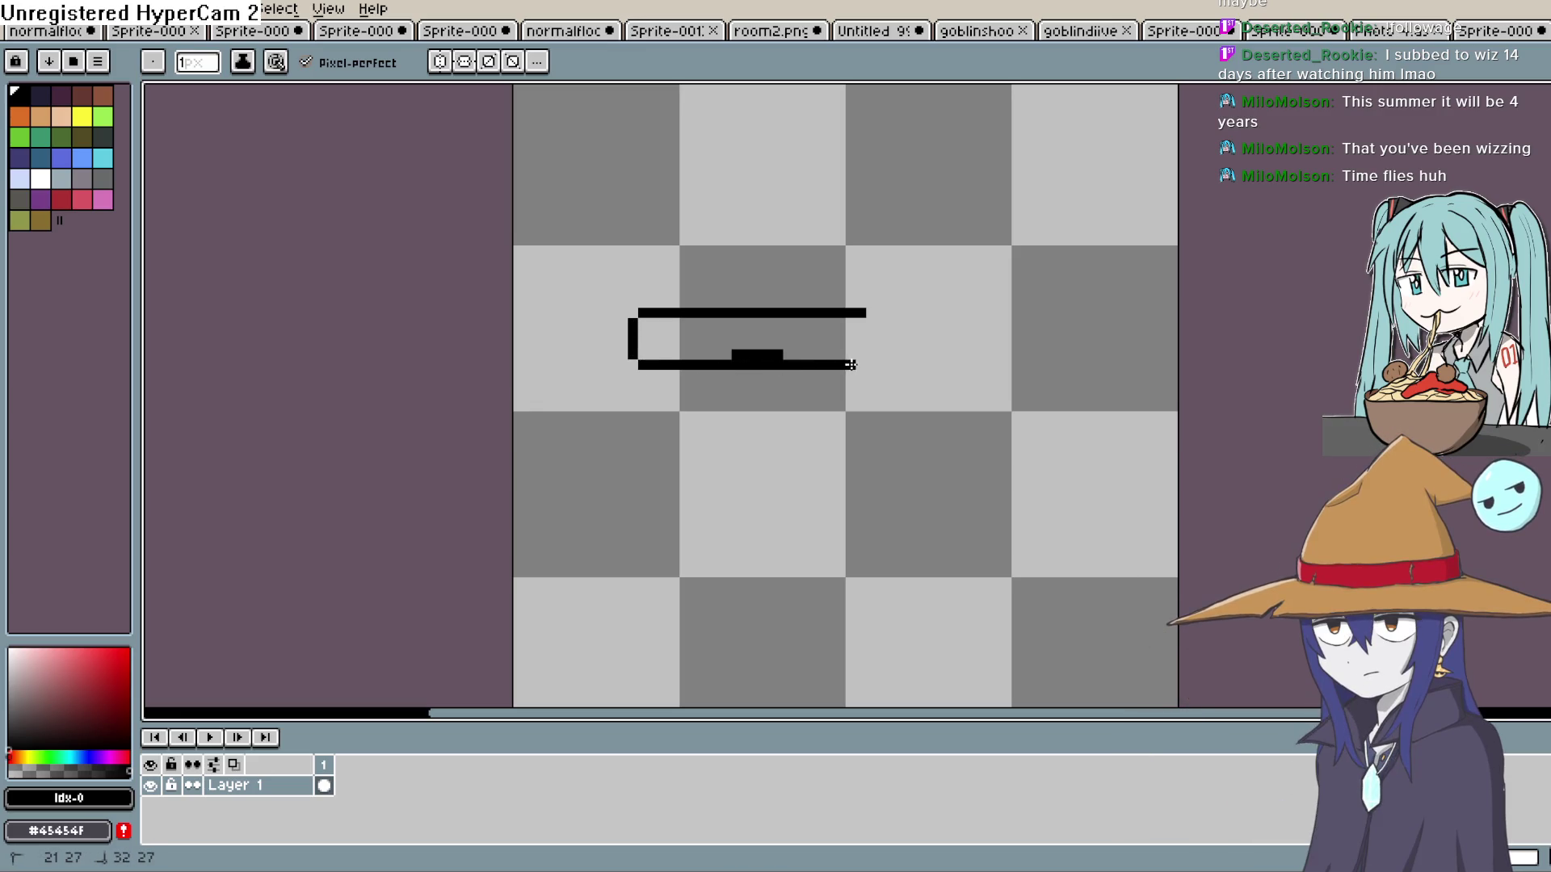
pyautogui.moveTo(869, 361); pyautogui.dragTo(872, 324)
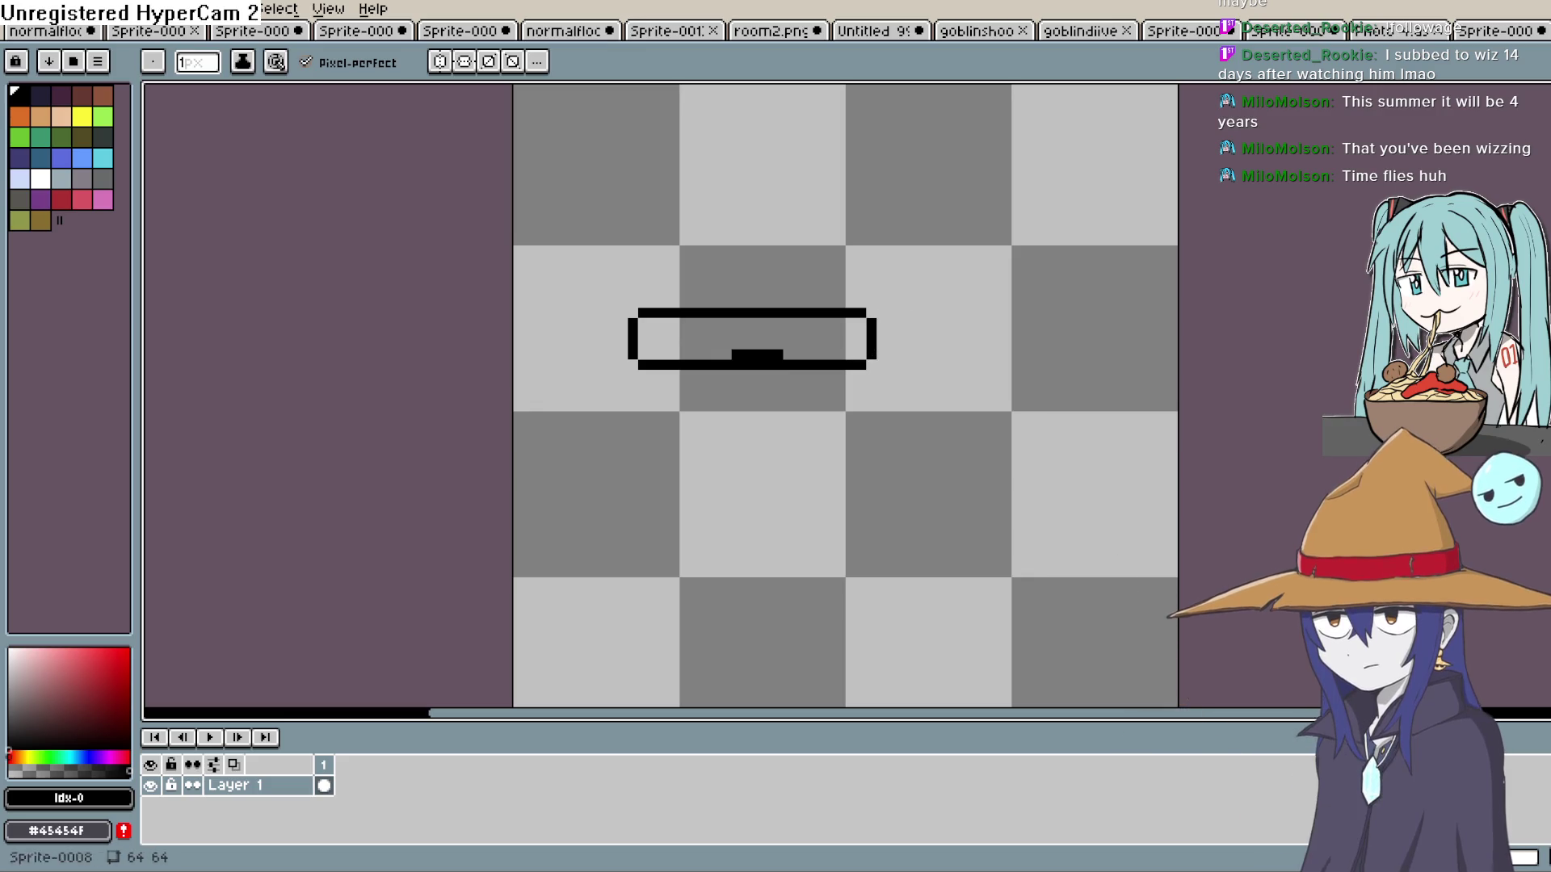
pyautogui.press('e')
pyautogui.moveTo(789, 355); pyautogui.dragTo(724, 353)
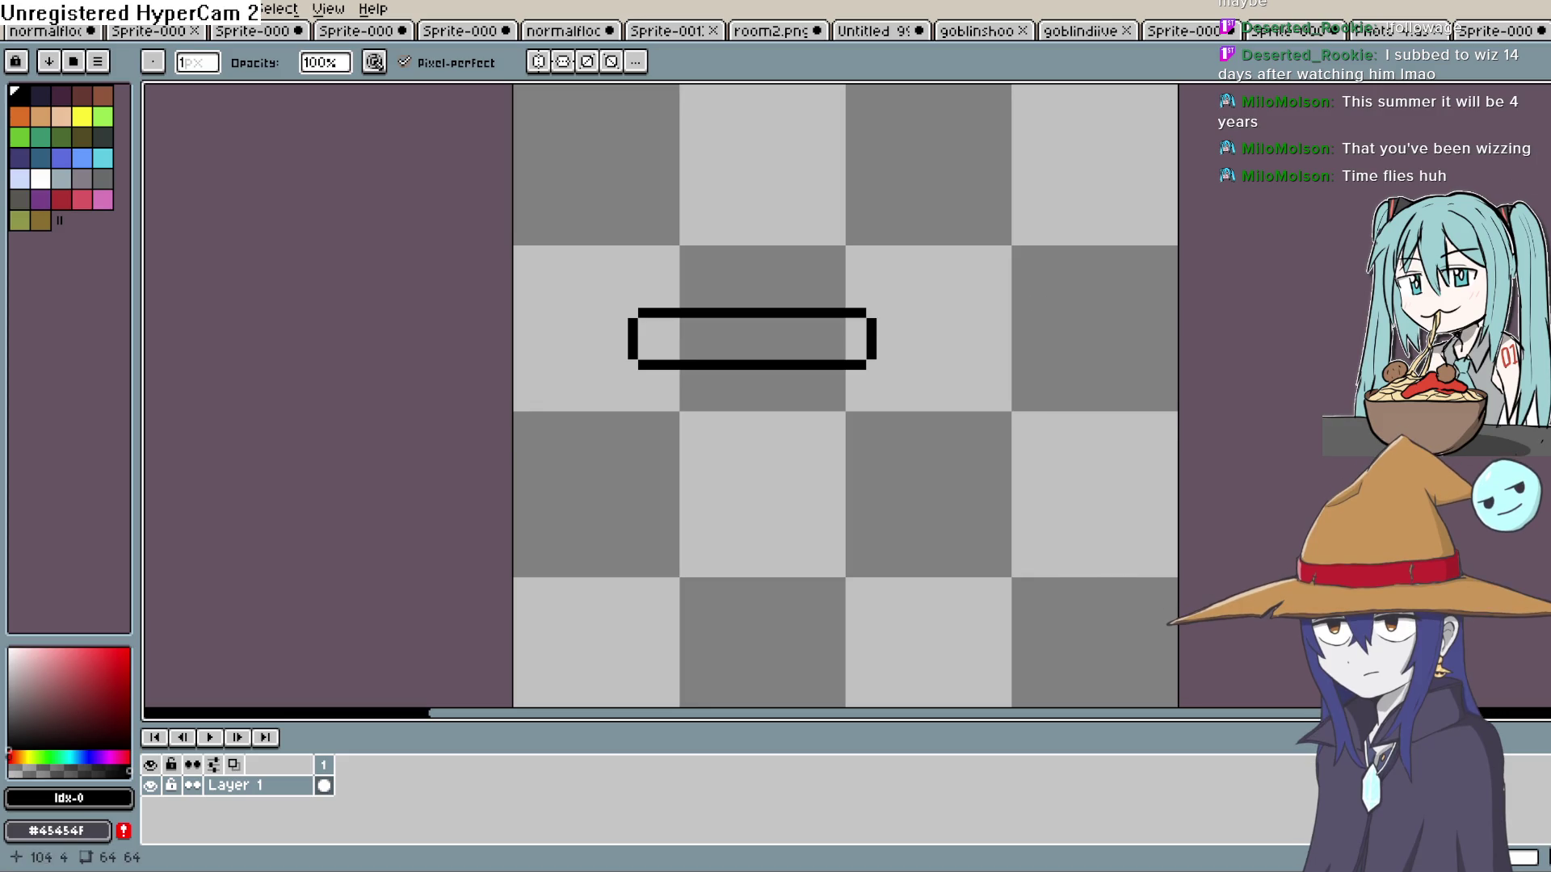
# Extend the barrel's top and bottom lines far to the right, undoing the stray stroke.
pyautogui.hotkey('shift', 'b')
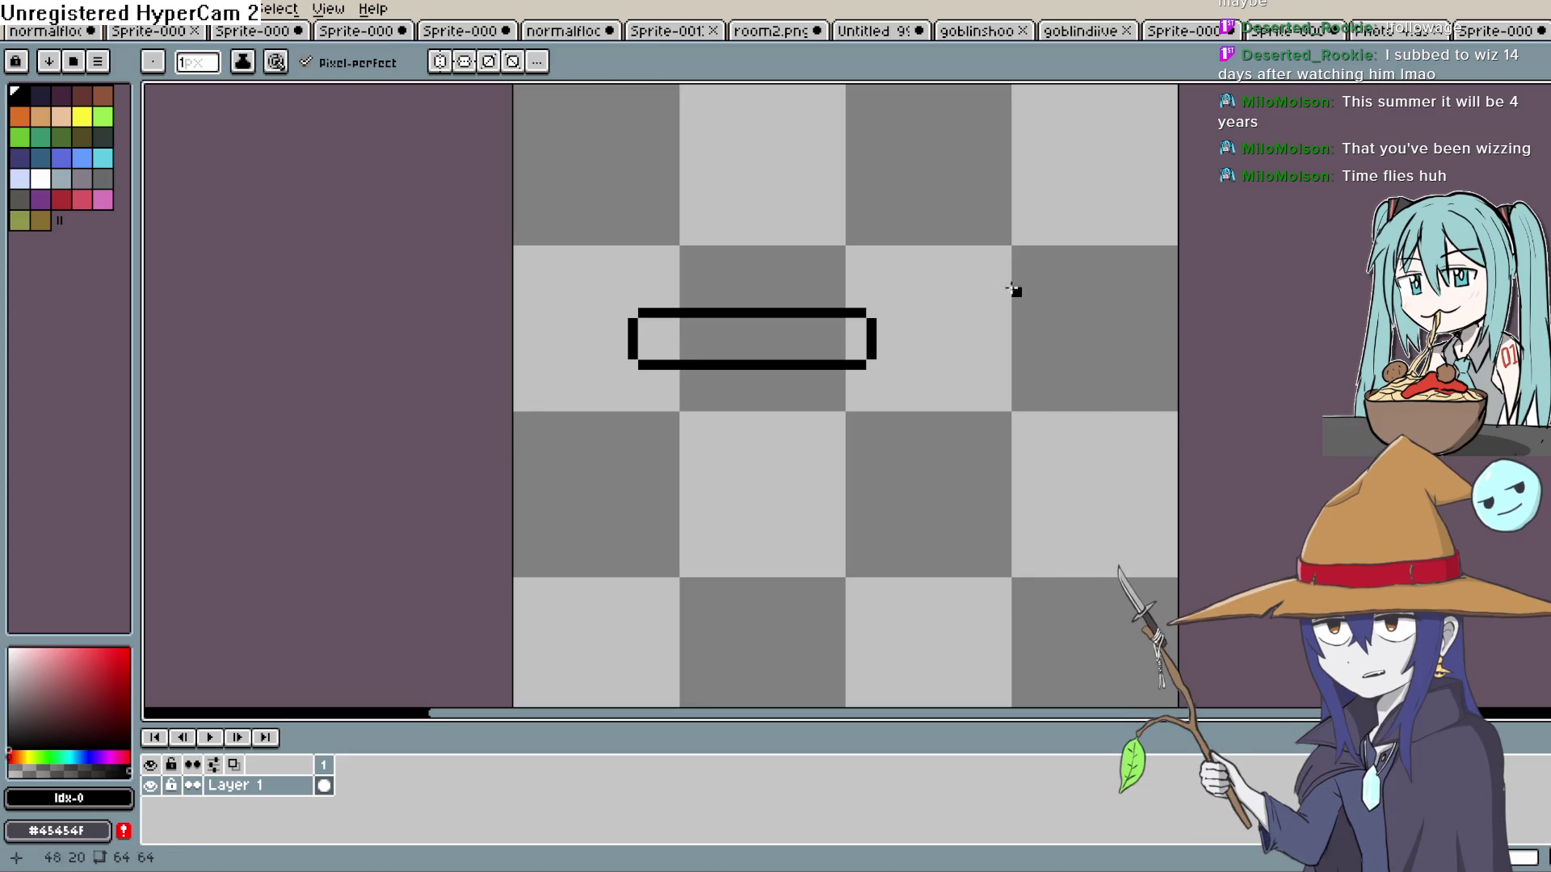
pyautogui.moveTo(877, 312); pyautogui.dragTo(1017, 311)
pyautogui.moveTo(878, 364); pyautogui.dragTo(1052, 364)
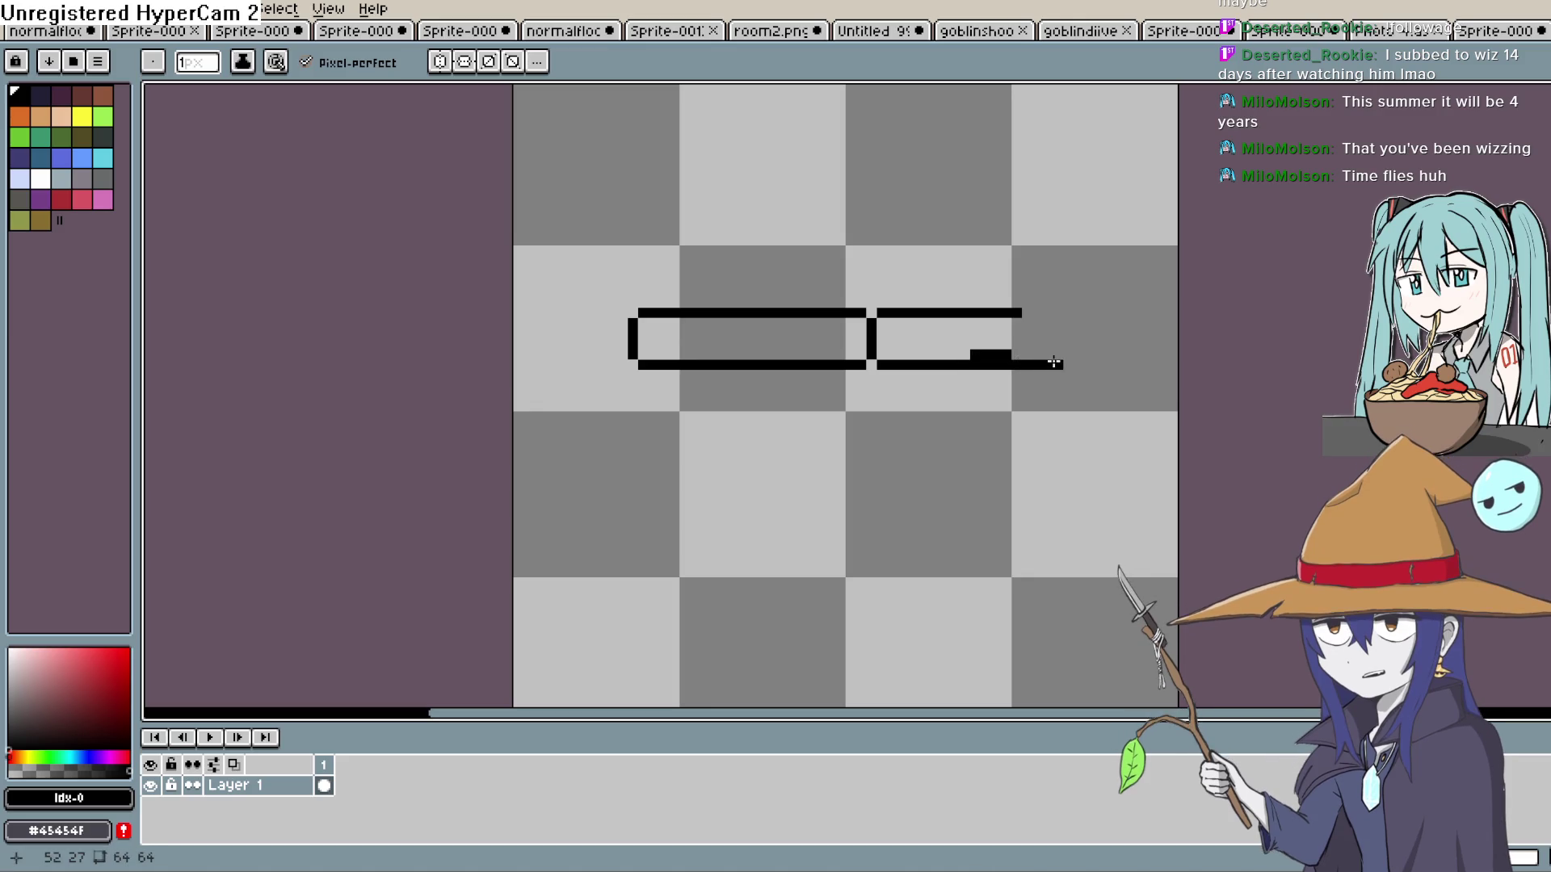
pyautogui.moveTo(1021, 312); pyautogui.dragTo(1111, 313)
pyautogui.click(1119, 314)
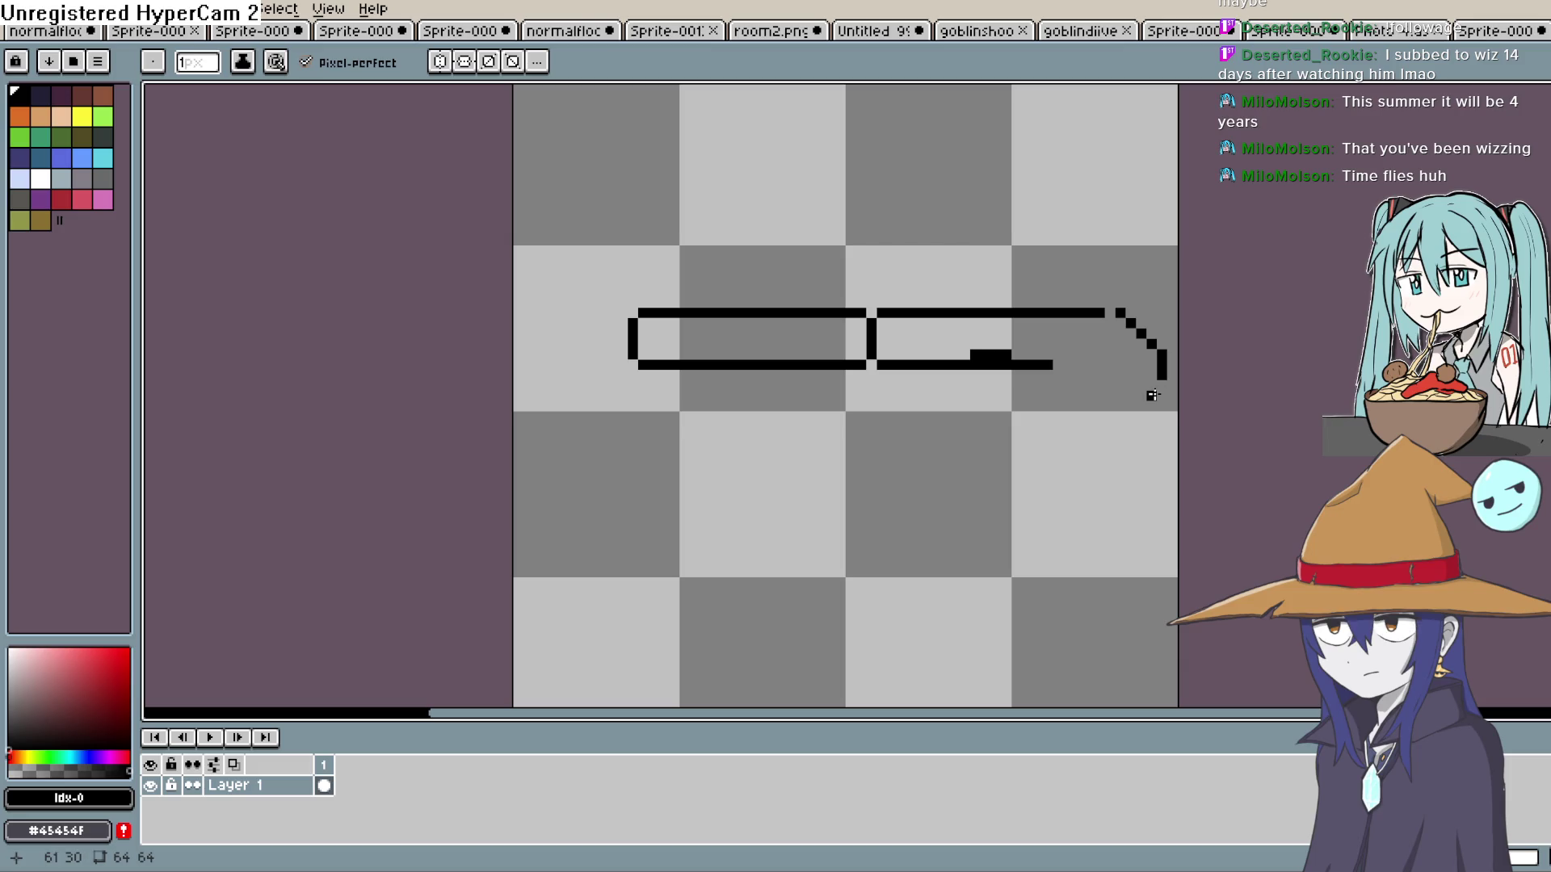
pyautogui.hotkey('ctrl', 'z')
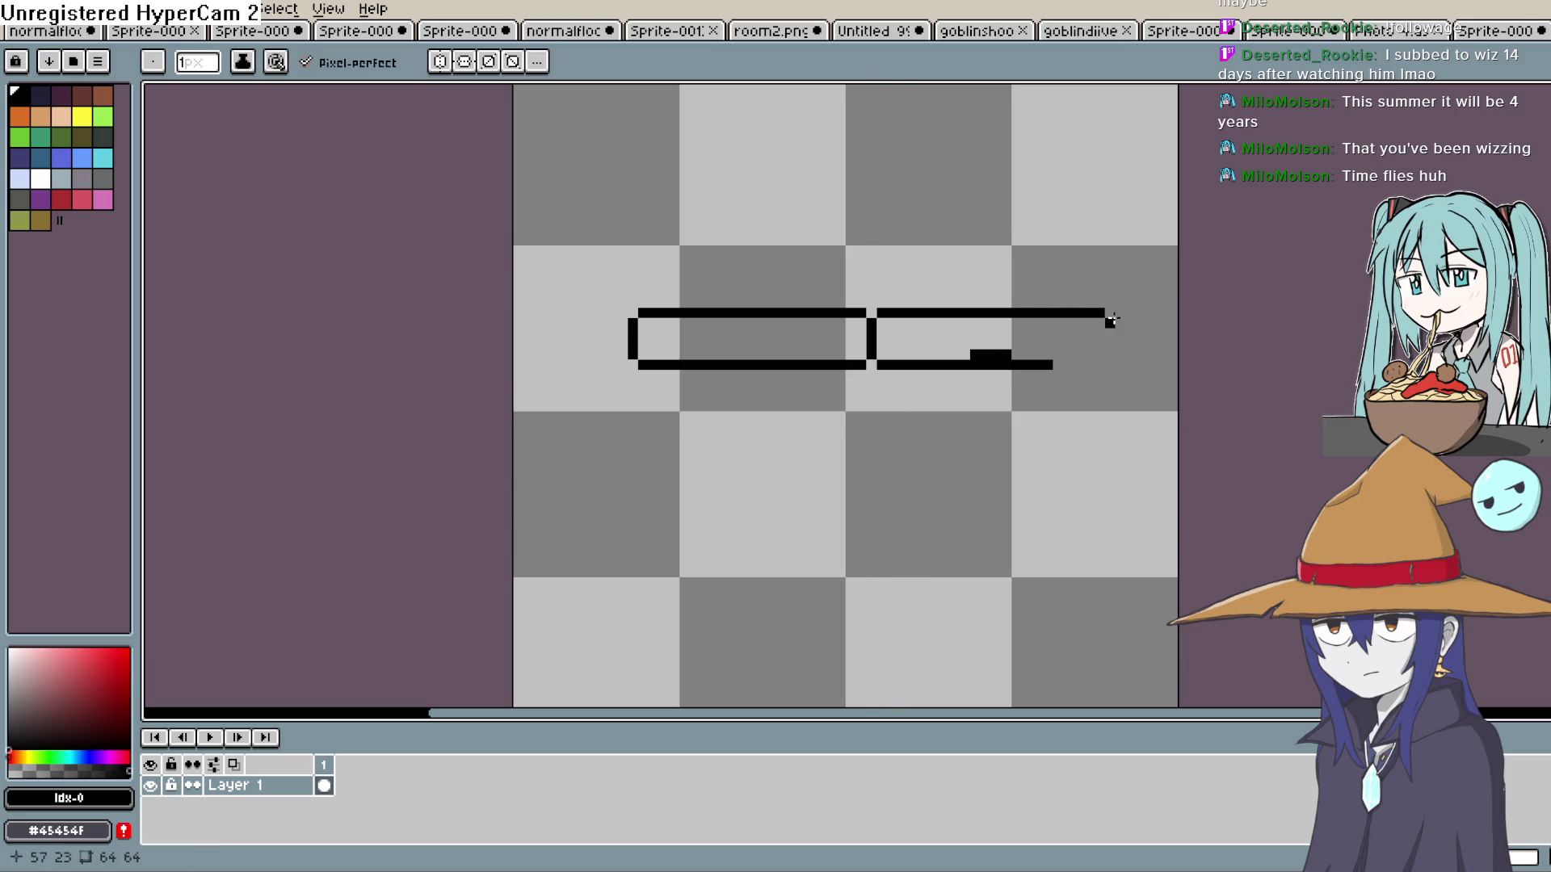
pyautogui.moveTo(1112, 313); pyautogui.dragTo(1156, 313)
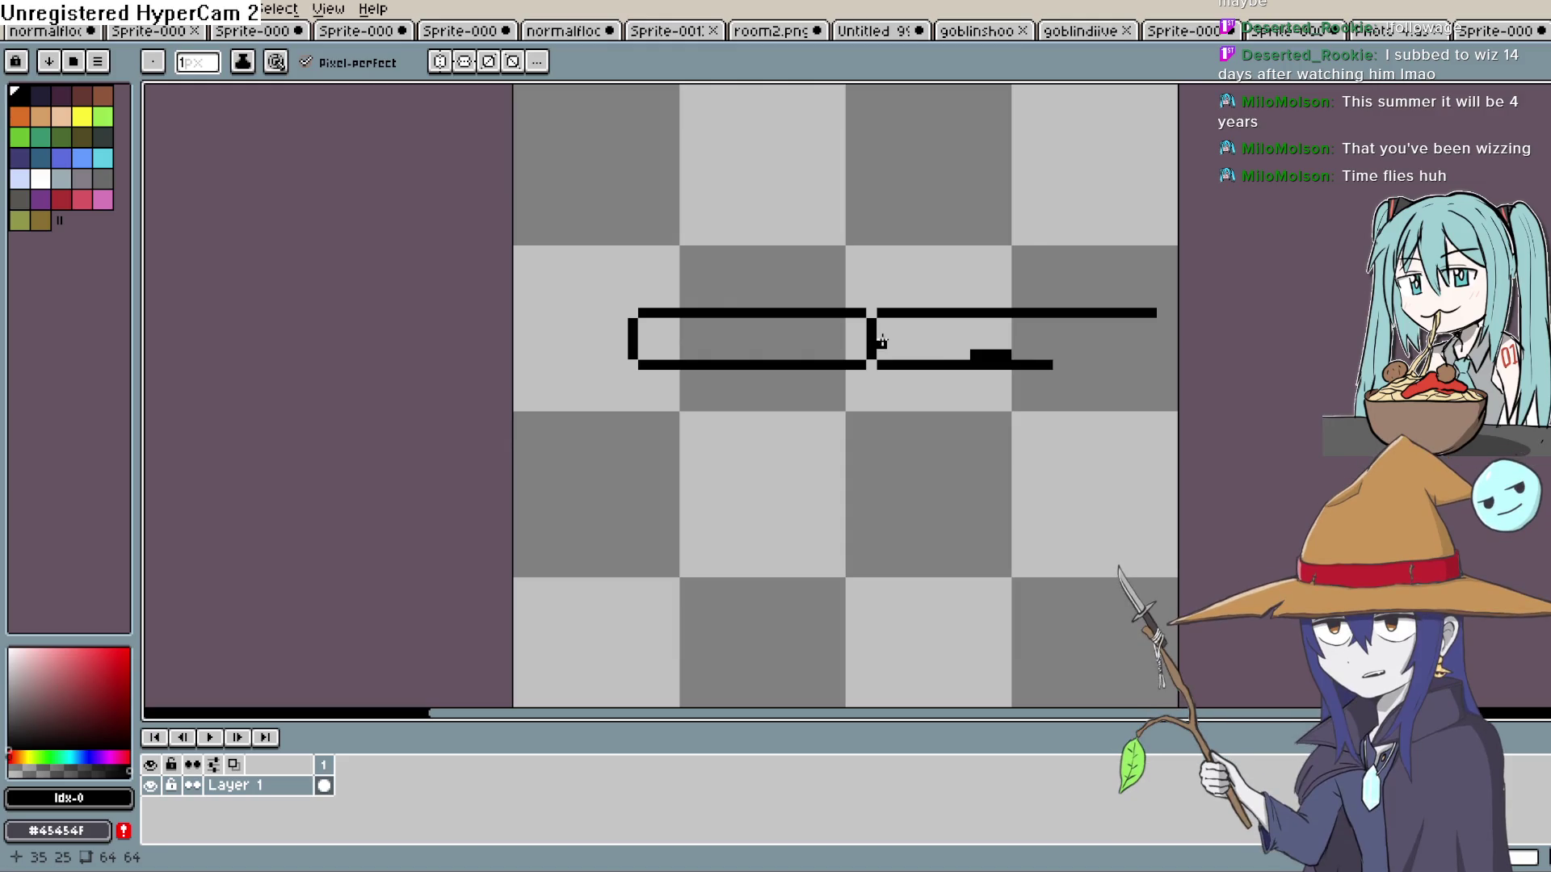
# Draw a second long line beneath the barrel top and select the whole gun drawing.
pyautogui.moveTo(880, 333); pyautogui.dragTo(898, 334)
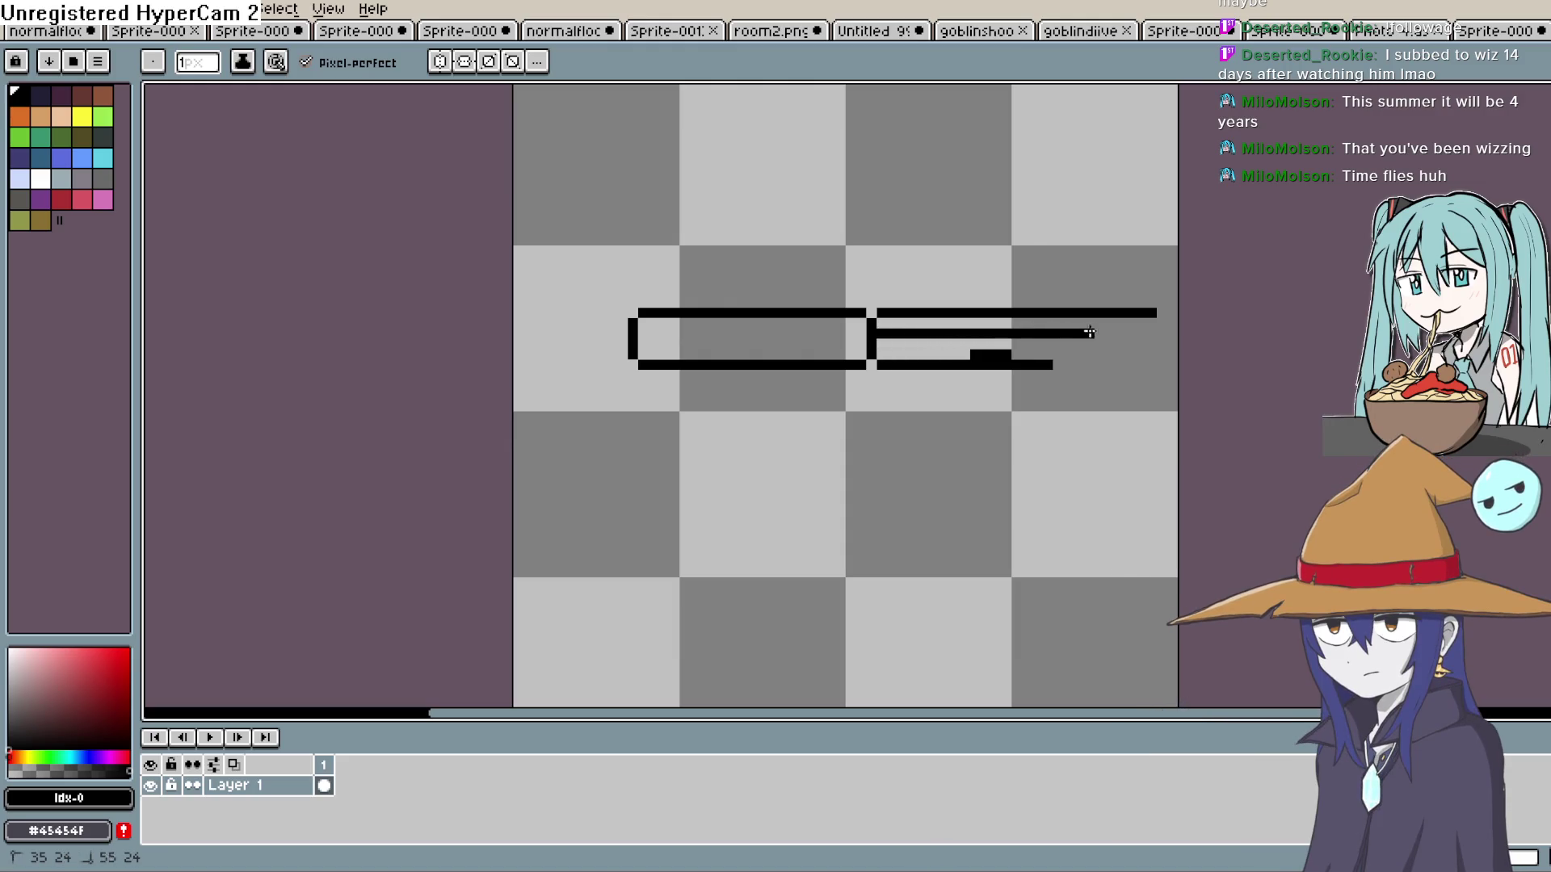
pyautogui.moveTo(1131, 330); pyautogui.dragTo(1131, 330)
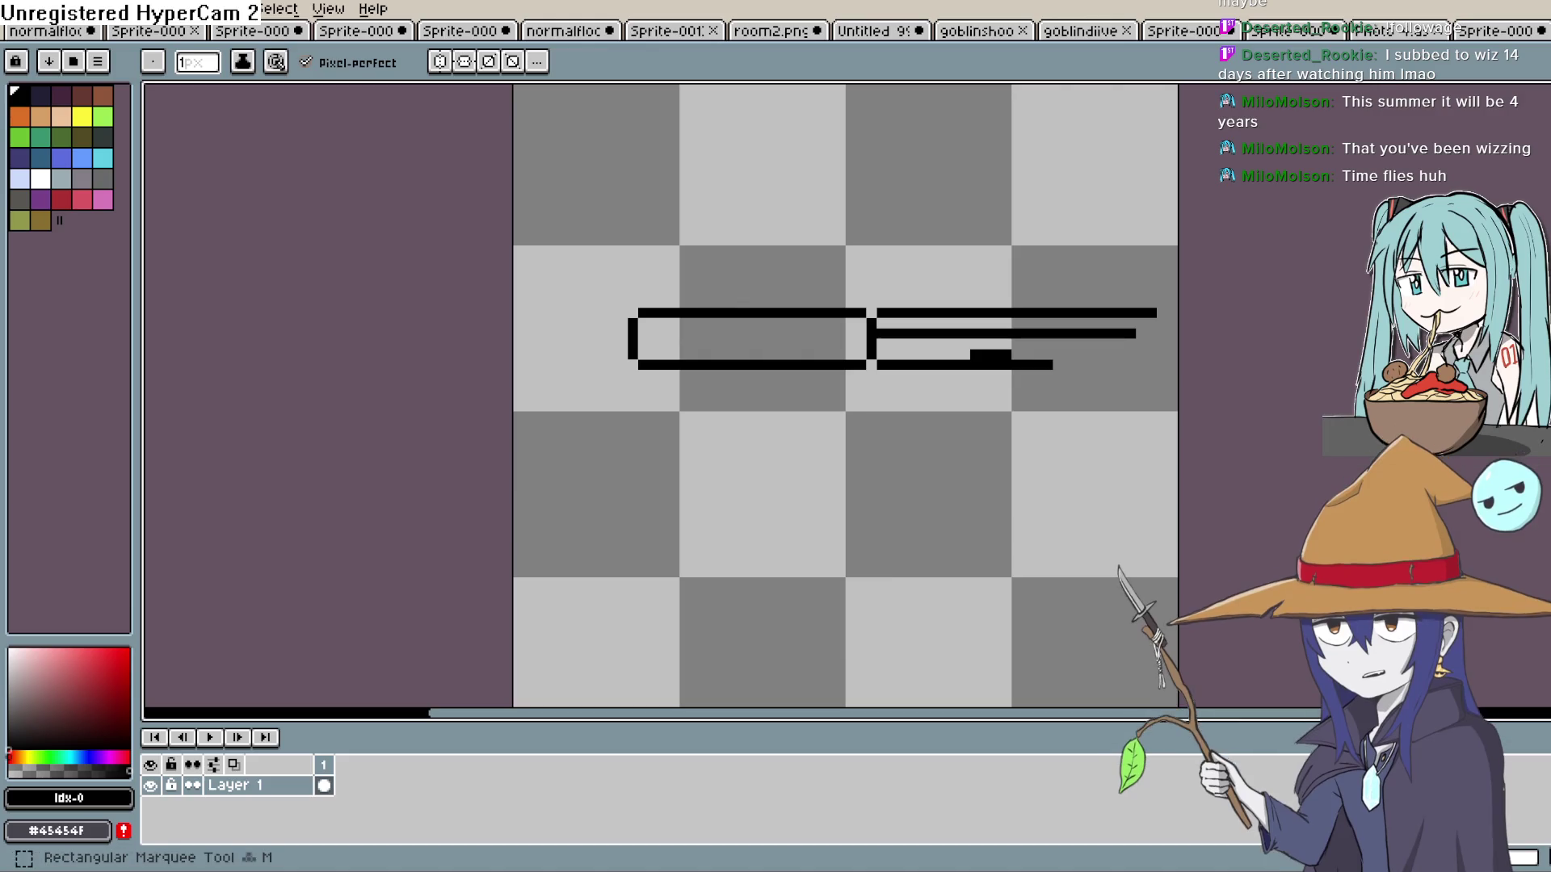
pyautogui.click(1514, 91)
pyautogui.moveTo(1172, 251)
pyautogui.mouseDown()
pyautogui.moveTo(959, 443)
pyautogui.moveTo(591, 467)
pyautogui.mouseUp()
# Move the selected gun drawing up and to the left and drop the selection.
pyautogui.moveTo(769, 365)
pyautogui.mouseDown()
pyautogui.moveTo(695, 363)
pyautogui.moveTo(687, 323)
pyautogui.moveTo(660, 323)
pyautogui.mouseUp()
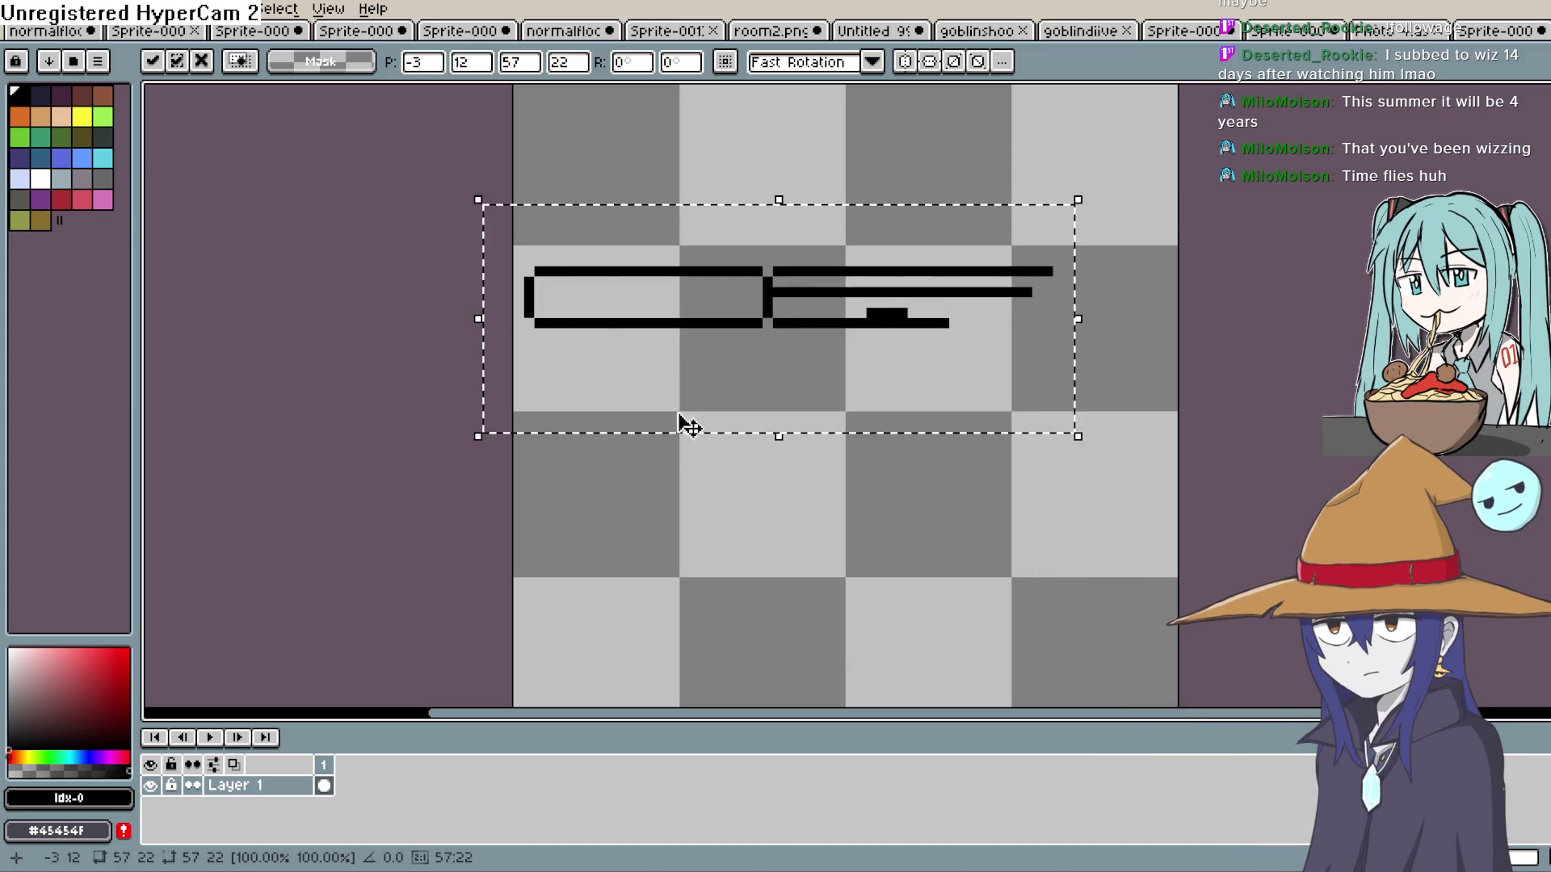
pyautogui.hotkey('ctrl', 'd')
pyautogui.press('b')
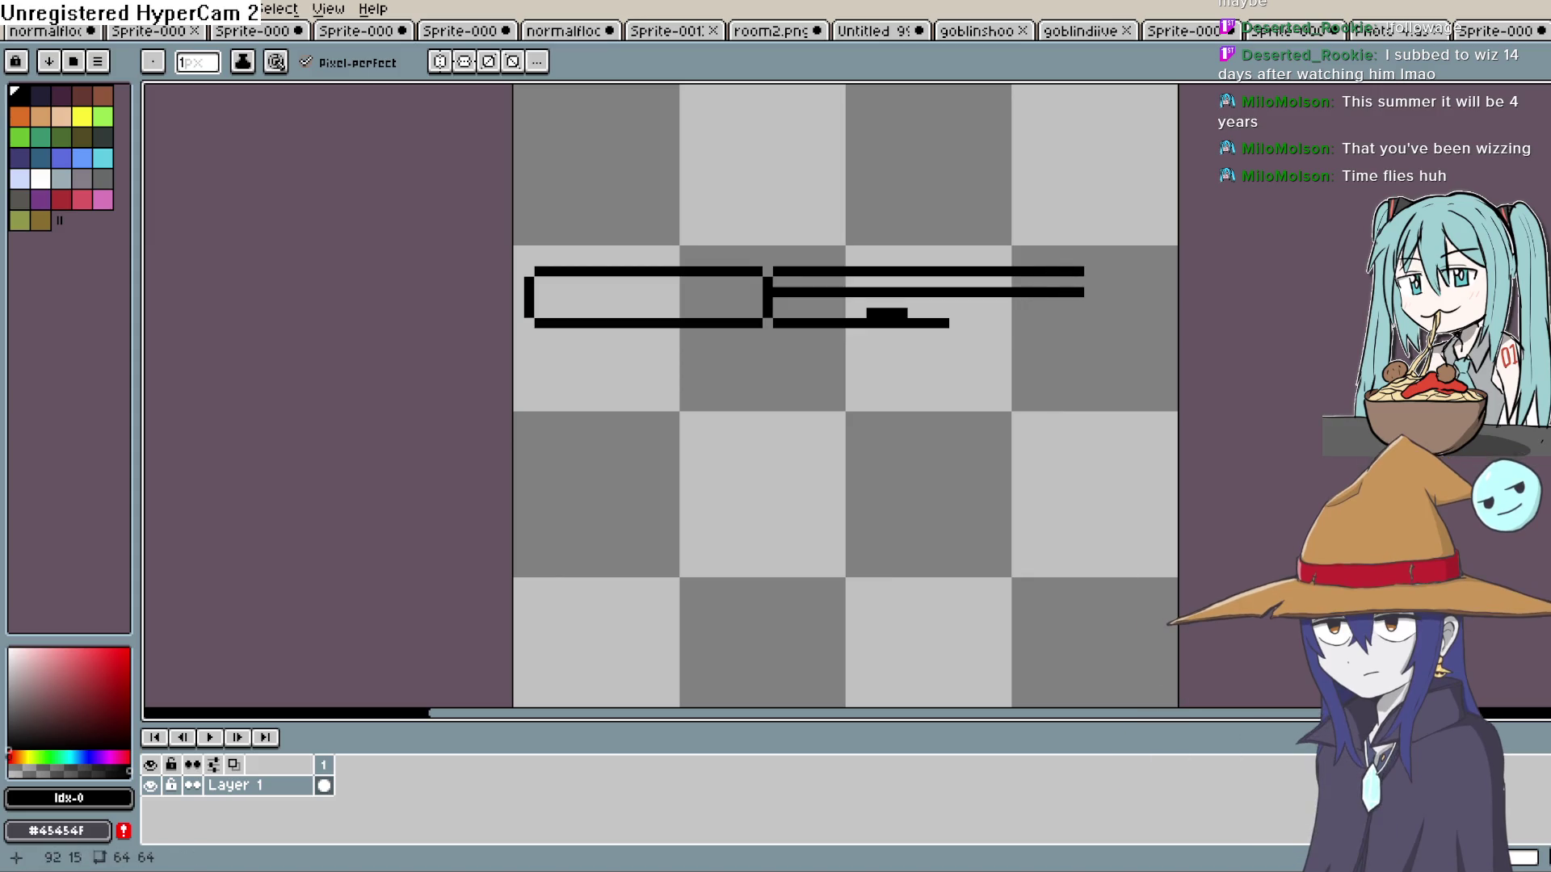
pyautogui.press('e')
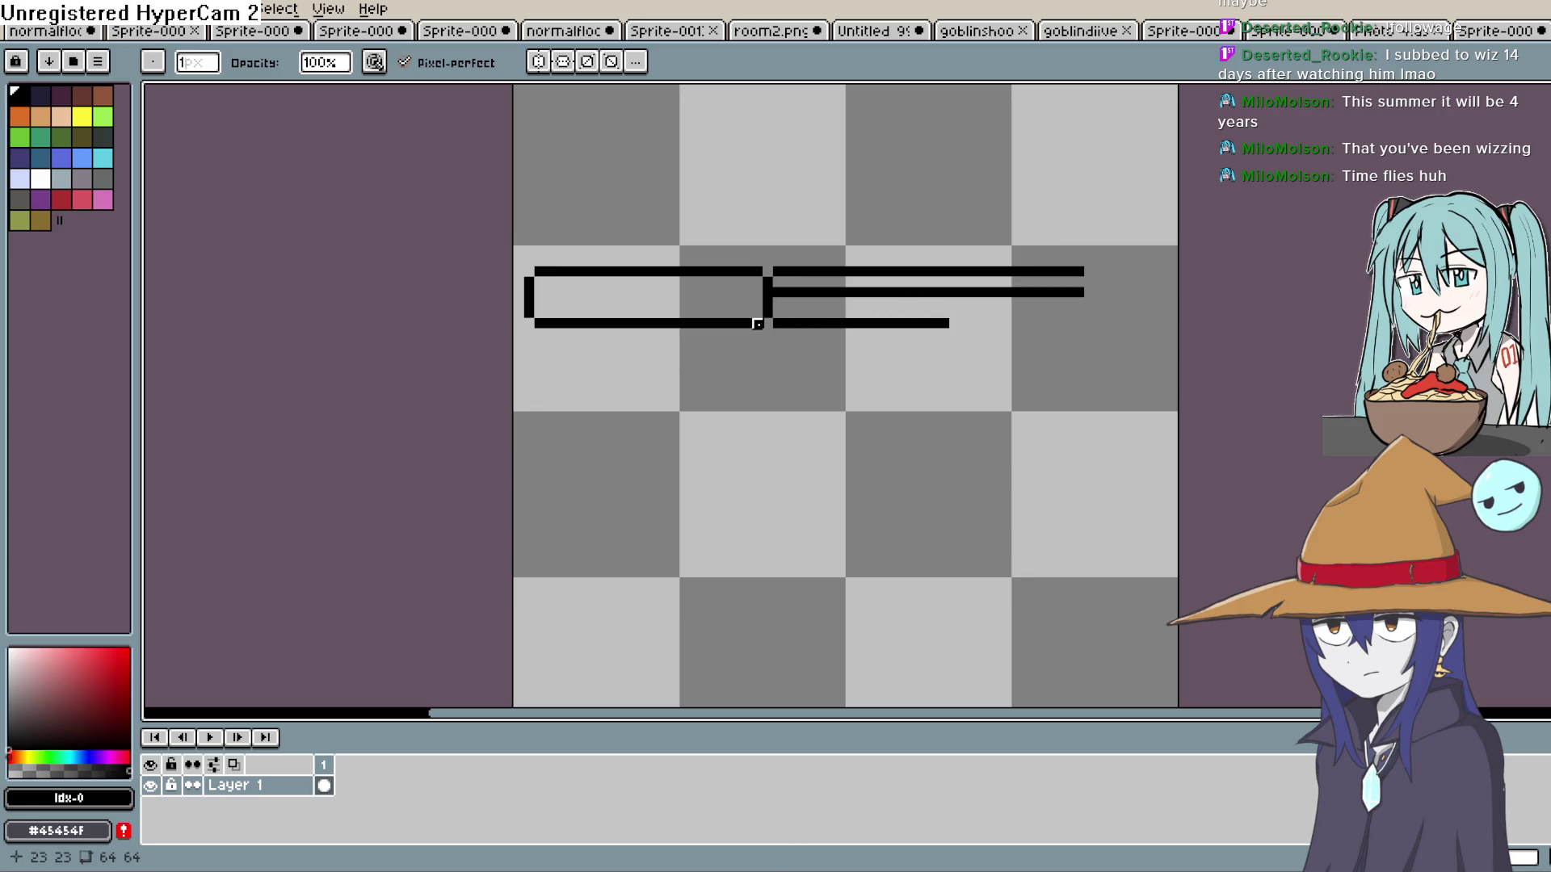
pyautogui.press('b')
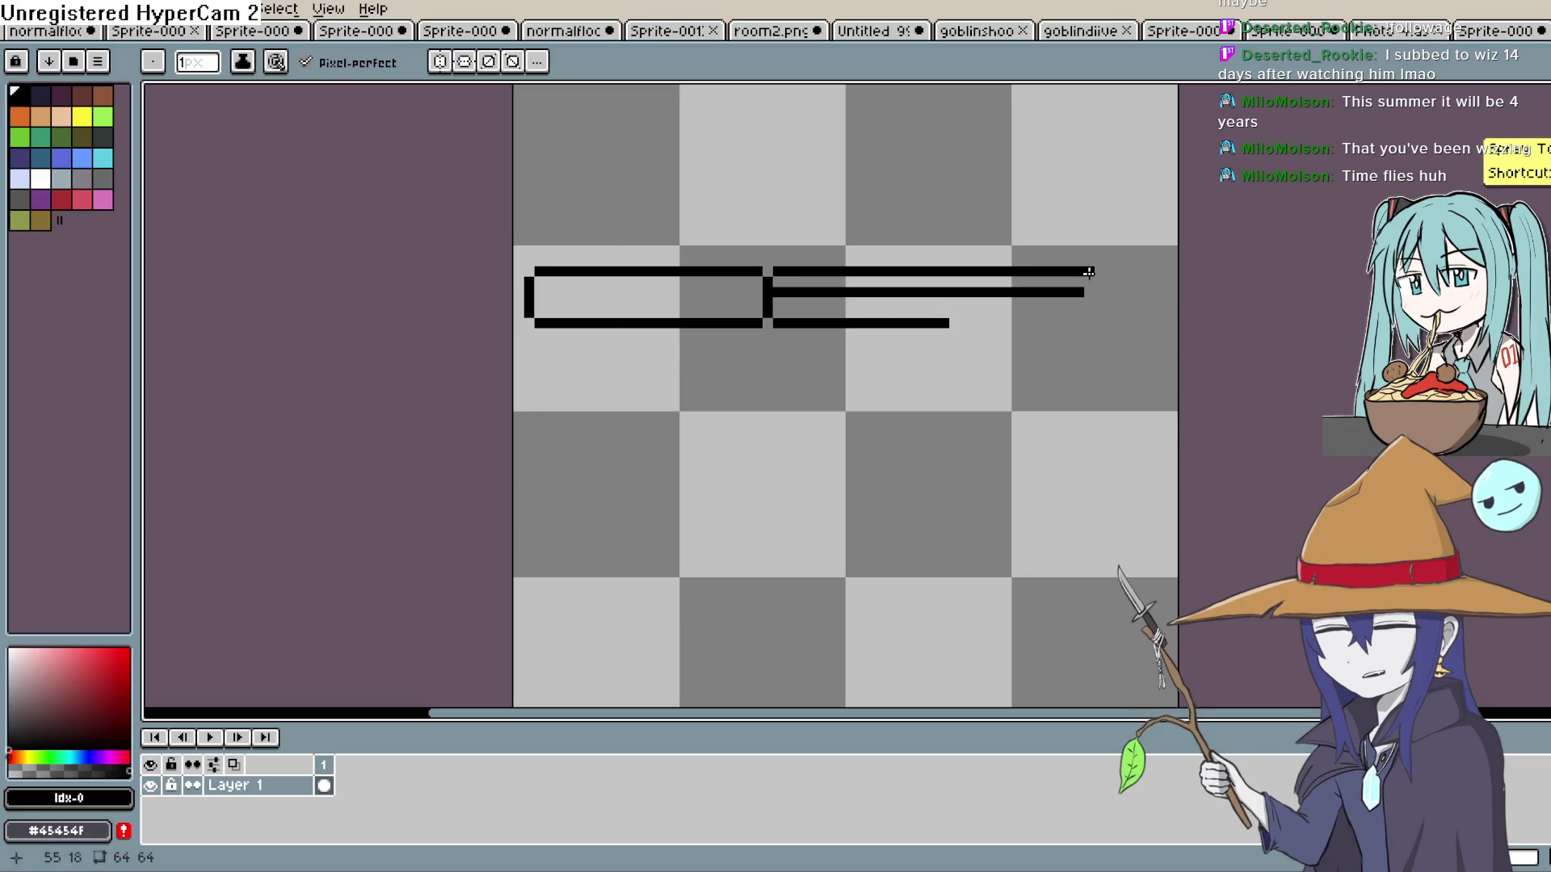
# Lengthen the top line and draw a stepped diagonal down from its end, undoing extra strokes.
pyautogui.moveTo(1099, 273); pyautogui.dragTo(1119, 273)
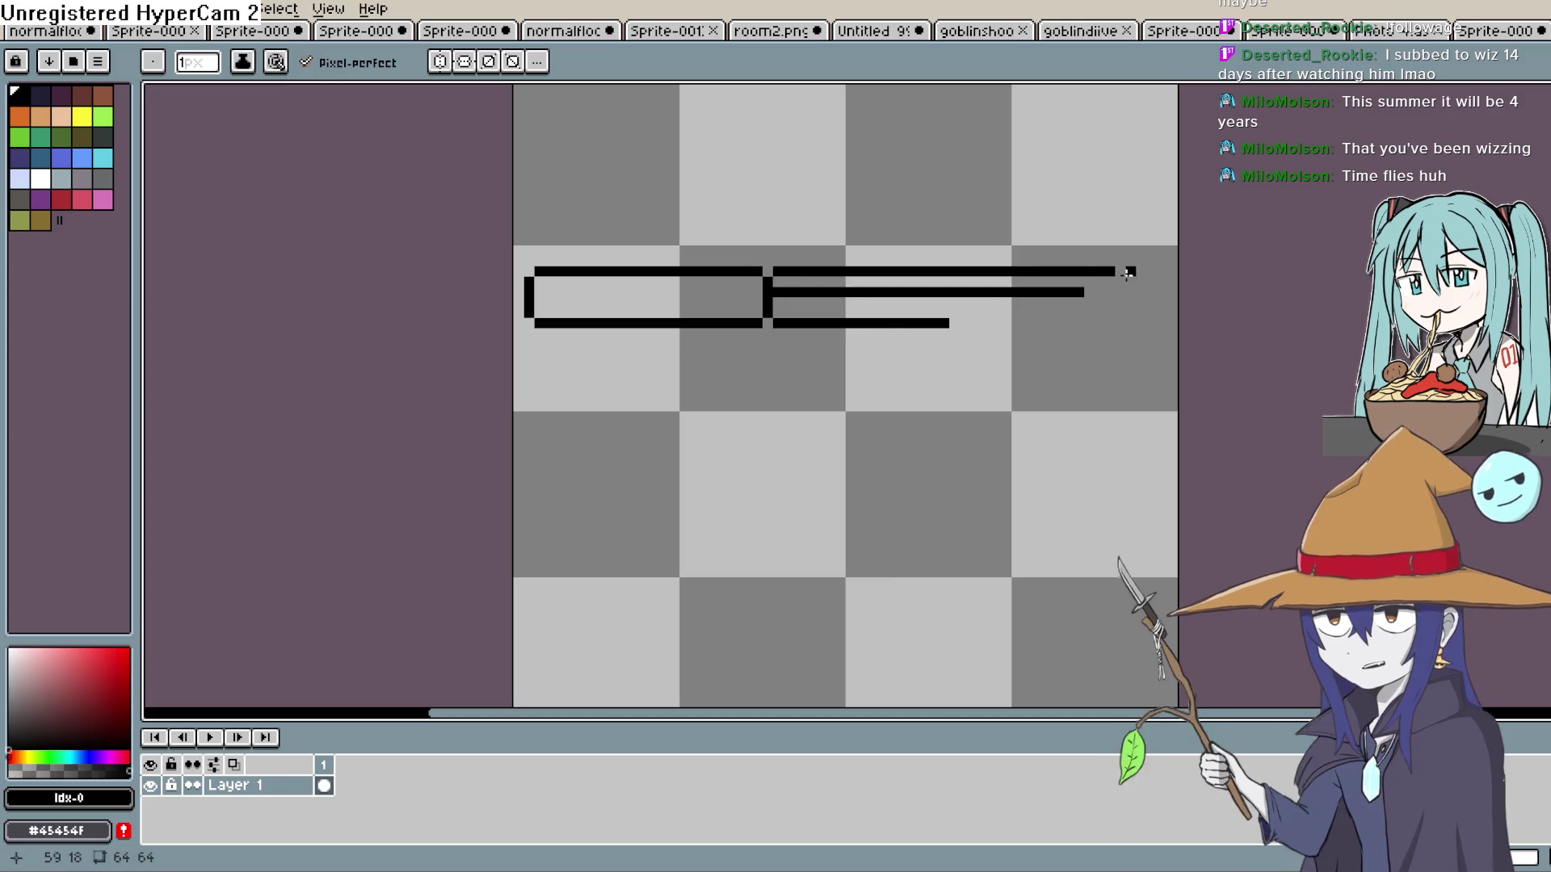
pyautogui.press('v')
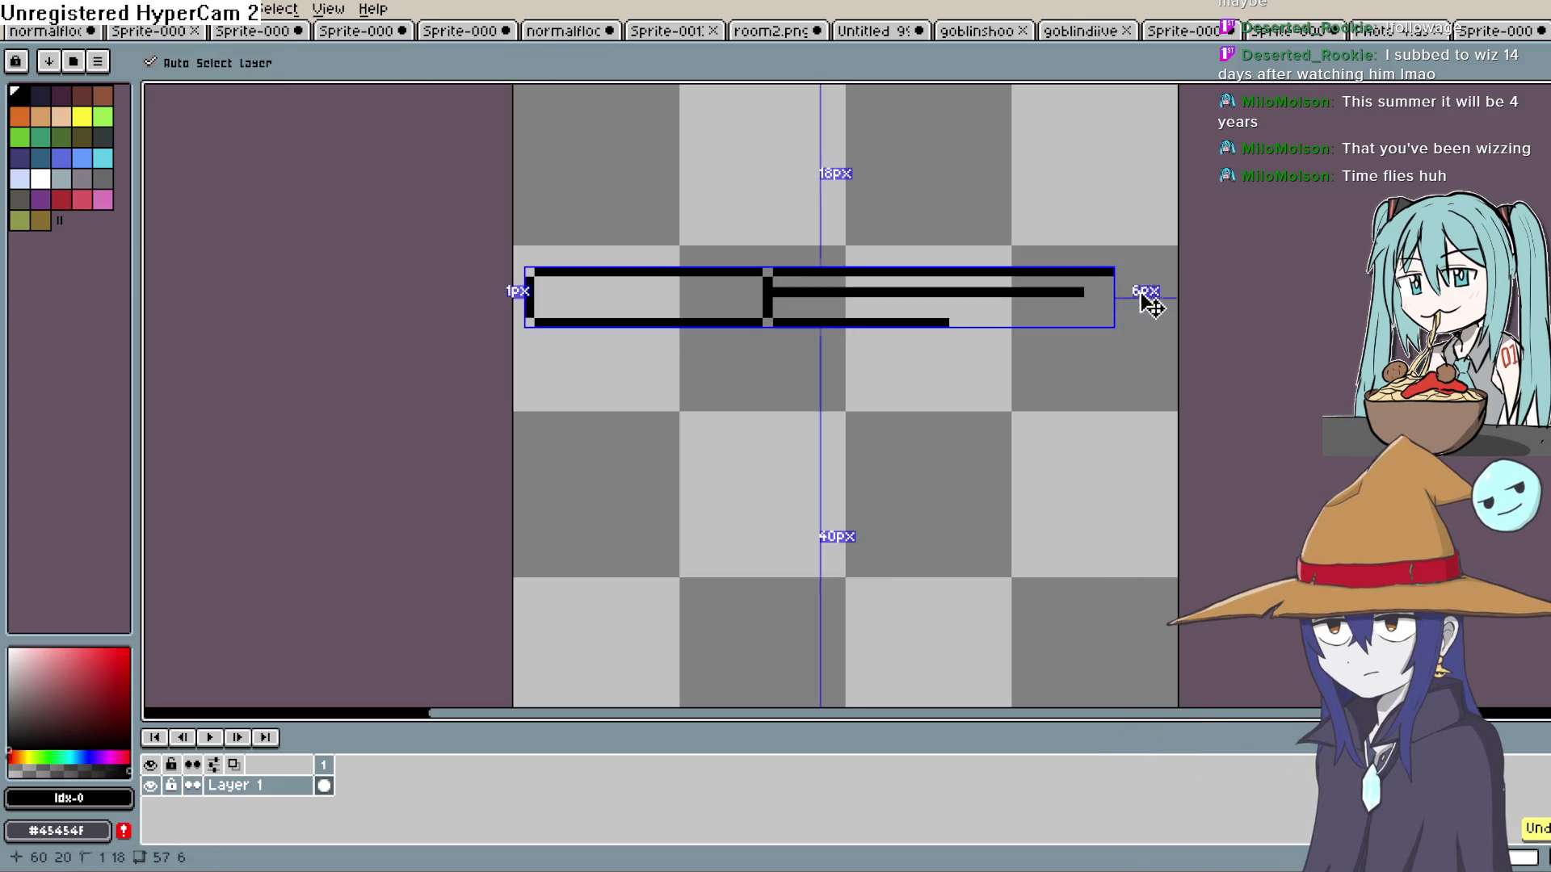
pyautogui.press('b')
pyautogui.moveTo(1119, 273)
pyautogui.mouseDown()
pyautogui.moveTo(1140, 294)
pyautogui.moveTo(1141, 399)
pyautogui.mouseUp()
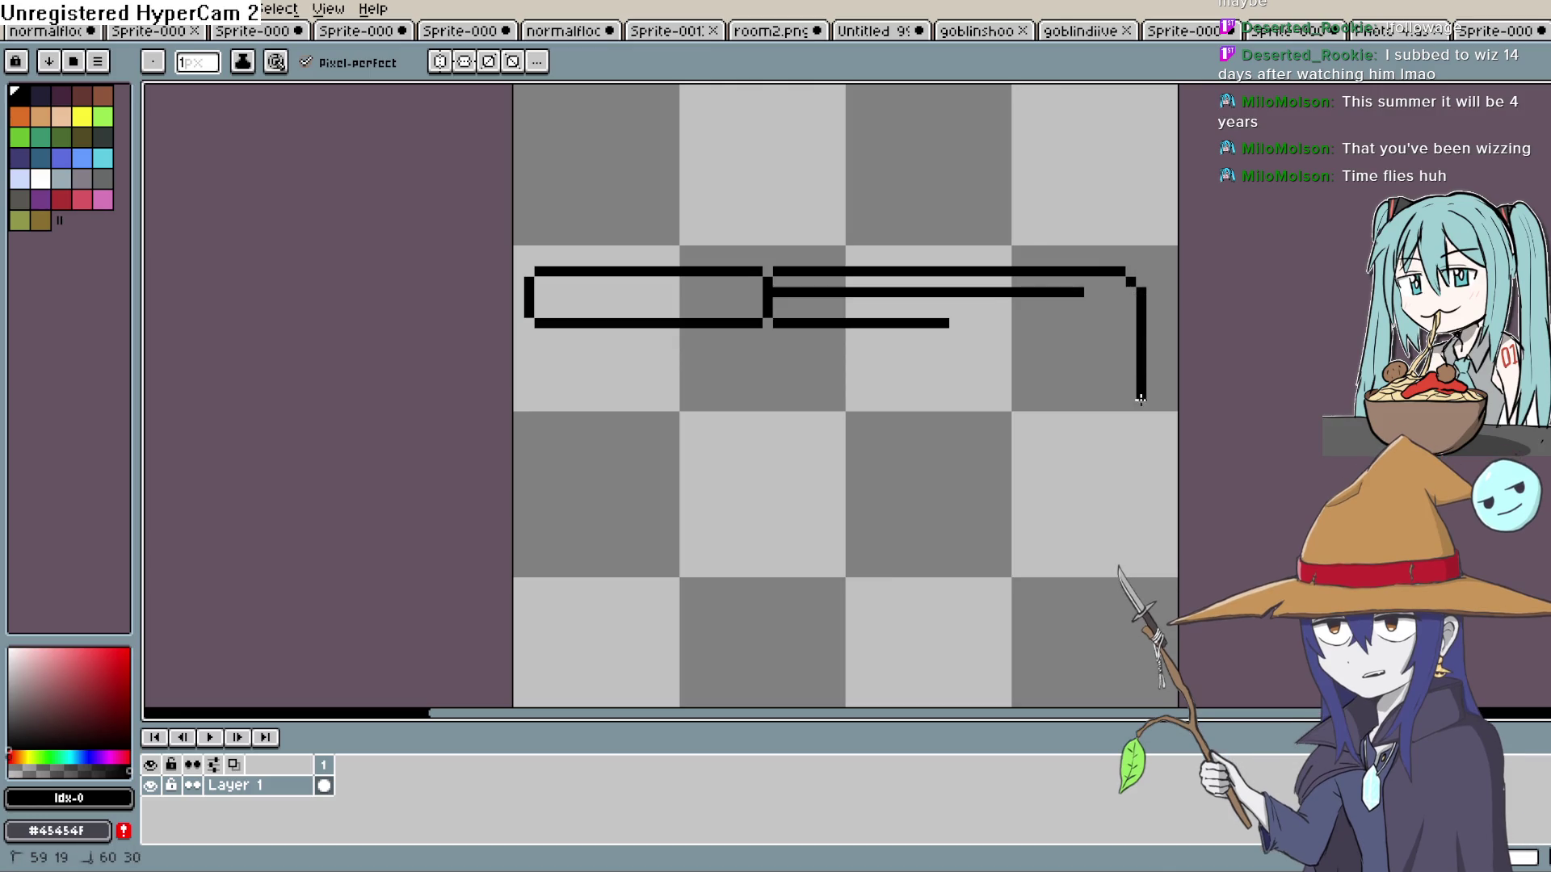
pyautogui.hotkey('ctrl', 'z')
pyautogui.moveTo(1130, 280)
pyautogui.mouseDown()
pyautogui.moveTo(1152, 303)
pyautogui.moveTo(1159, 366)
pyautogui.mouseUp()
pyautogui.hotkey('ctrl', 'z')
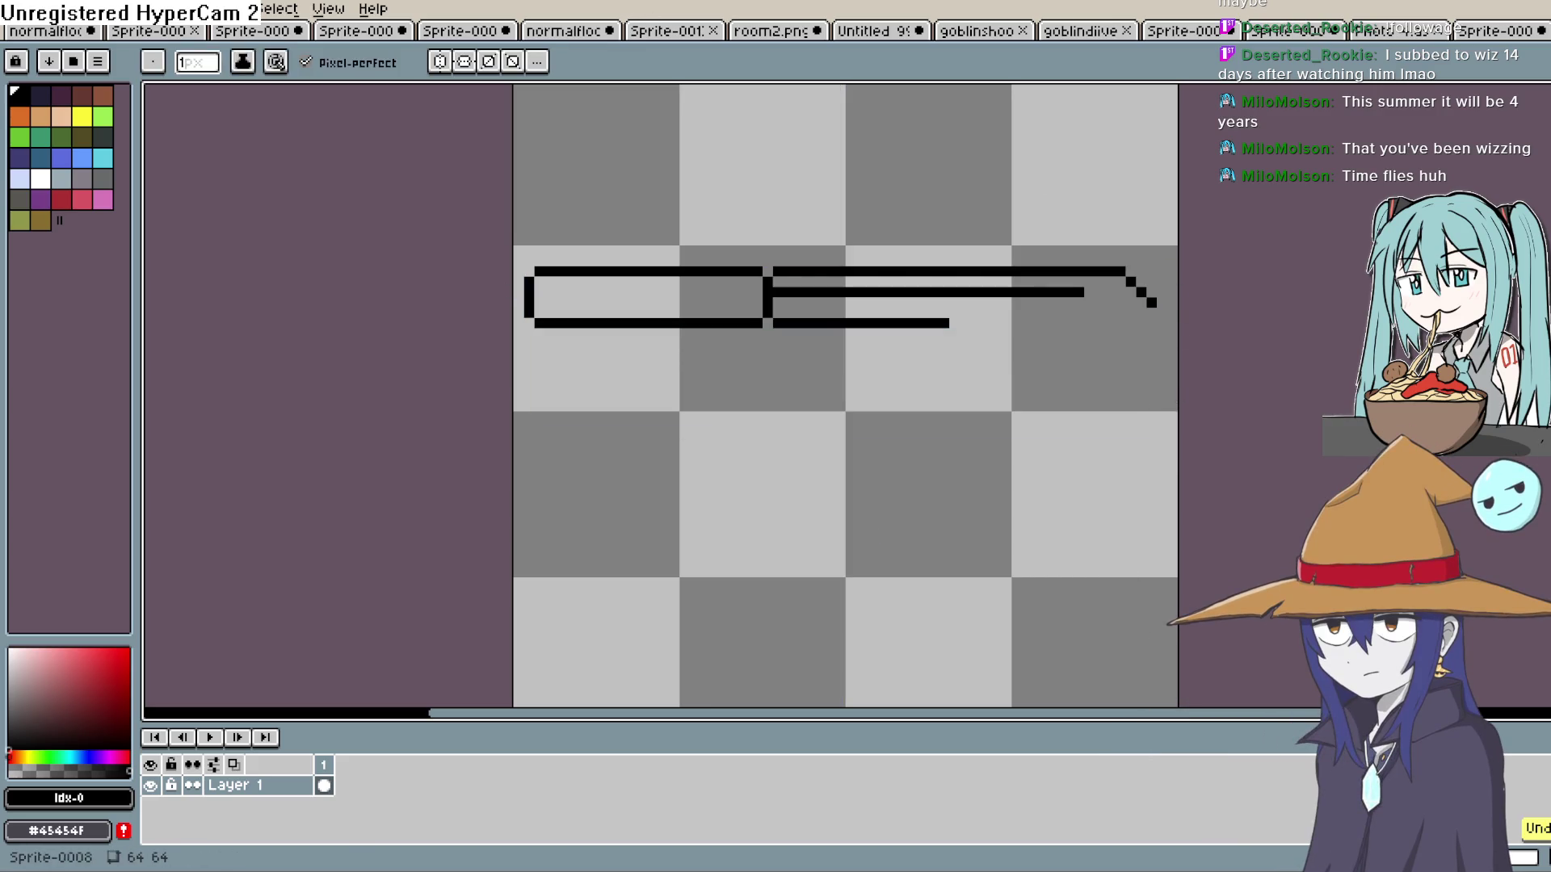
pyautogui.click(58, 9)
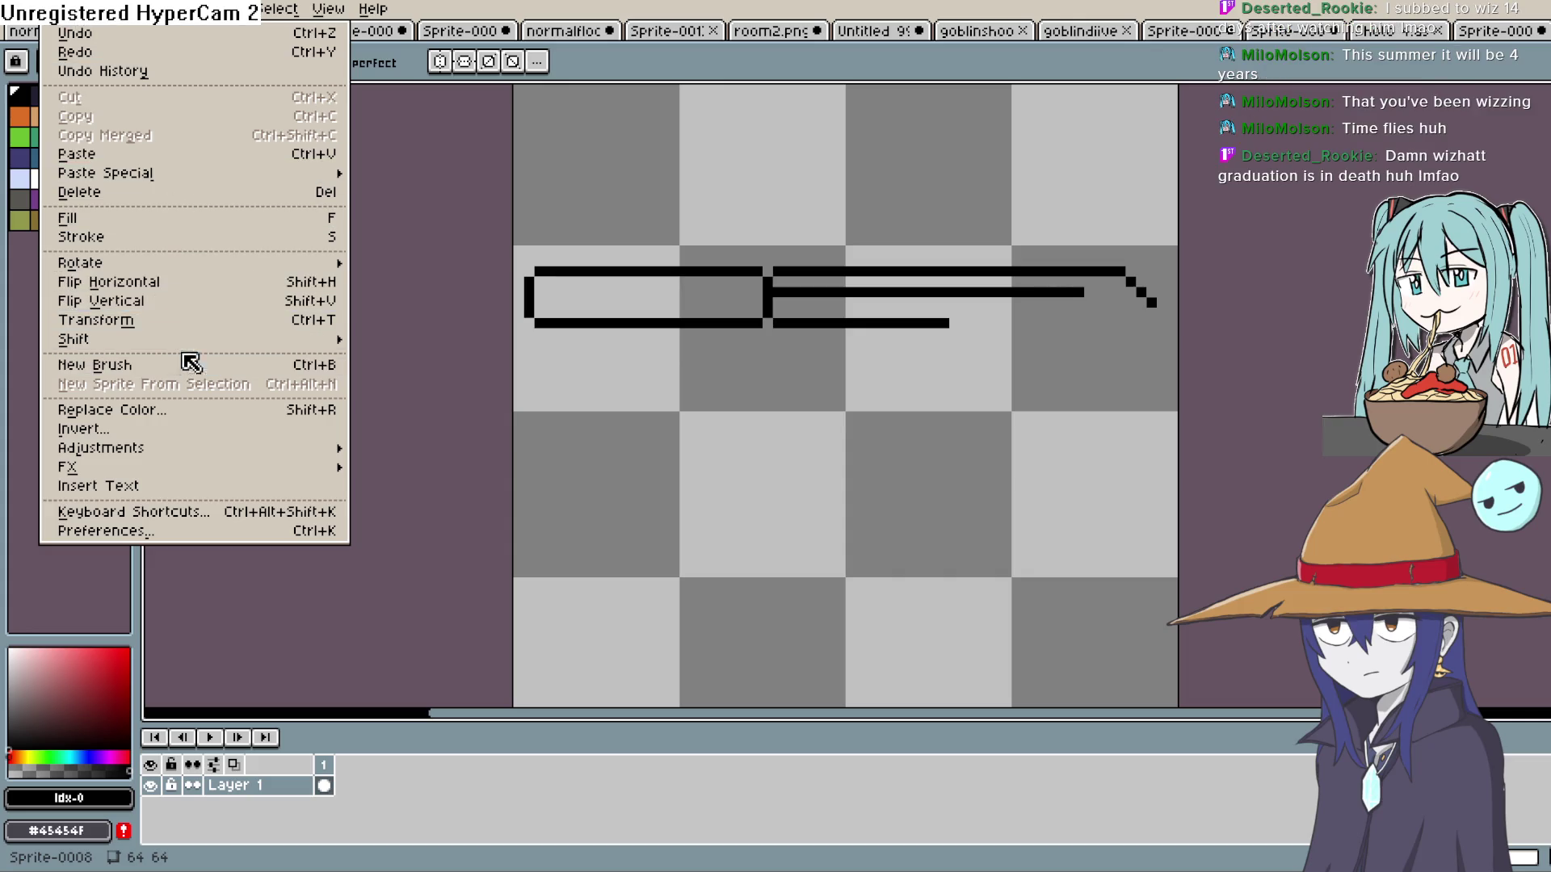
# Resize the canvas width to 75 pixels and continue the diagonal down into the grip's back edge.
pyautogui.moveTo(201, 188)
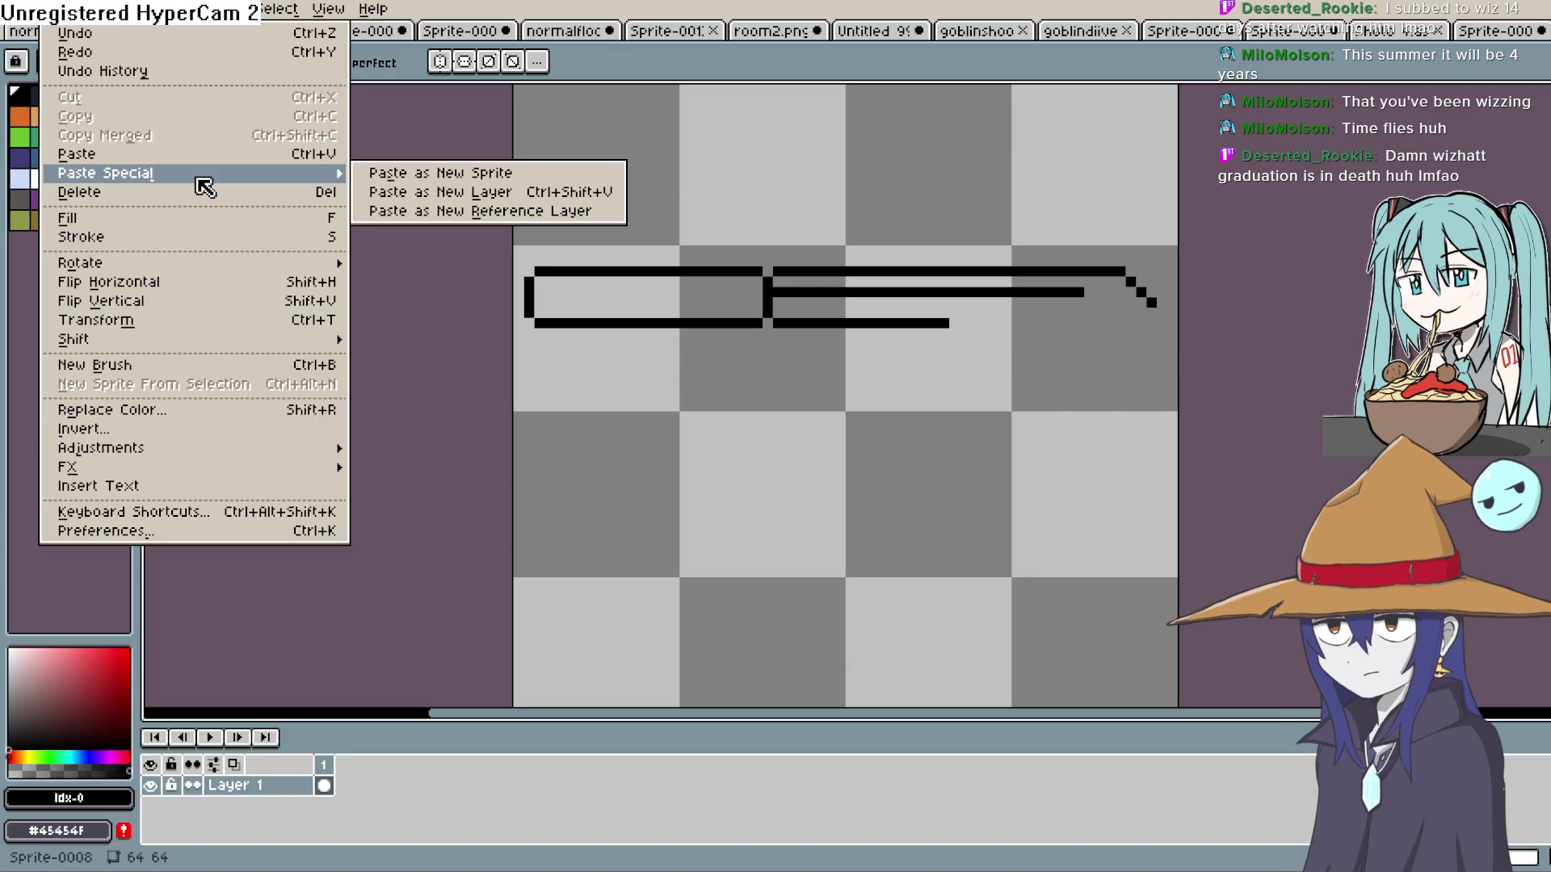
pyautogui.moveTo(105, 9)
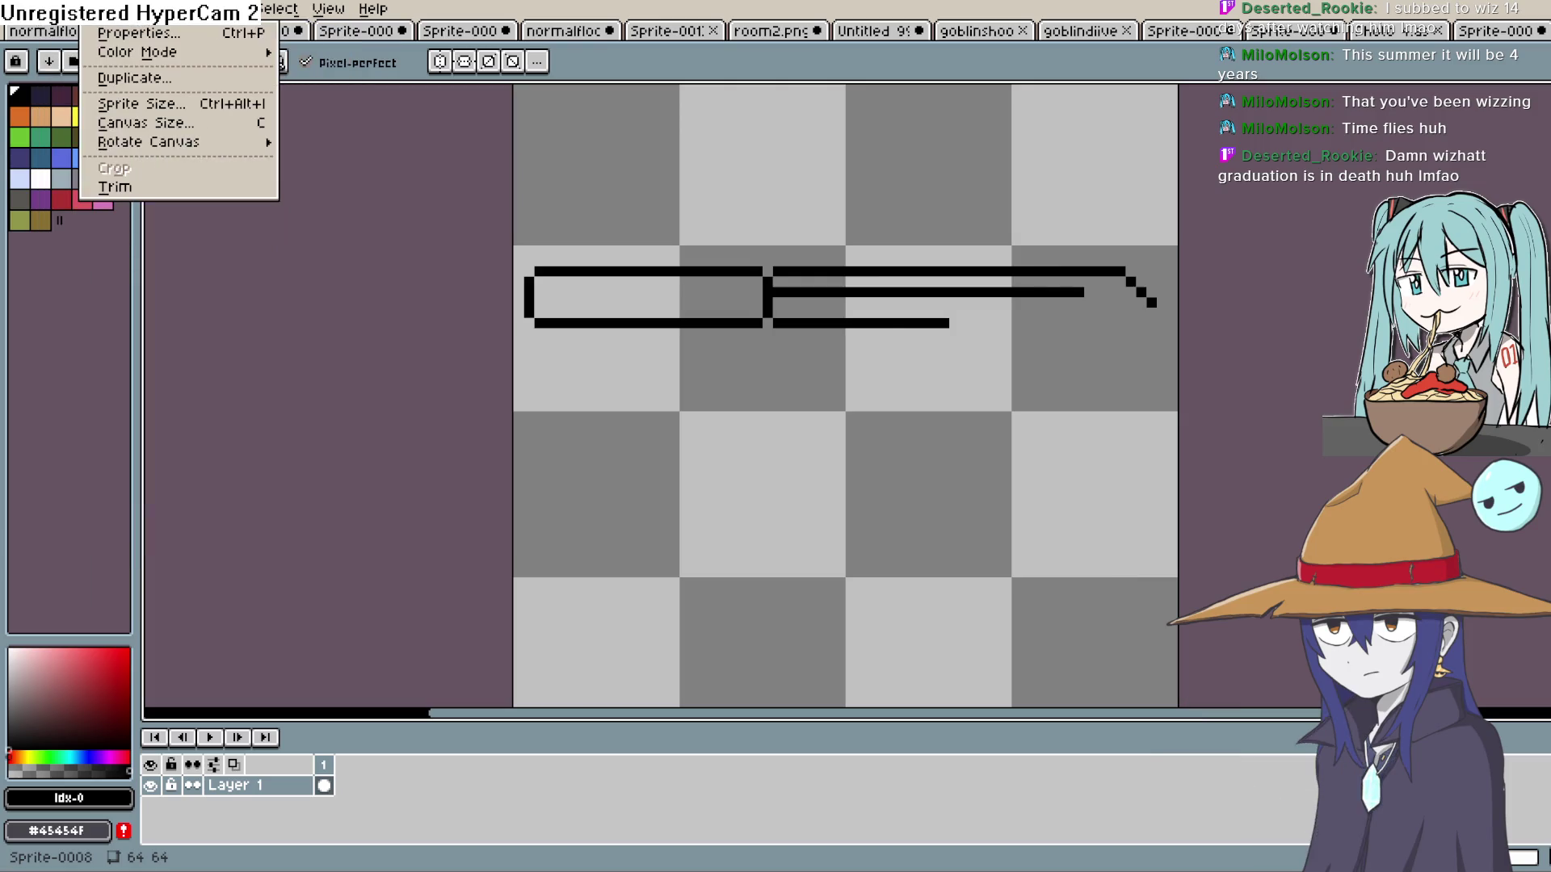
pyautogui.click(138, 123)
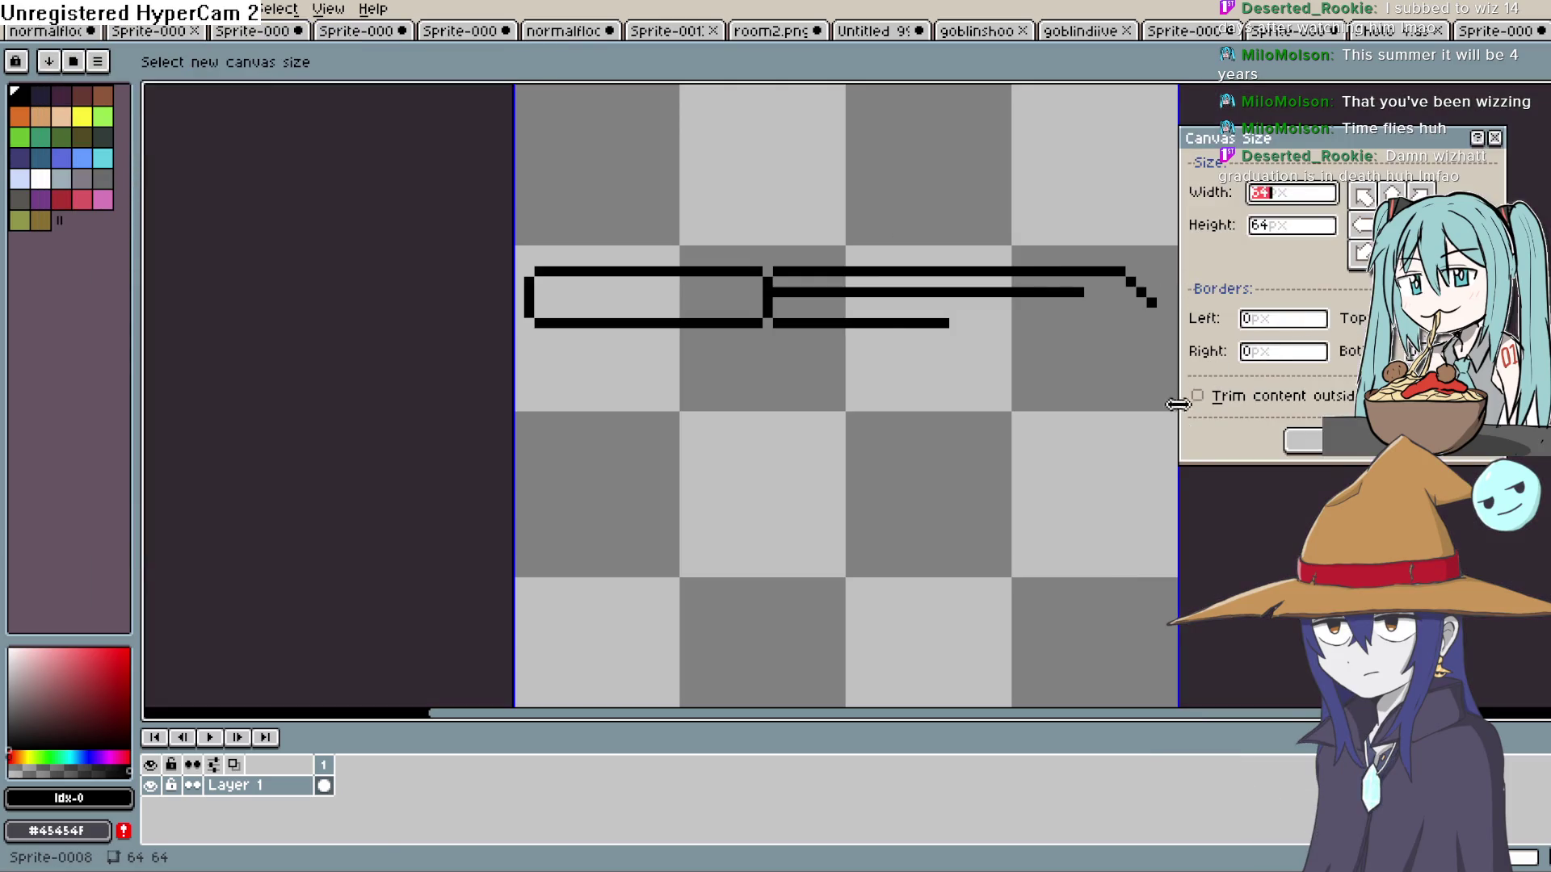
pyautogui.write('75')
pyautogui.press('Return')
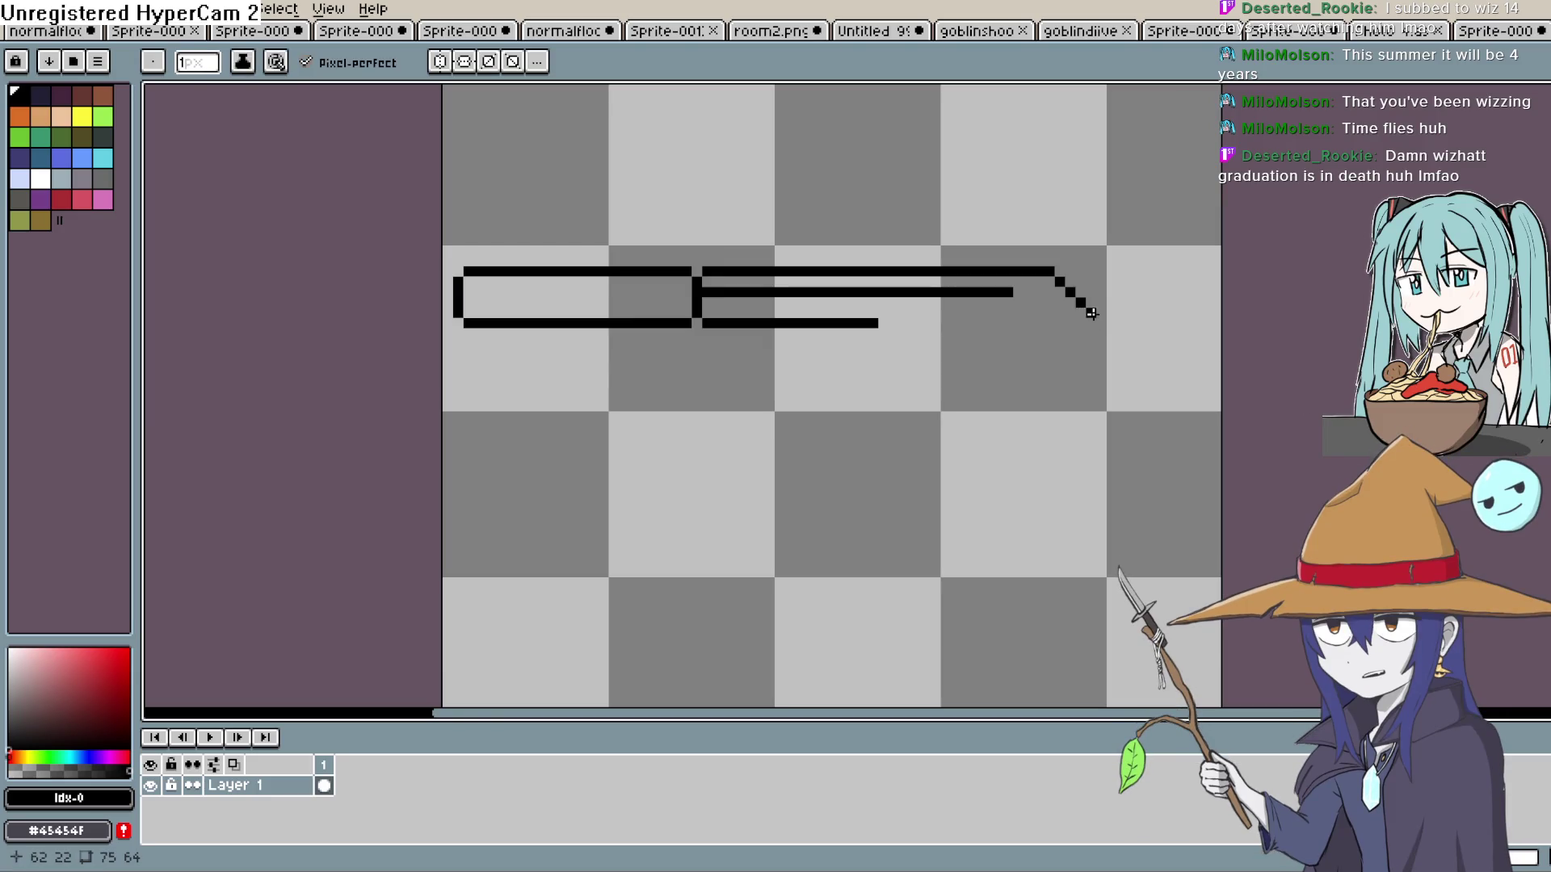
pyautogui.moveTo(1092, 355)
pyautogui.mouseDown()
pyautogui.moveTo(1101, 418)
pyautogui.moveTo(1112, 340)
pyautogui.moveTo(1091, 375)
pyautogui.mouseUp()
# Draw the grip's thick back bar, its bottom and front, and extend the barrel's bottom line.
pyautogui.press('b')
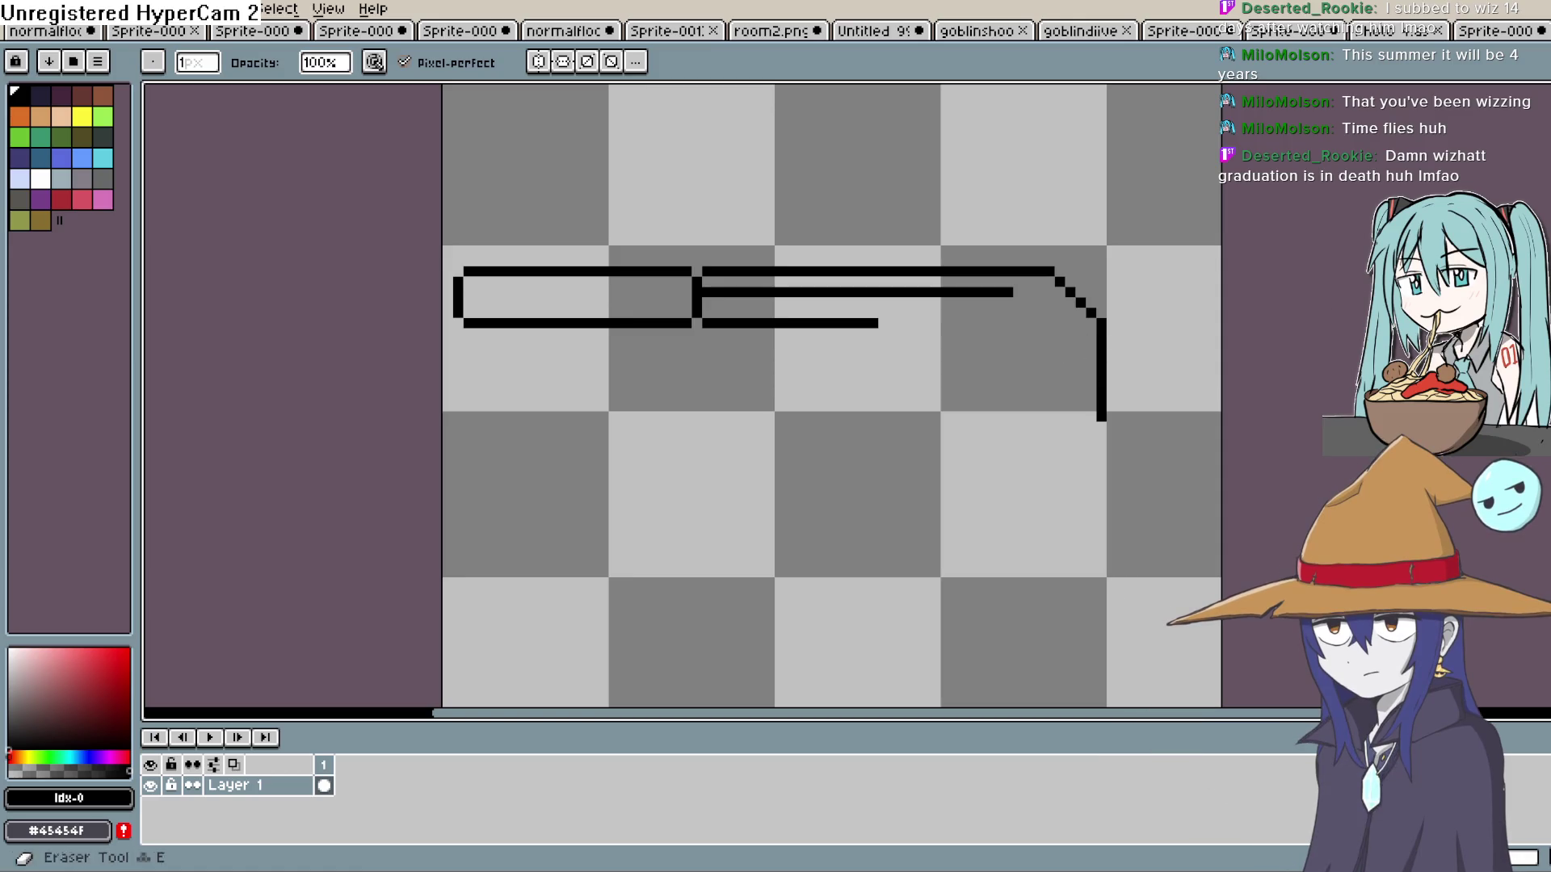
pyautogui.press('u')
pyautogui.moveTo(1111, 346); pyautogui.dragTo(1112, 440)
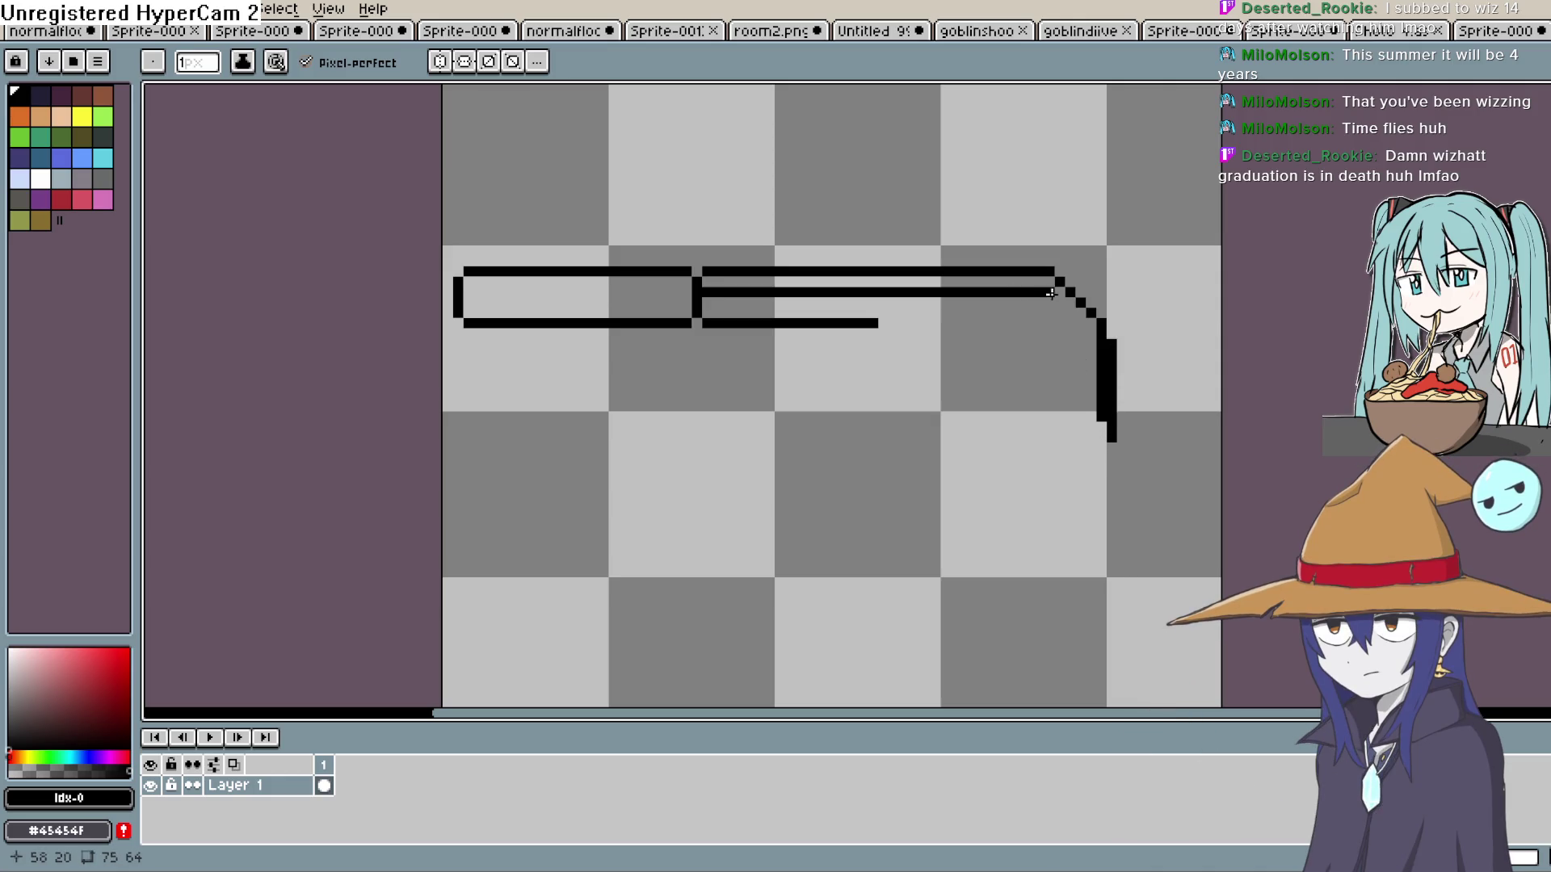
pyautogui.moveTo(880, 324); pyautogui.dragTo(1059, 321)
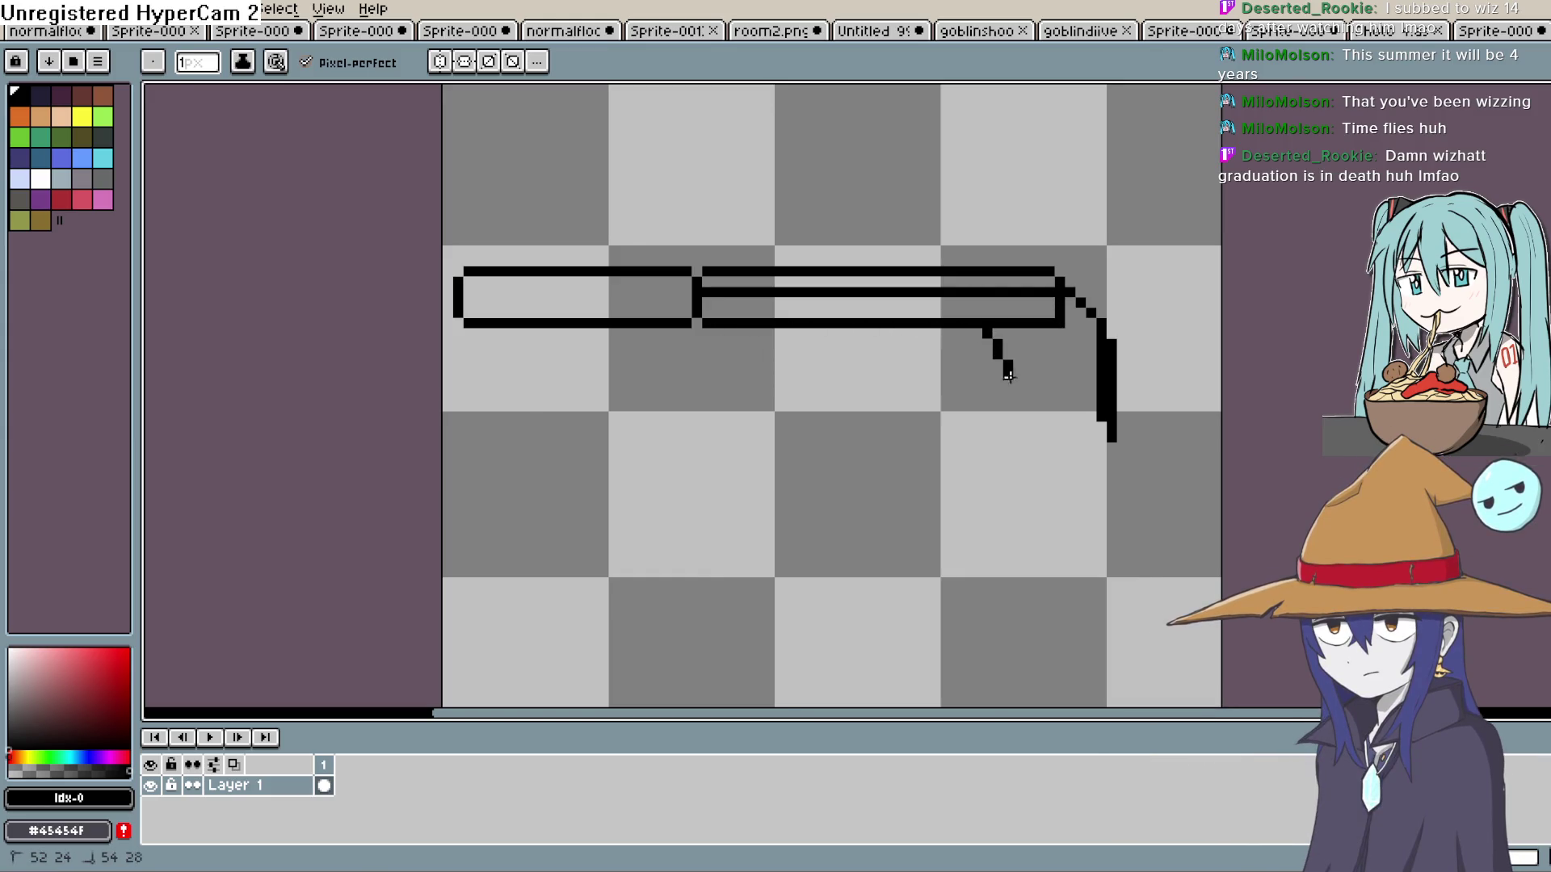
pyautogui.moveTo(1071, 463)
pyautogui.mouseDown()
pyautogui.moveTo(1143, 442)
pyautogui.moveTo(1140, 415)
pyautogui.mouseUp()
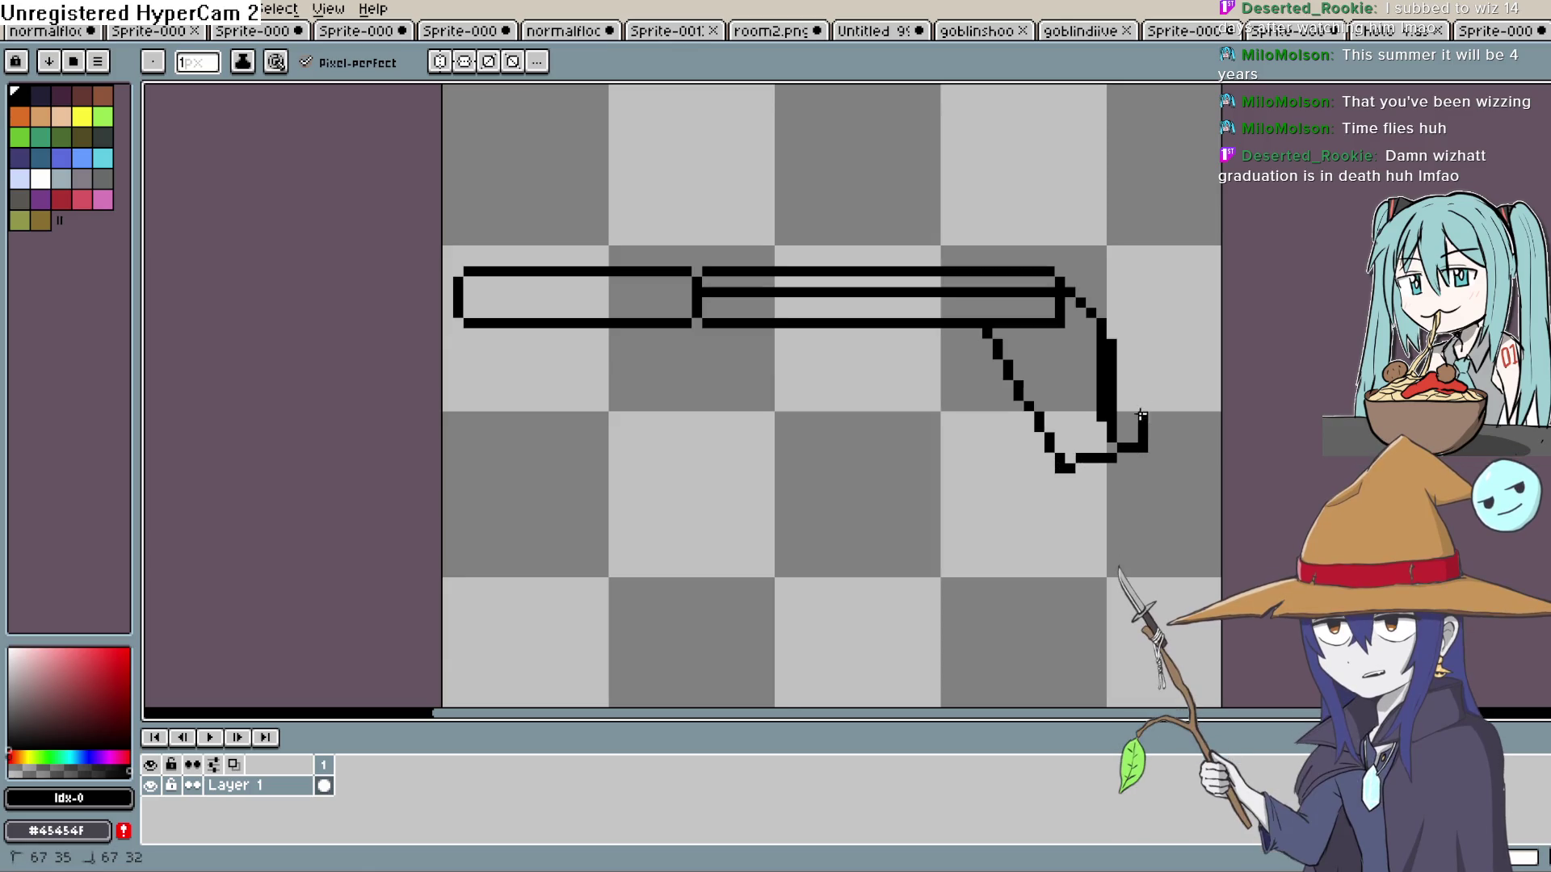
pyautogui.click(1081, 285)
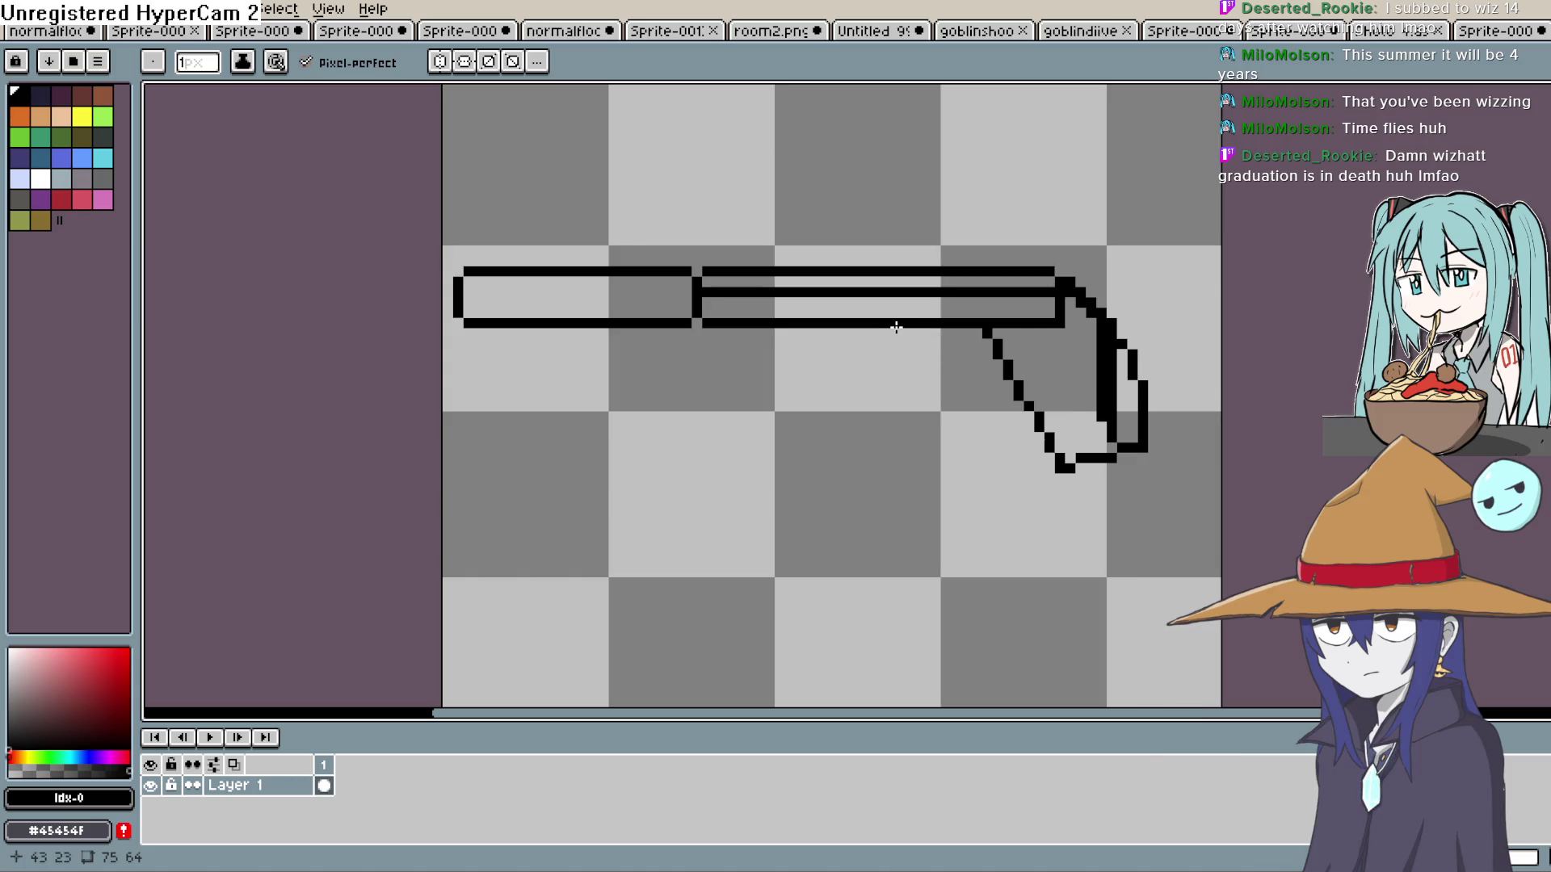
# Draw the trigger guard's front diagonal, a short trigger diagonal, and fill the guard's gap.
pyautogui.moveTo(872, 332); pyautogui.dragTo(935, 415)
pyautogui.moveTo(935, 330); pyautogui.dragTo(946, 368)
pyautogui.click(990, 373)
# Thin the grip's inner stroke, then close its bottom and join its left edge to the guard.
pyautogui.press('e')
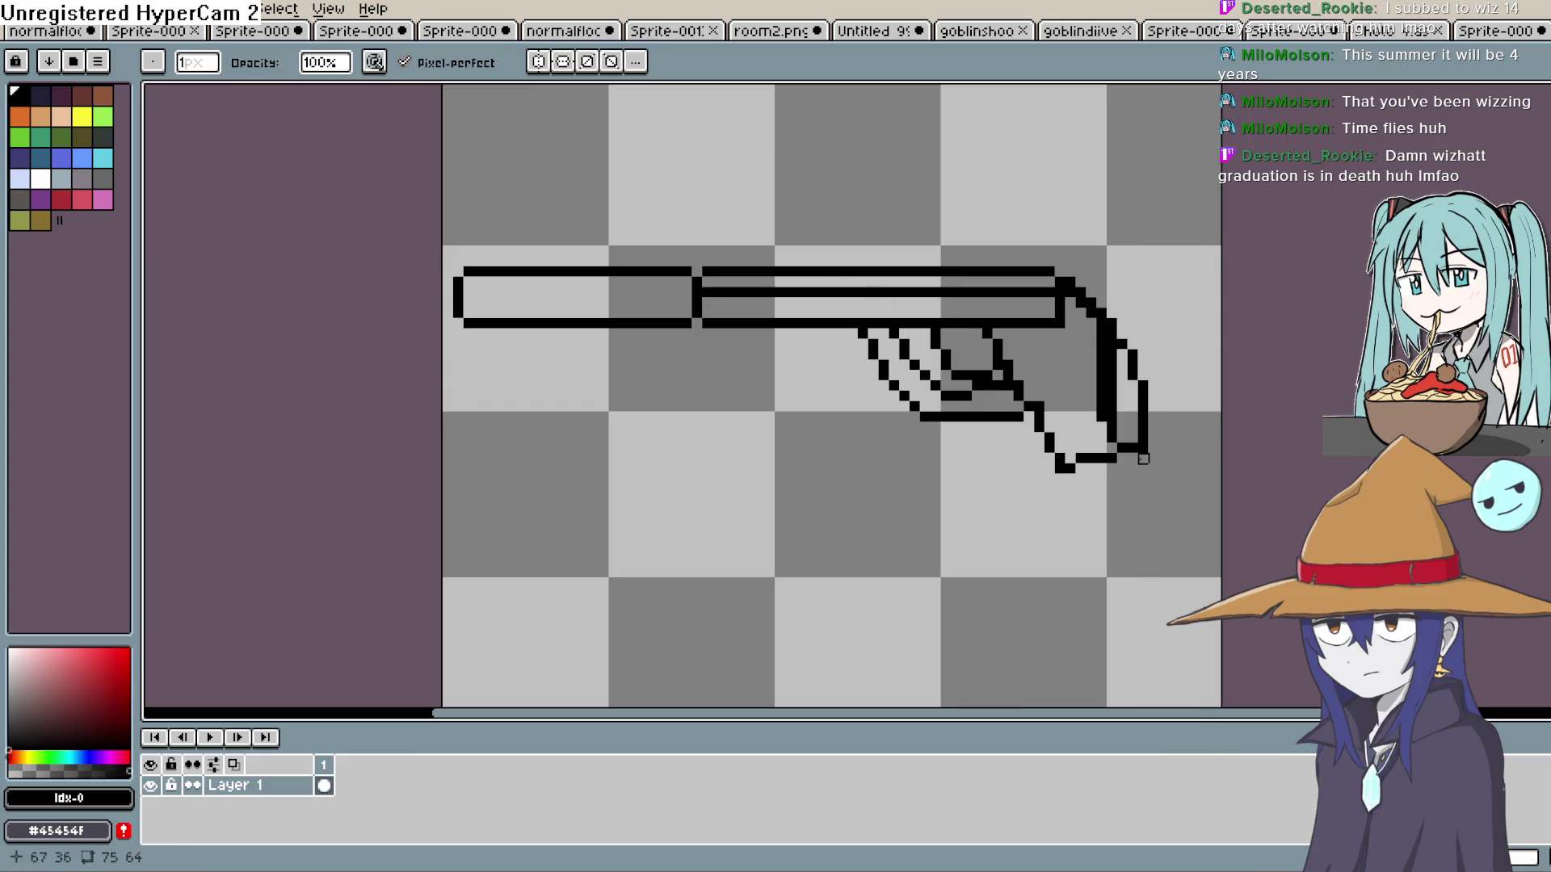
pyautogui.moveTo(1113, 428); pyautogui.dragTo(1113, 395)
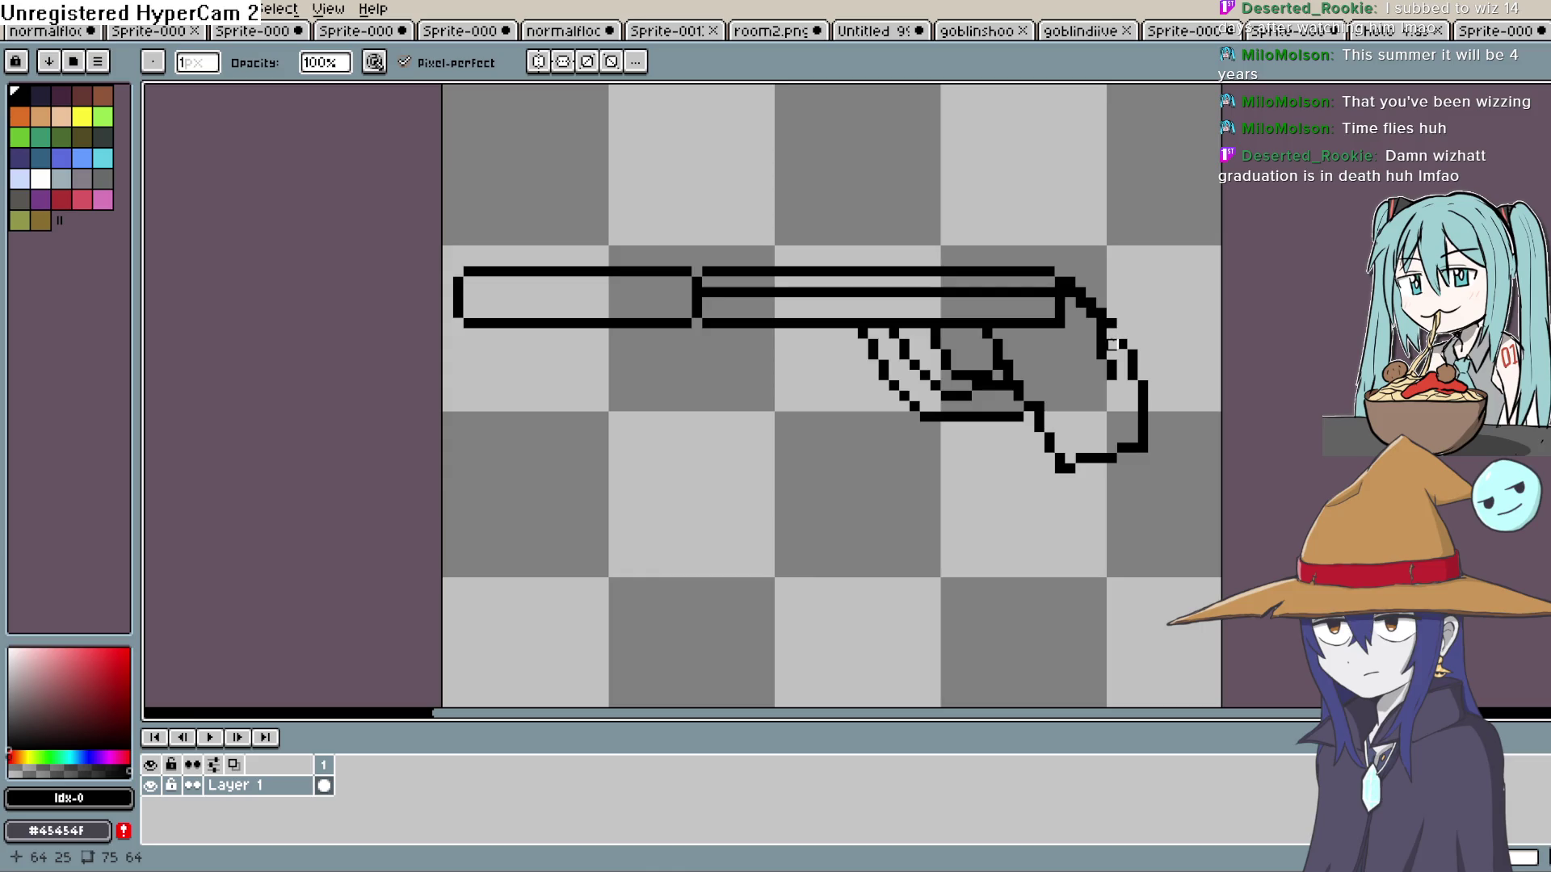
pyautogui.moveTo(1103, 354); pyautogui.dragTo(1100, 324)
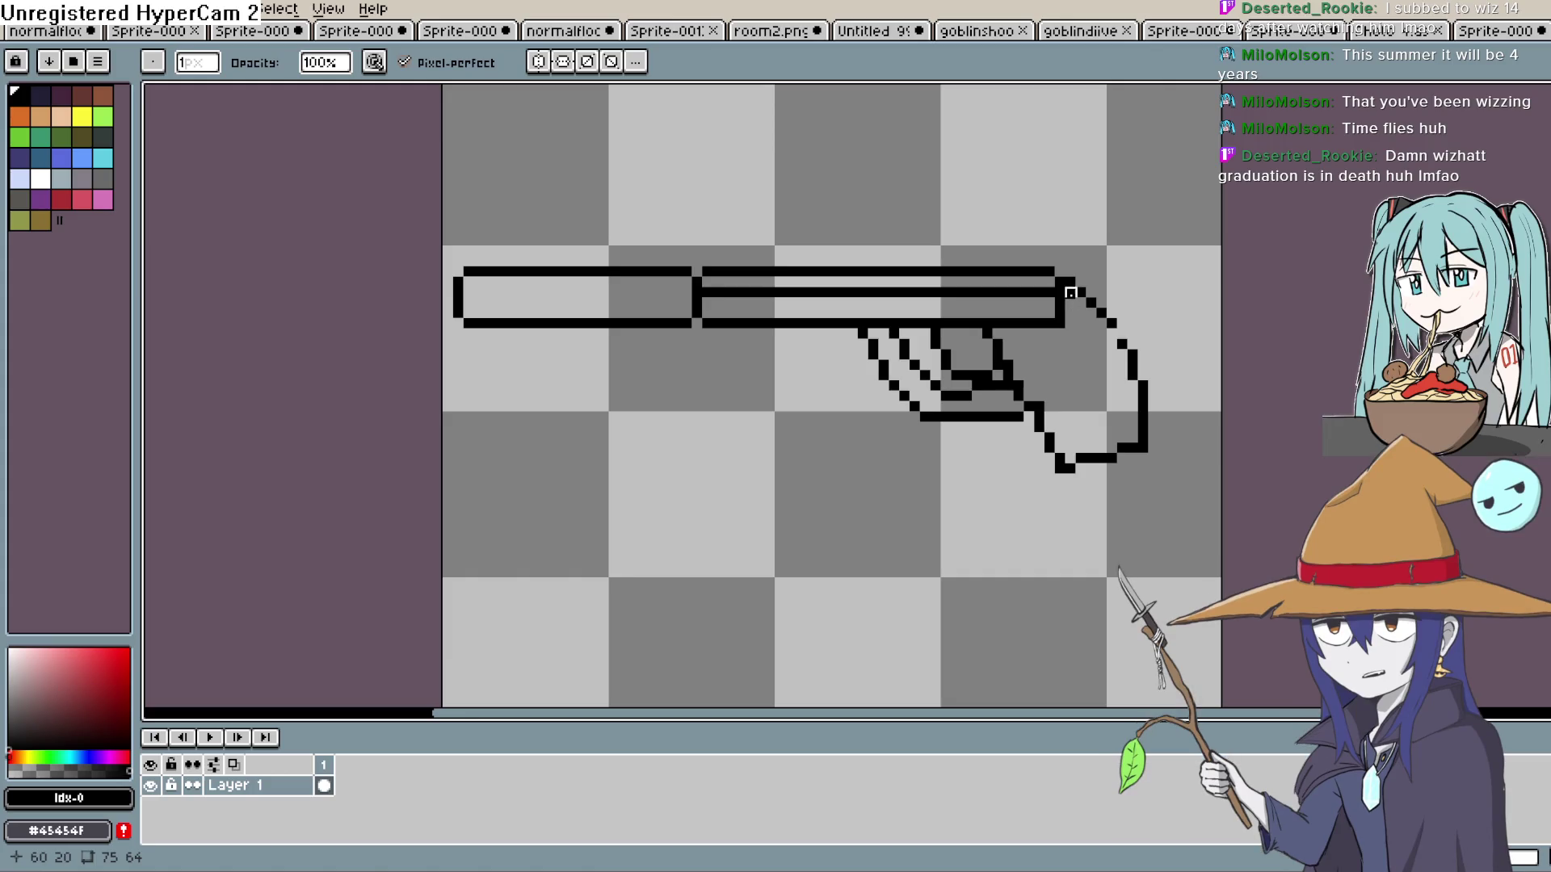
pyautogui.press('b')
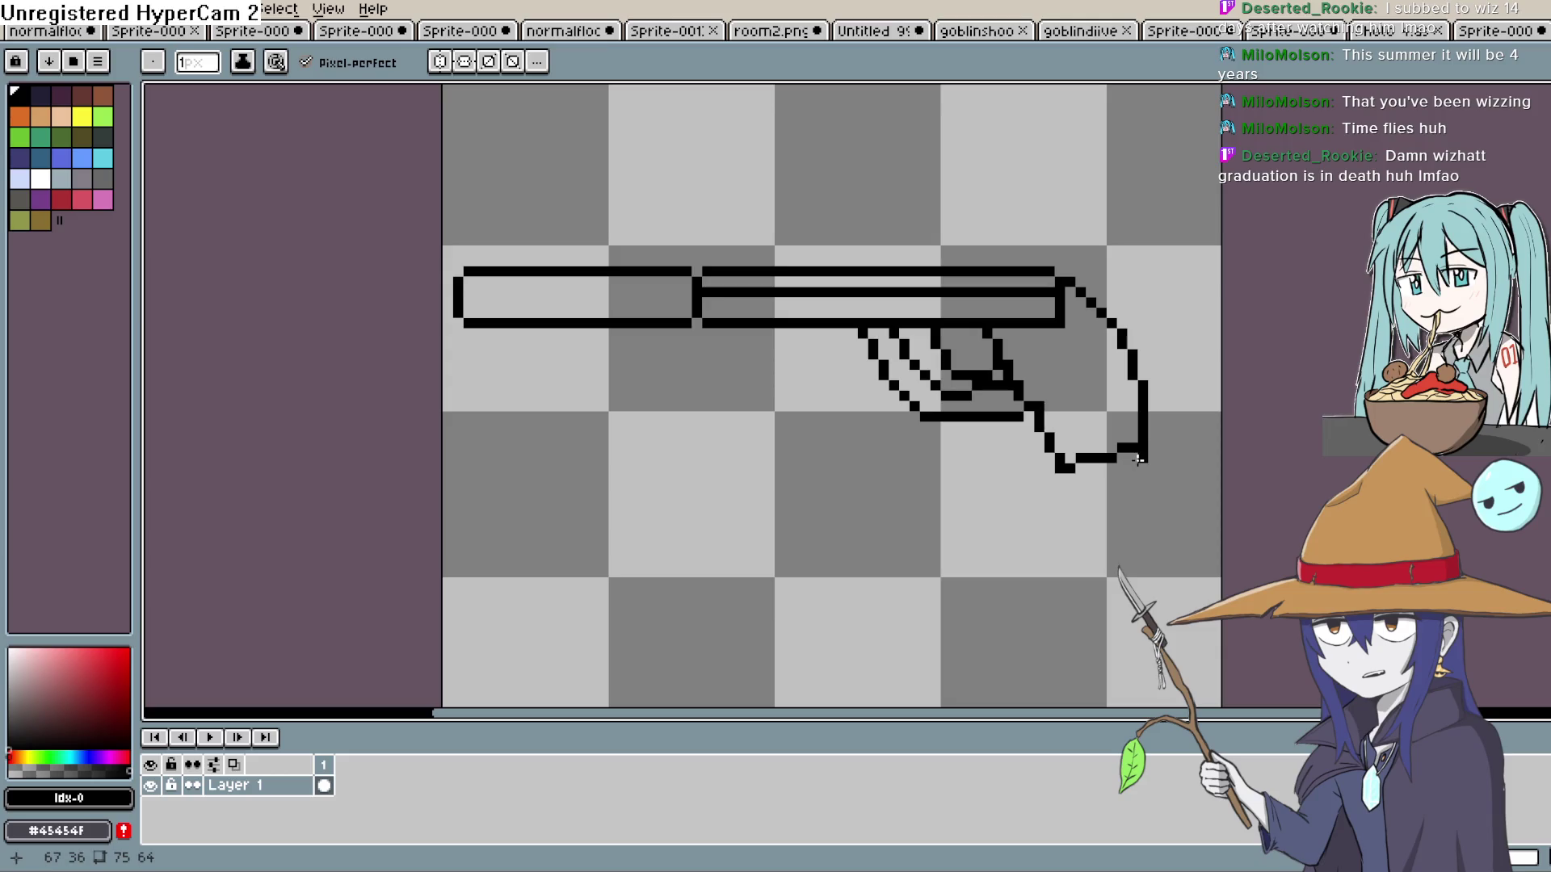
pyautogui.moveTo(1139, 462); pyautogui.dragTo(1054, 478)
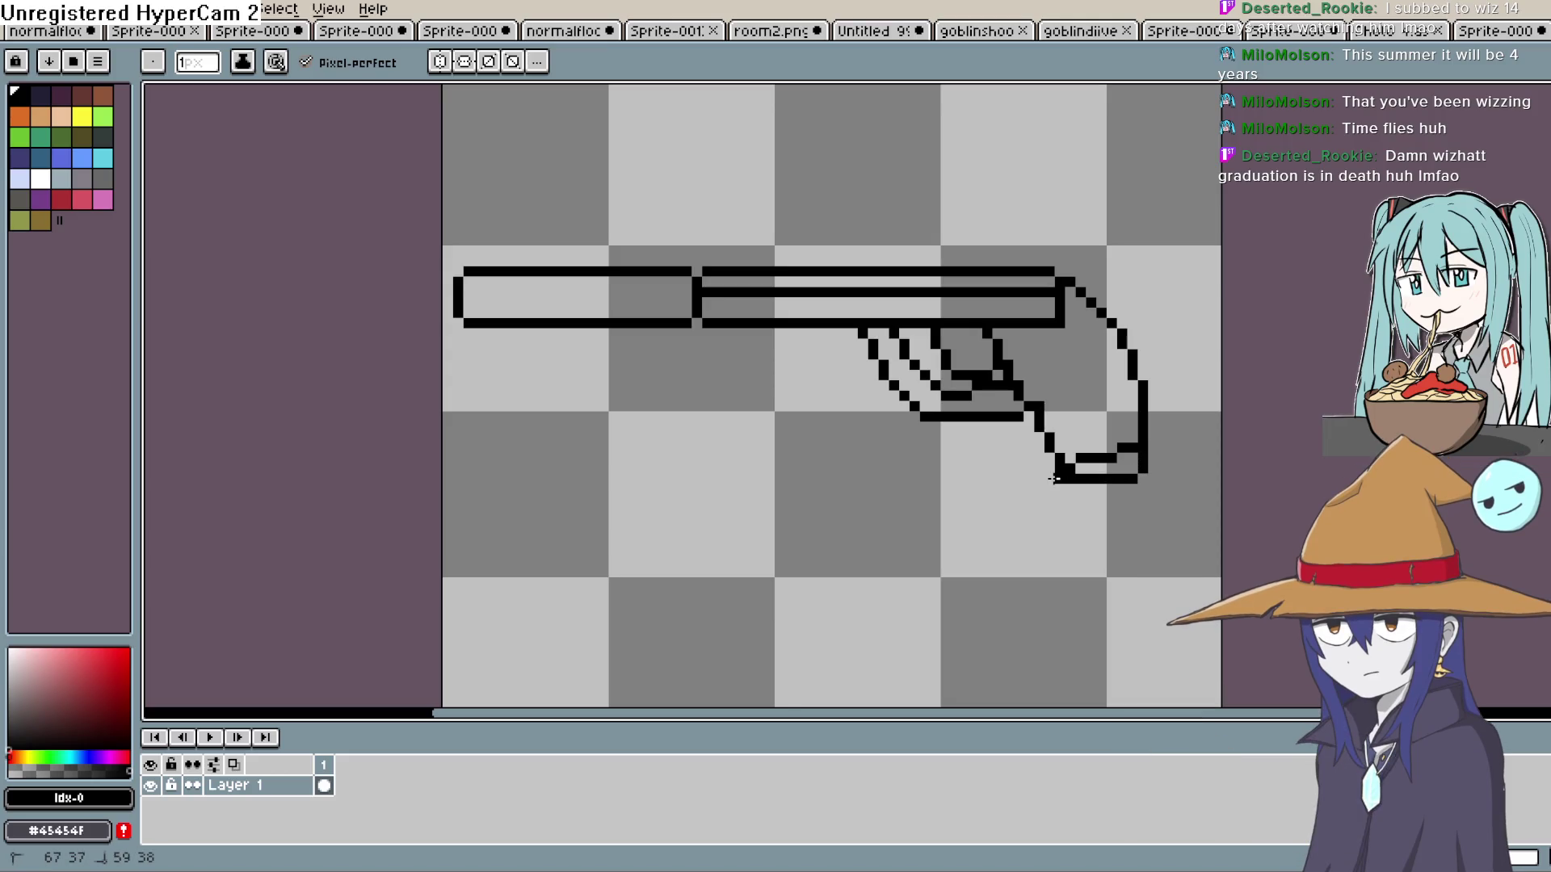
pyautogui.click(1032, 406)
# Erase stray pixels from the grip bottom and trigger area, then complete the guard's lower line.
pyautogui.press('e')
pyautogui.click(1090, 456)
pyautogui.click(1060, 468)
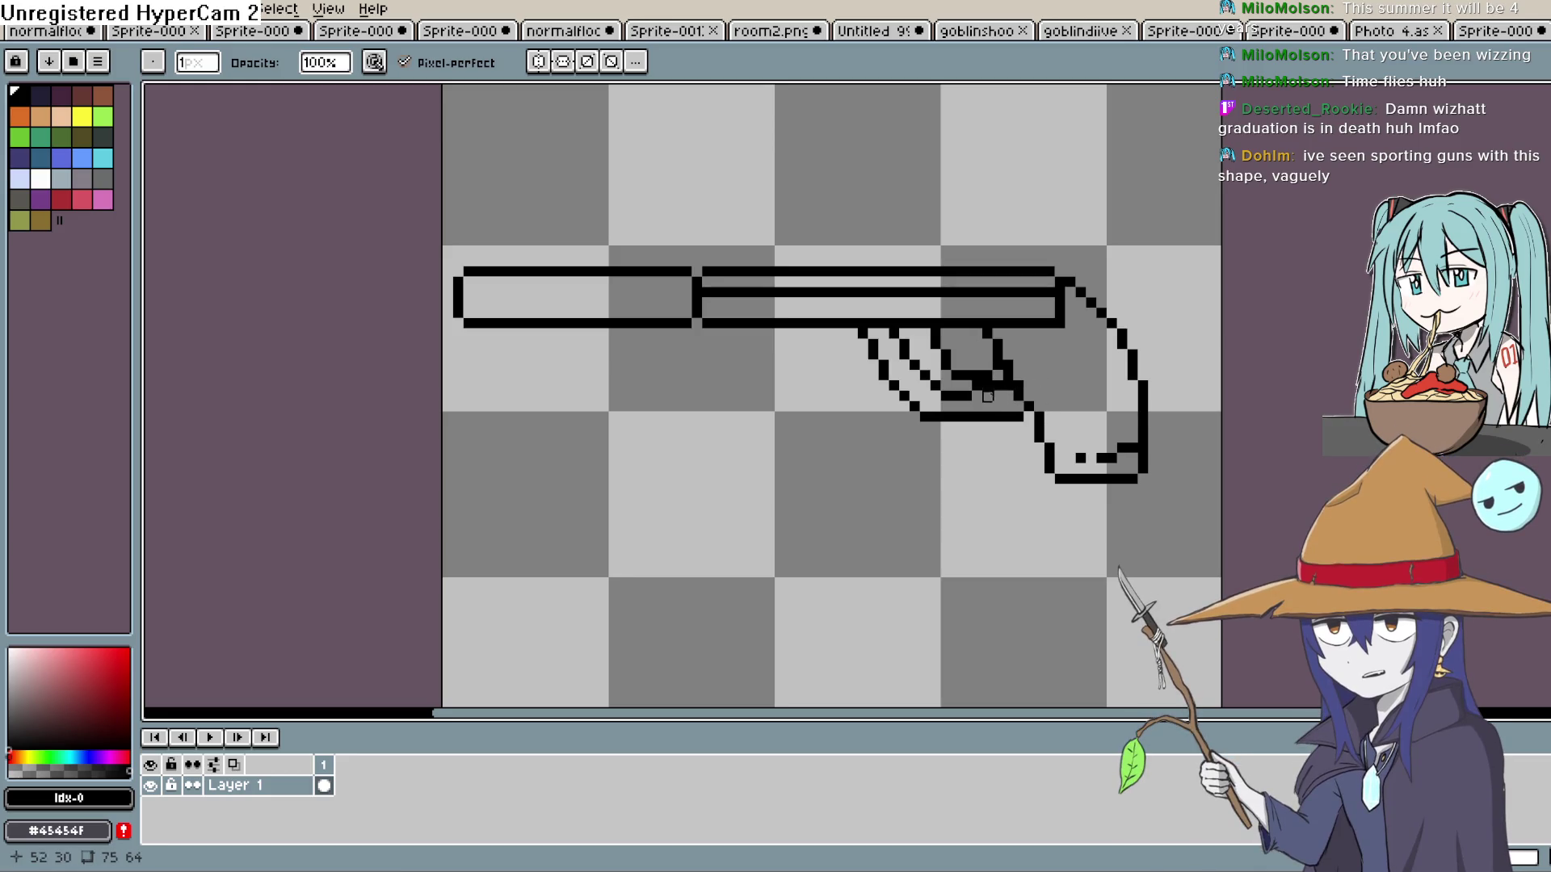
pyautogui.moveTo(973, 386); pyautogui.dragTo(998, 386)
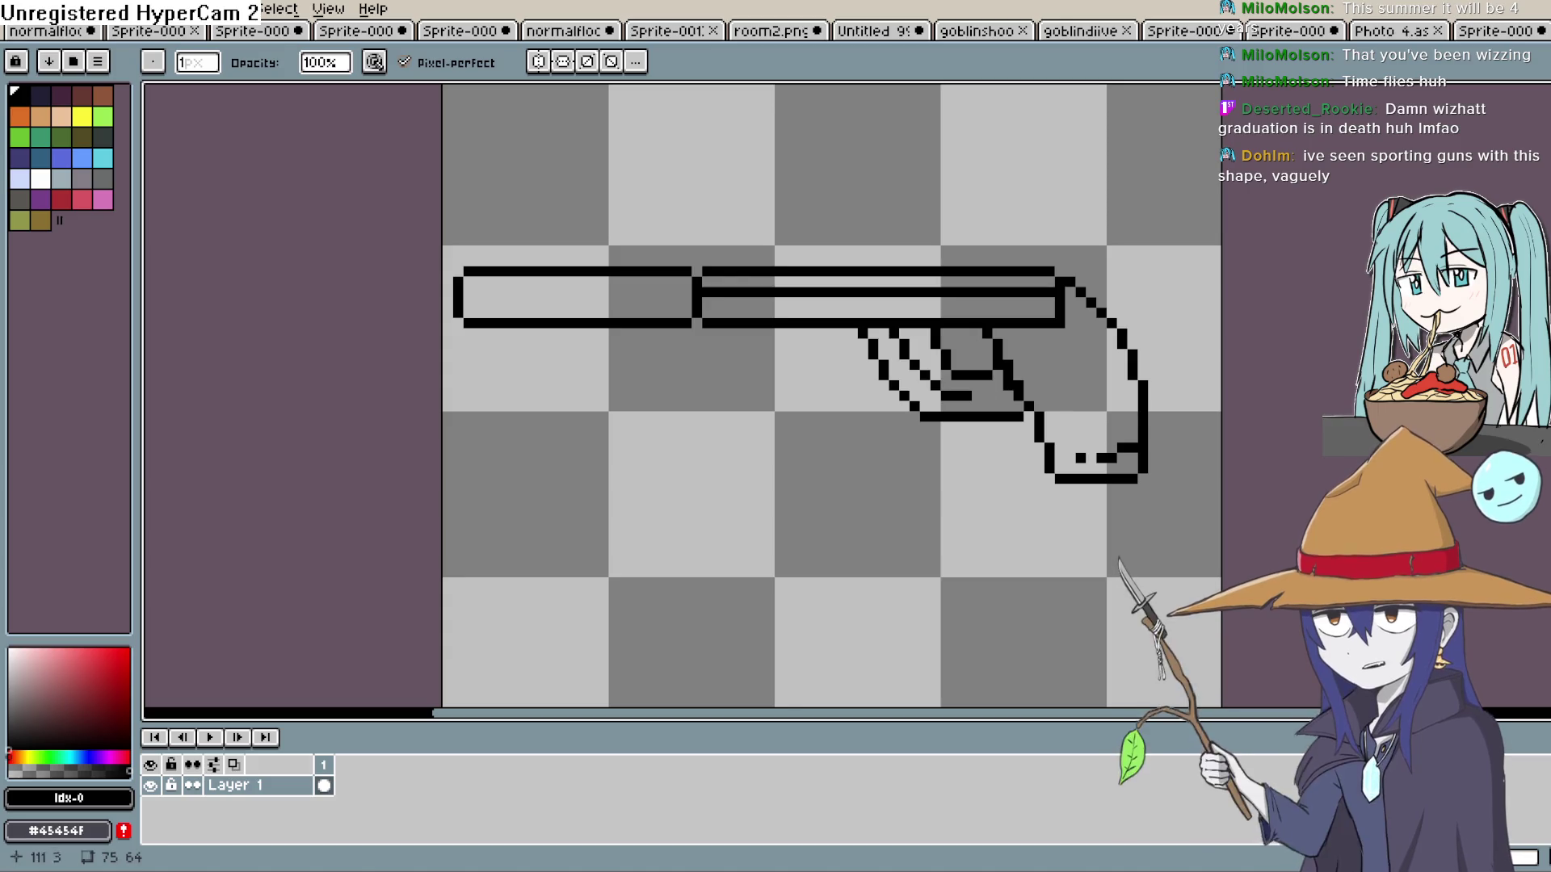
pyautogui.press('b')
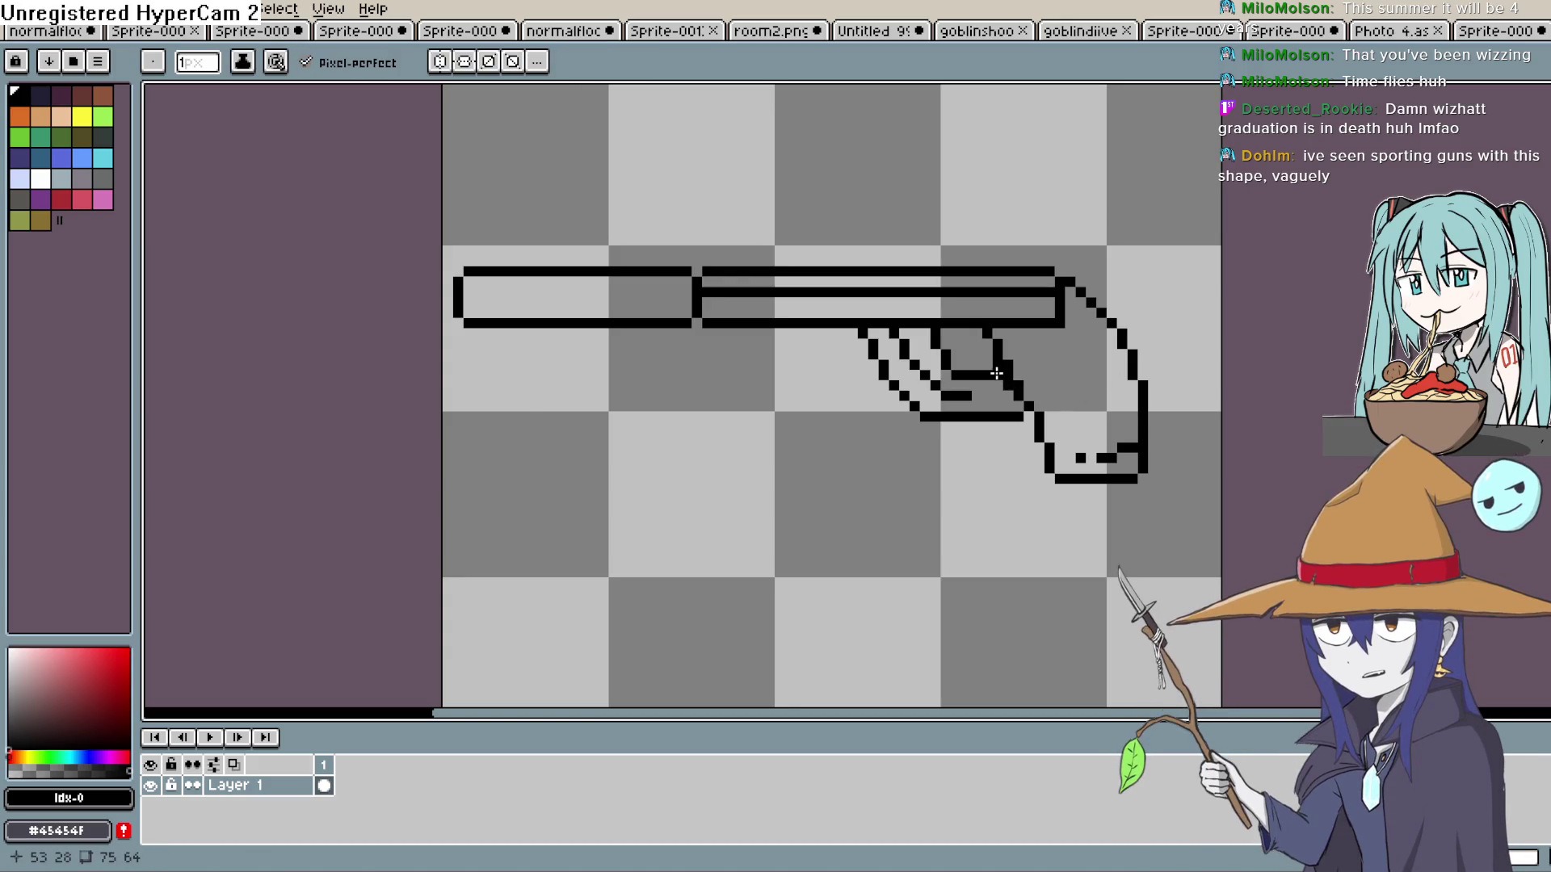
pyautogui.moveTo(1004, 394); pyautogui.dragTo(969, 395)
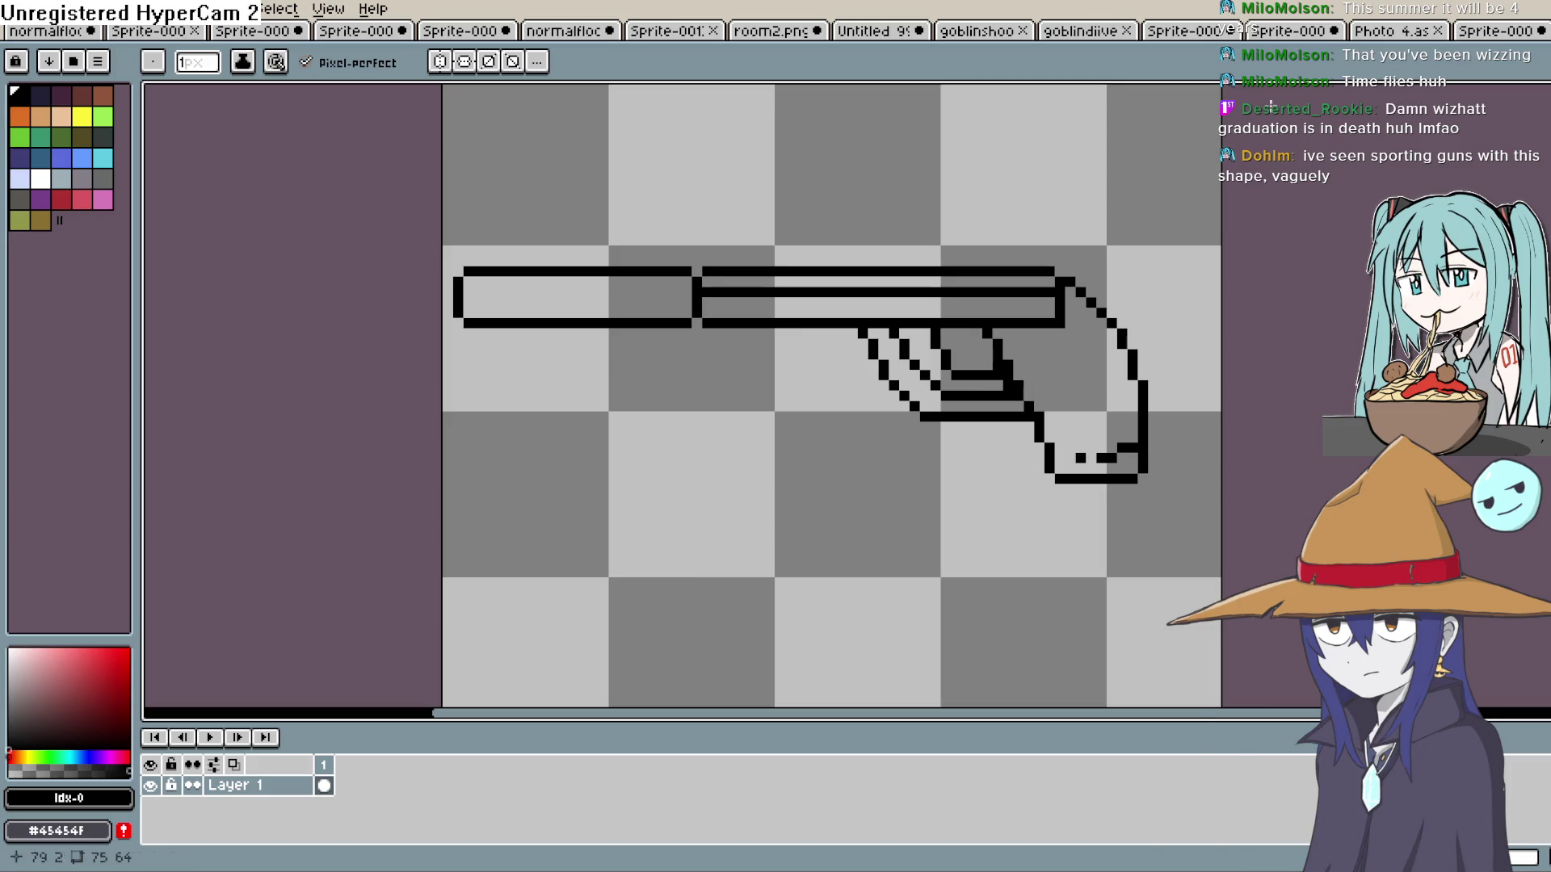
# Draw a tall spur above the gun's rear, then erase it back to a short stub.
pyautogui.moveTo(1070, 263); pyautogui.dragTo(1071, 226)
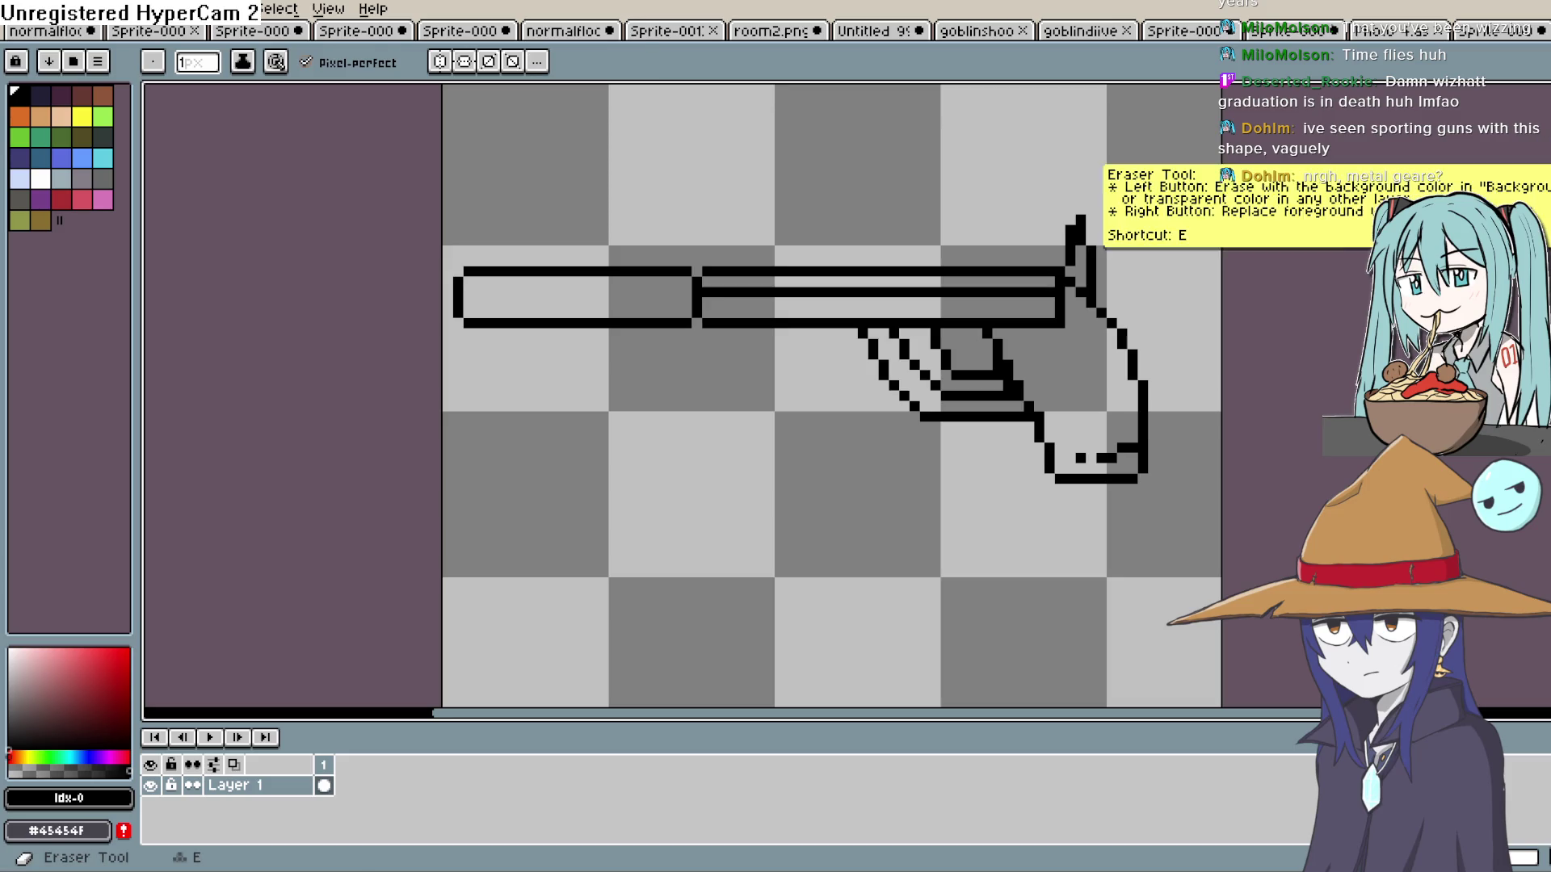
pyautogui.click(1540, 173)
pyautogui.click(1082, 234)
pyautogui.moveTo(1079, 217); pyautogui.dragTo(1060, 262)
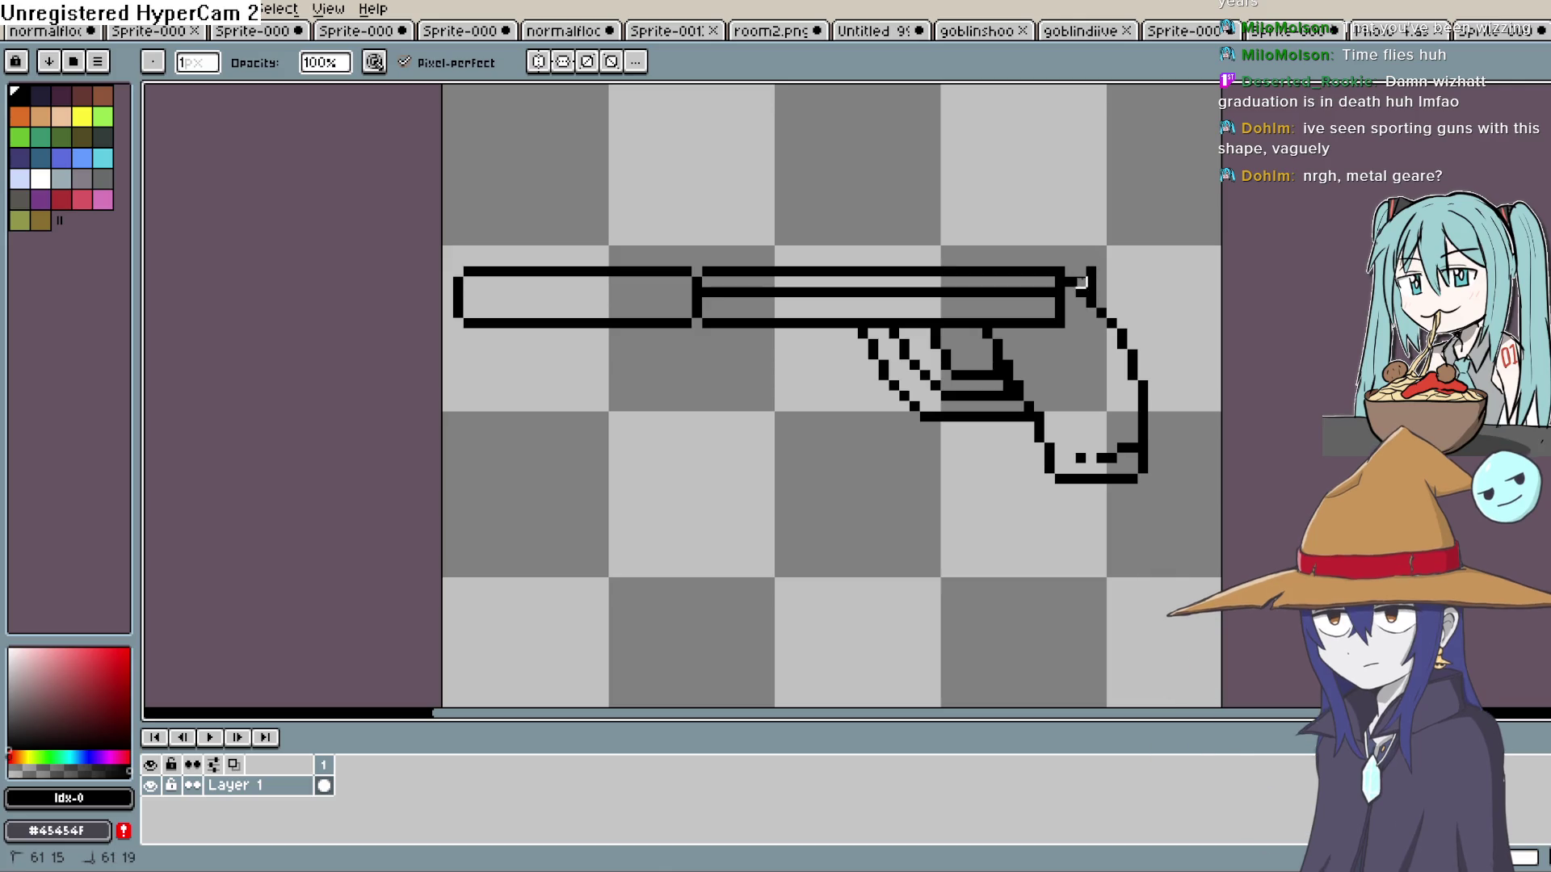
# Draw a double line running down from the grip to the canvas bottom.
pyautogui.scroll(-2, 1091, 261)
pyautogui.press('b')
pyautogui.moveTo(952, 371); pyautogui.dragTo(941, 442)
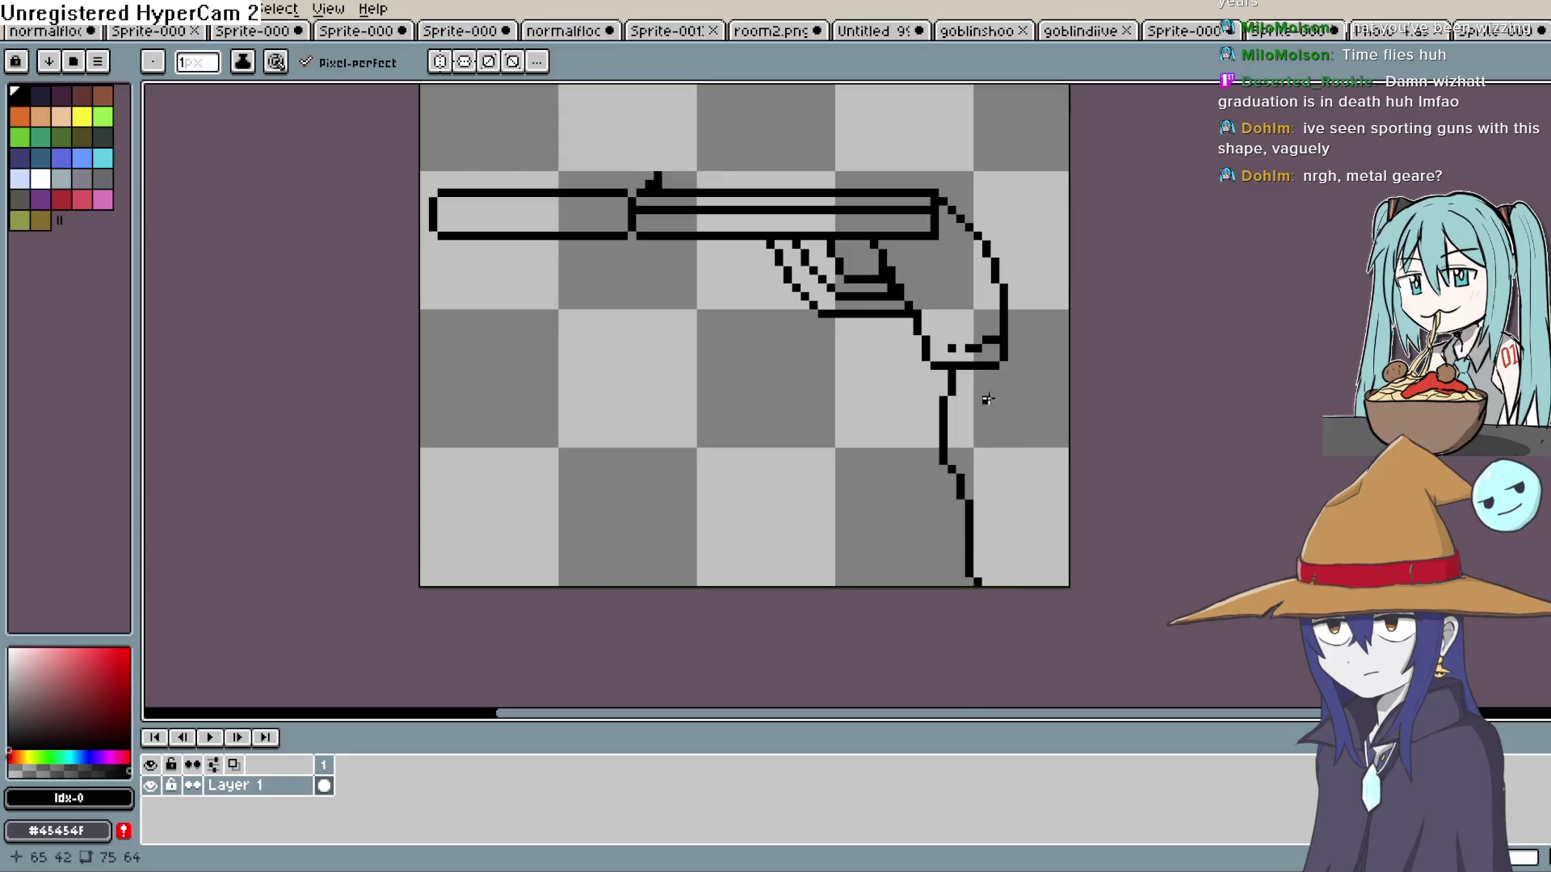
pyautogui.moveTo(969, 372); pyautogui.dragTo(972, 383)
pyautogui.moveTo(960, 436); pyautogui.dragTo(1005, 586)
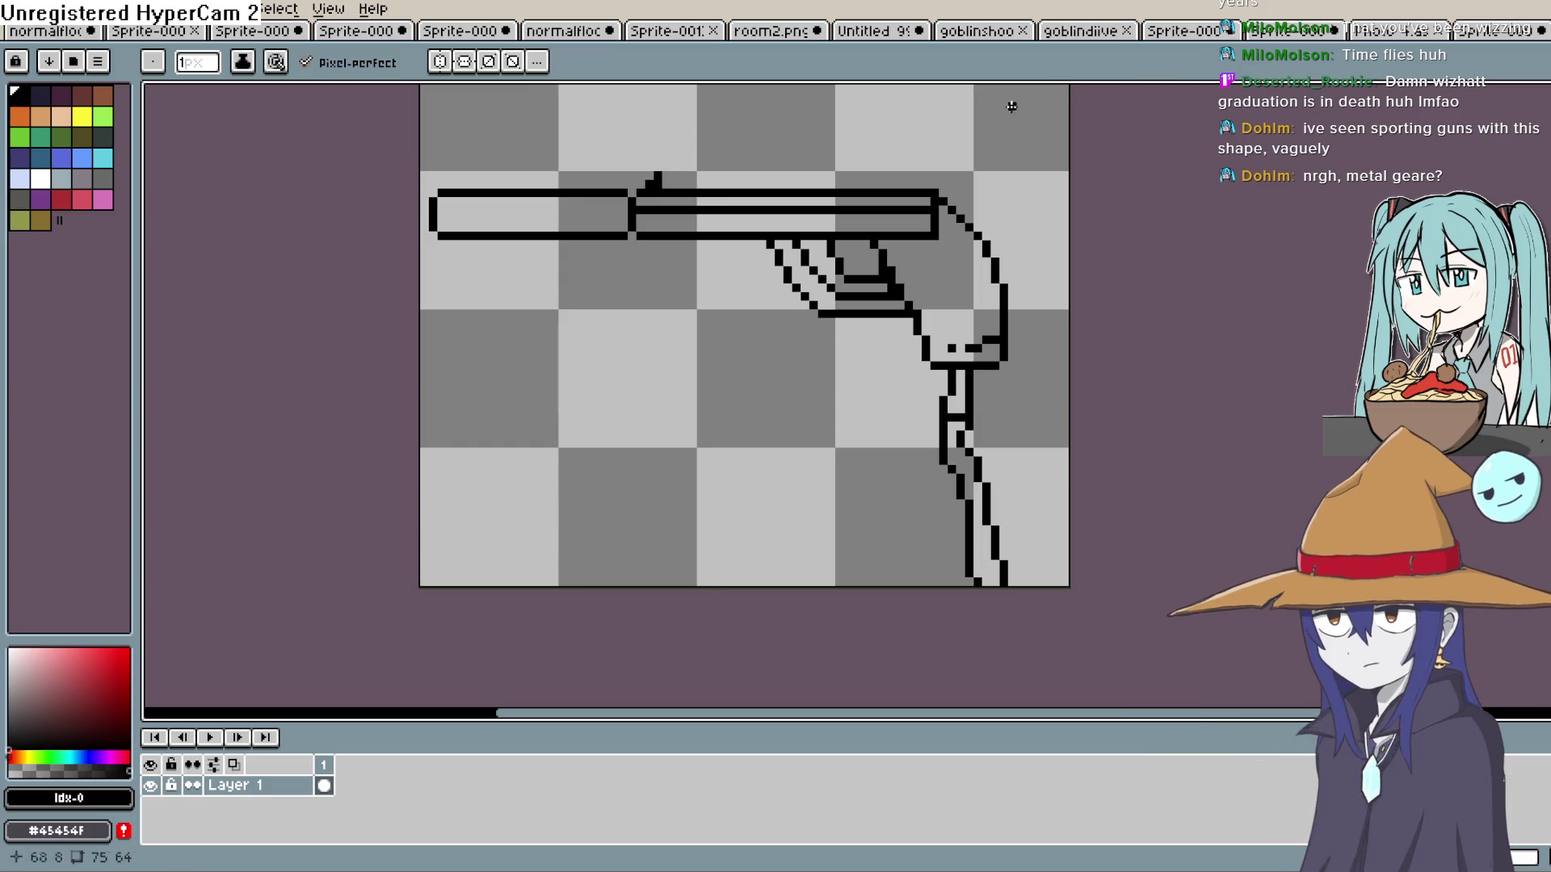
# Draw a tall vertical post above the barrel's rear, bending it into a hook at the top.
pyautogui.moveTo(874, 217)
pyautogui.mouseDown()
pyautogui.moveTo(934, 229)
pyautogui.moveTo(979, 269)
pyautogui.moveTo(963, 298)
pyautogui.mouseUp()
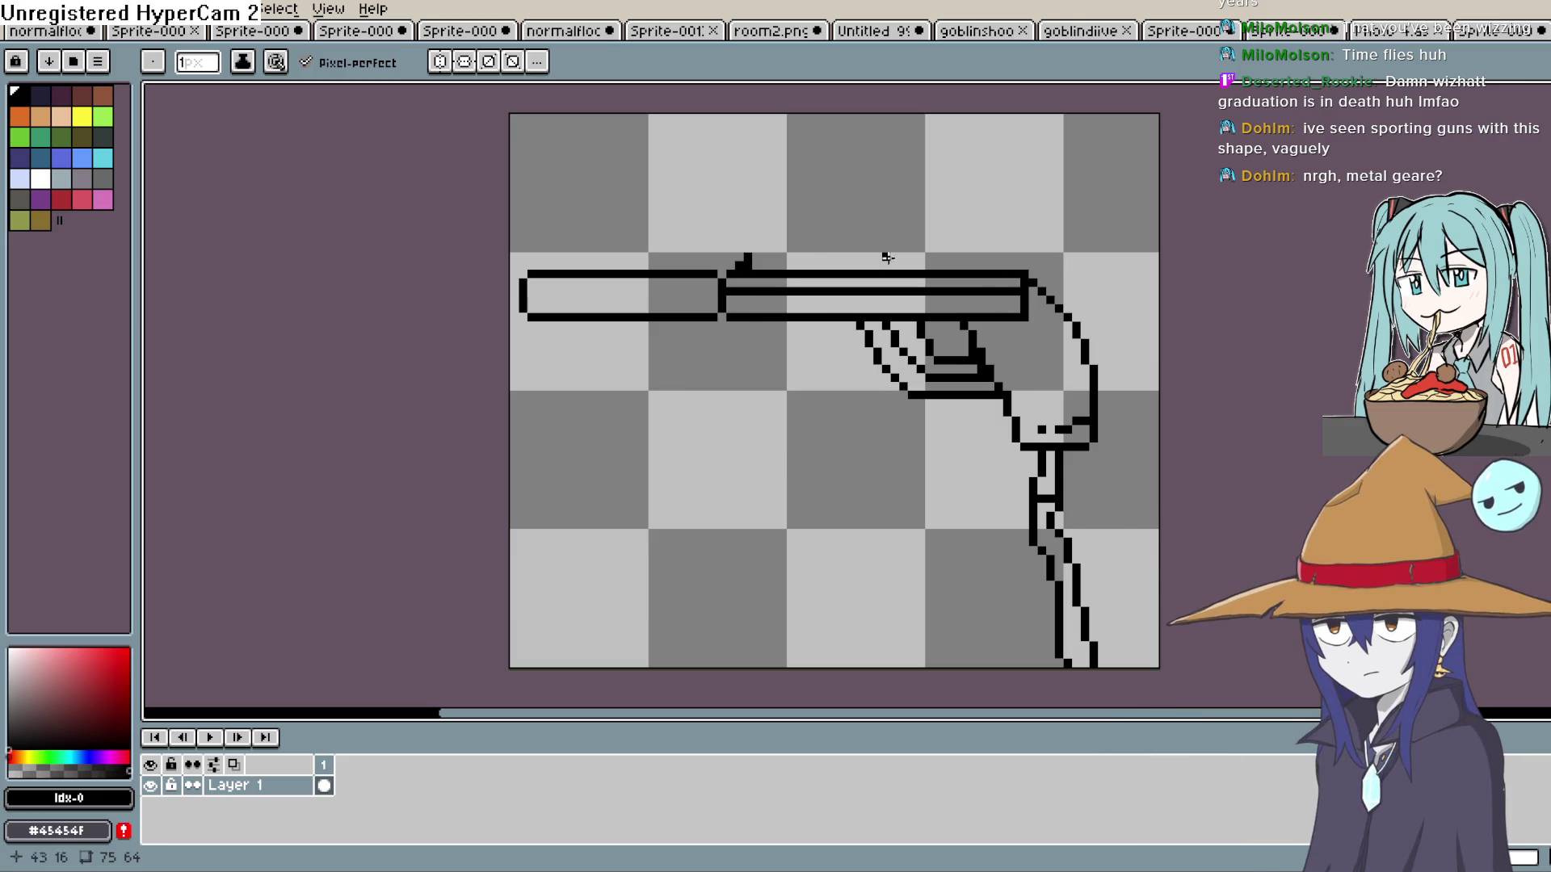
pyautogui.moveTo(964, 252); pyautogui.dragTo(964, 235)
pyautogui.keyDown('shift'); pyautogui.click(970, 221); pyautogui.keyUp('shift')
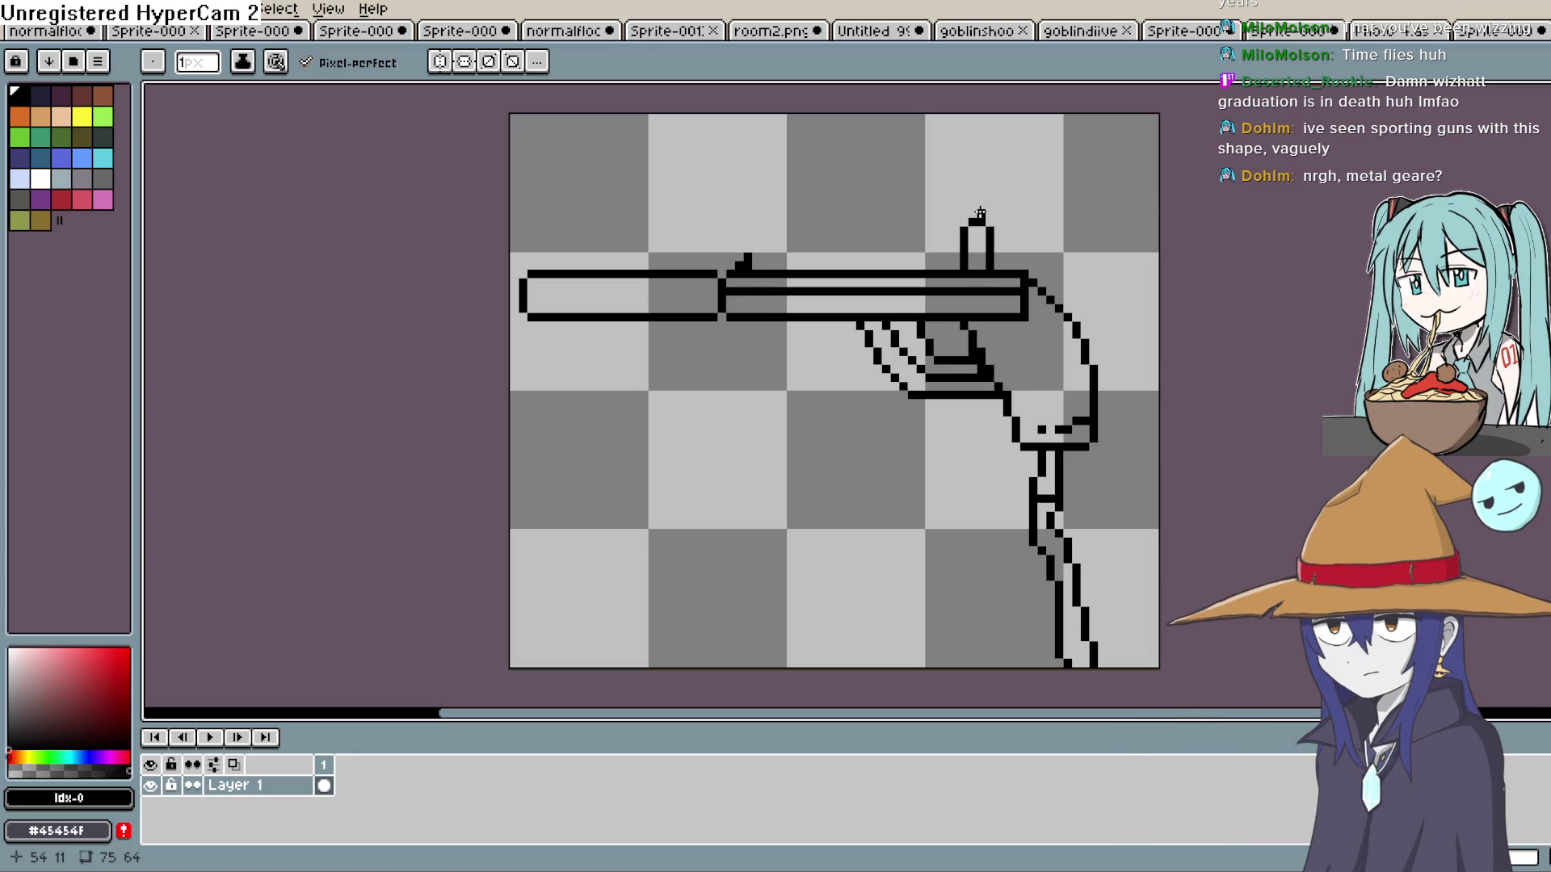
pyautogui.keyDown('shift'); pyautogui.click(981, 180); pyautogui.keyUp('shift')
pyautogui.click(989, 152)
pyautogui.click(998, 151)
pyautogui.keyDown('shift'); pyautogui.click(997, 200); pyautogui.keyUp('shift')
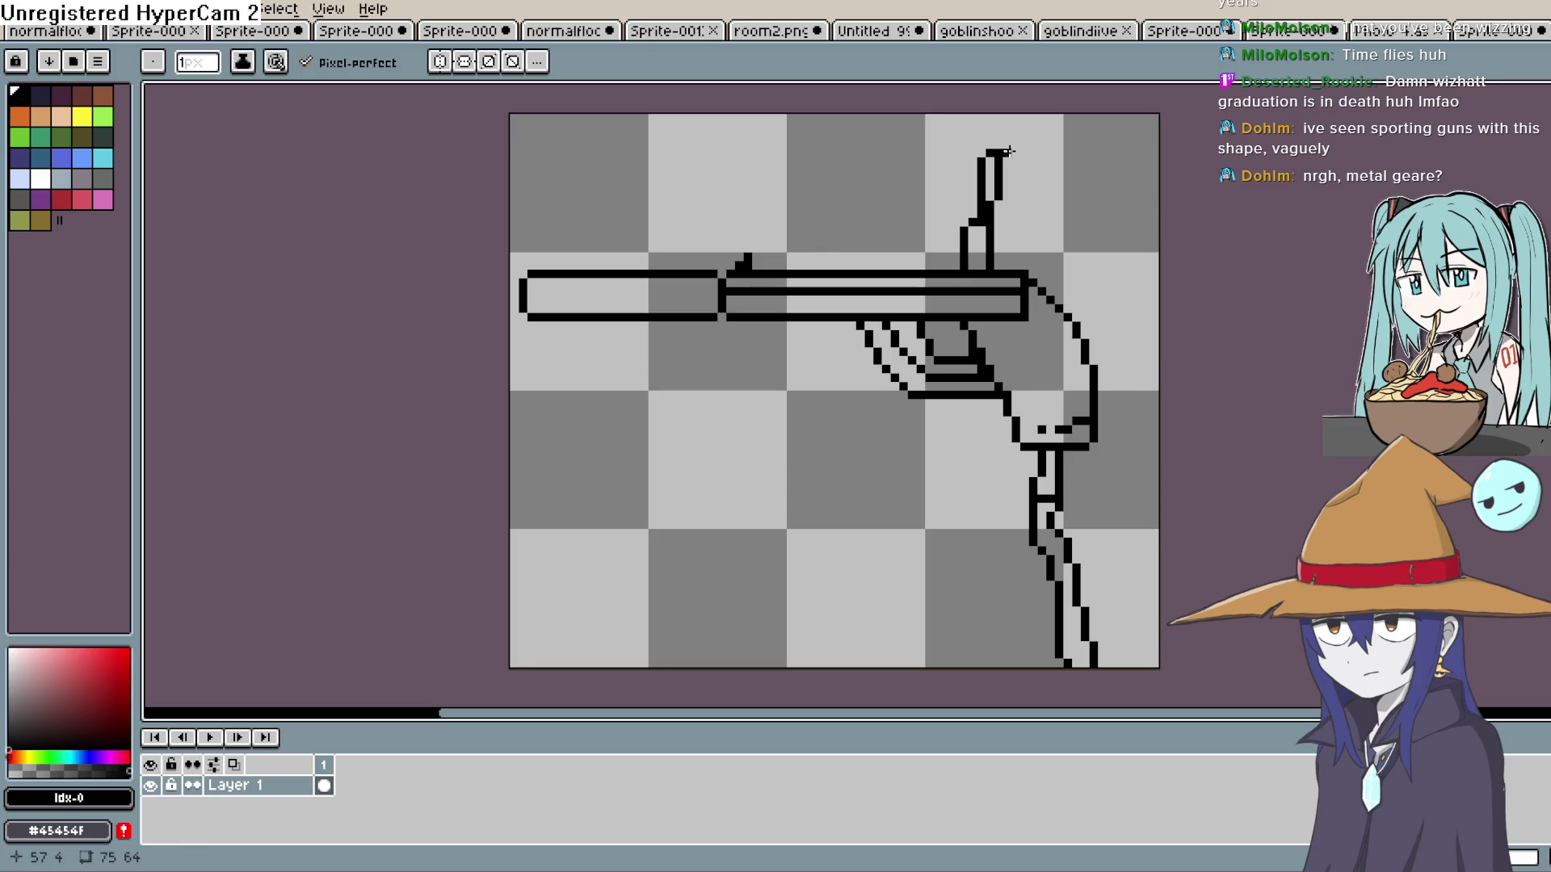
# Undo the hook pixels and add a second line down from the post's top.
pyautogui.hotkey('ctrl', 'z')
pyautogui.hotkey('ctrl', 'z')
pyautogui.hotkey('ctrl', 'z')
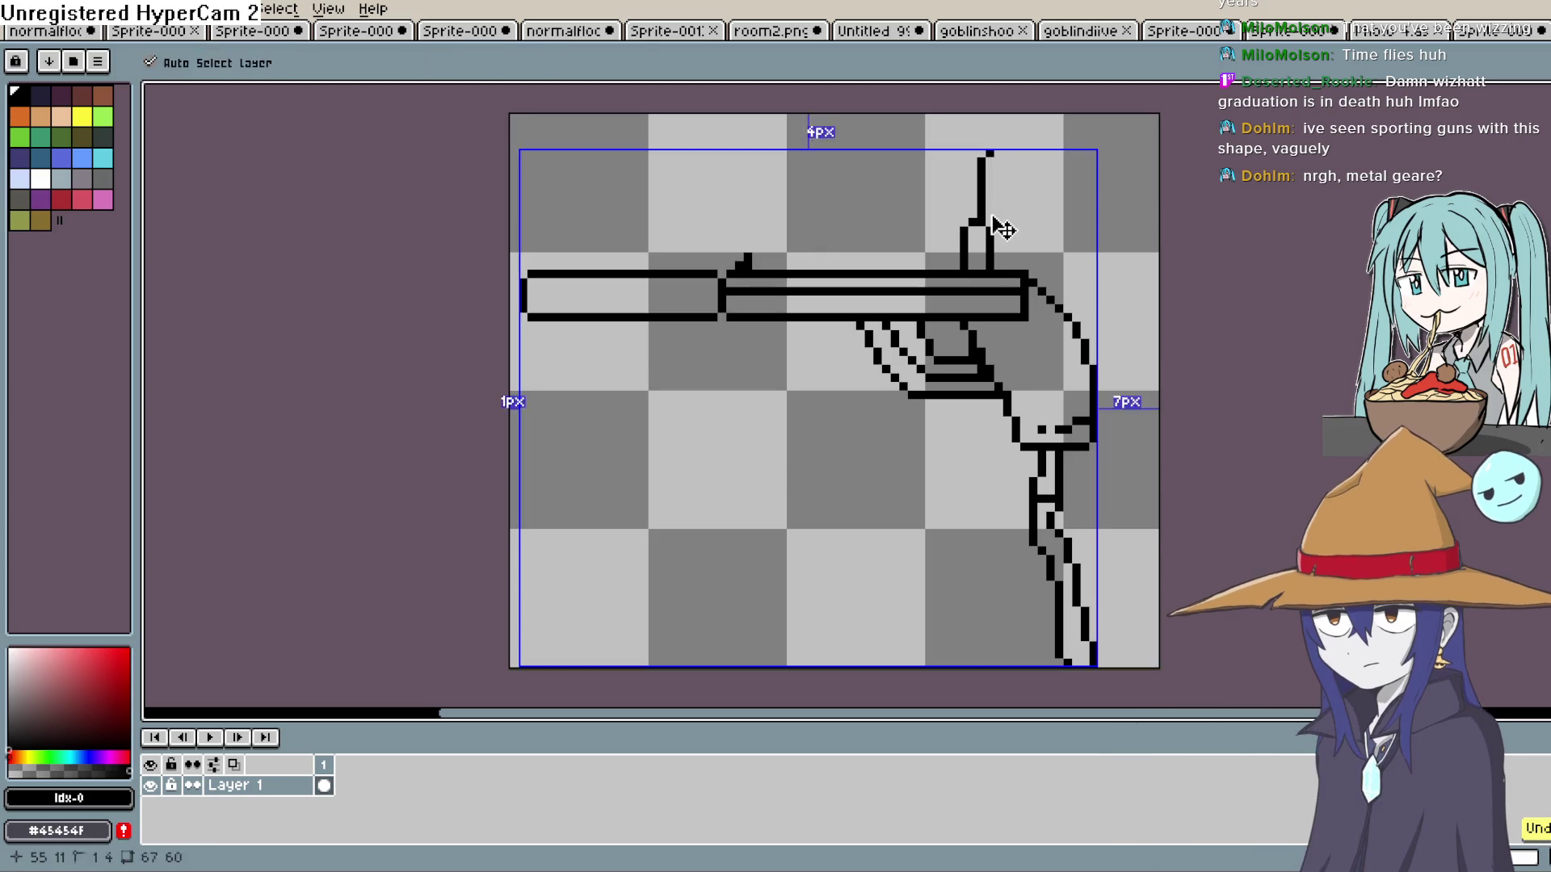
pyautogui.hotkey('ctrl', 'z')
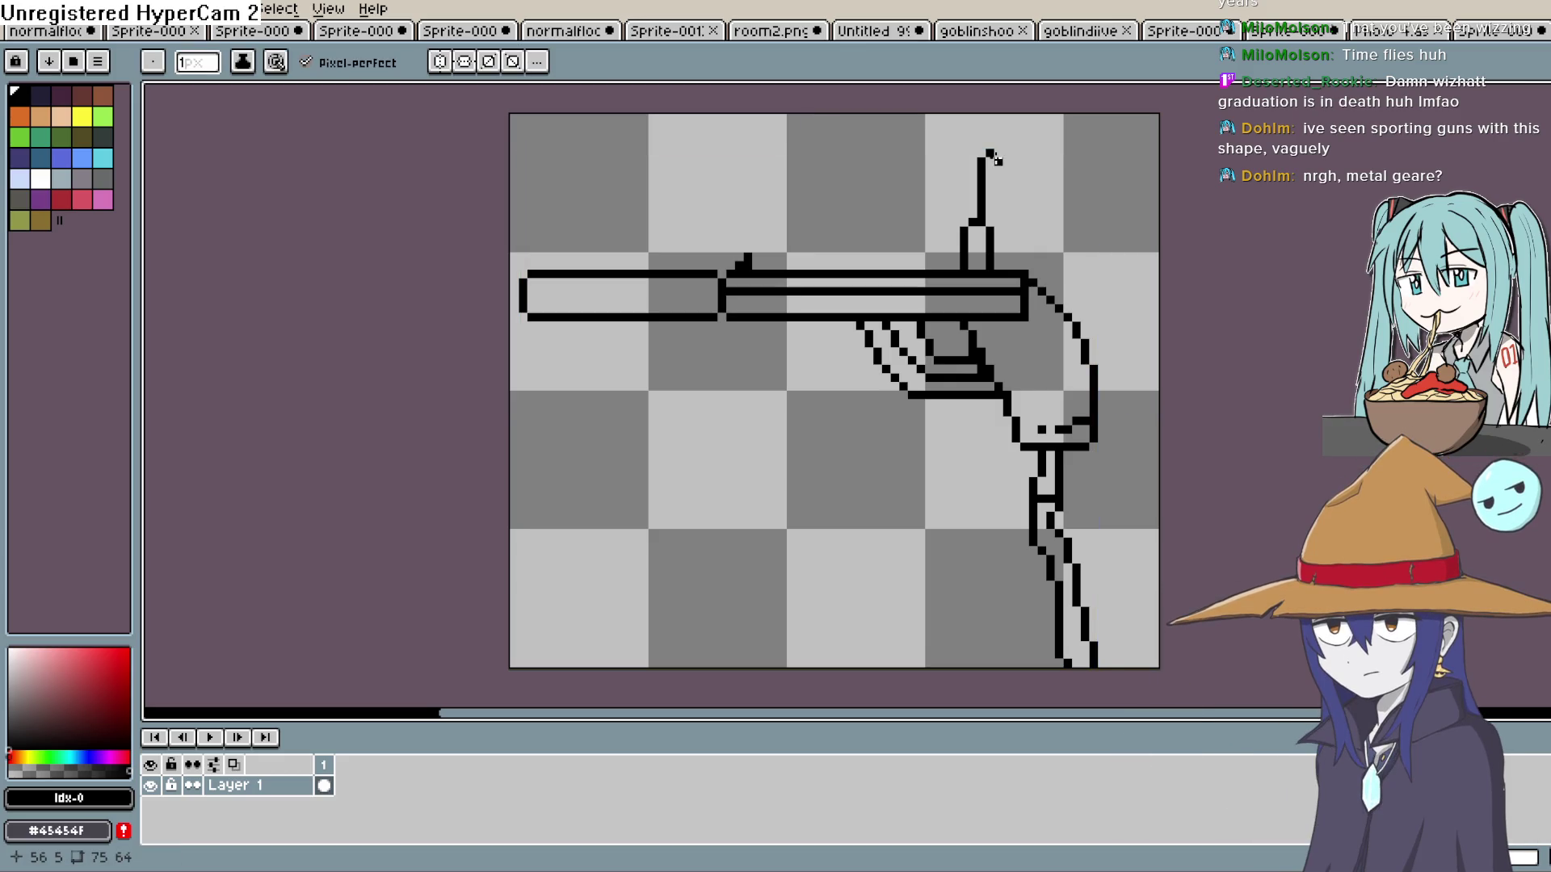
pyautogui.hotkey('ctrl', 'z')
pyautogui.moveTo(998, 159); pyautogui.dragTo(1008, 222)
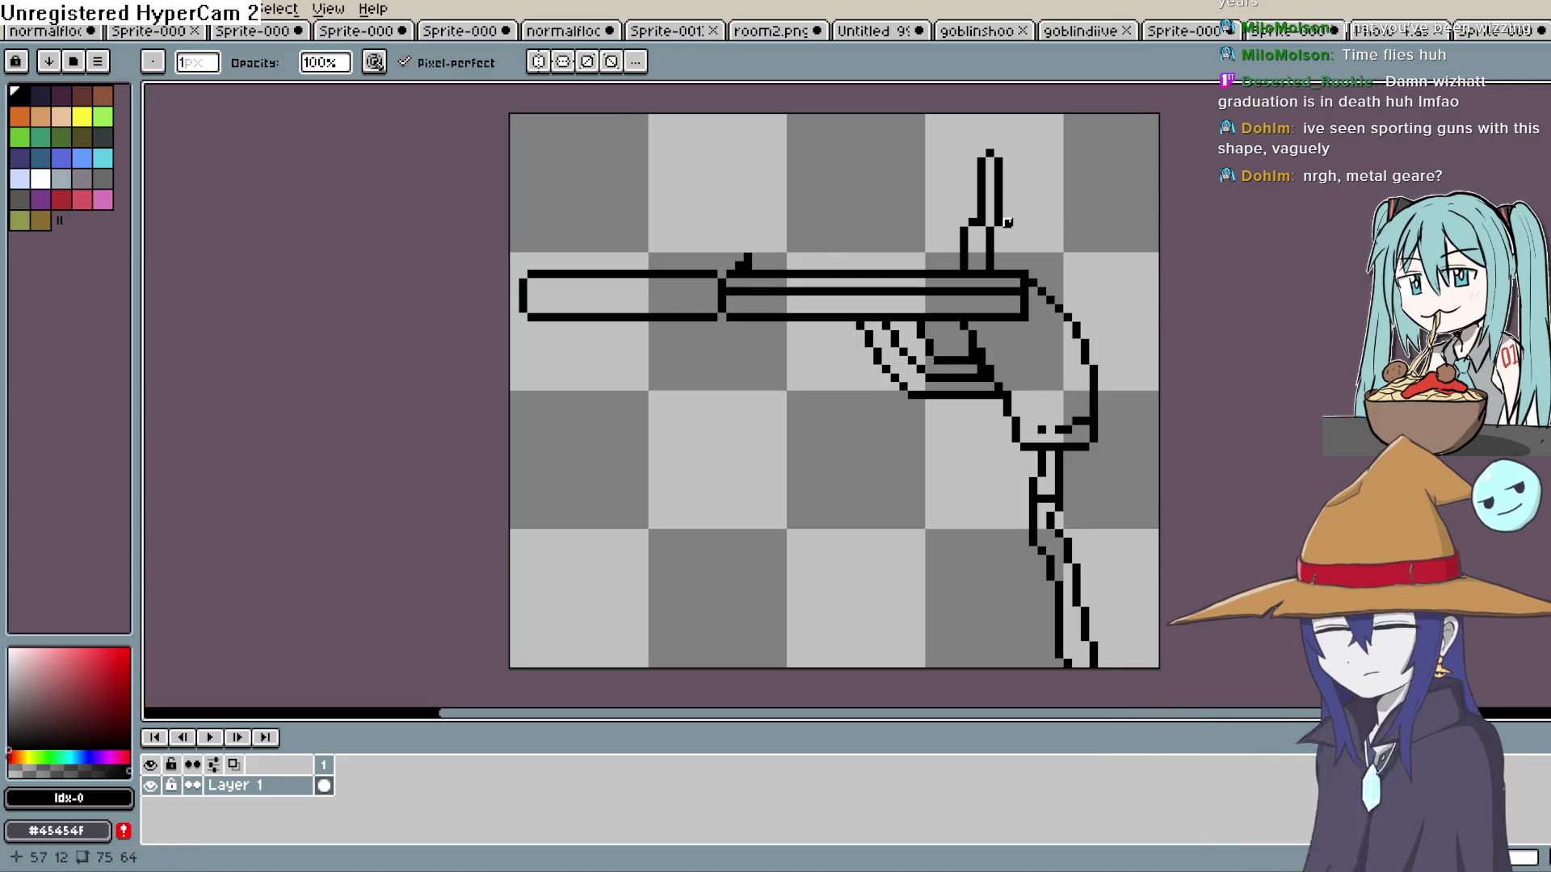
pyautogui.press('e')
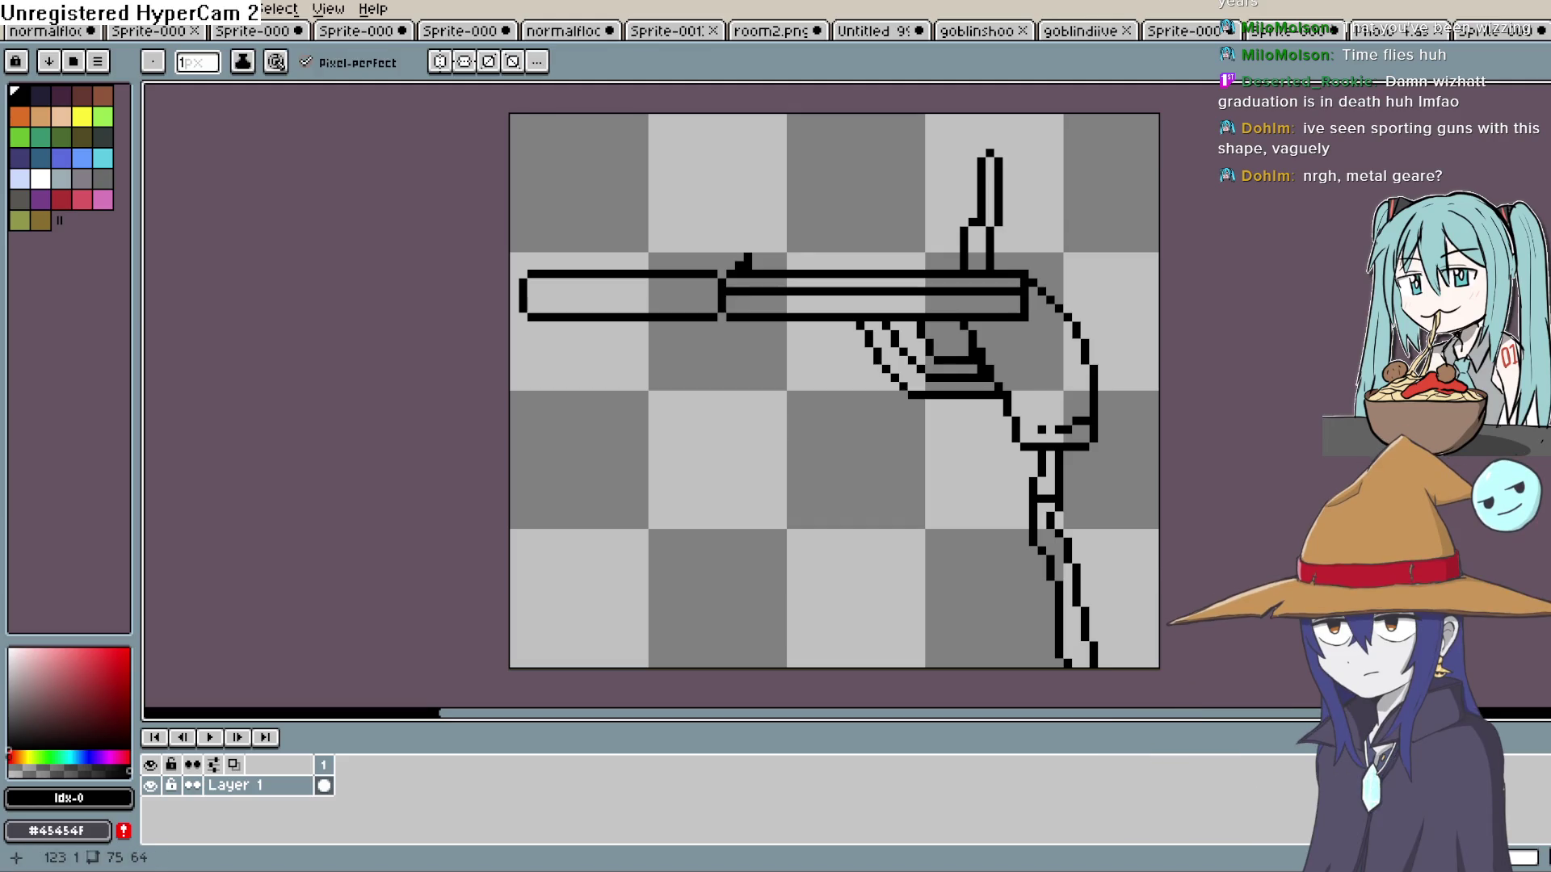
# Erase the stray pixels at the grip's bottom edge and add a pixel at the trigger guard corner.
pyautogui.scroll(1, 981, 229)
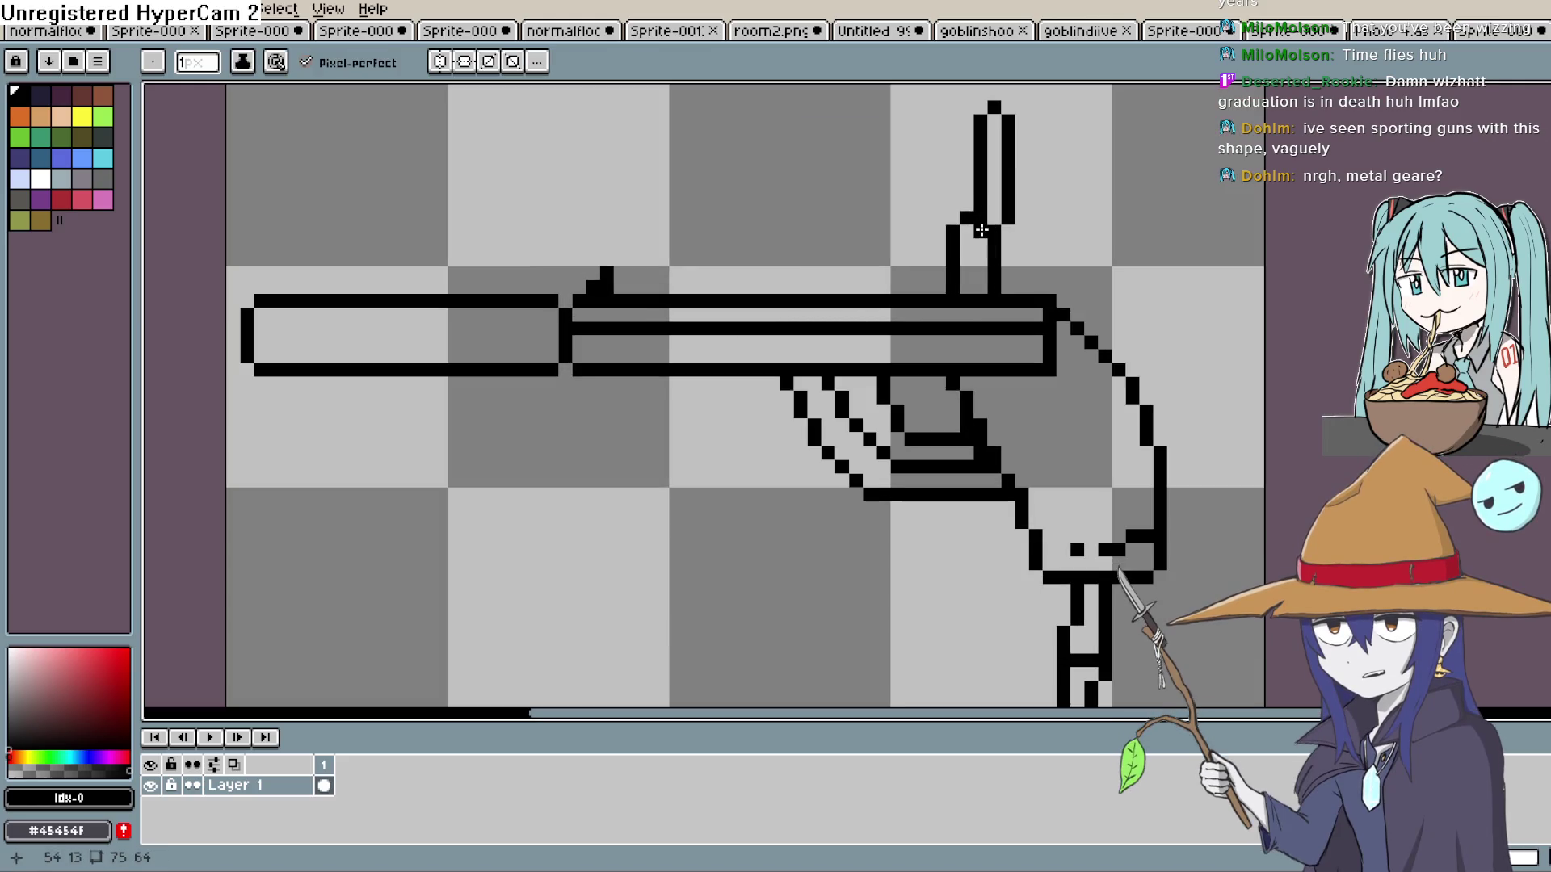
pyautogui.moveTo(1094, 207); pyautogui.dragTo(1016, 143)
pyautogui.press('e')
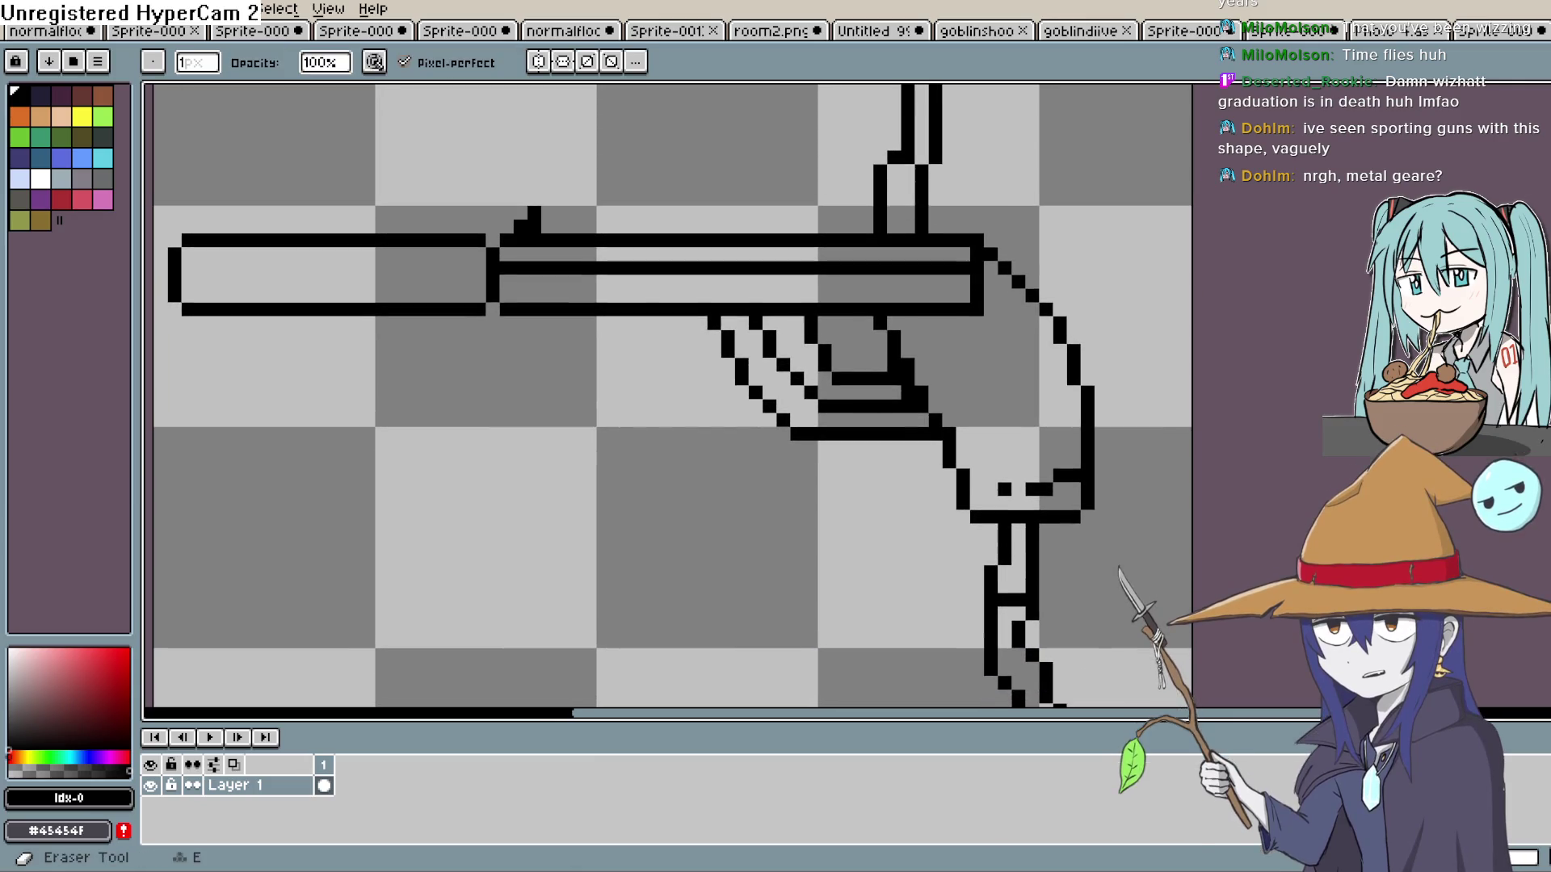
pyautogui.moveTo(1042, 490)
pyautogui.mouseDown()
pyautogui.moveTo(1061, 478)
pyautogui.moveTo(1046, 490)
pyautogui.mouseUp()
pyautogui.click(1060, 476)
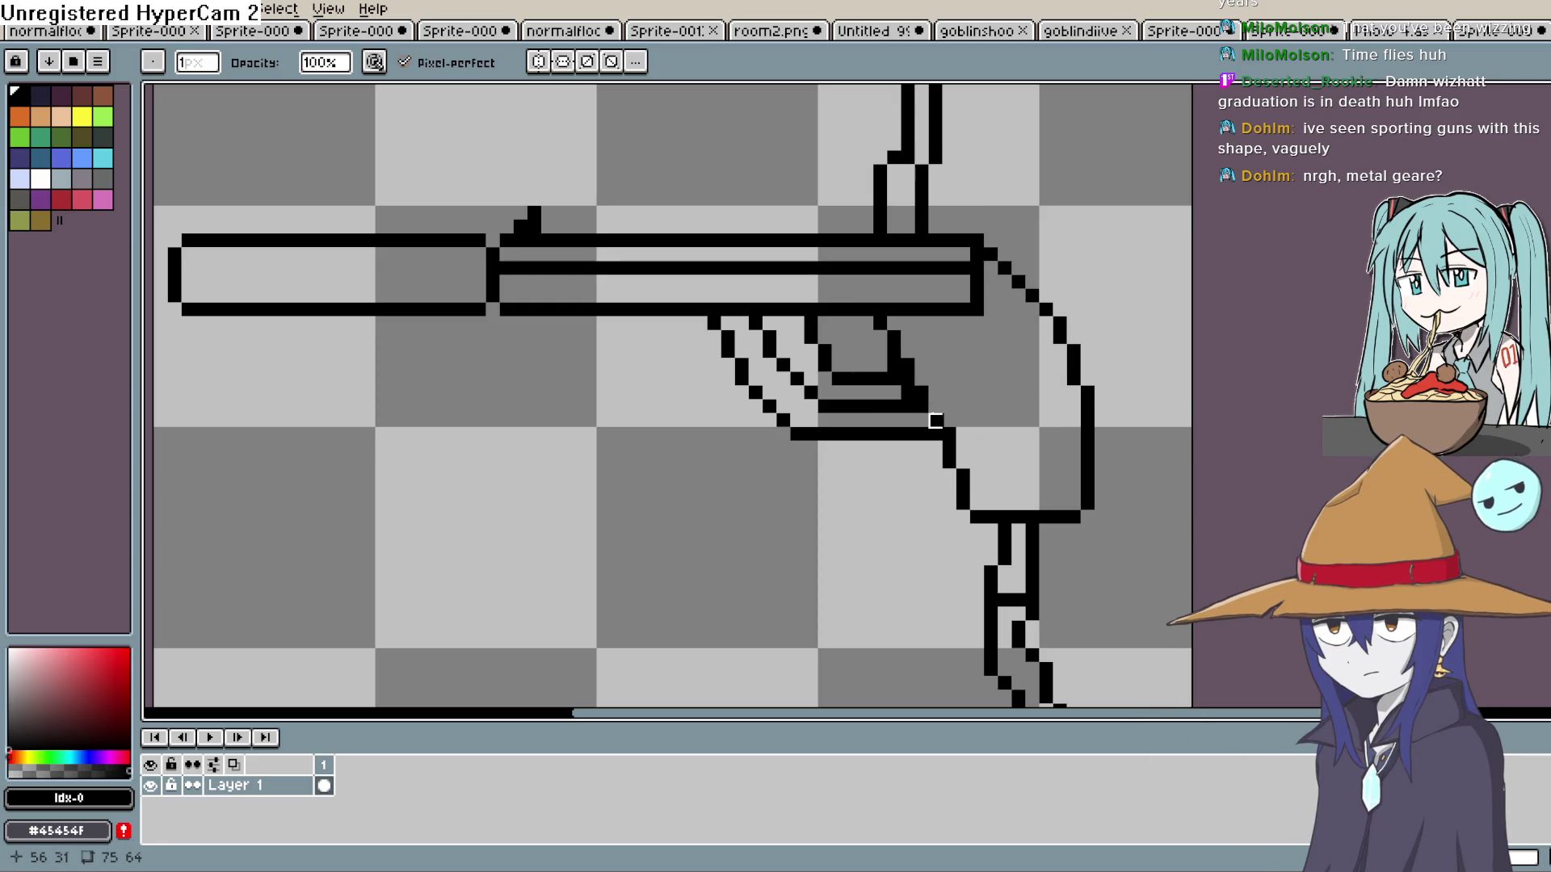
pyautogui.click(935, 421)
# Move the view to the barrel's front and erase stray pixels above the barrel.
pyautogui.scroll(-3, 1128, 277)
pyautogui.scroll(1, 1130, 281)
pyautogui.scroll(2, 1128, 277)
pyautogui.moveTo(1129, 277)
pyautogui.mouseDown()
pyautogui.moveTo(1141, 339)
pyautogui.moveTo(1174, 347)
pyautogui.mouseUp()
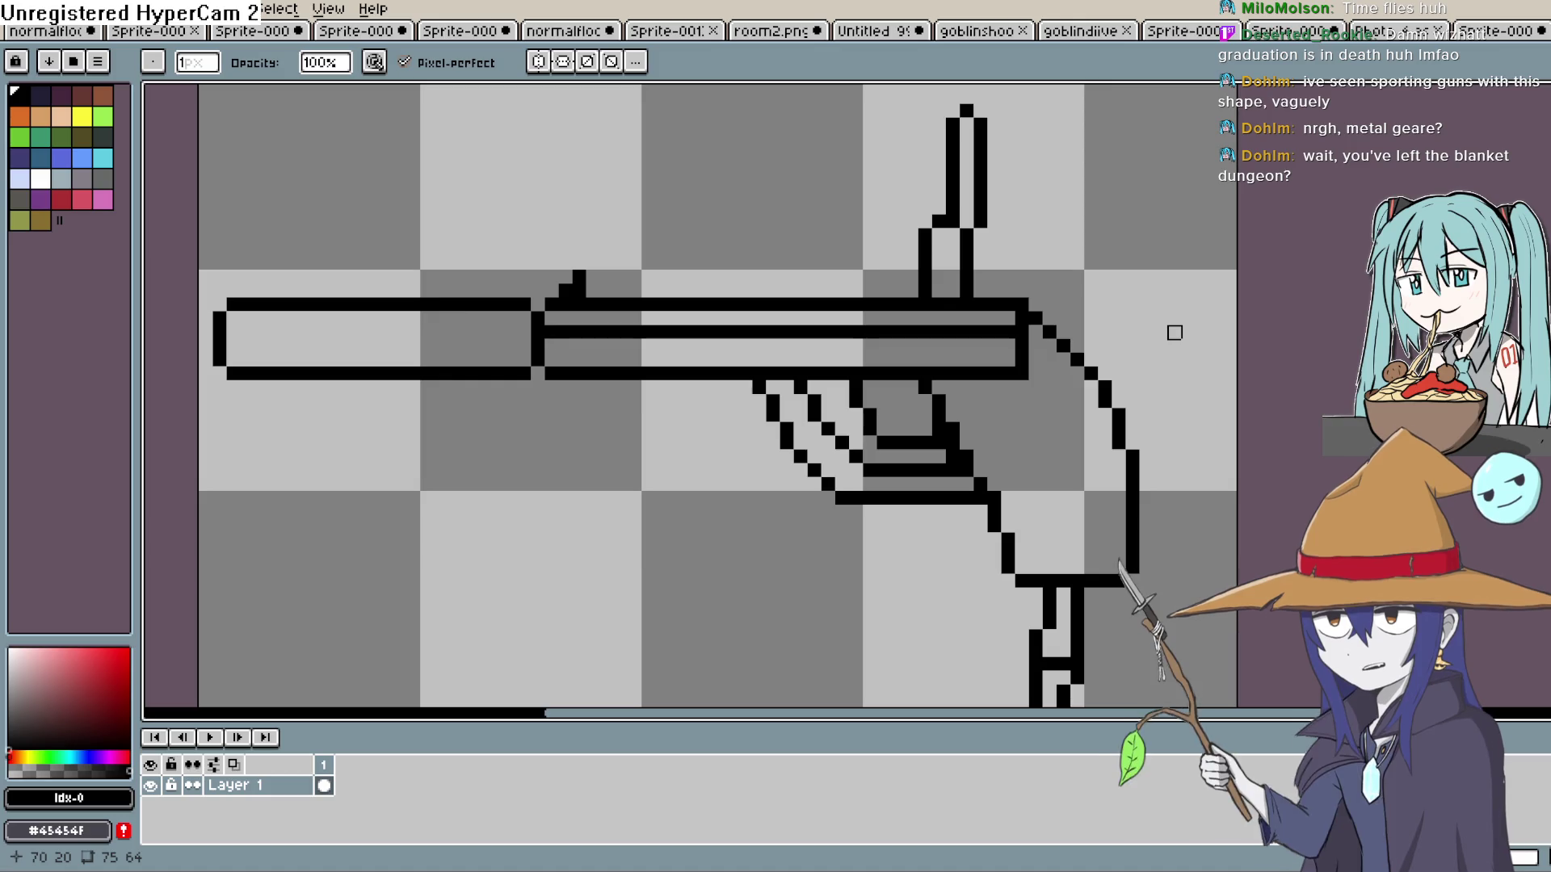
pyautogui.moveTo(1174, 332)
pyautogui.mouseDown()
pyautogui.moveTo(1176, 356)
pyautogui.moveTo(1318, 391)
pyautogui.mouseUp()
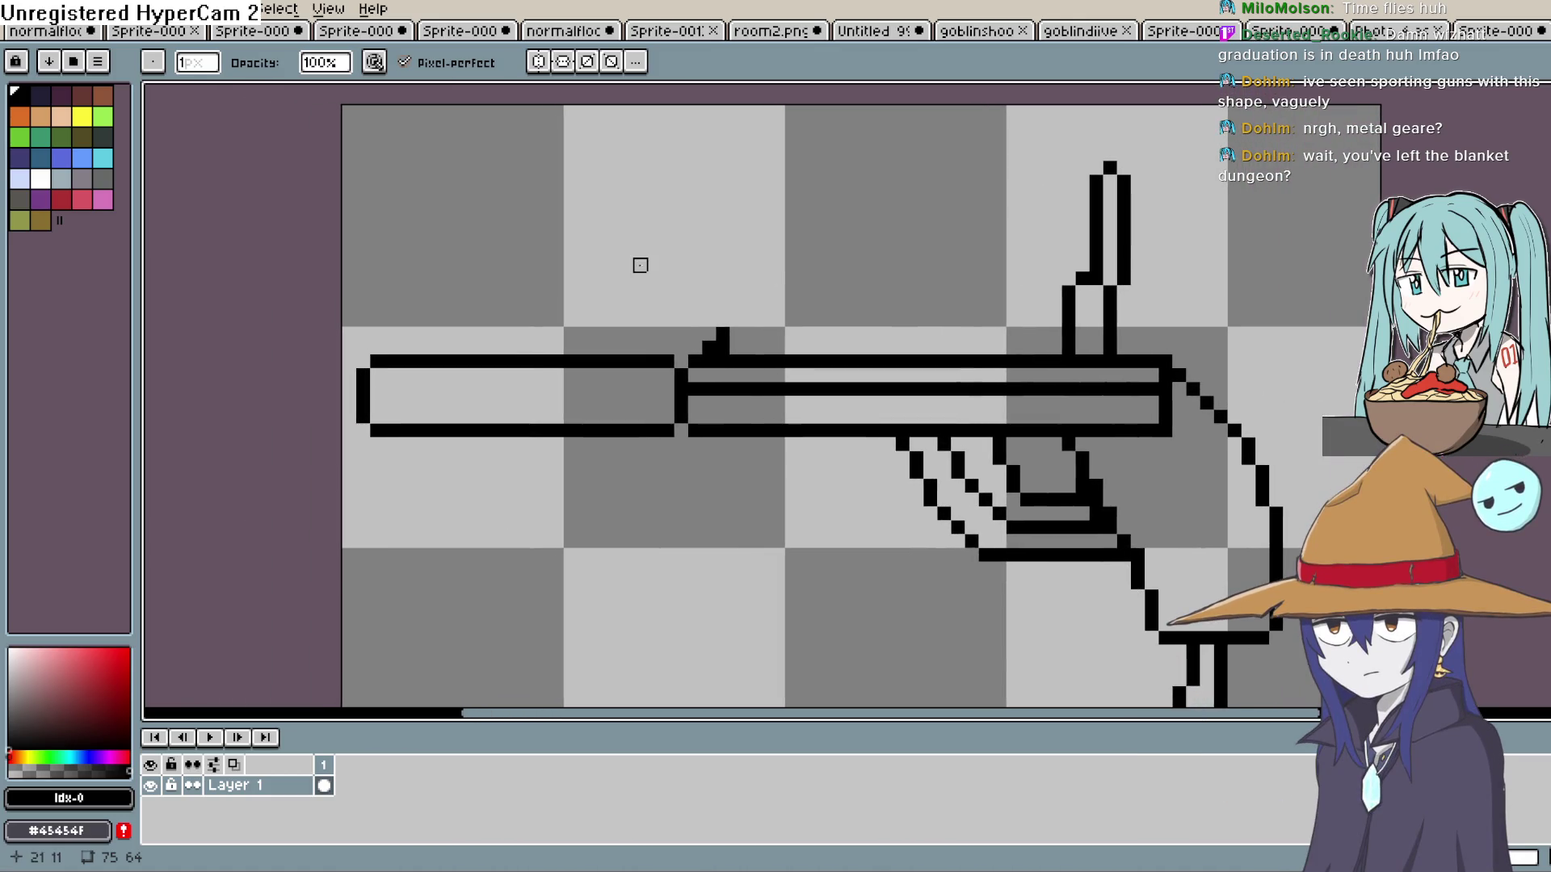
pyautogui.press('e')
pyautogui.click(708, 348)
pyautogui.moveTo(708, 349); pyautogui.dragTo(723, 333)
pyautogui.press('b')
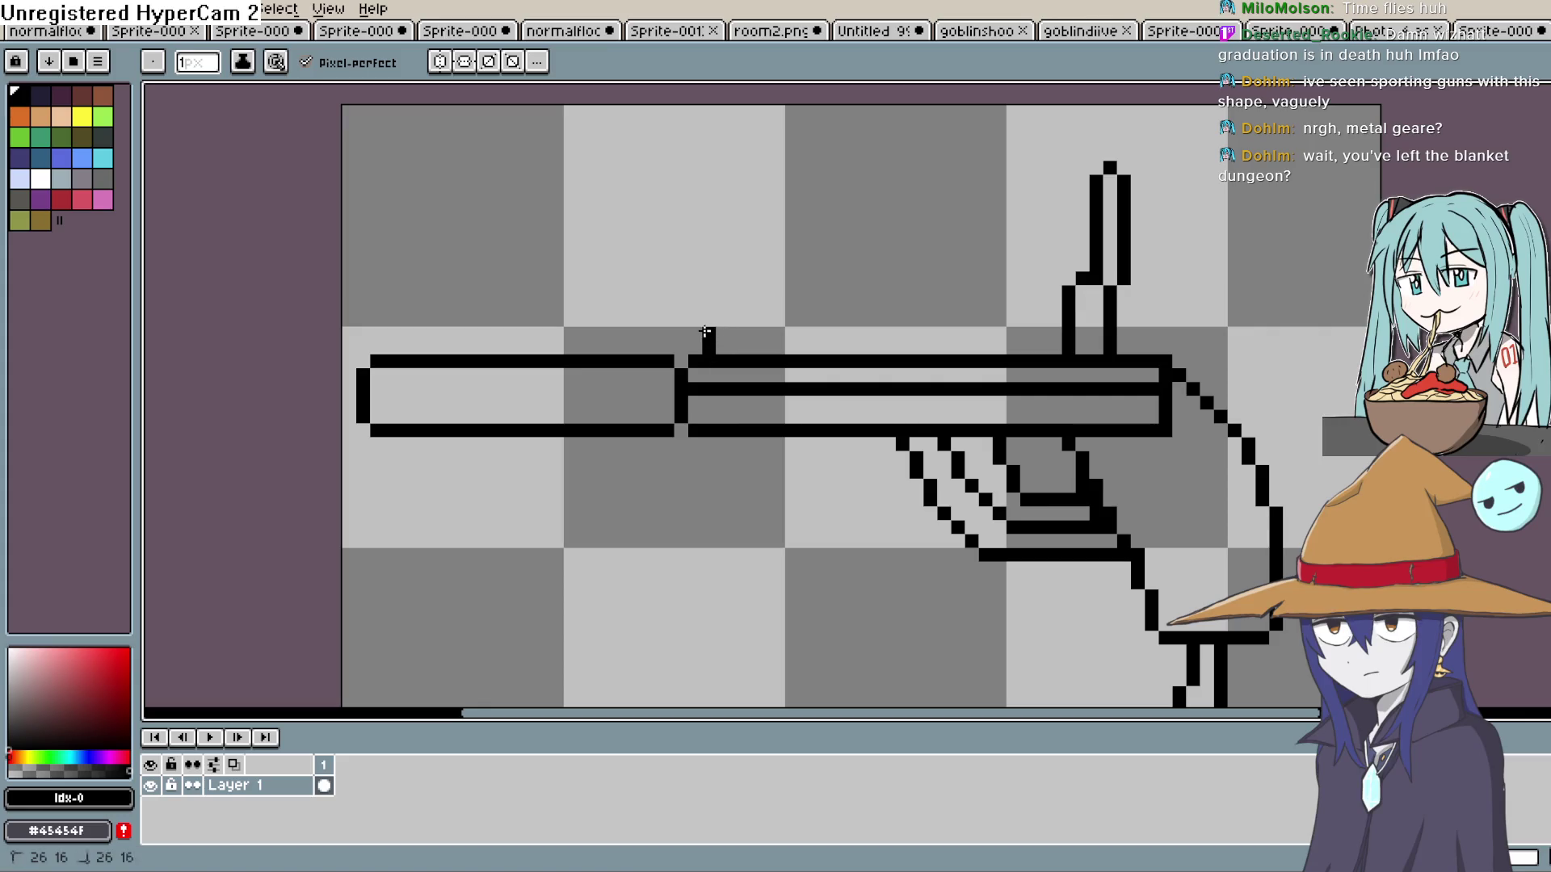
# Draw a two-column front sight on the barrel top, lengthening it upward with a side pixel.
pyautogui.moveTo(736, 333); pyautogui.dragTo(736, 346)
pyautogui.press('e')
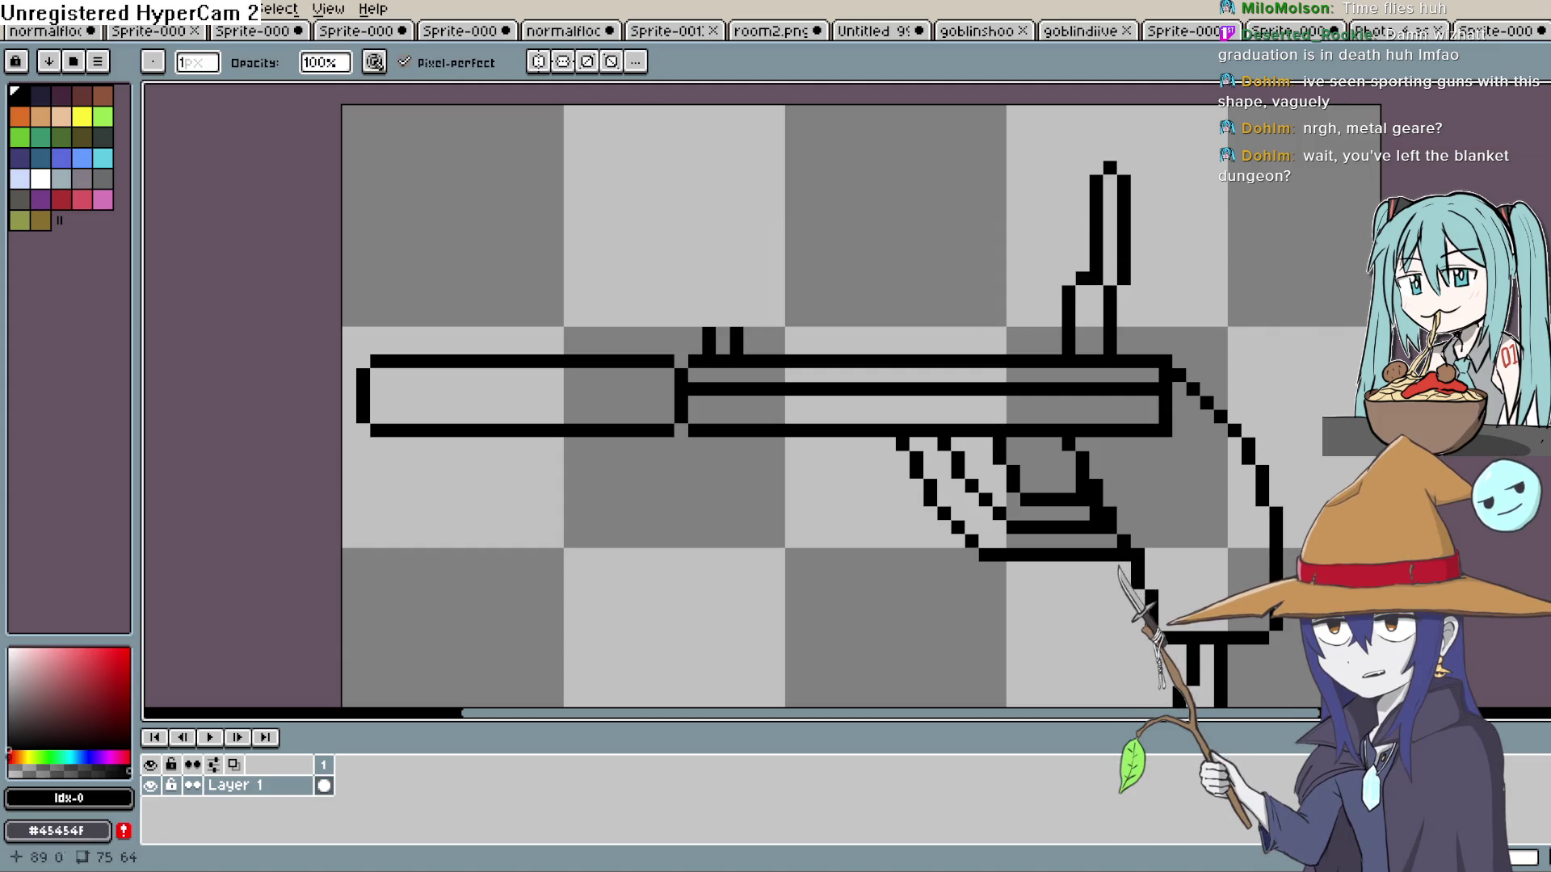
pyautogui.press('b')
pyautogui.moveTo(736, 320); pyautogui.dragTo(736, 299)
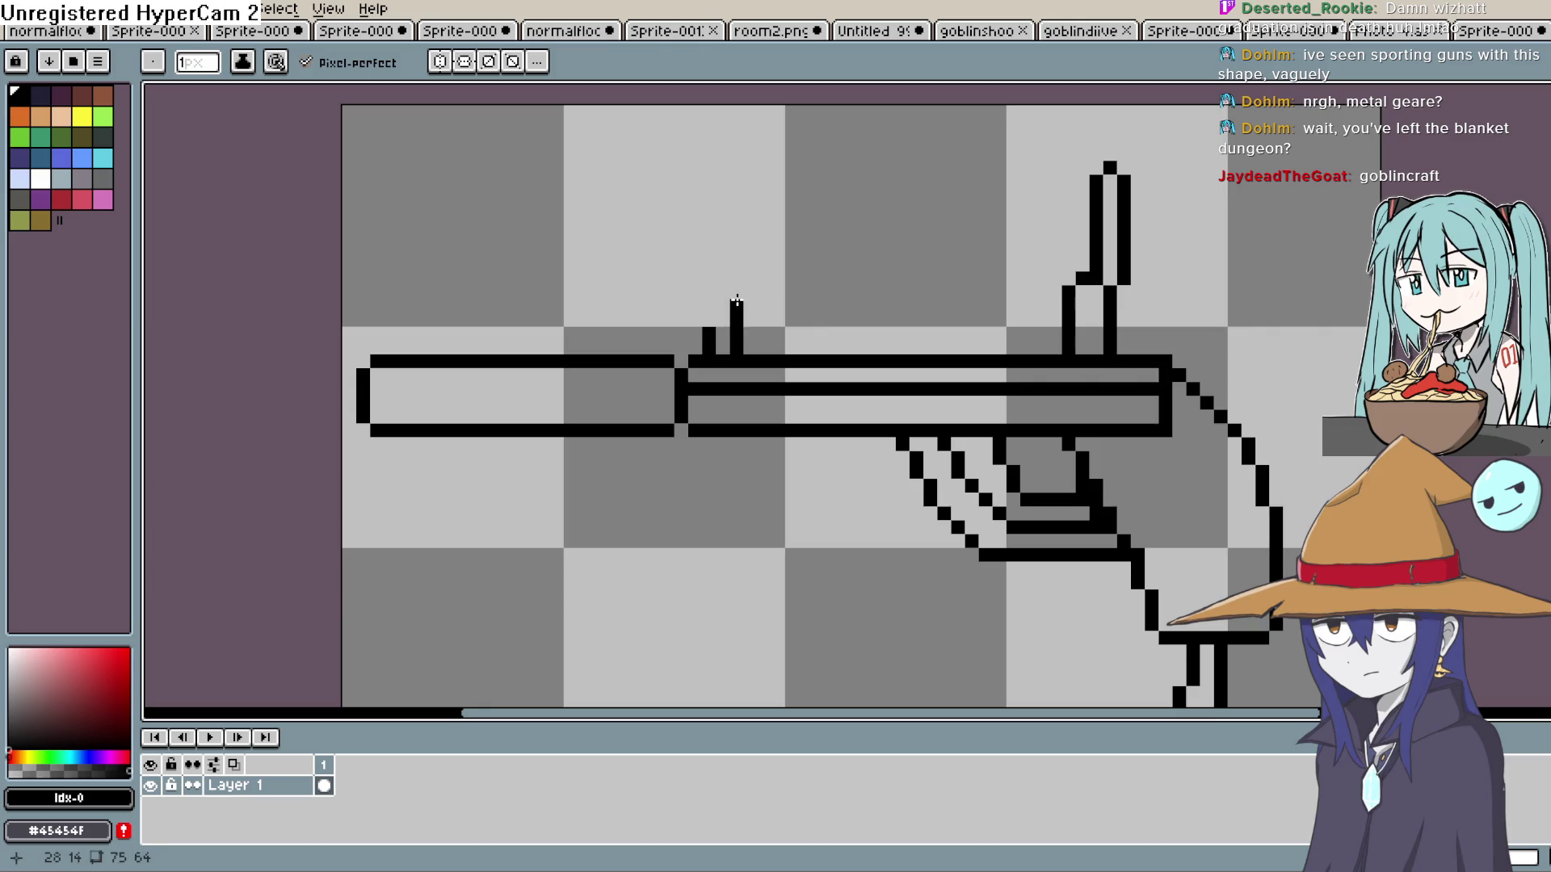
pyautogui.click(722, 320)
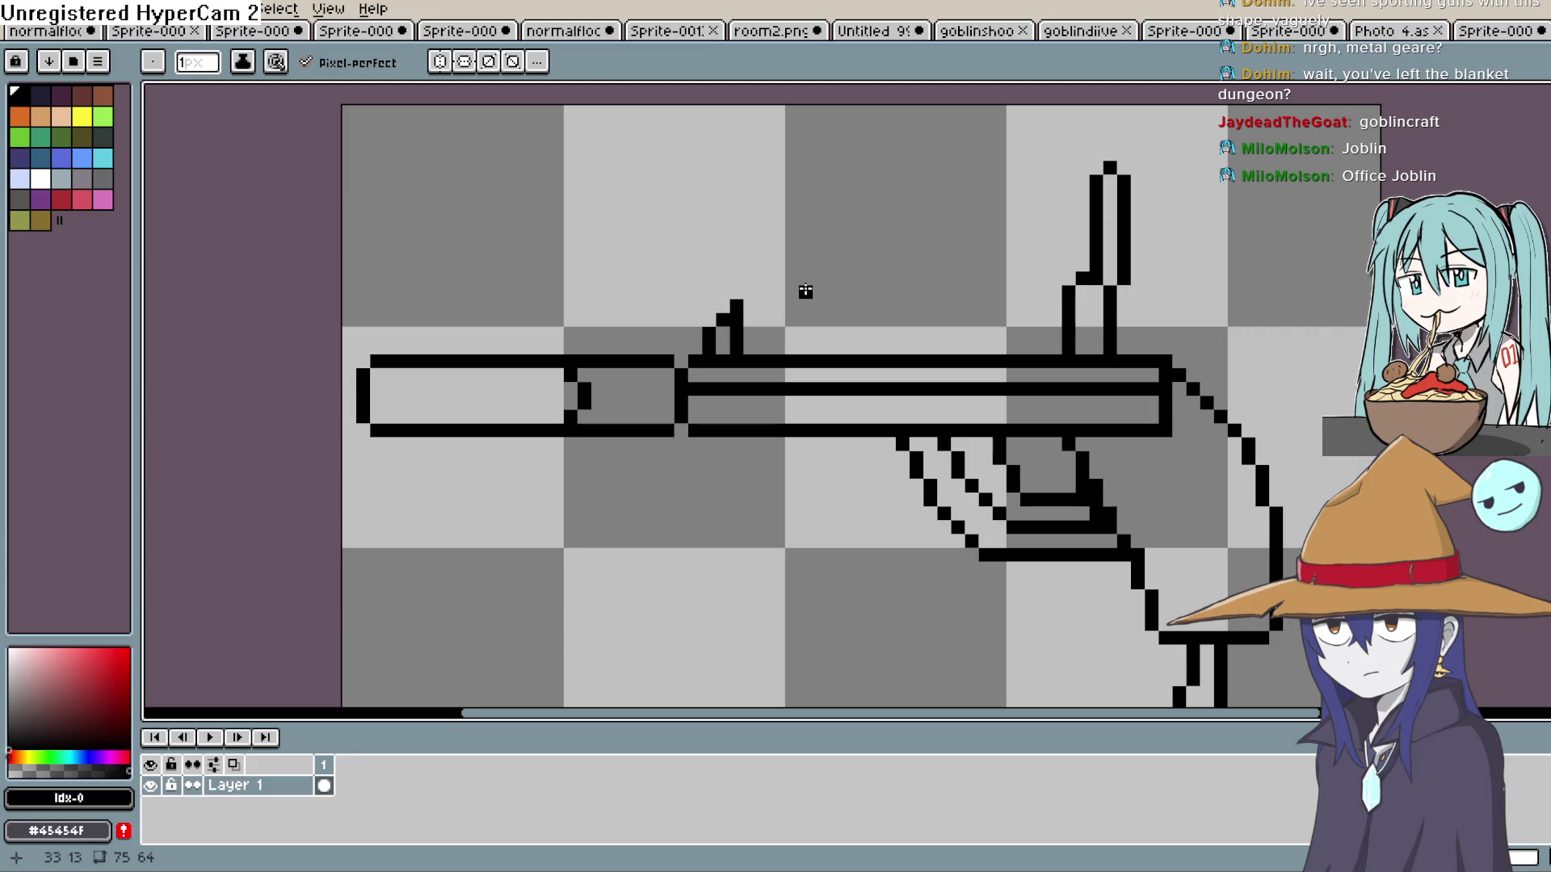
# Erase the stray pixels beside the tall rear post and at its base.
pyautogui.press('e')
pyautogui.press('b')
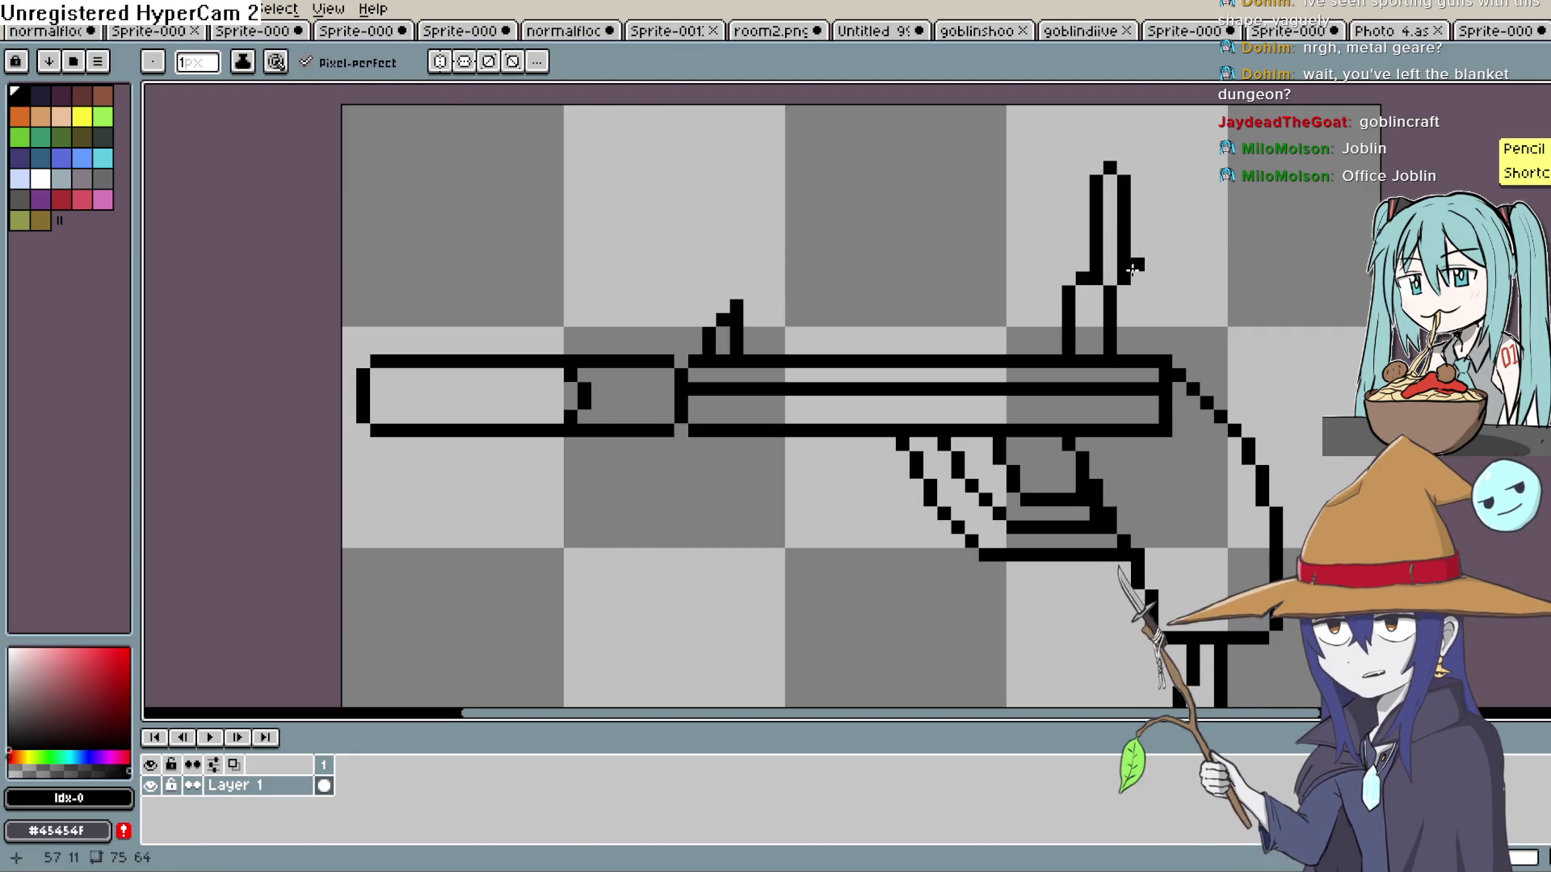
pyautogui.press('e')
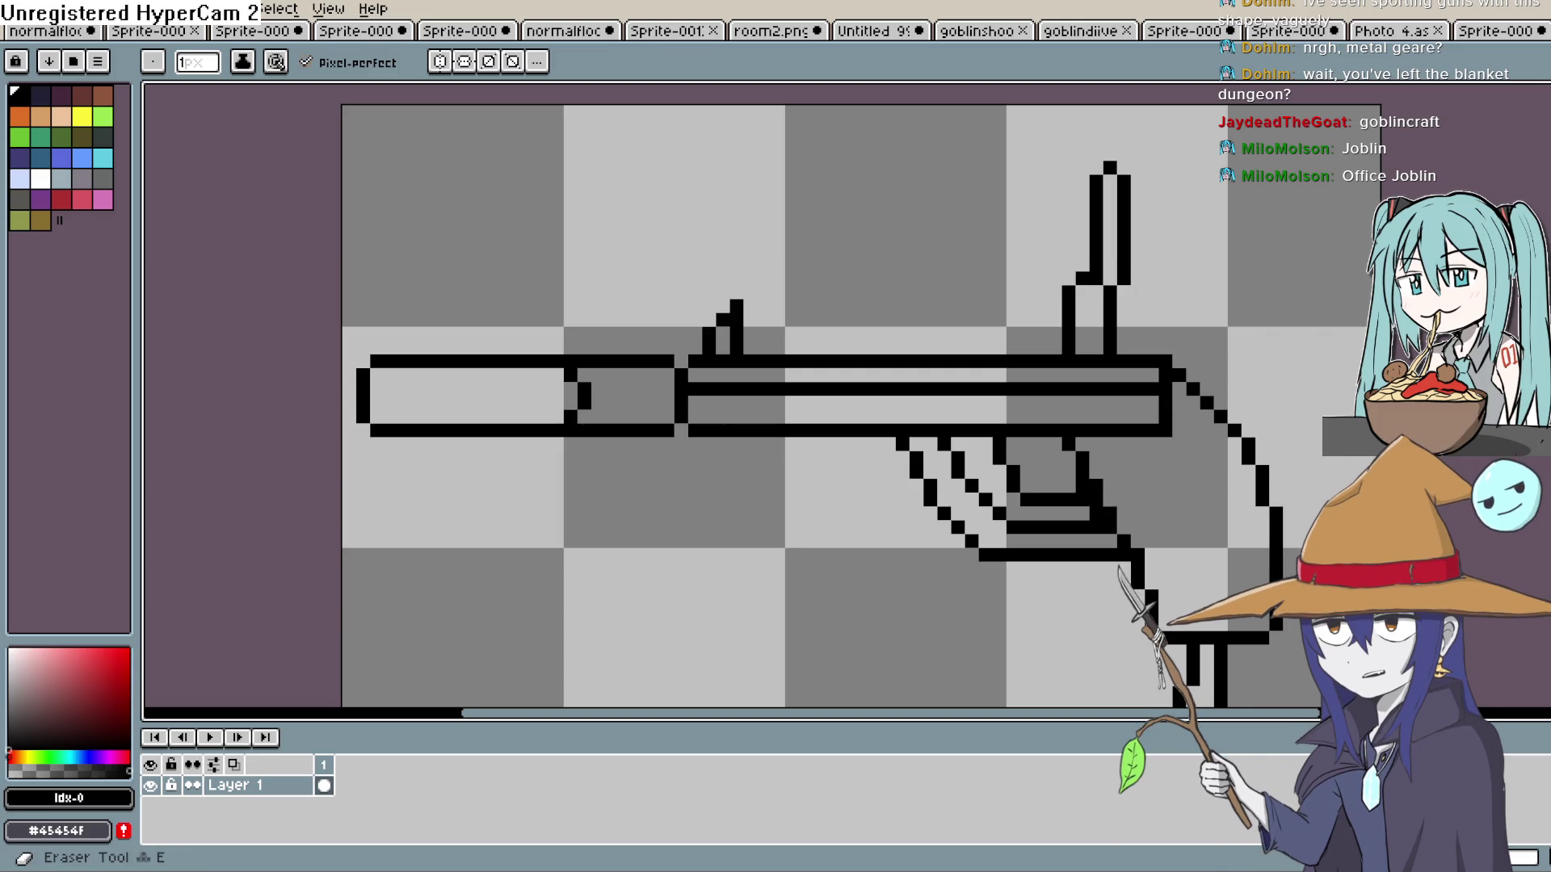
pyautogui.click(1082, 279)
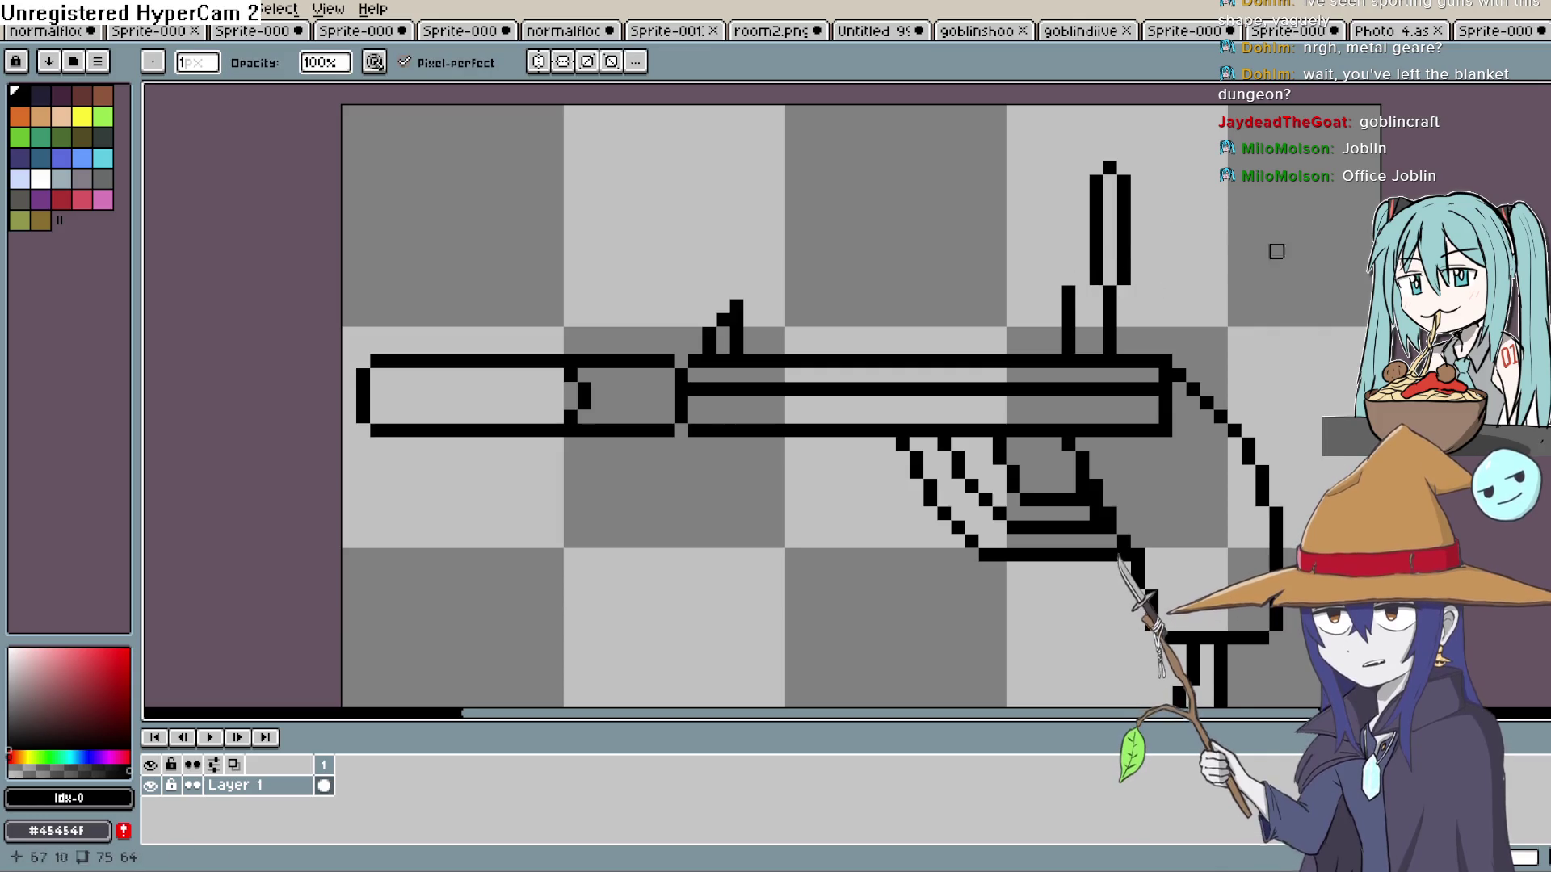
pyautogui.hotkey('shift', 'b')
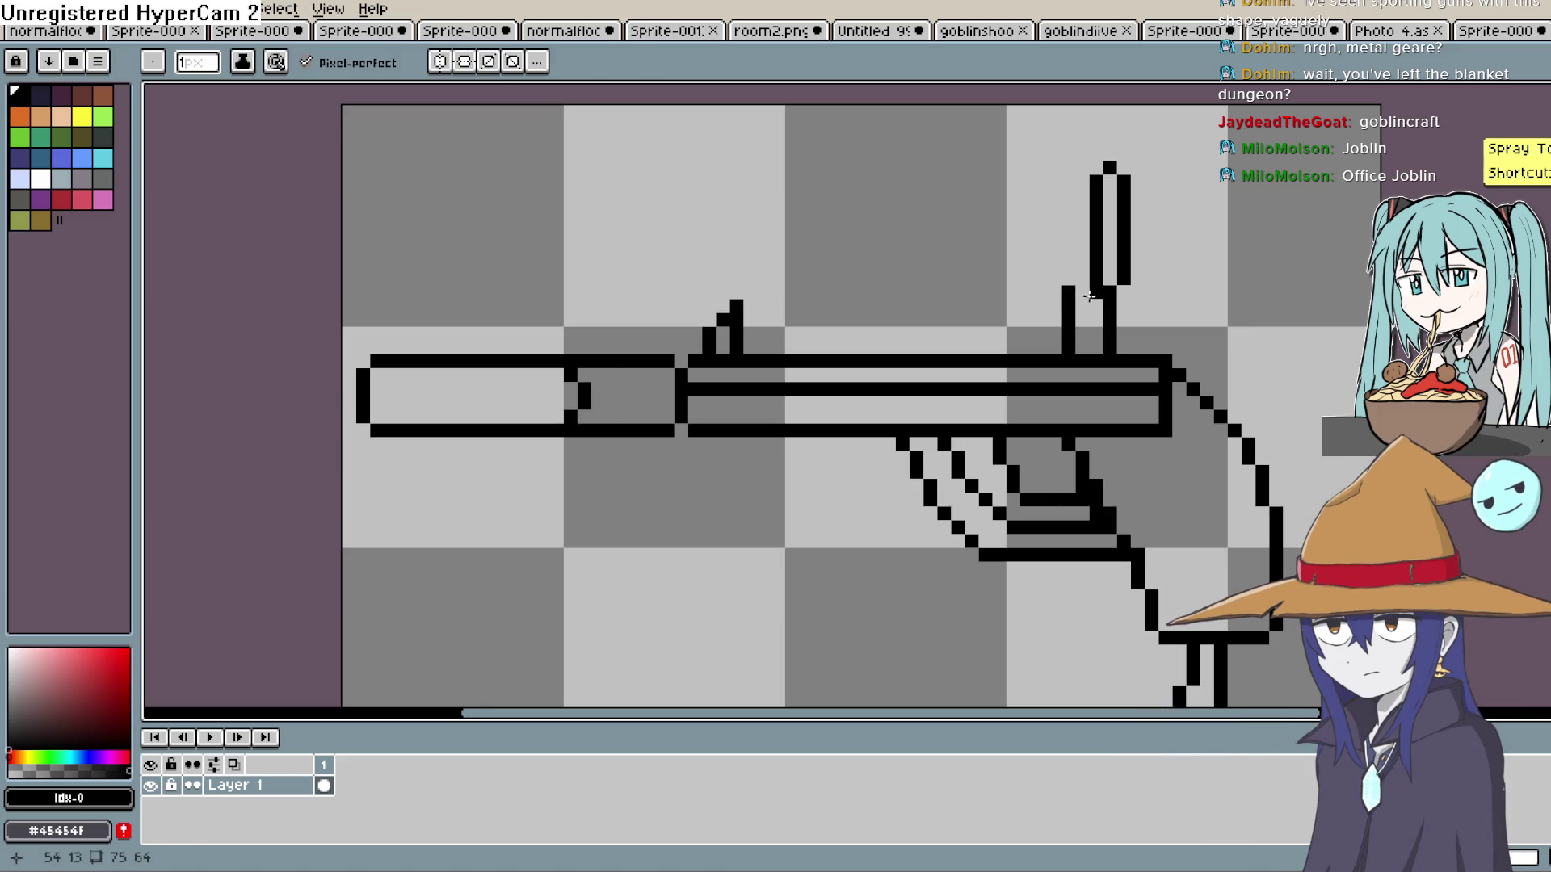
pyautogui.press('e')
pyautogui.click(1068, 292)
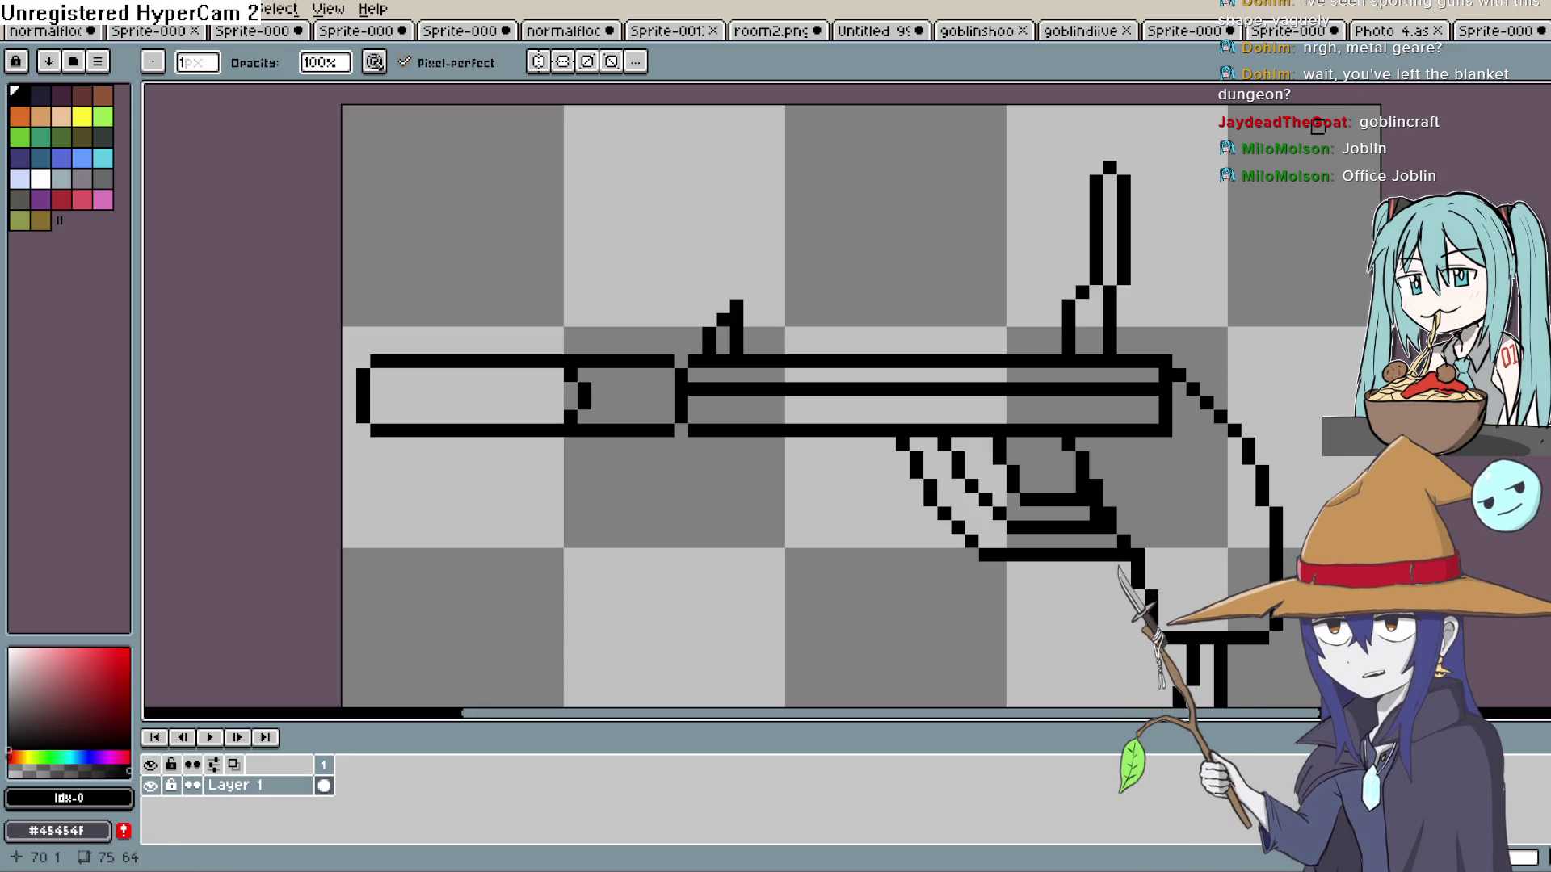
pyautogui.moveTo(1311, 123); pyautogui.dragTo(1410, 131)
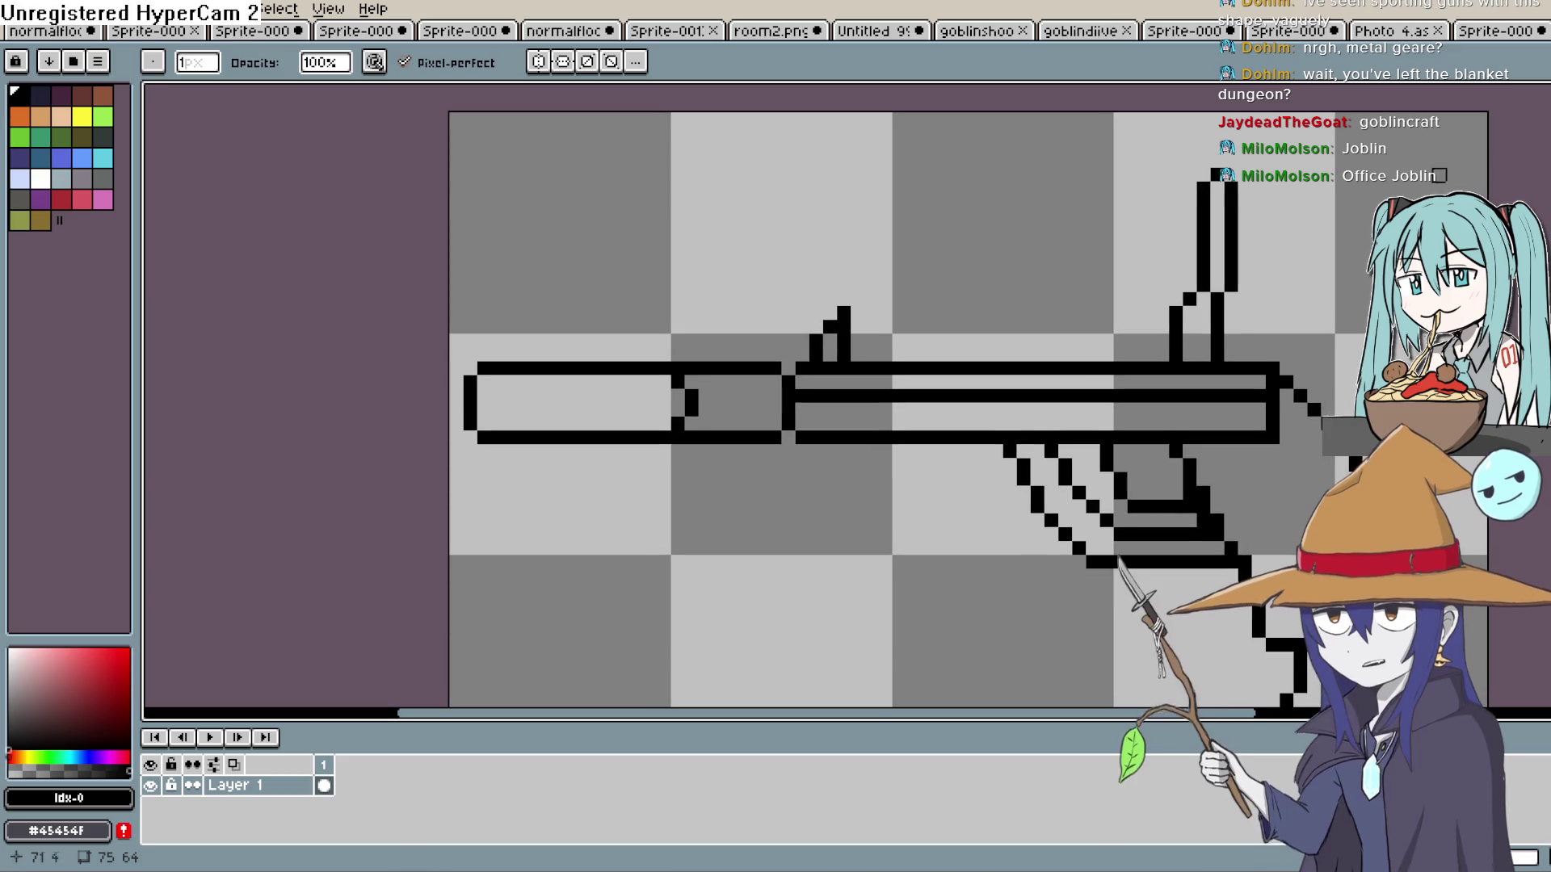
# Zoom in on the trigger area and try filling a gap in the top outline, then undo it.
pyautogui.scroll(-5, 1409, 130)
pyautogui.scroll(-1, 1428, 158)
pyautogui.scroll(-1, 1428, 159)
pyautogui.moveTo(1276, 225)
pyautogui.mouseDown()
pyautogui.moveTo(1219, 305)
pyautogui.moveTo(1165, 339)
pyautogui.mouseUp()
pyautogui.scroll(3, 1219, 306)
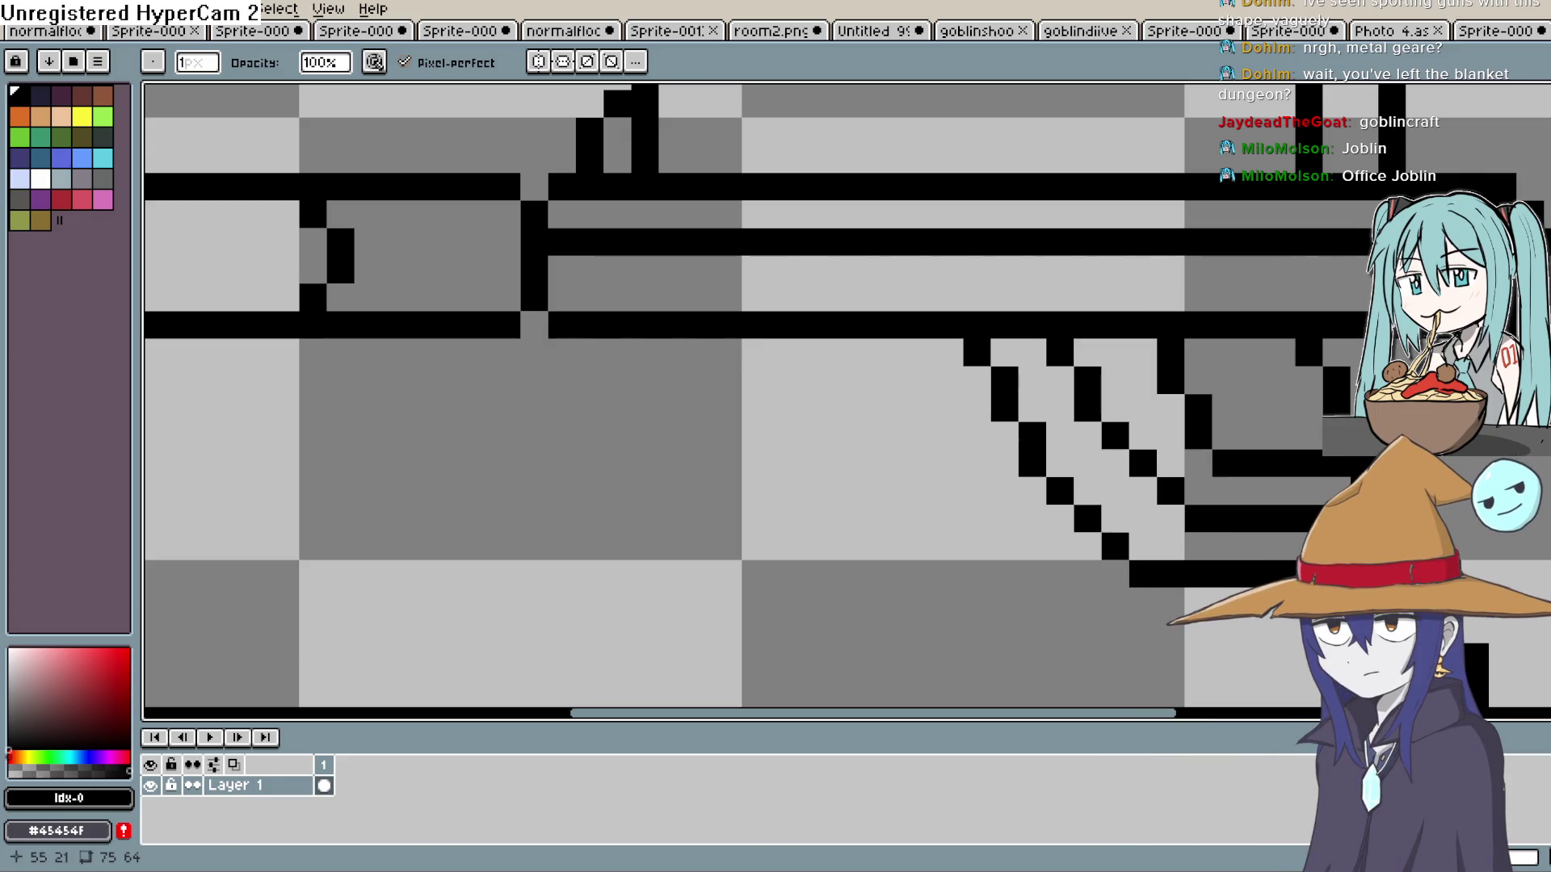
pyautogui.press('e')
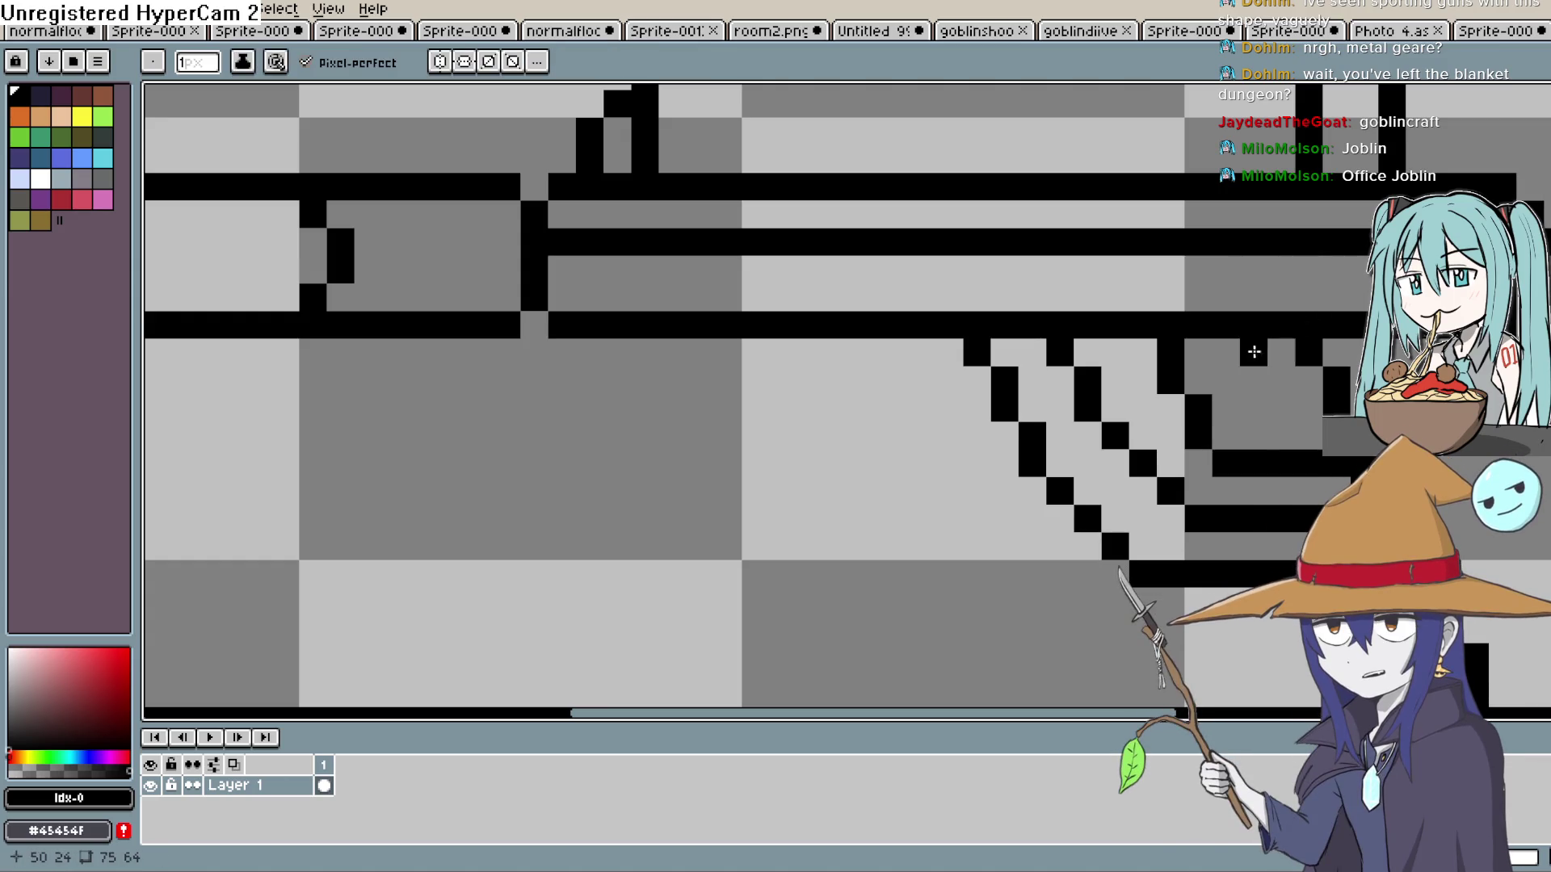
pyautogui.click(1281, 353)
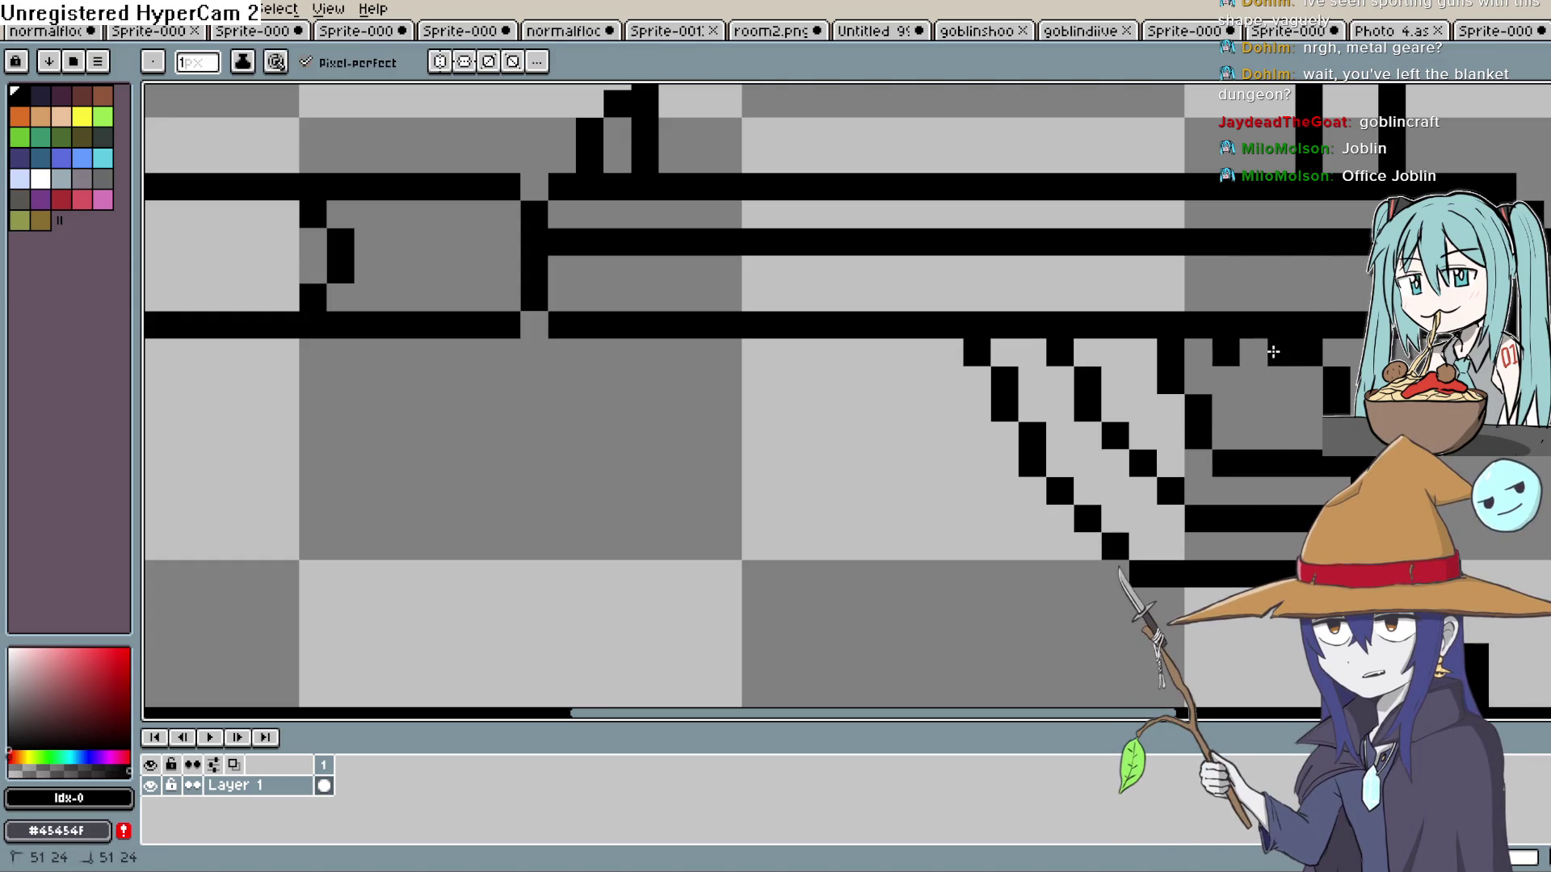
pyautogui.hotkey('ctrl', 'z')
pyautogui.hotkey('ctrl', 'z')
pyautogui.hotkey('ctrl', 'z')
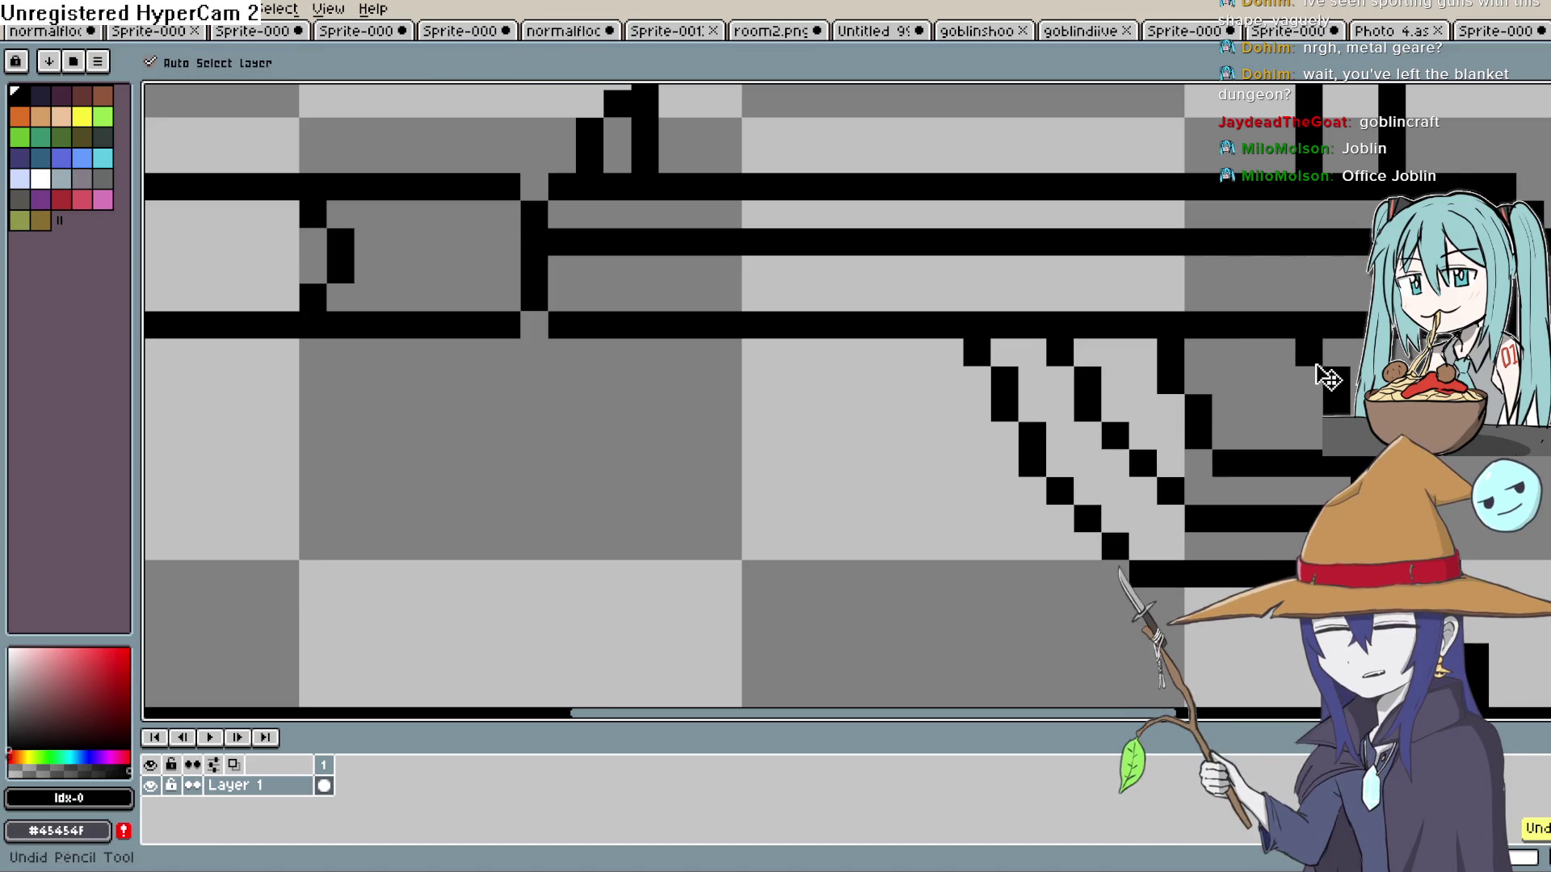
# Draw a diagonal of black pixels inside the trigger guard, then erase the stray ones.
pyautogui.click(1245, 355)
pyautogui.moveTo(1277, 378)
pyautogui.mouseDown()
pyautogui.moveTo(1230, 378)
pyautogui.moveTo(1253, 408)
pyautogui.mouseUp()
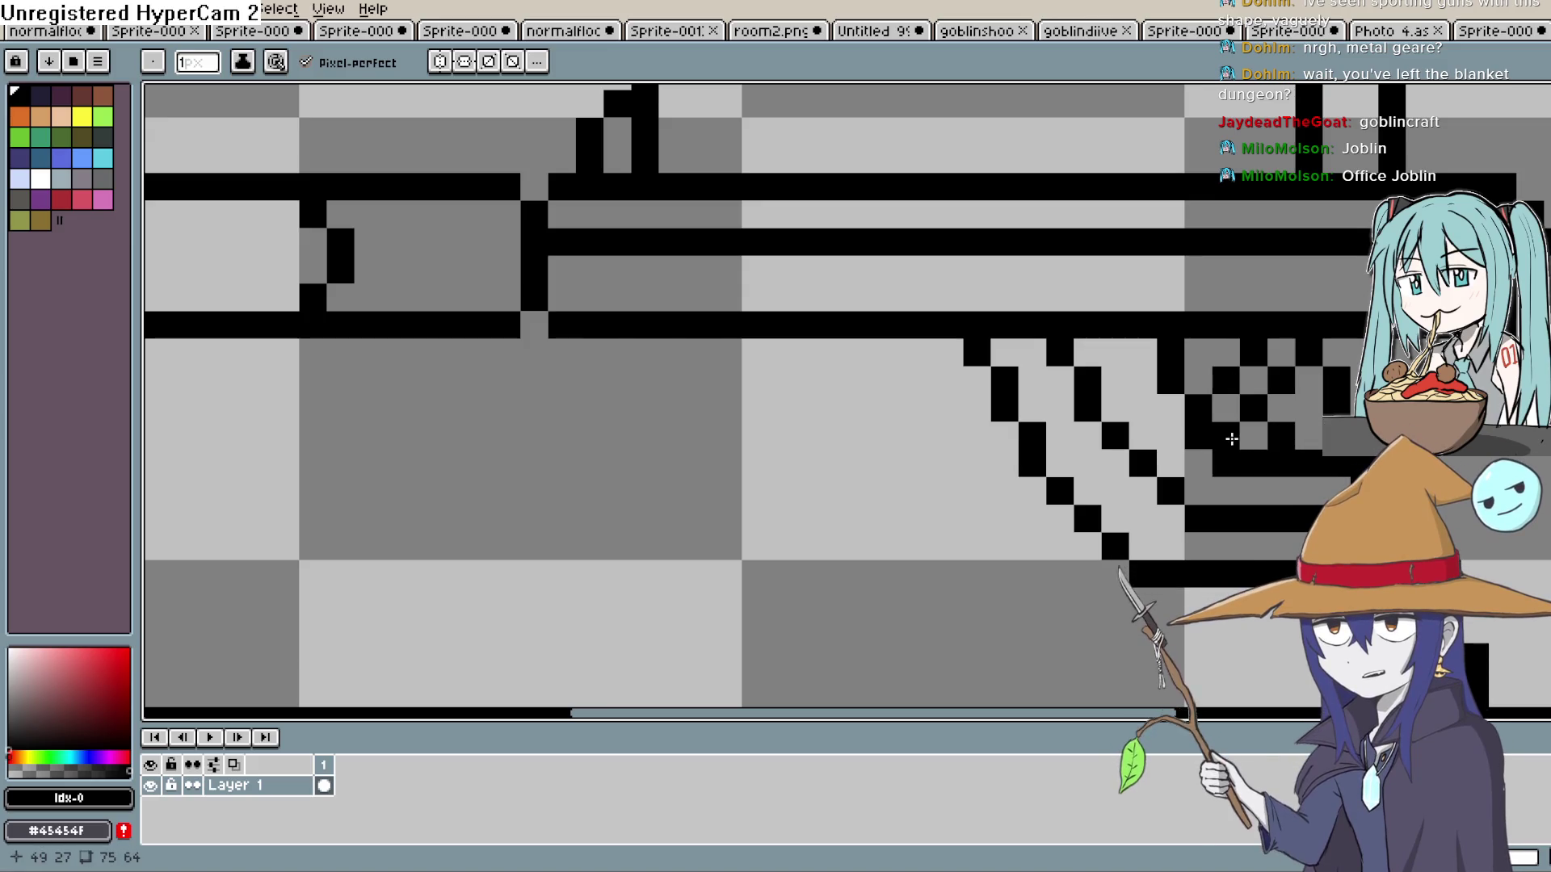
pyautogui.click(1226, 435)
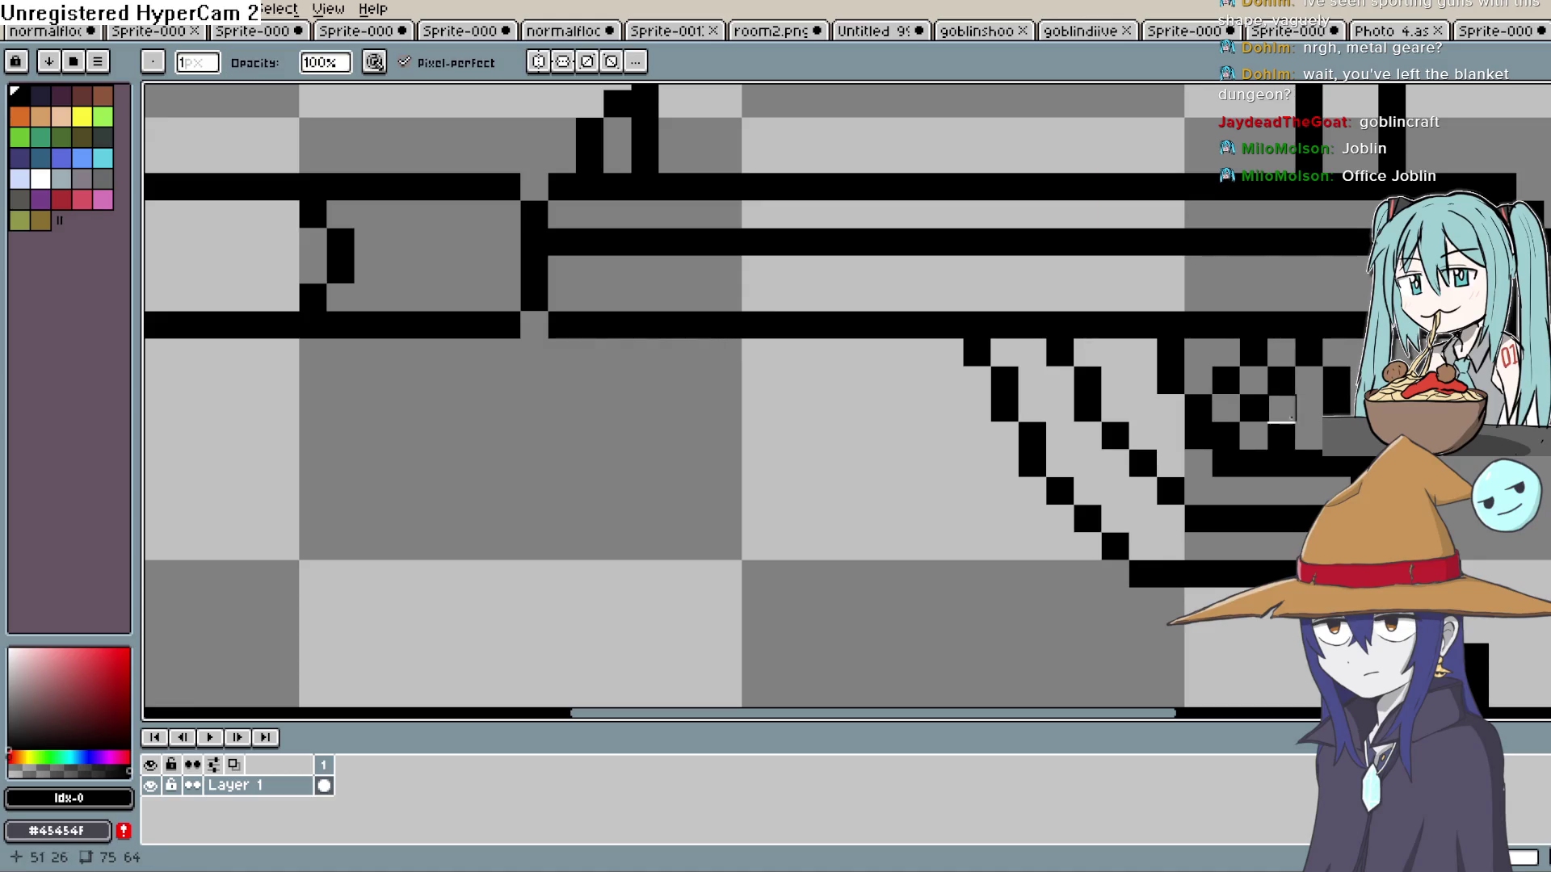
pyautogui.click(1254, 408)
pyautogui.click(1226, 381)
pyautogui.click(1225, 435)
pyautogui.click(1254, 353)
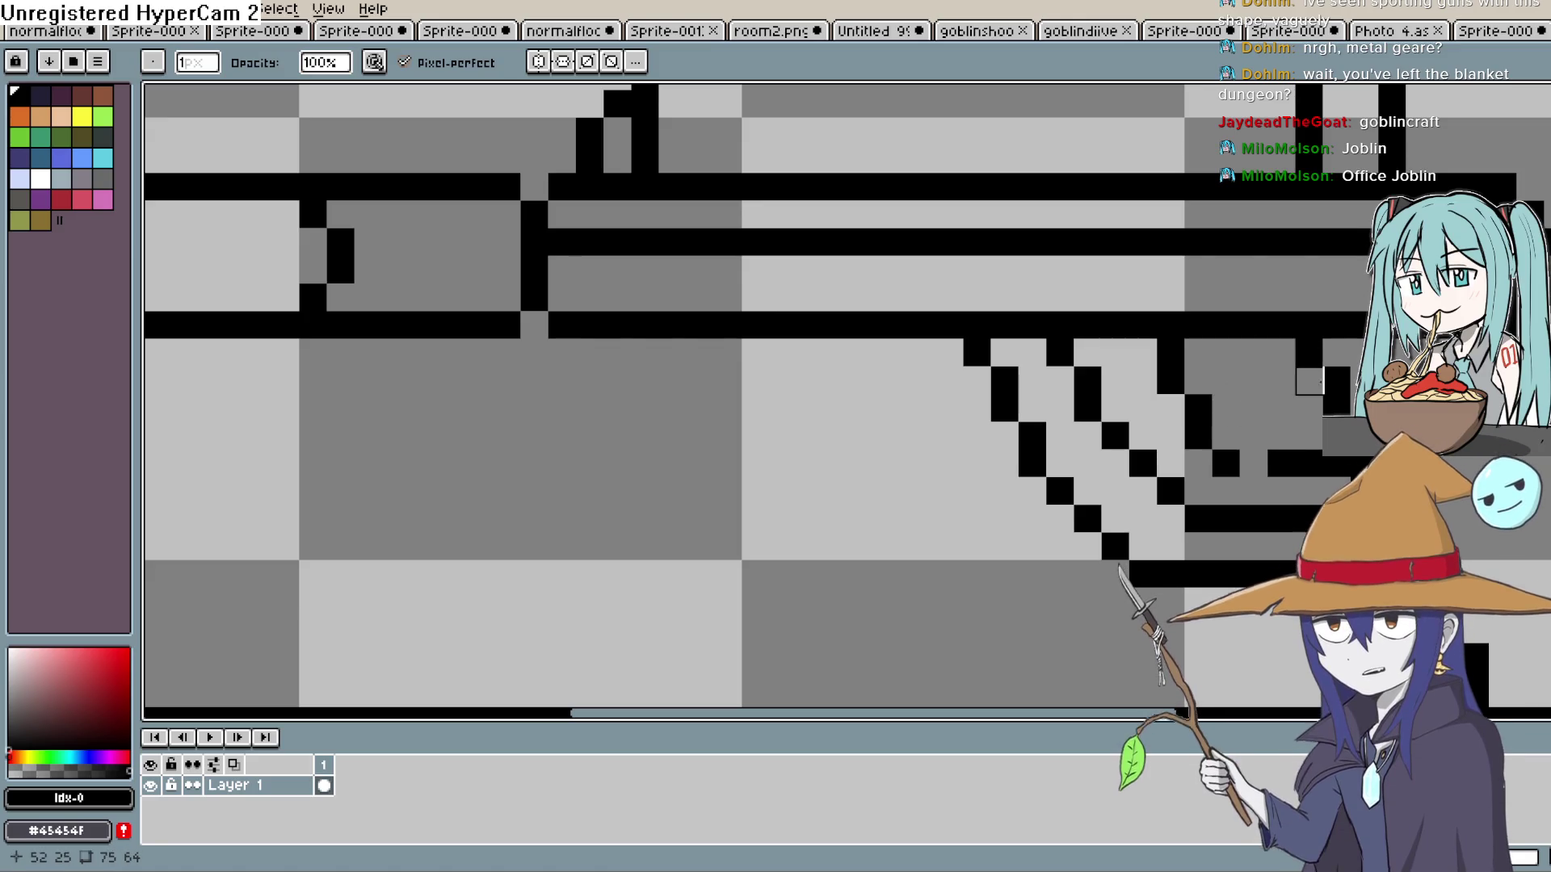
pyautogui.press('b')
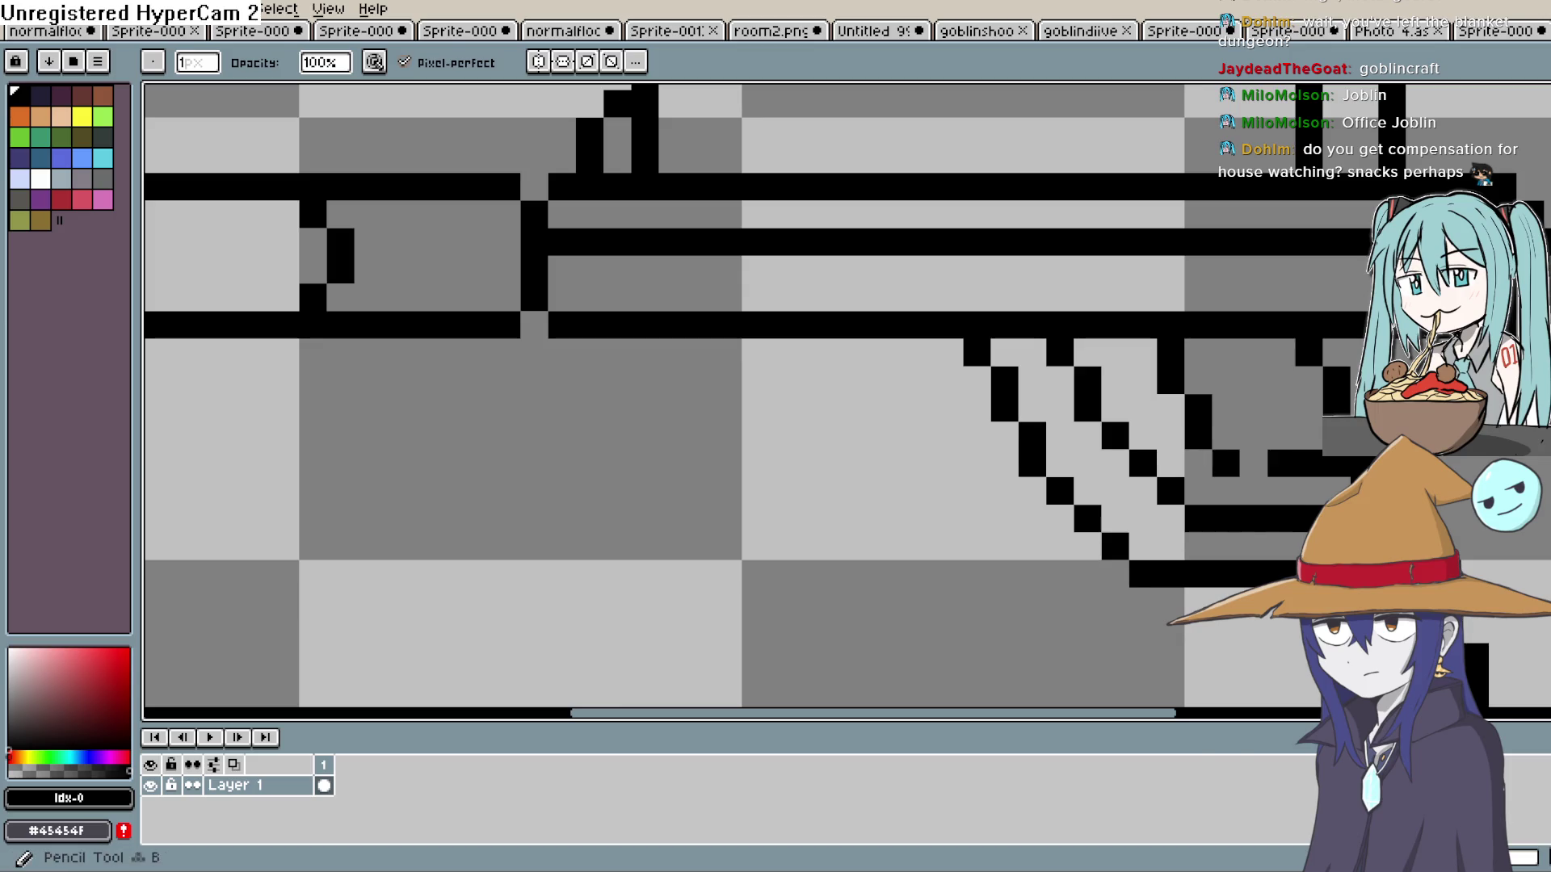
# Place a black pixel lower on the guard's corner outline, then switch to the witch portrait document.
pyautogui.moveTo(1332, 385); pyautogui.dragTo(1229, 446)
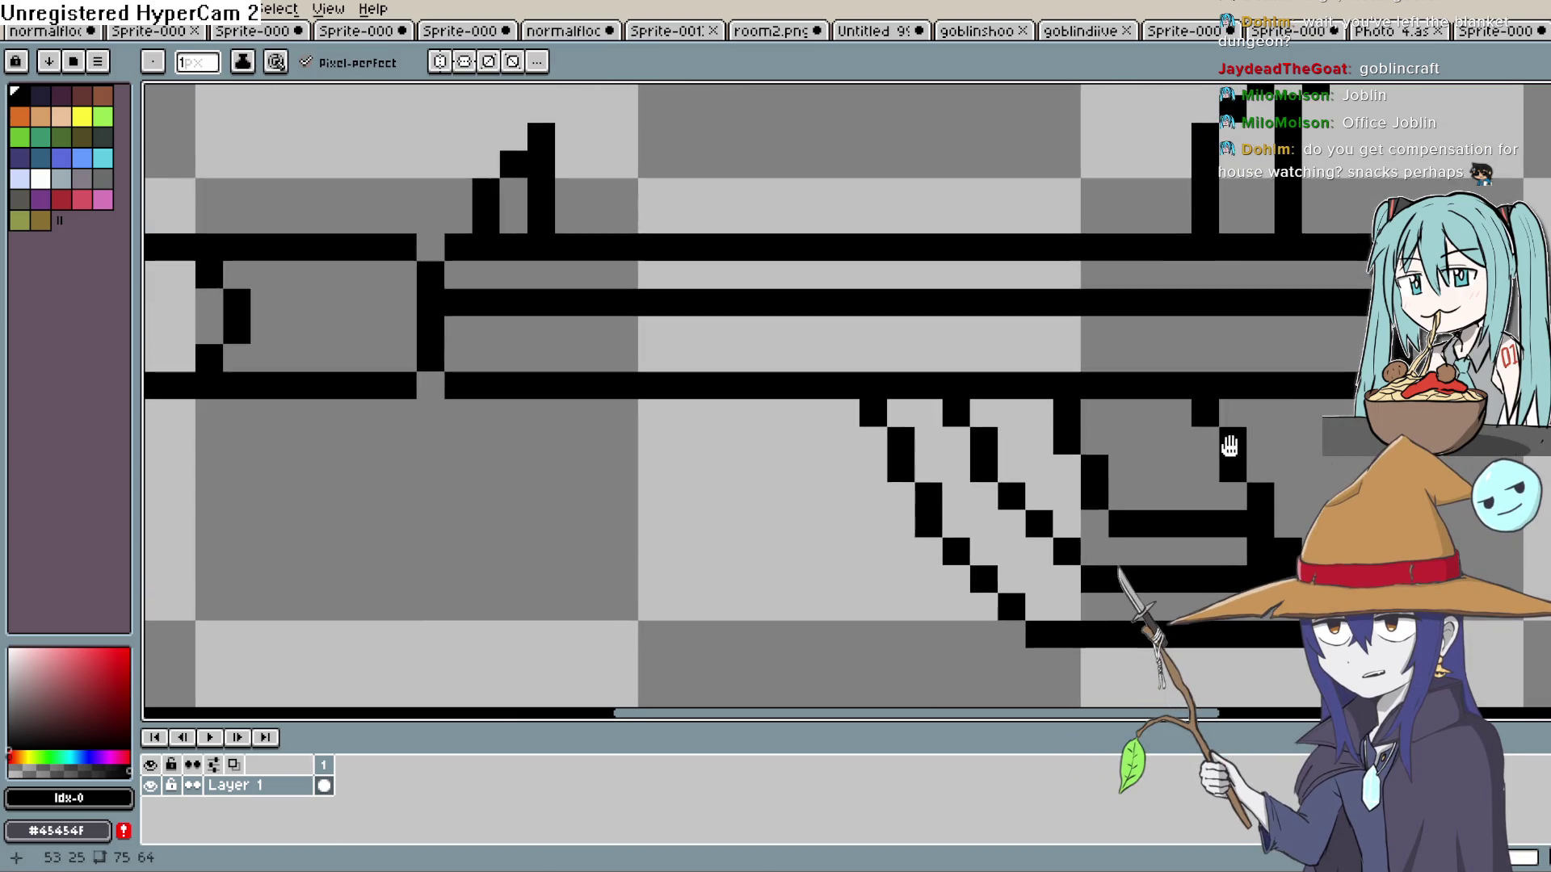
pyautogui.click(1231, 420)
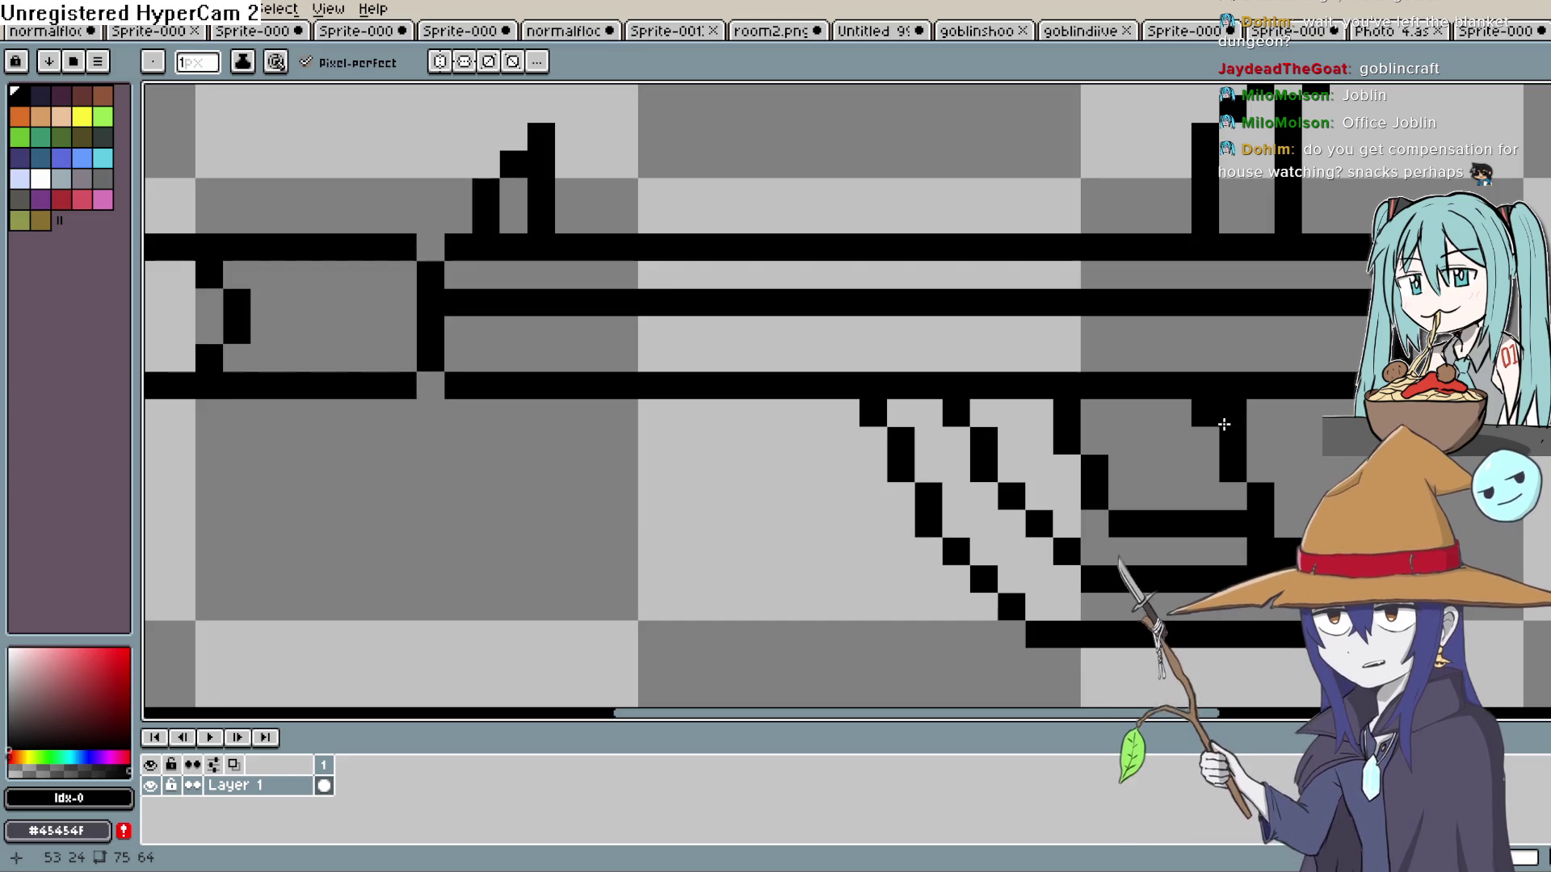
pyautogui.hotkey('ctrl', 'z')
pyautogui.click(1213, 427)
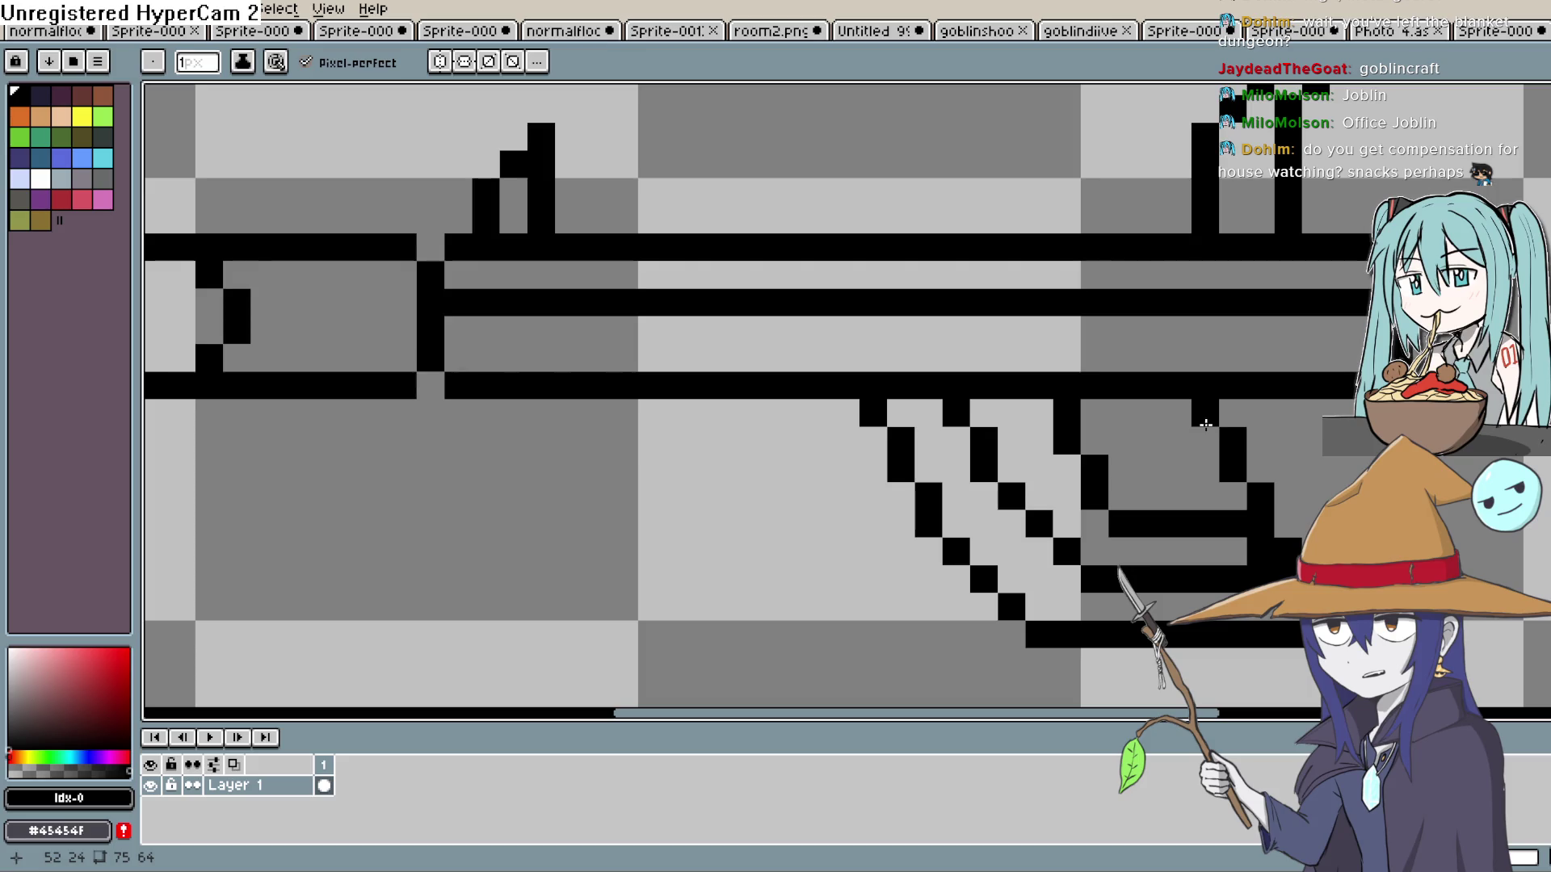
pyautogui.scroll(-2, 1198, 422)
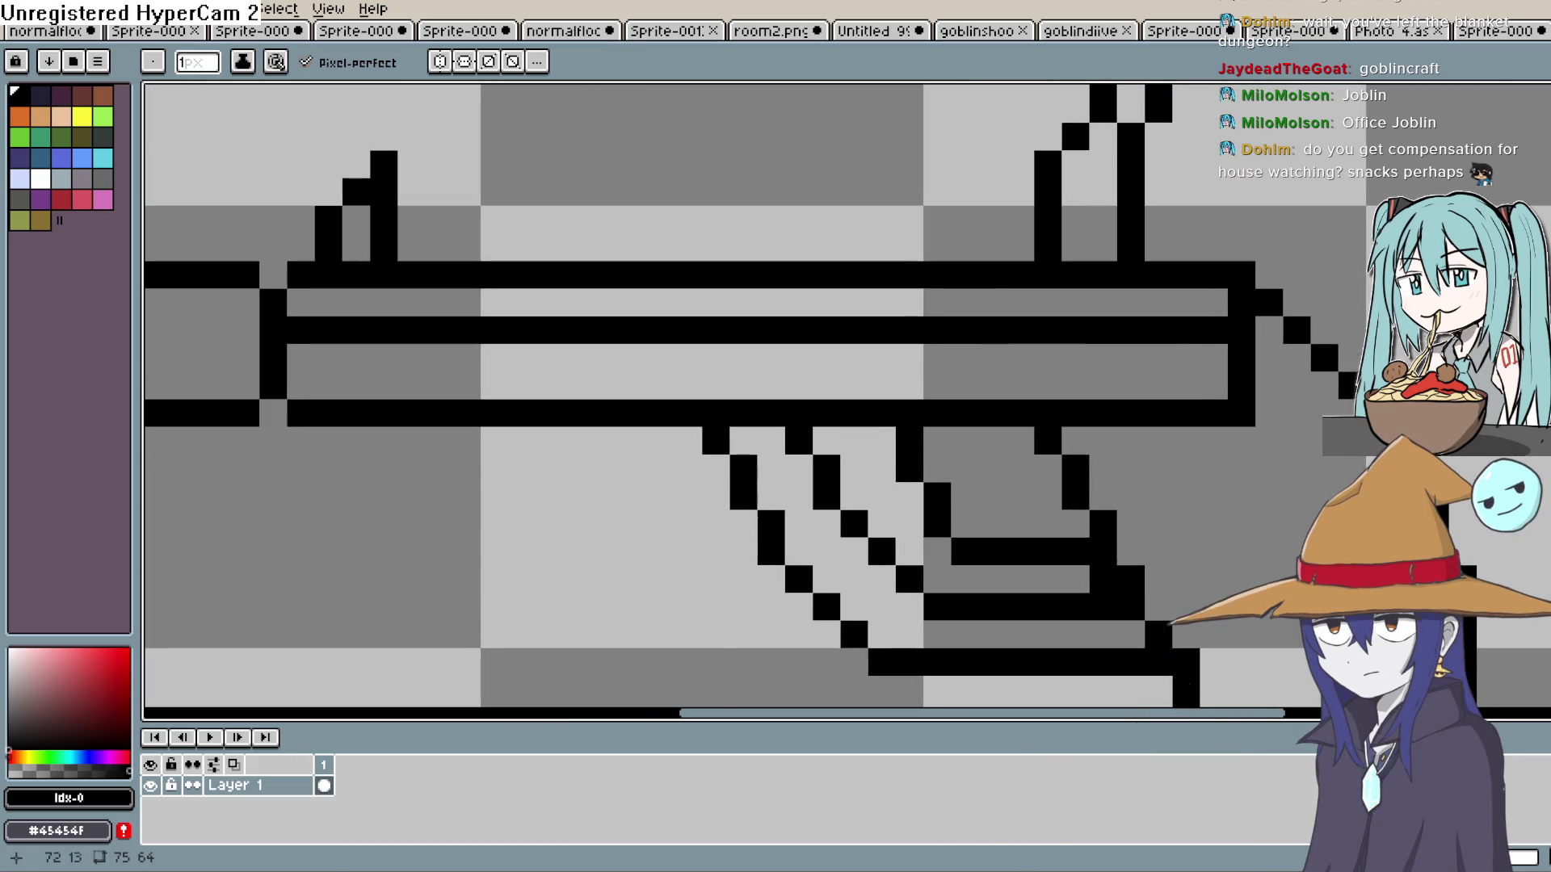
pyautogui.click(892, 34)
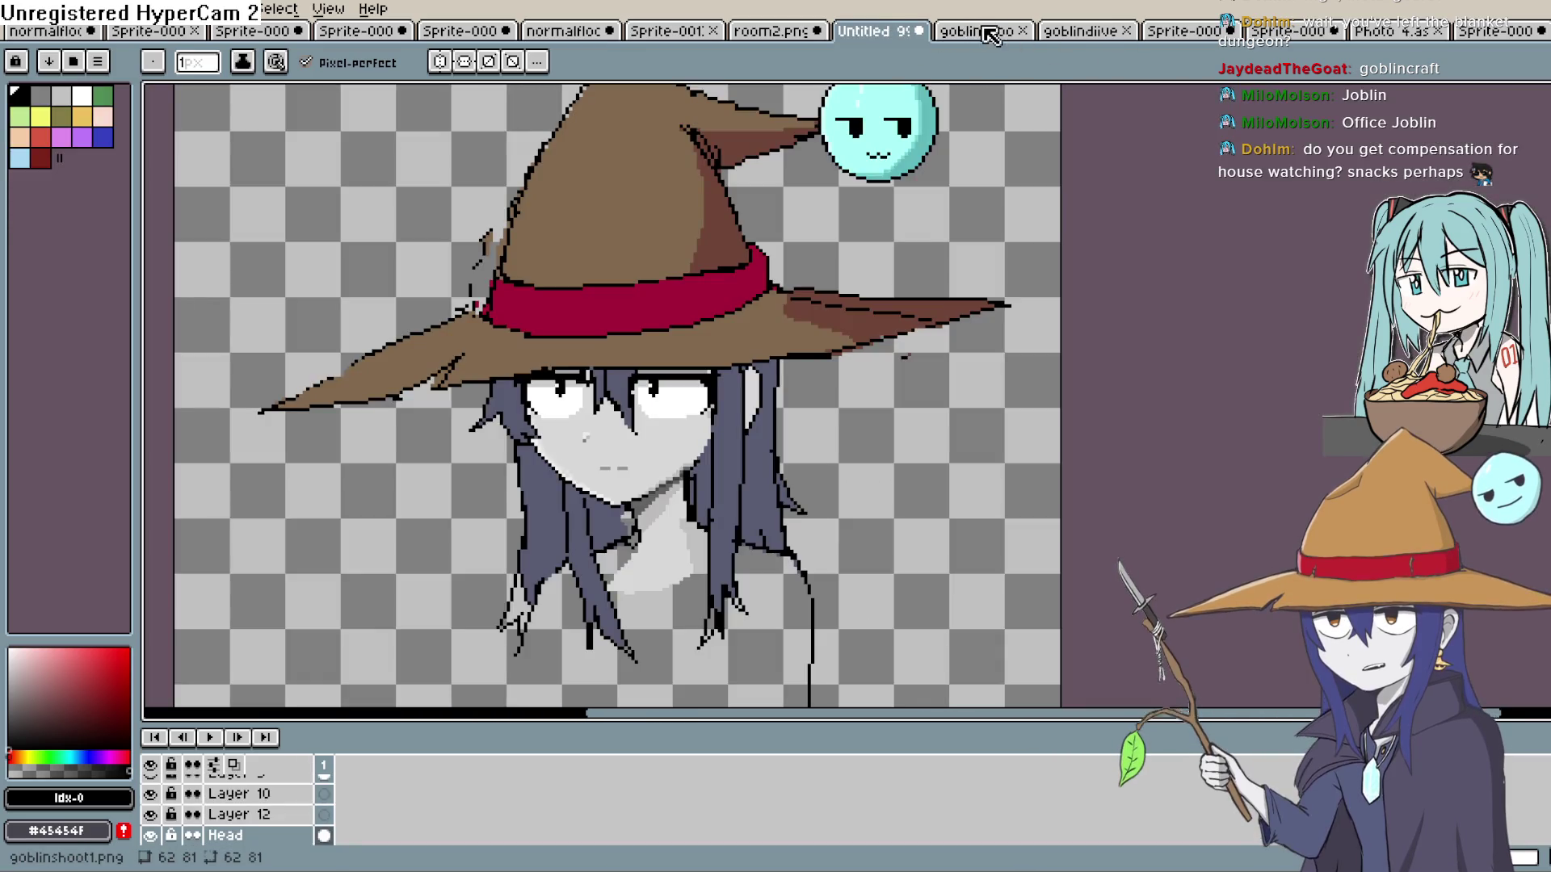
# Inspect the goblin in goblinshoot1.png, briefly checking goblindiive, then Ctrl+Tab back to Sprite-0008.
pyautogui.click(983, 34)
pyautogui.click(1092, 36)
pyautogui.click(1002, 36)
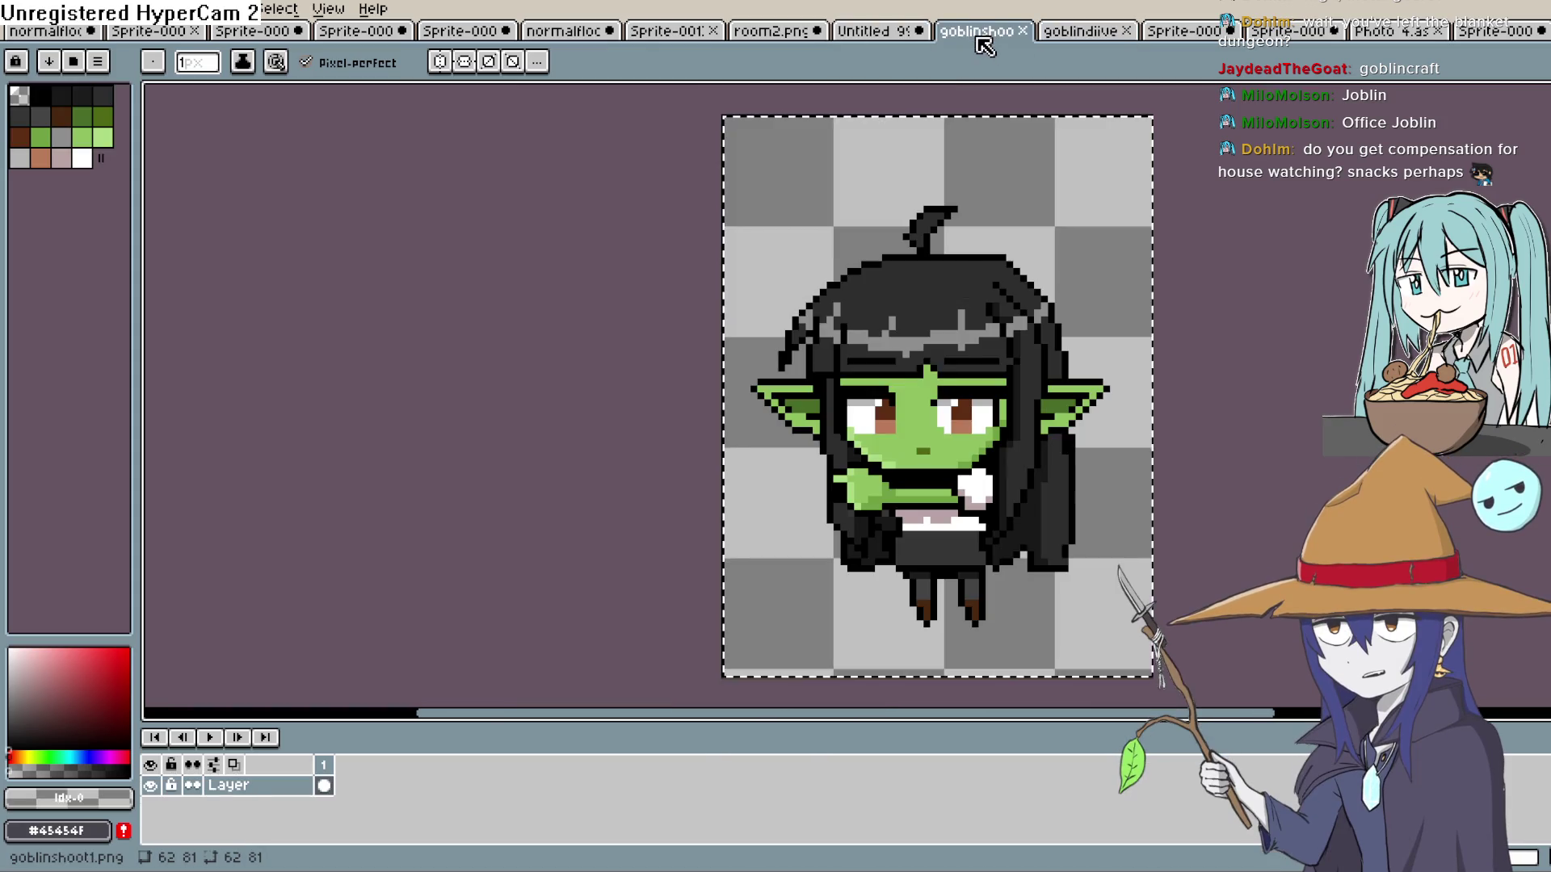
pyautogui.scroll(3, 953, 360)
pyautogui.scroll(-2, 1060, 340)
pyautogui.moveTo(1060, 340); pyautogui.dragTo(1080, 357)
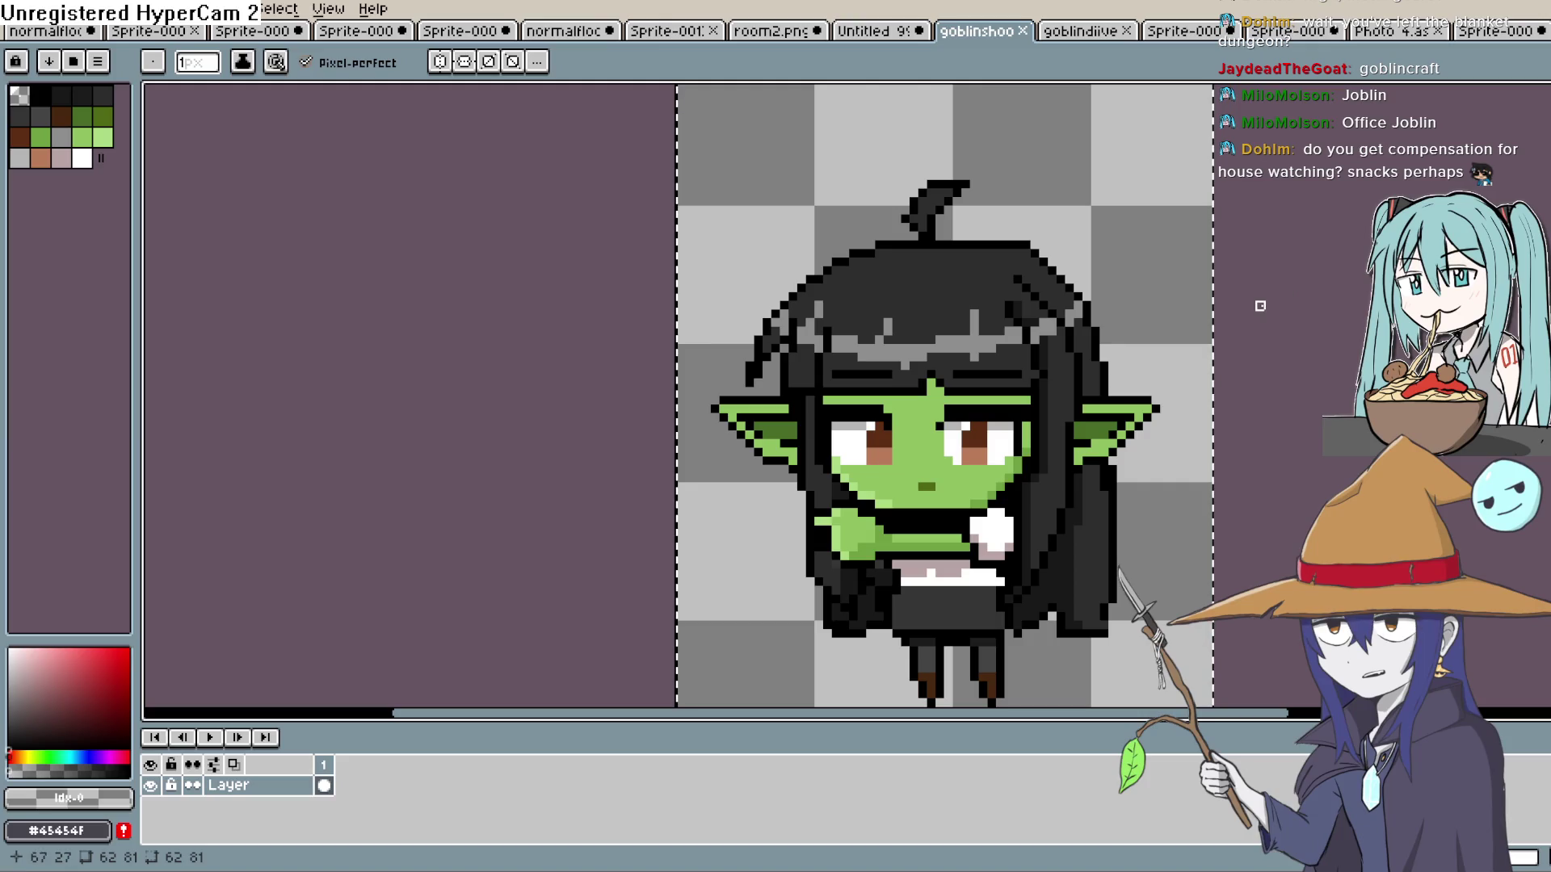
pyautogui.scroll(3, 1251, 349)
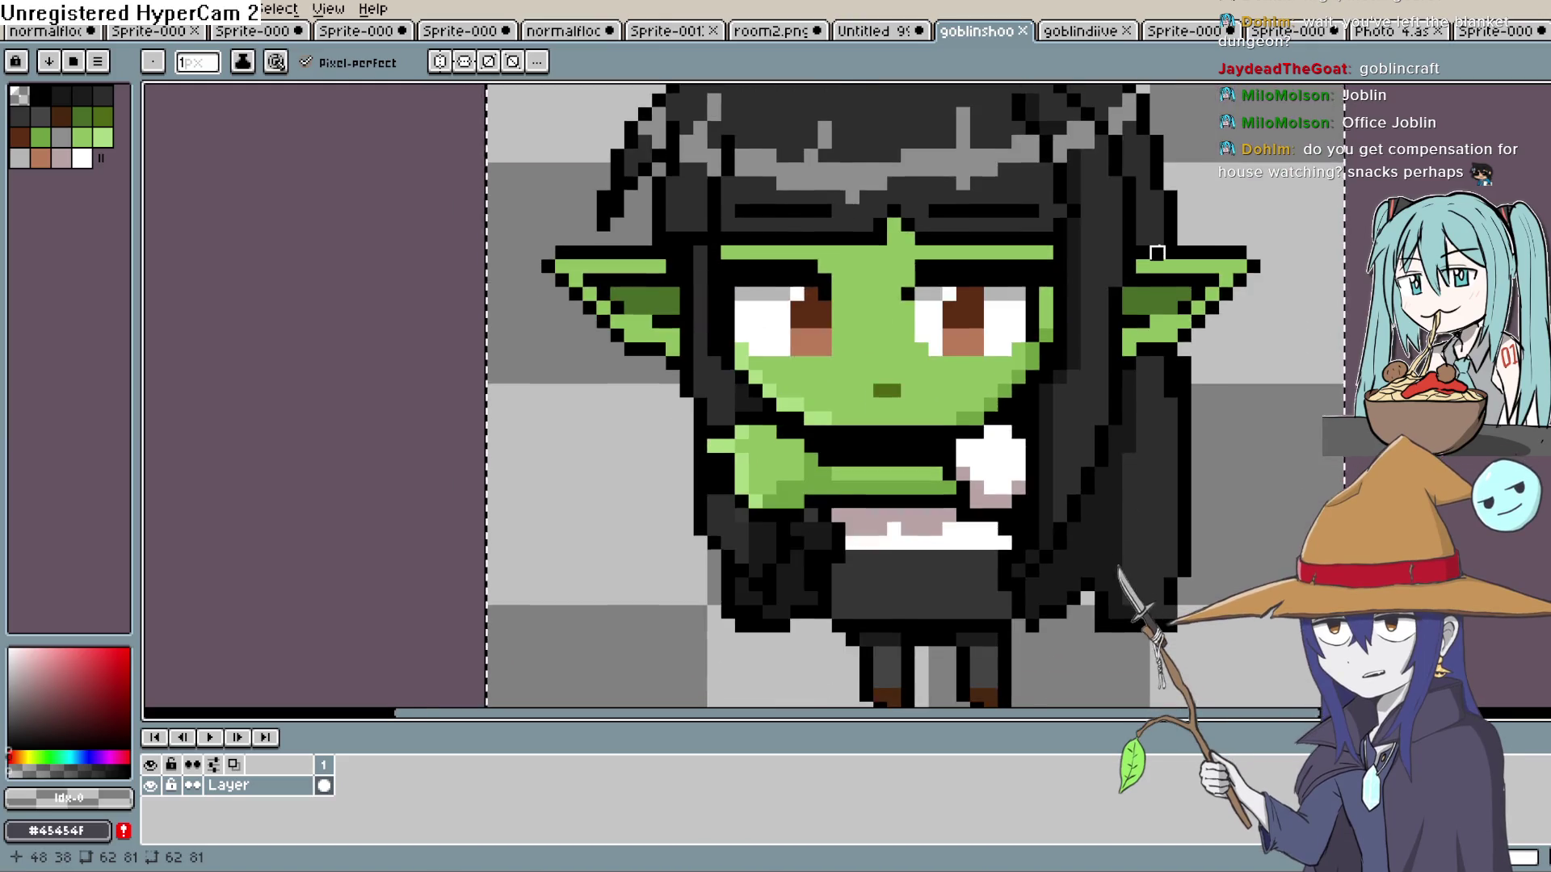
pyautogui.scroll(-1, 1160, 335)
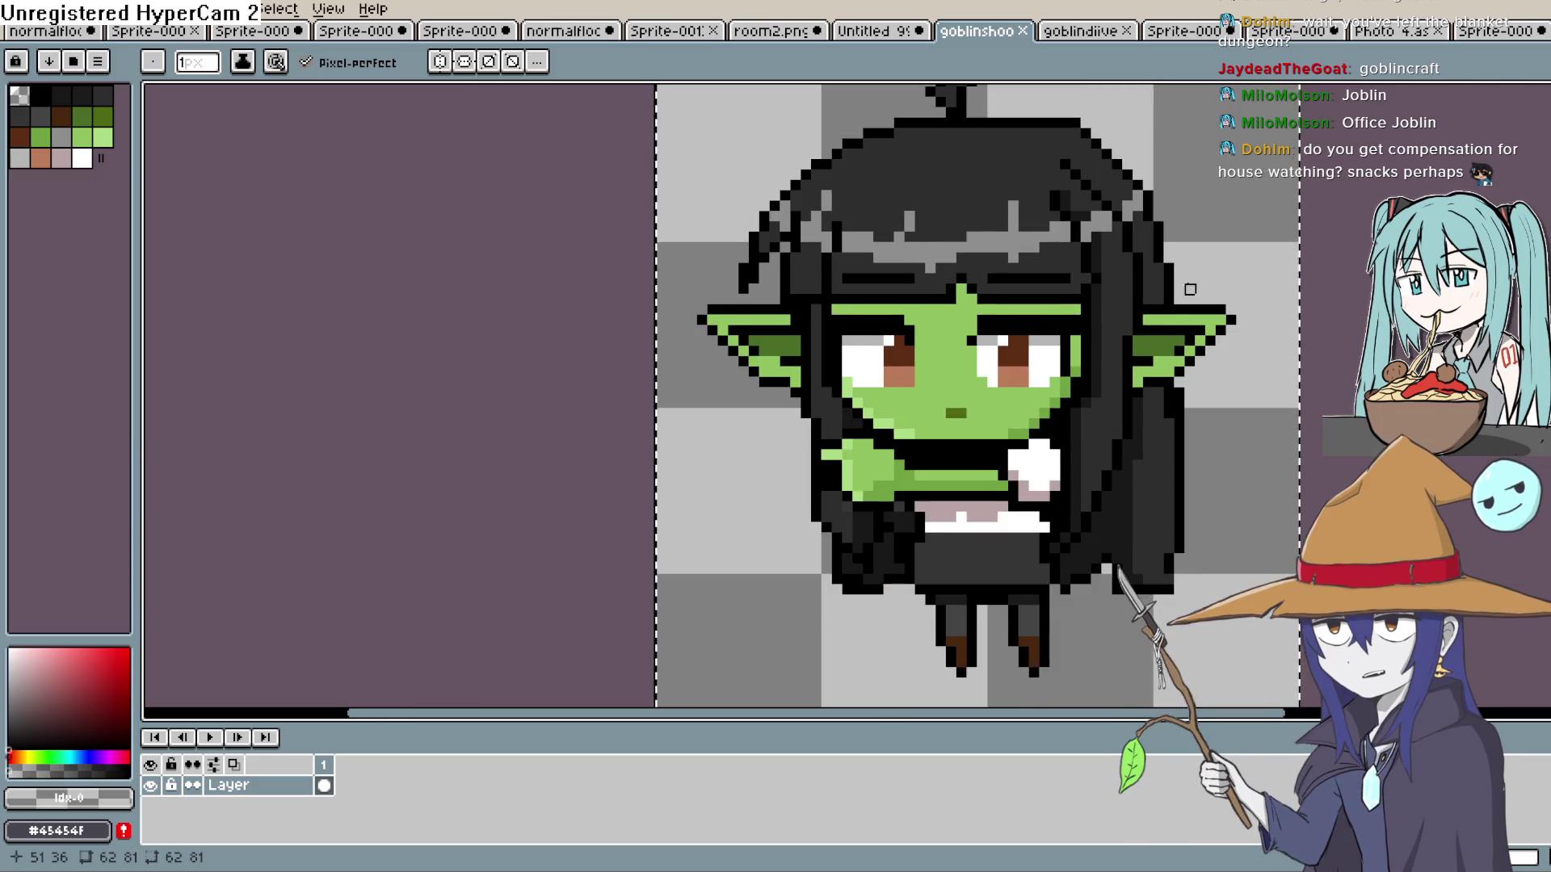
pyautogui.moveTo(1160, 334); pyautogui.dragTo(1156, 317)
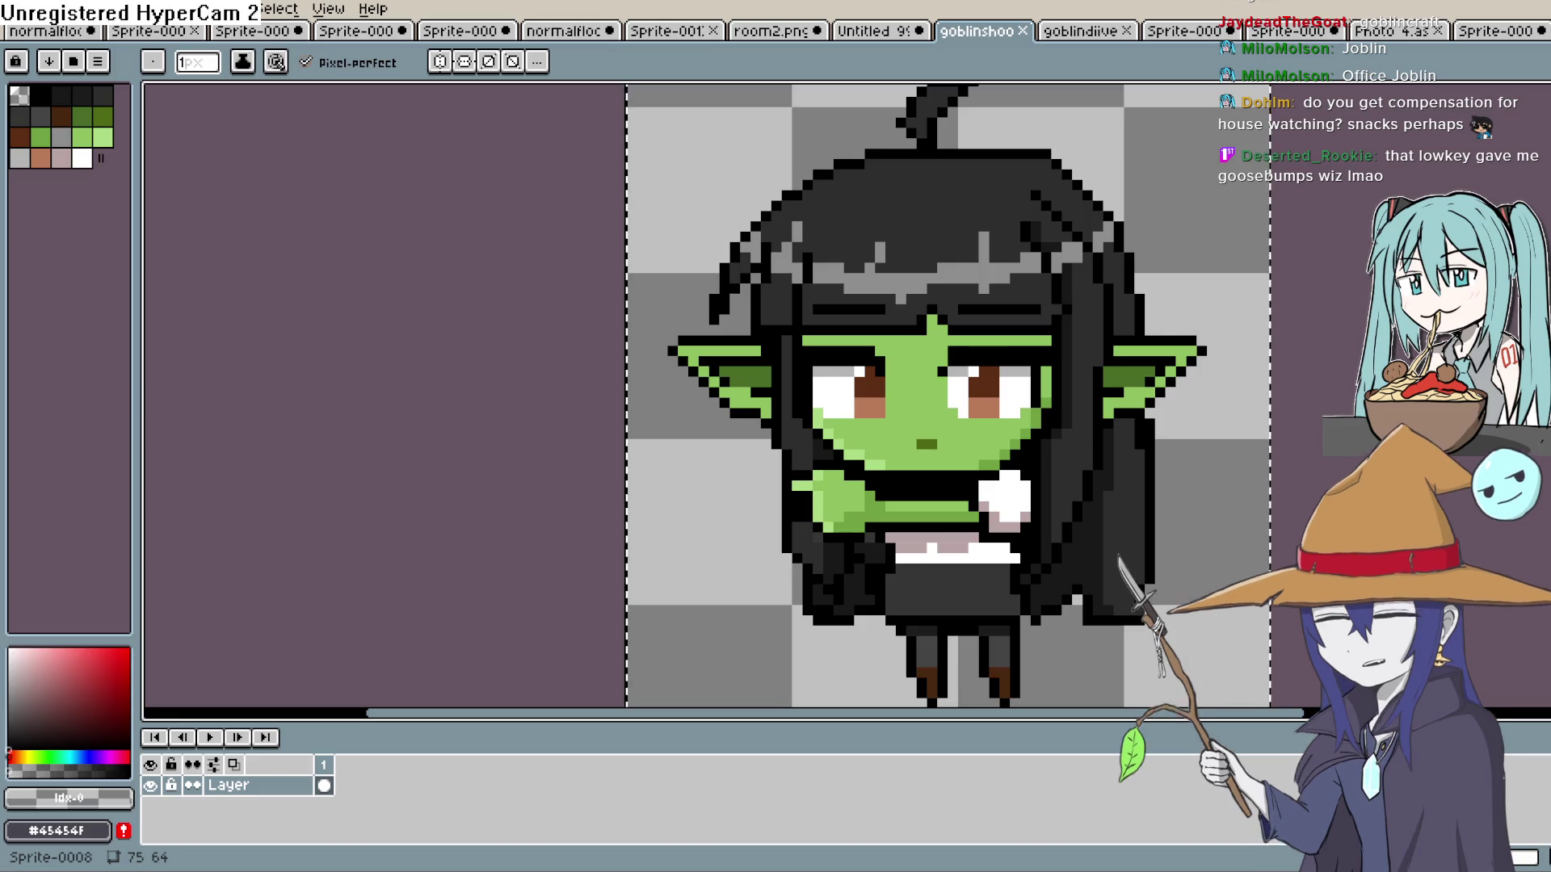
pyautogui.hotkey('ctrl', 'Tab')
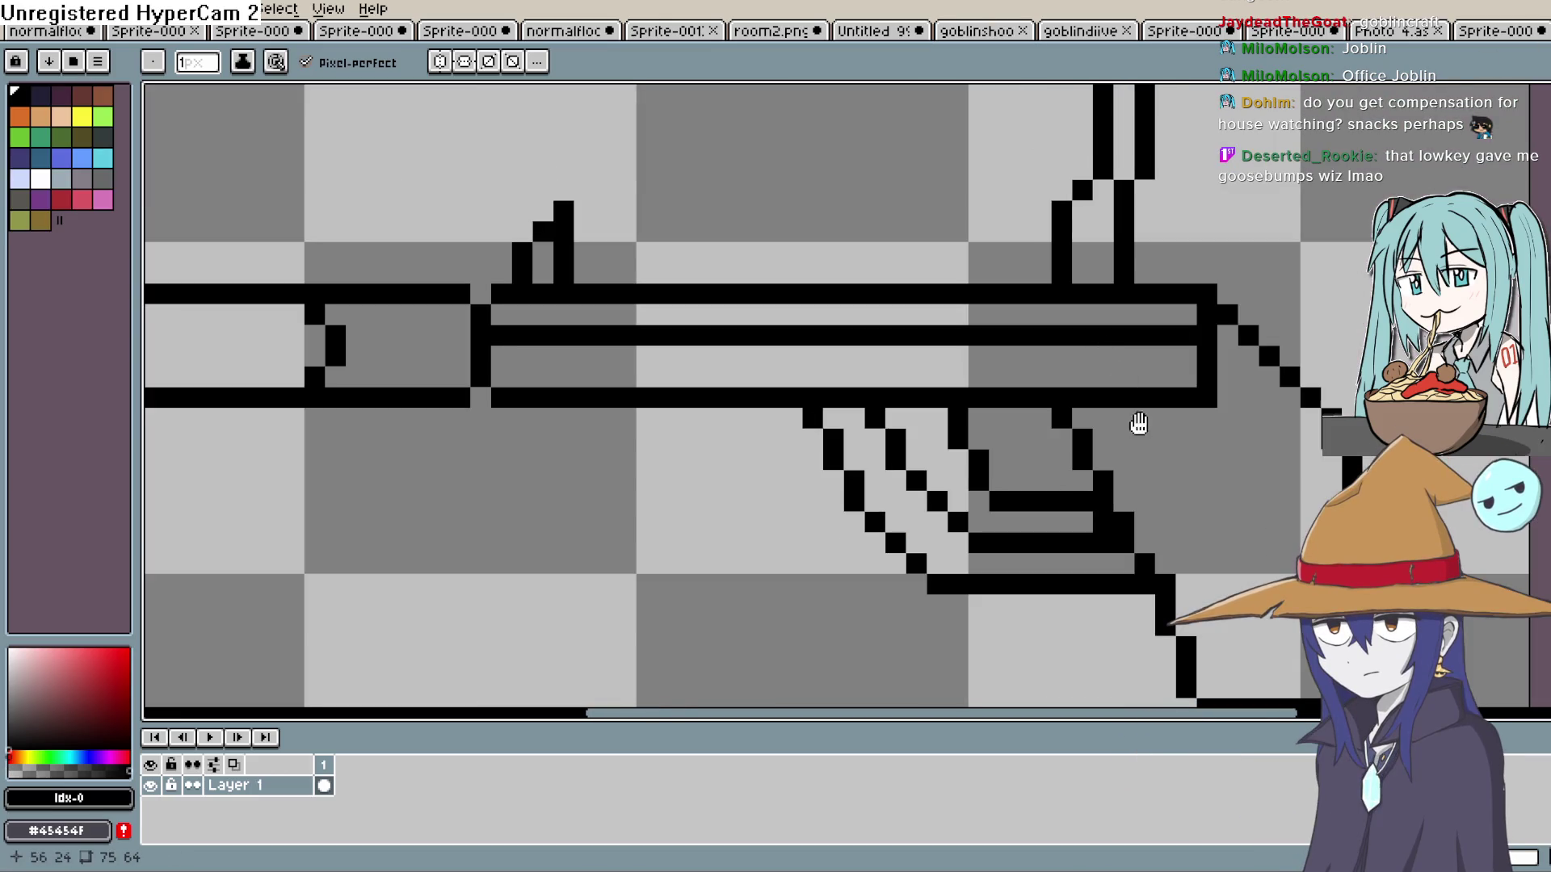
# Add short black pixel strokes from the barrel into the trigger guard, undoing one stray pixel.
pyautogui.moveTo(1139, 423); pyautogui.dragTo(1180, 370)
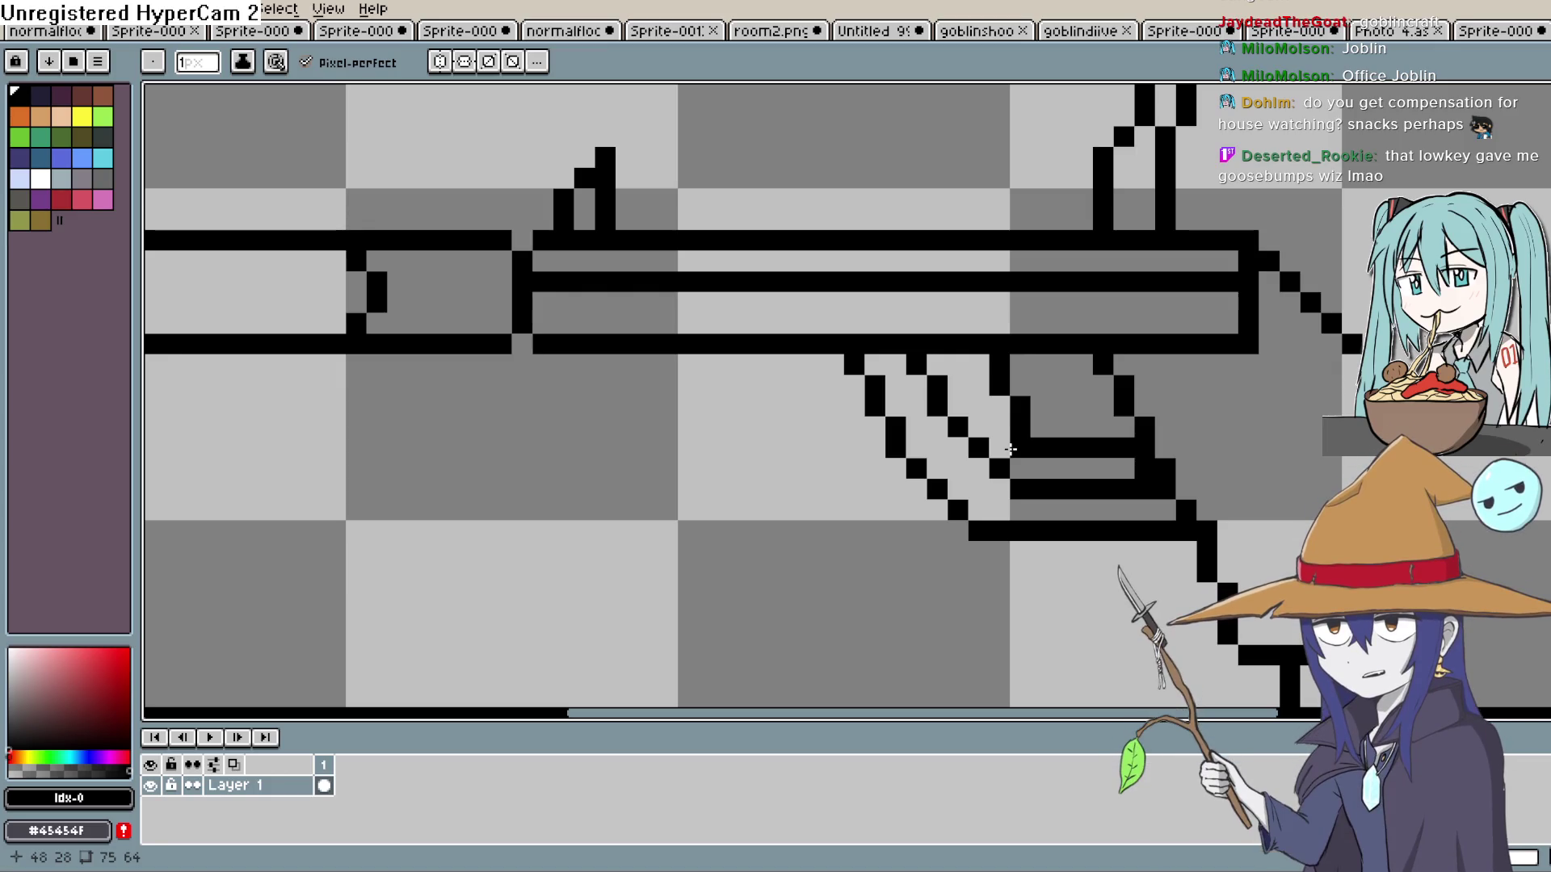
pyautogui.click(1004, 451)
pyautogui.hotkey('ctrl', 'z')
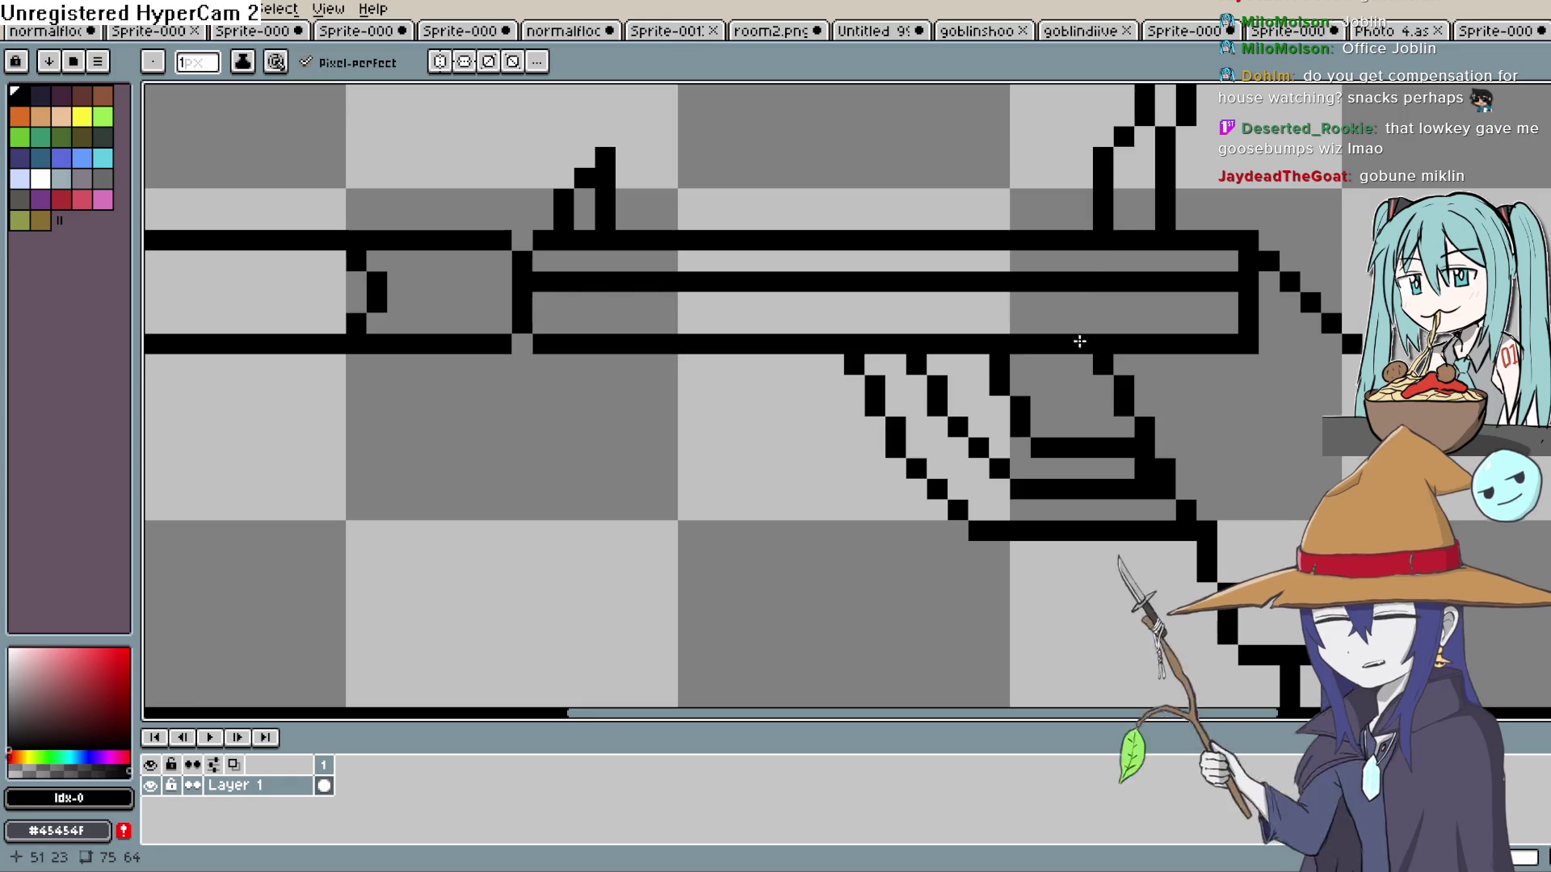
pyautogui.click(1061, 366)
pyautogui.click(1082, 385)
pyautogui.click(1040, 404)
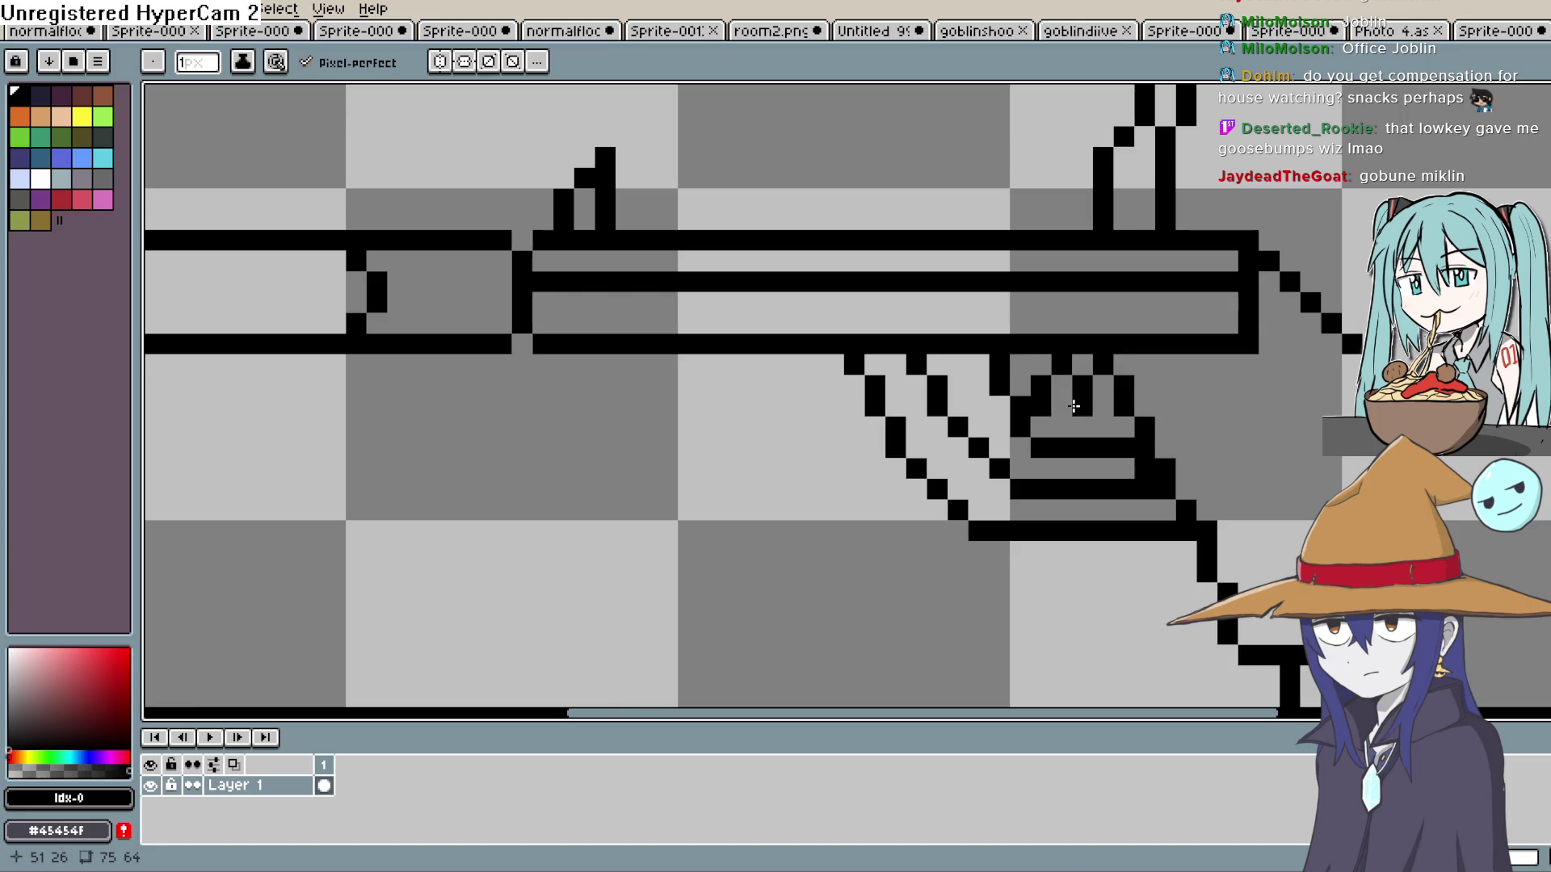
pyautogui.scroll(-3, 1123, 387)
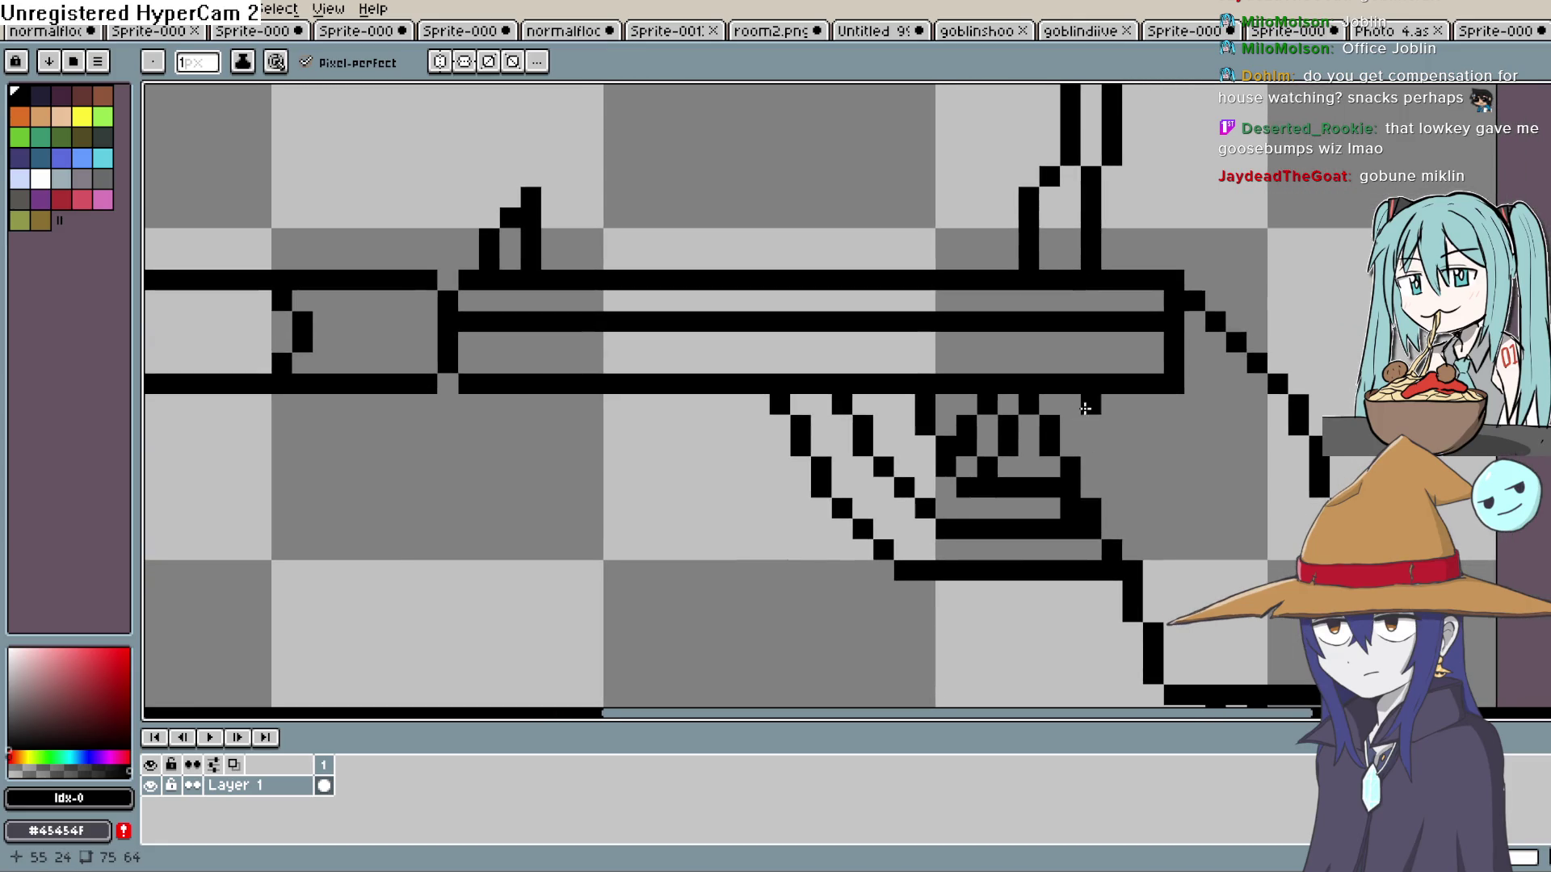
pyautogui.scroll(2, 1095, 387)
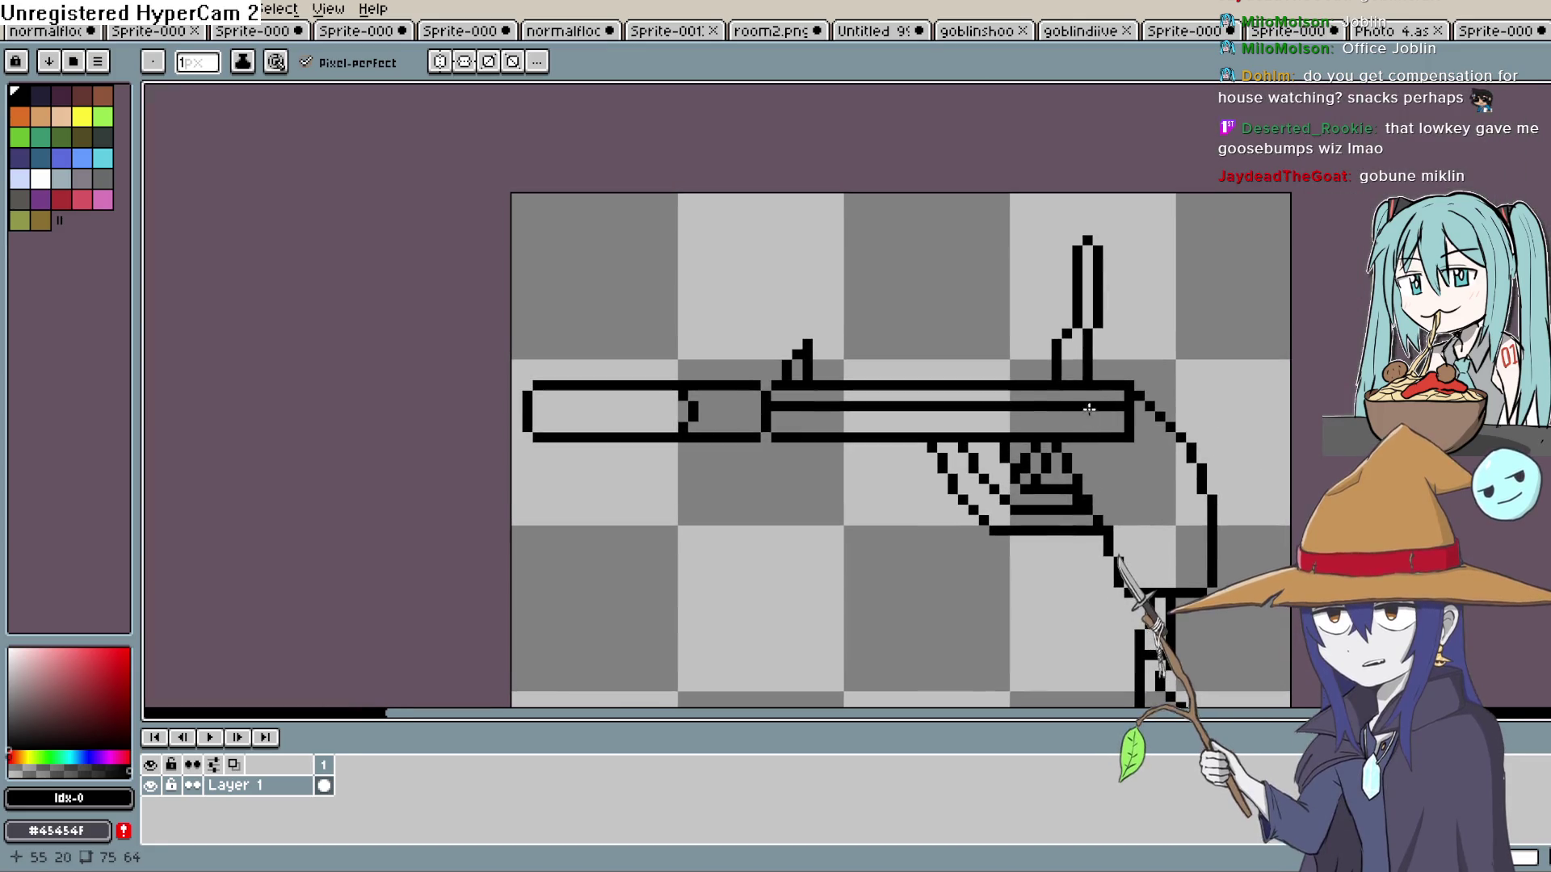
pyautogui.hscroll(-2, 1097, 411)
pyautogui.scroll(-2, 1097, 410)
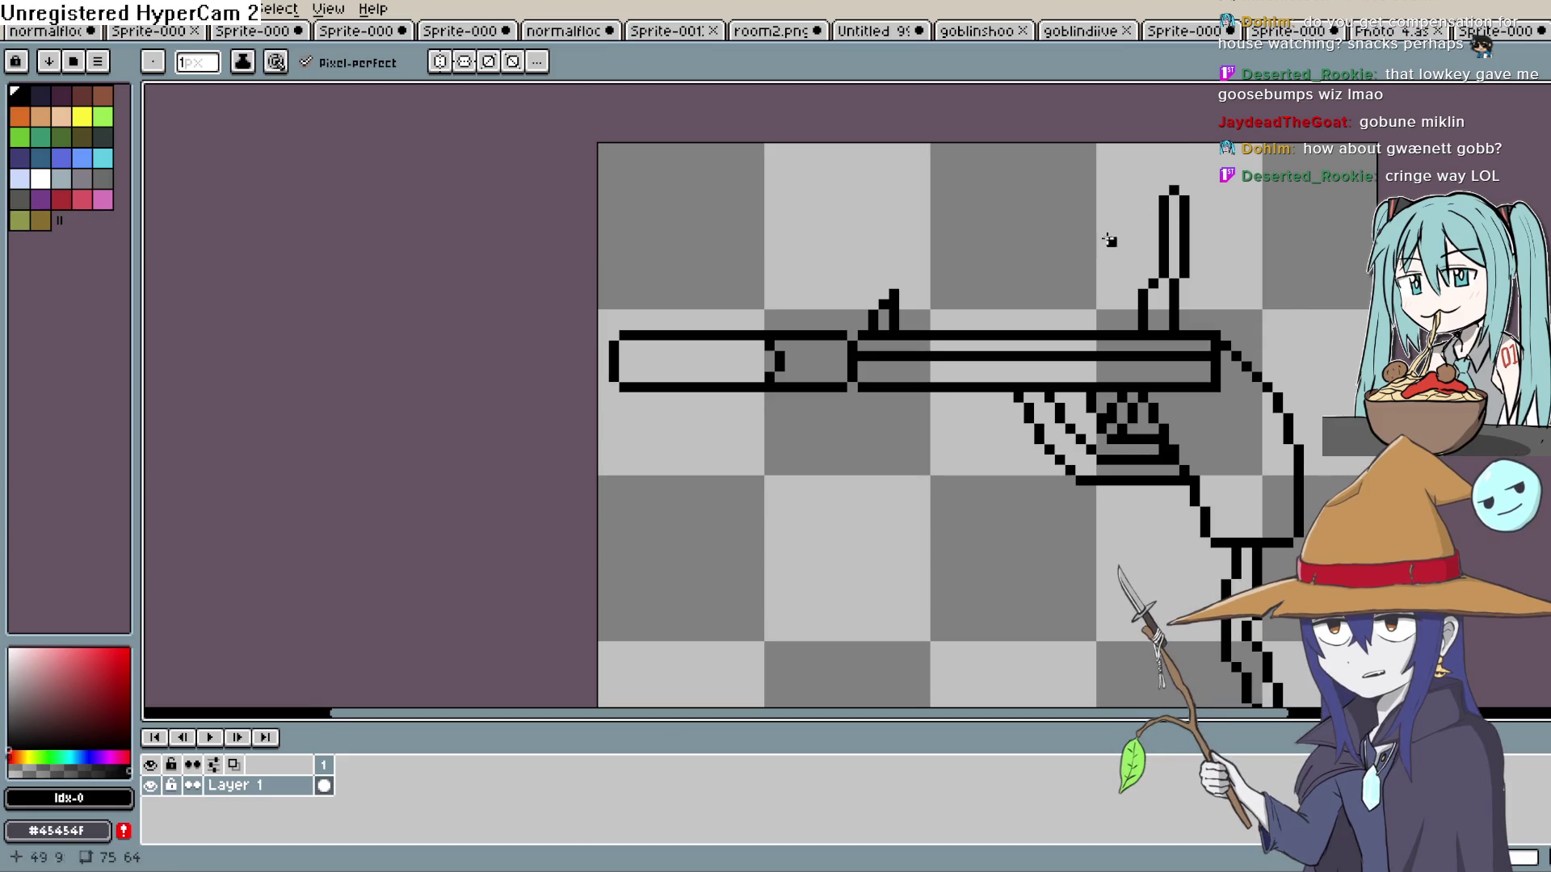
pyautogui.doubleClick(656, 2)
pyautogui.doubleClick(655, 2)
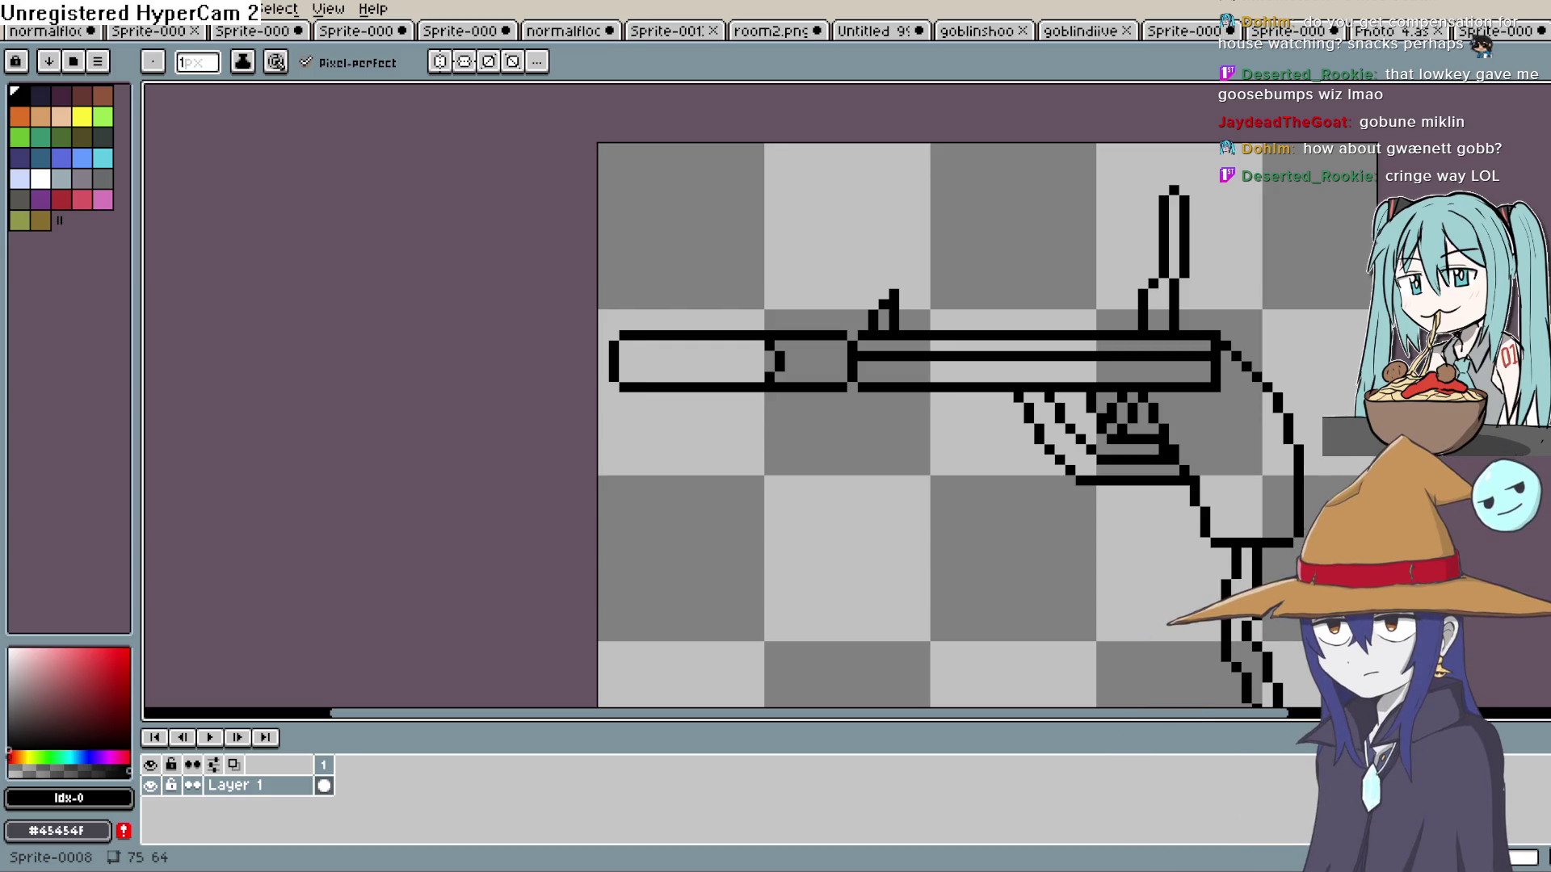
pyautogui.moveTo(975, 251); pyautogui.dragTo(846, 189)
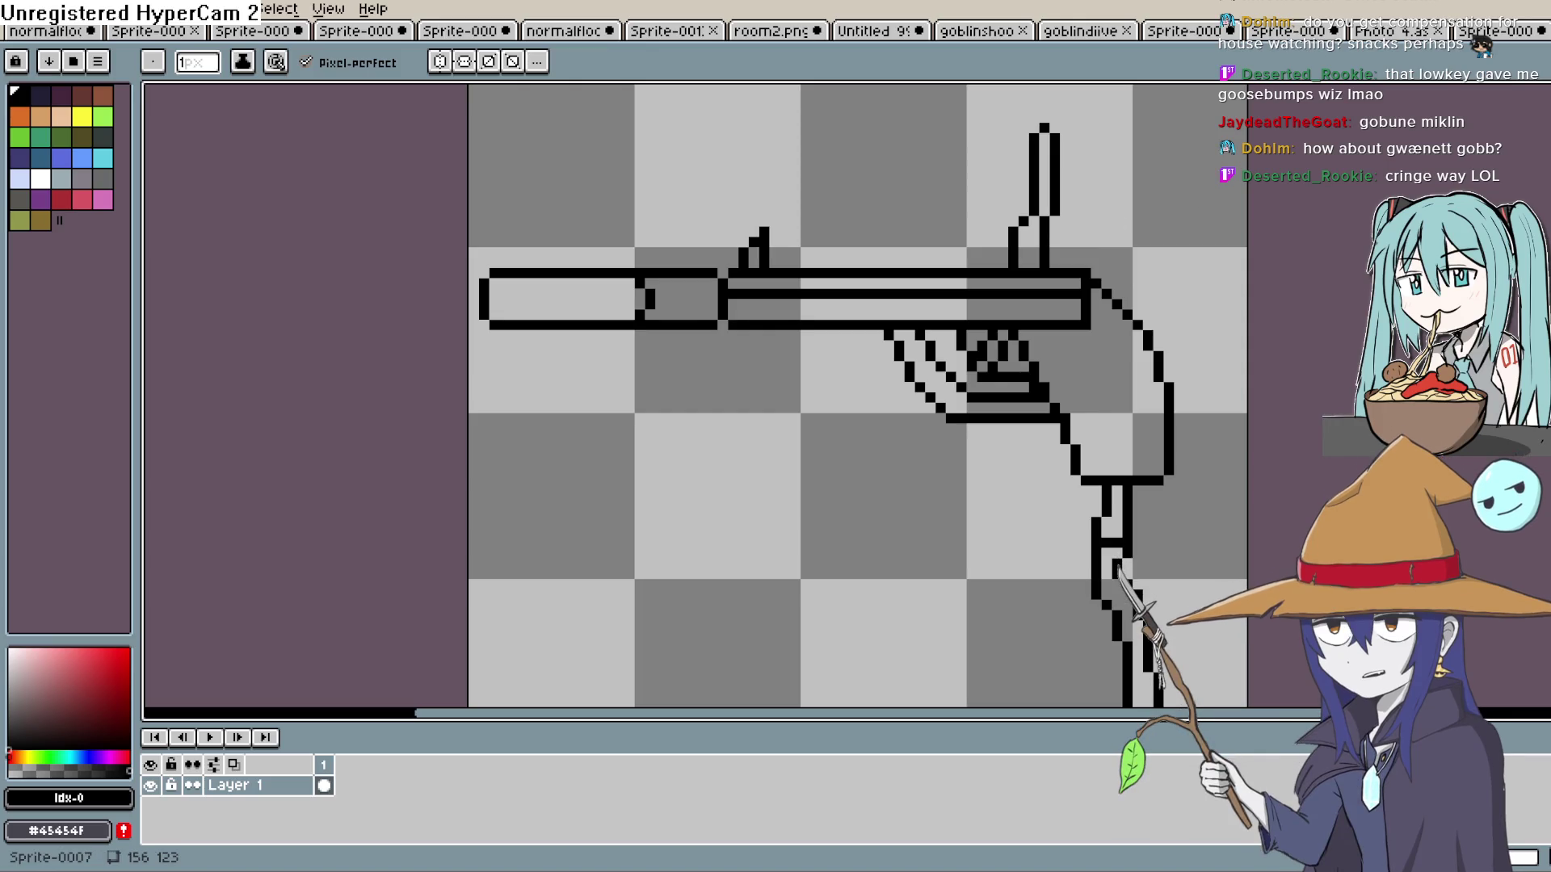
pyautogui.click(1293, 30)
# Cycle through the open sprite tabs and land on goblindiive2.png.
pyautogui.click(1183, 31)
pyautogui.click(1184, 31)
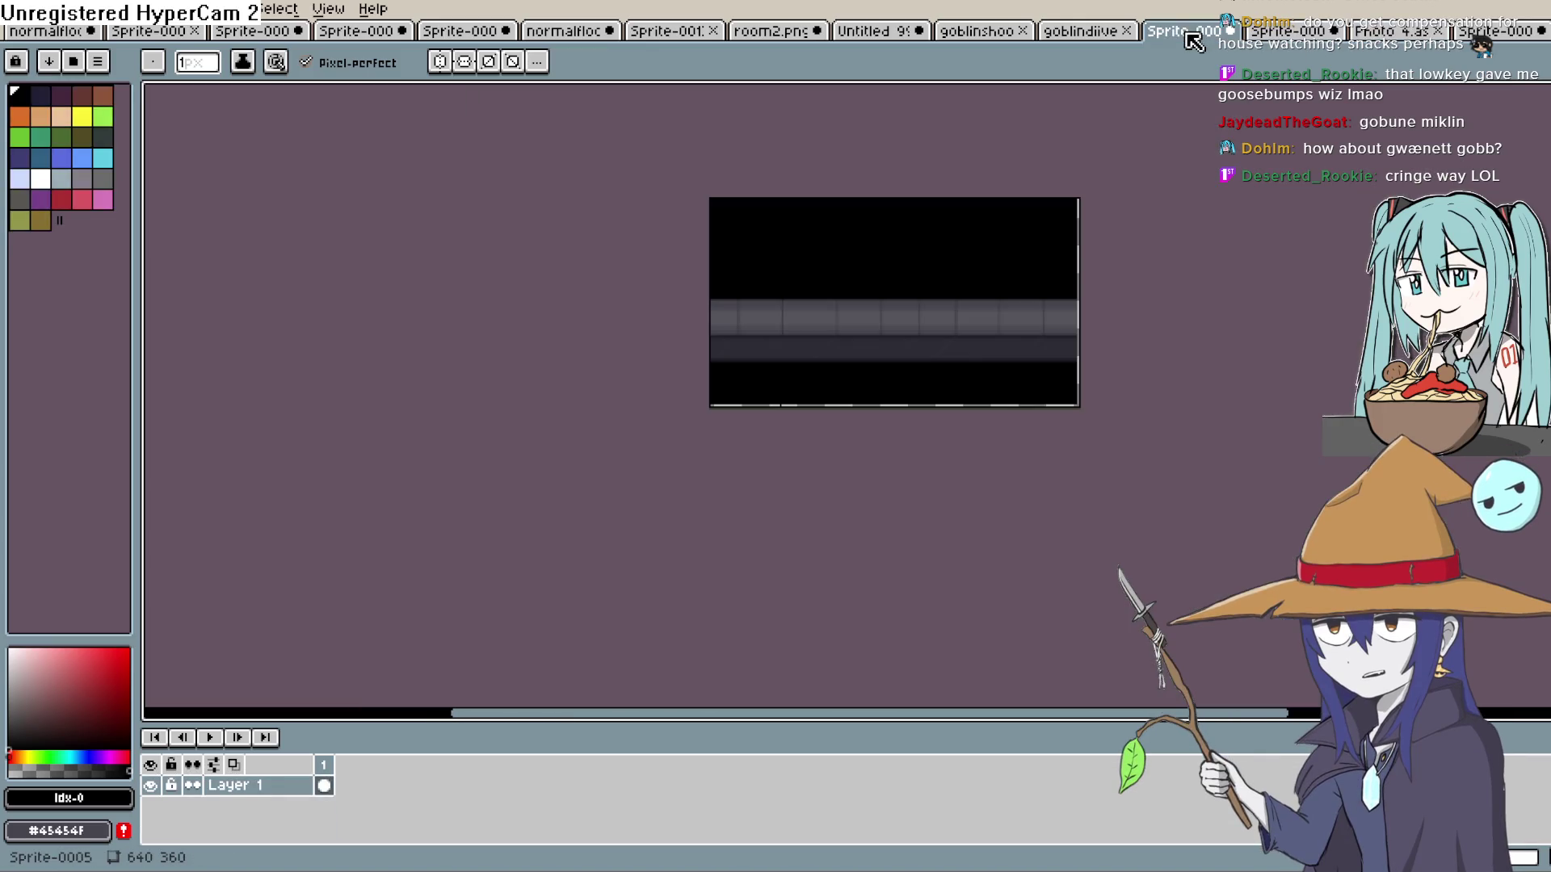
pyautogui.click(1083, 30)
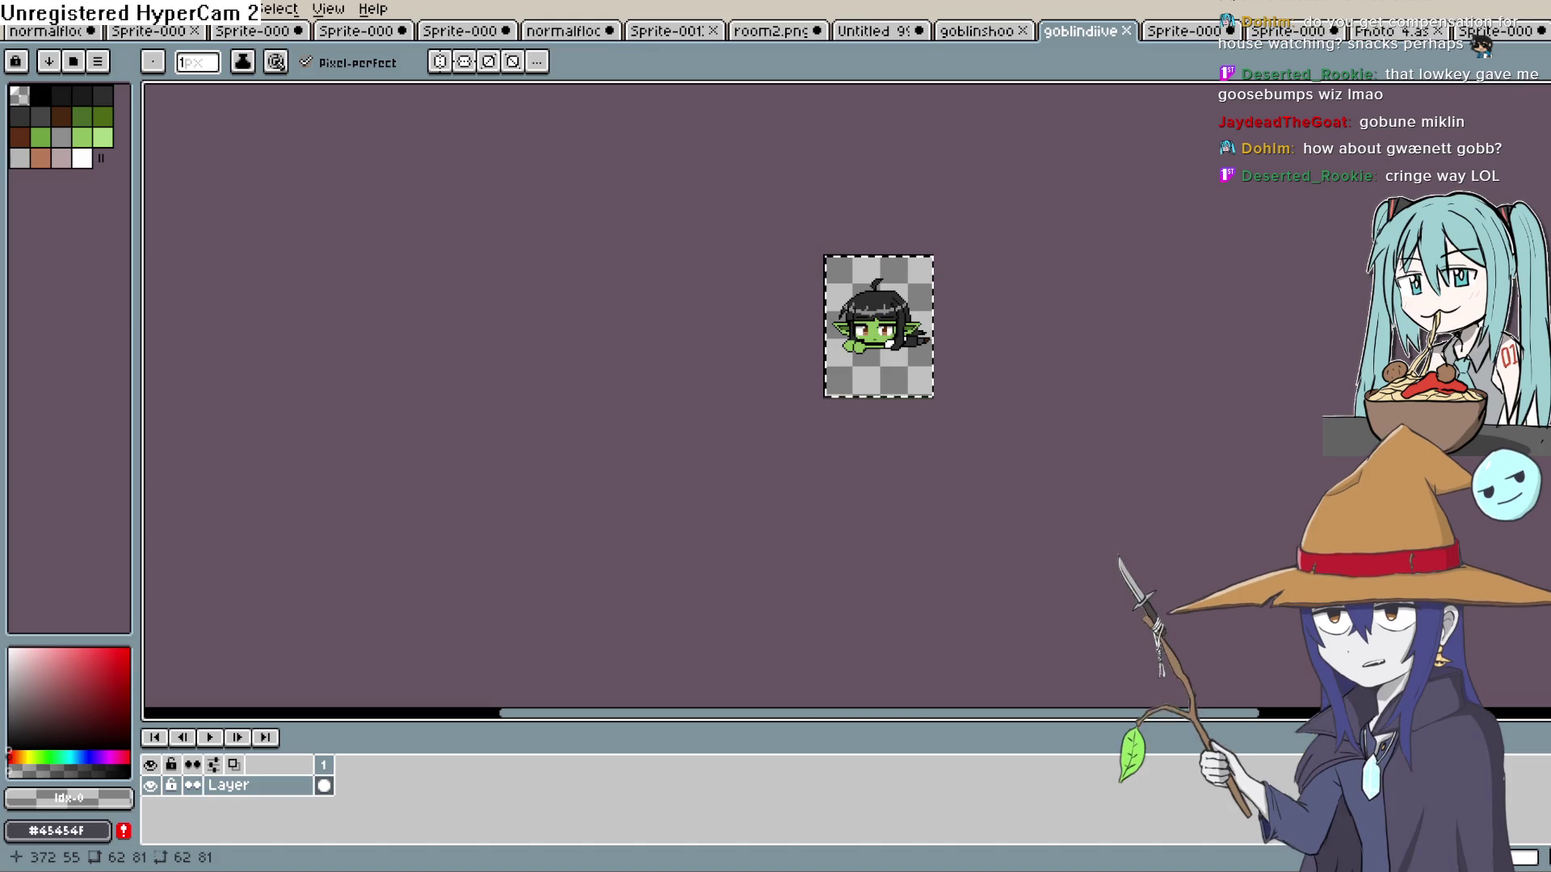
pyautogui.scroll(4, 924, 275)
pyautogui.moveTo(1108, 339)
pyautogui.mouseDown()
pyautogui.moveTo(1268, 260)
pyautogui.moveTo(1312, 386)
pyautogui.moveTo(1330, 342)
pyautogui.mouseUp()
pyautogui.scroll(1, 1270, 274)
pyautogui.scroll(1, 1312, 387)
pyautogui.scroll(-1, 1312, 387)
pyautogui.scroll(-1, 1329, 324)
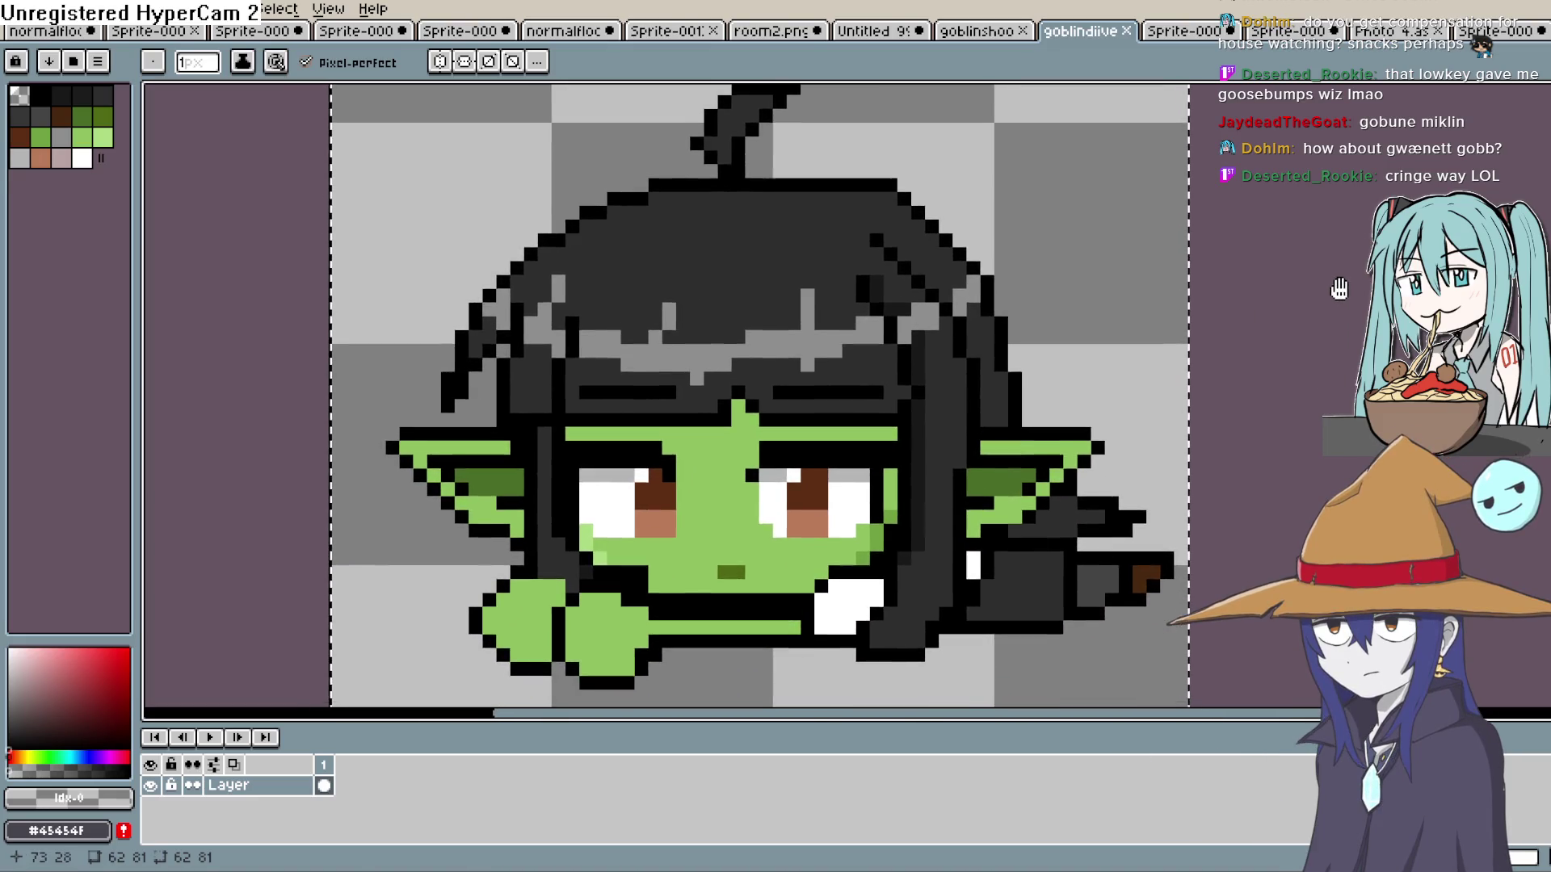
pyautogui.scroll(-1, 1327, 325)
pyautogui.moveTo(1327, 324); pyautogui.dragTo(1242, 416)
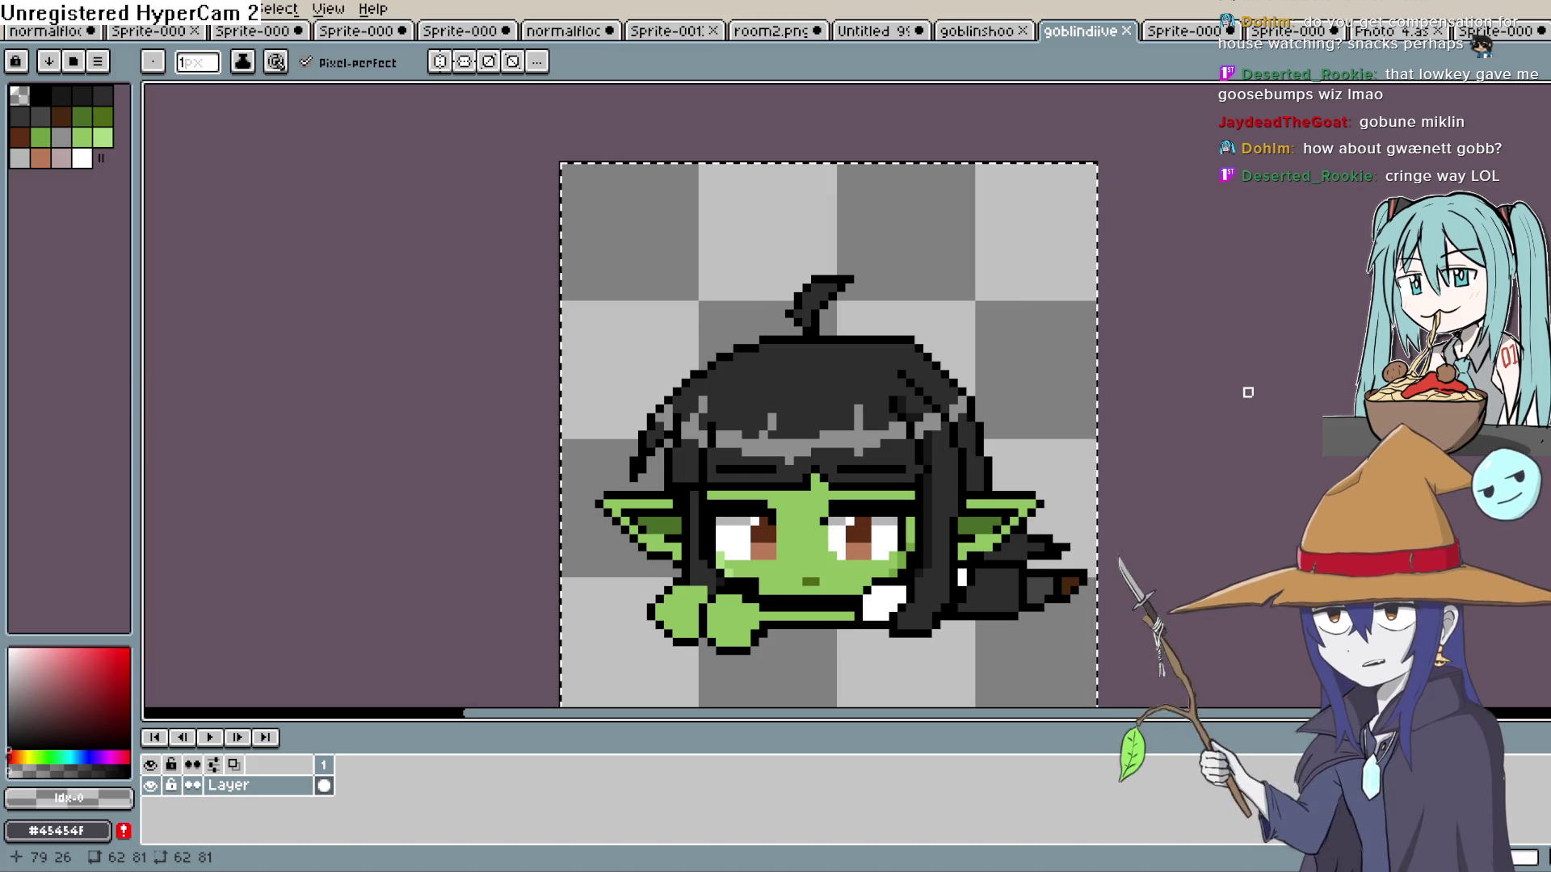
pyautogui.click(976, 31)
pyautogui.click(882, 36)
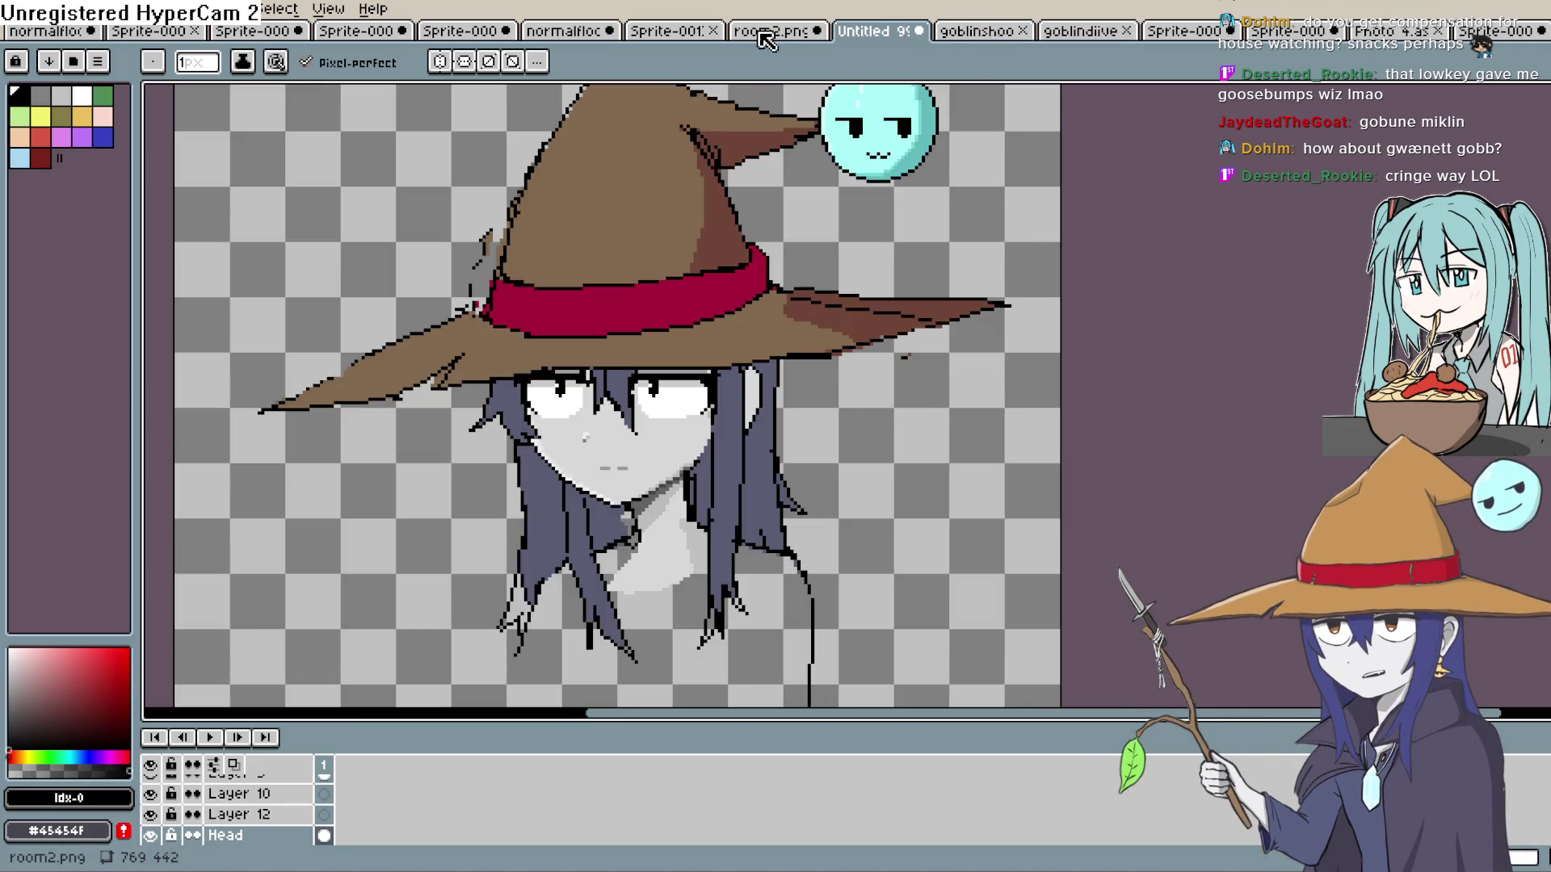
pyautogui.click(766, 32)
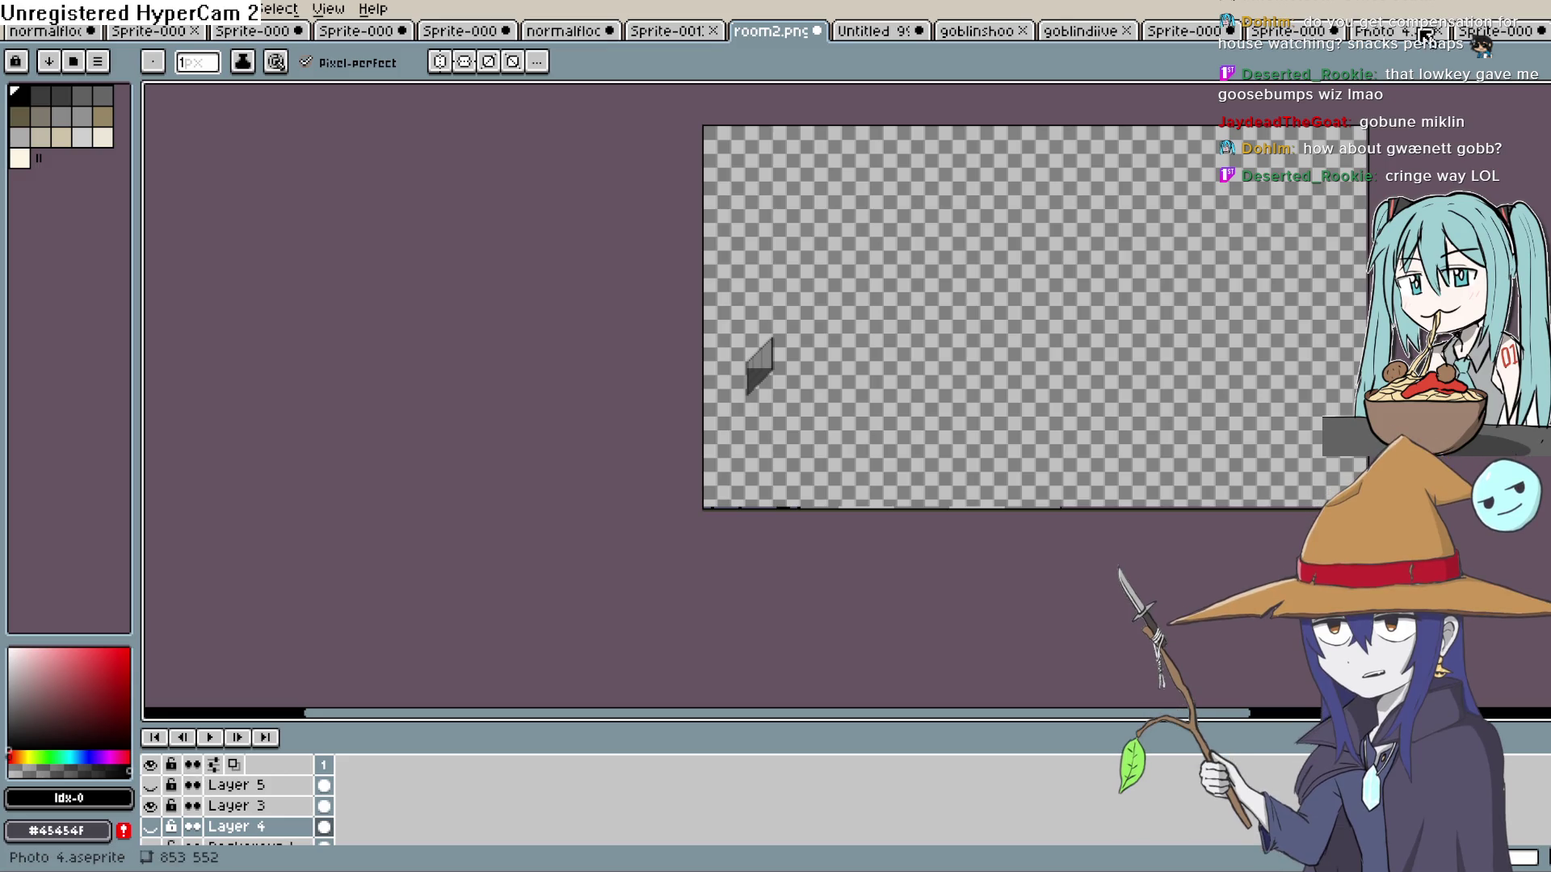
pyautogui.click(1421, 34)
pyautogui.click(1142, 39)
pyautogui.click(1066, 32)
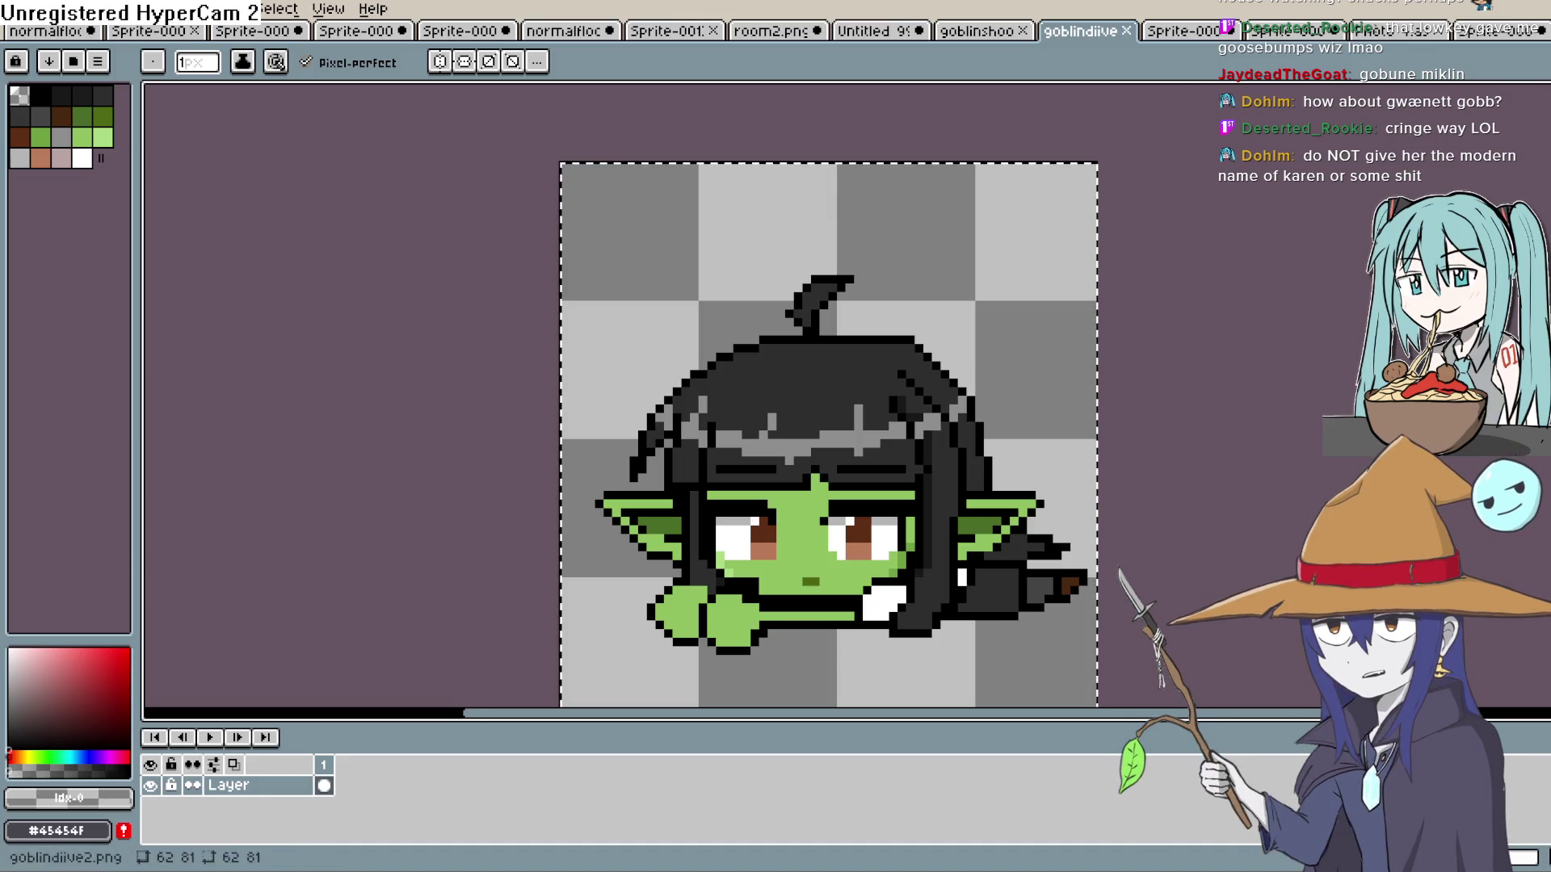
pyautogui.hotkey('alt', 'Tab')
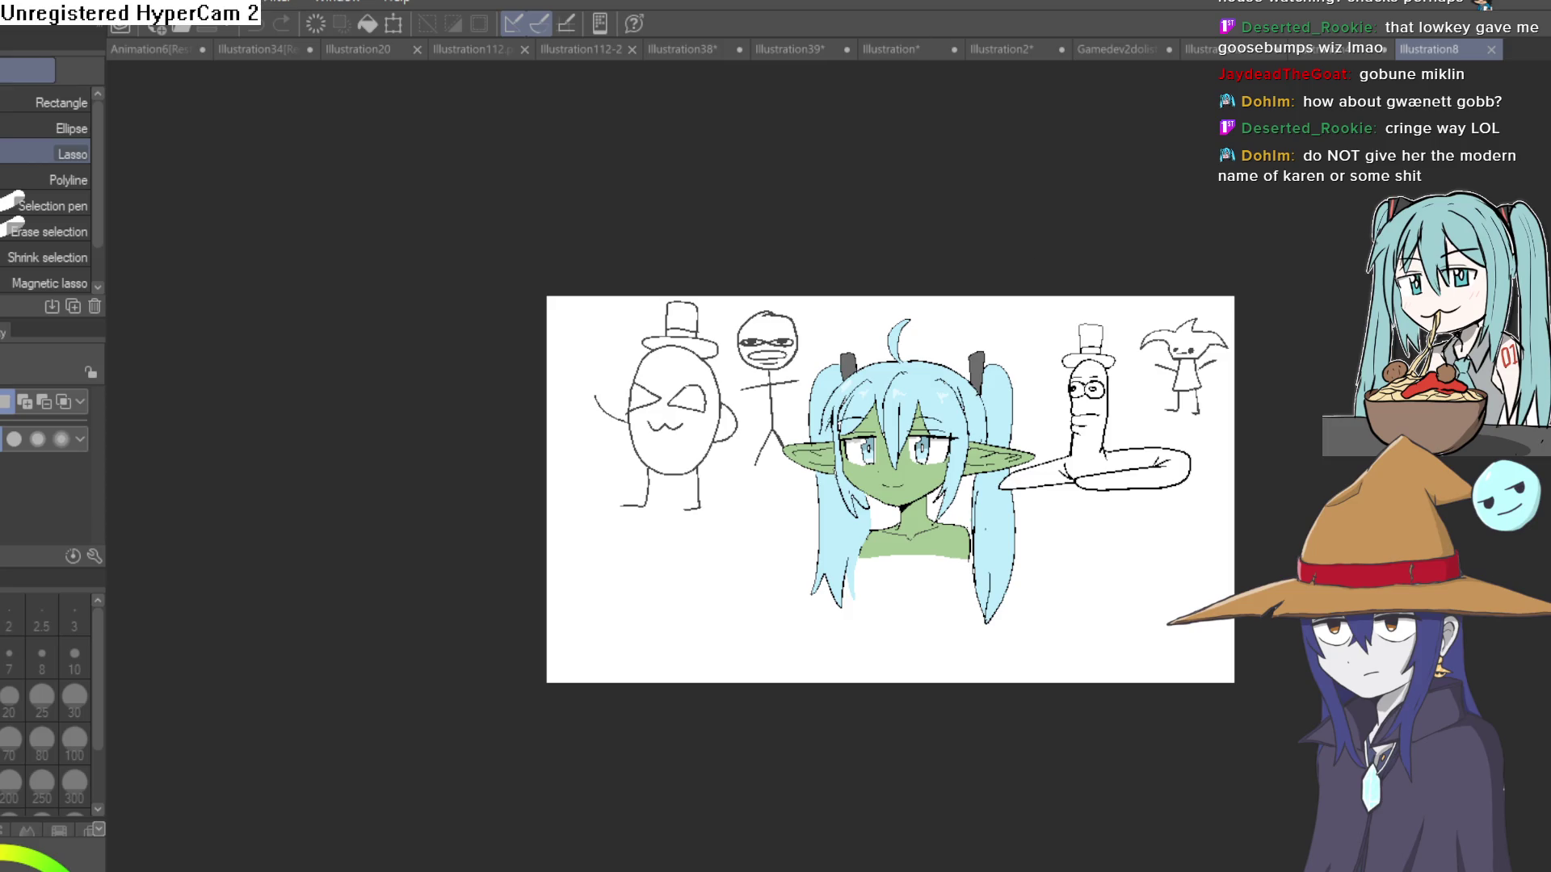
# Zoom around the goblin sketch, then switch to the Illustration112 NiKU drawing.
pyautogui.scroll(5, 1014, 463)
pyautogui.scroll(-3, 933, 471)
pyautogui.scroll(2, 927, 469)
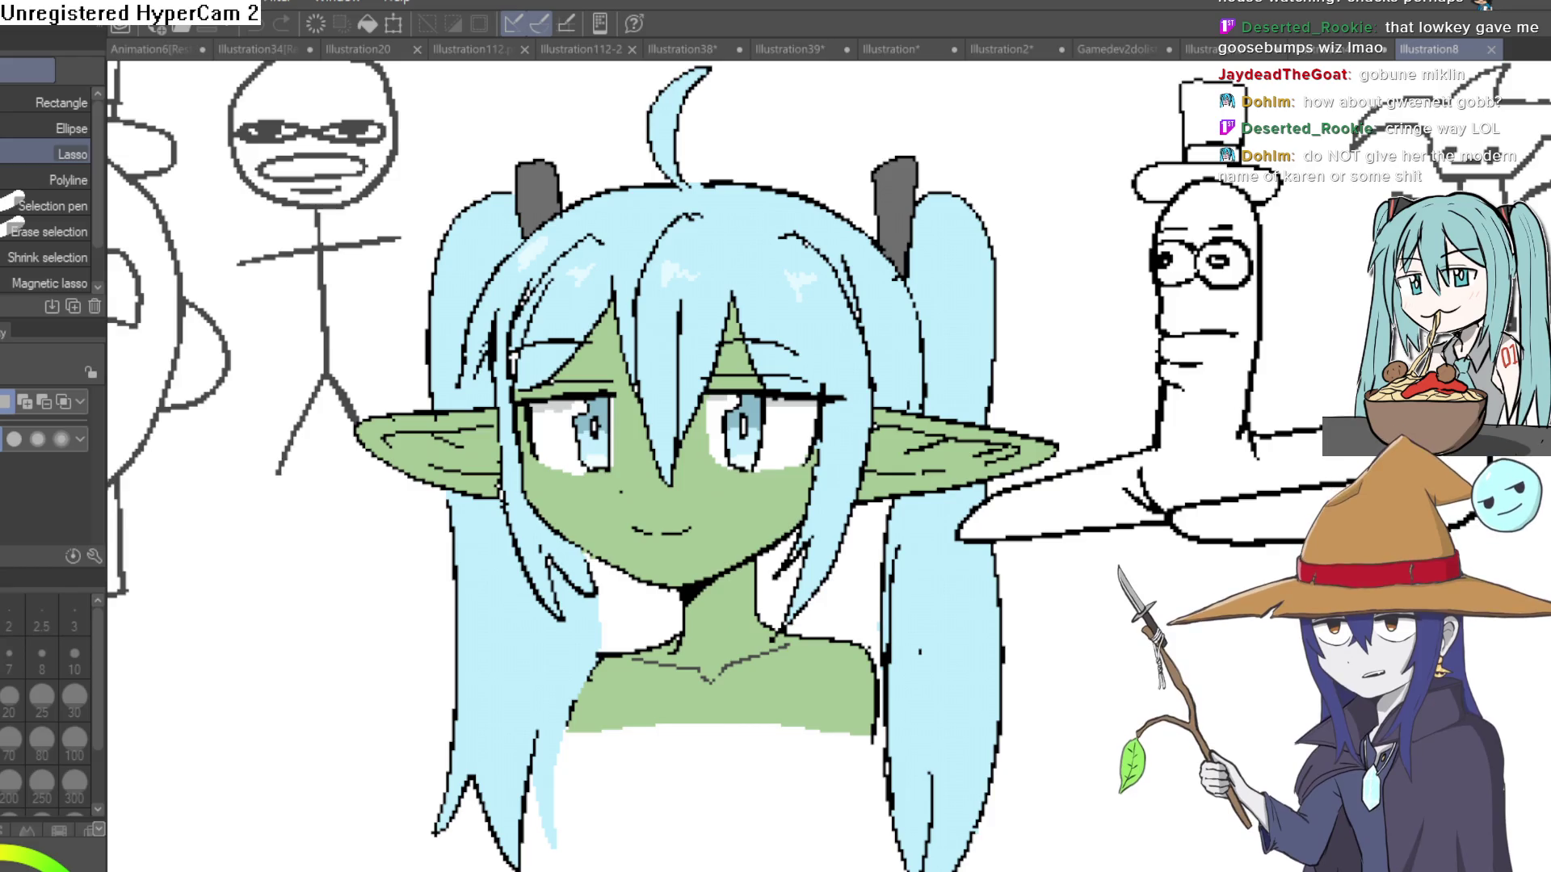
pyautogui.hotkey('alt', 'Tab')
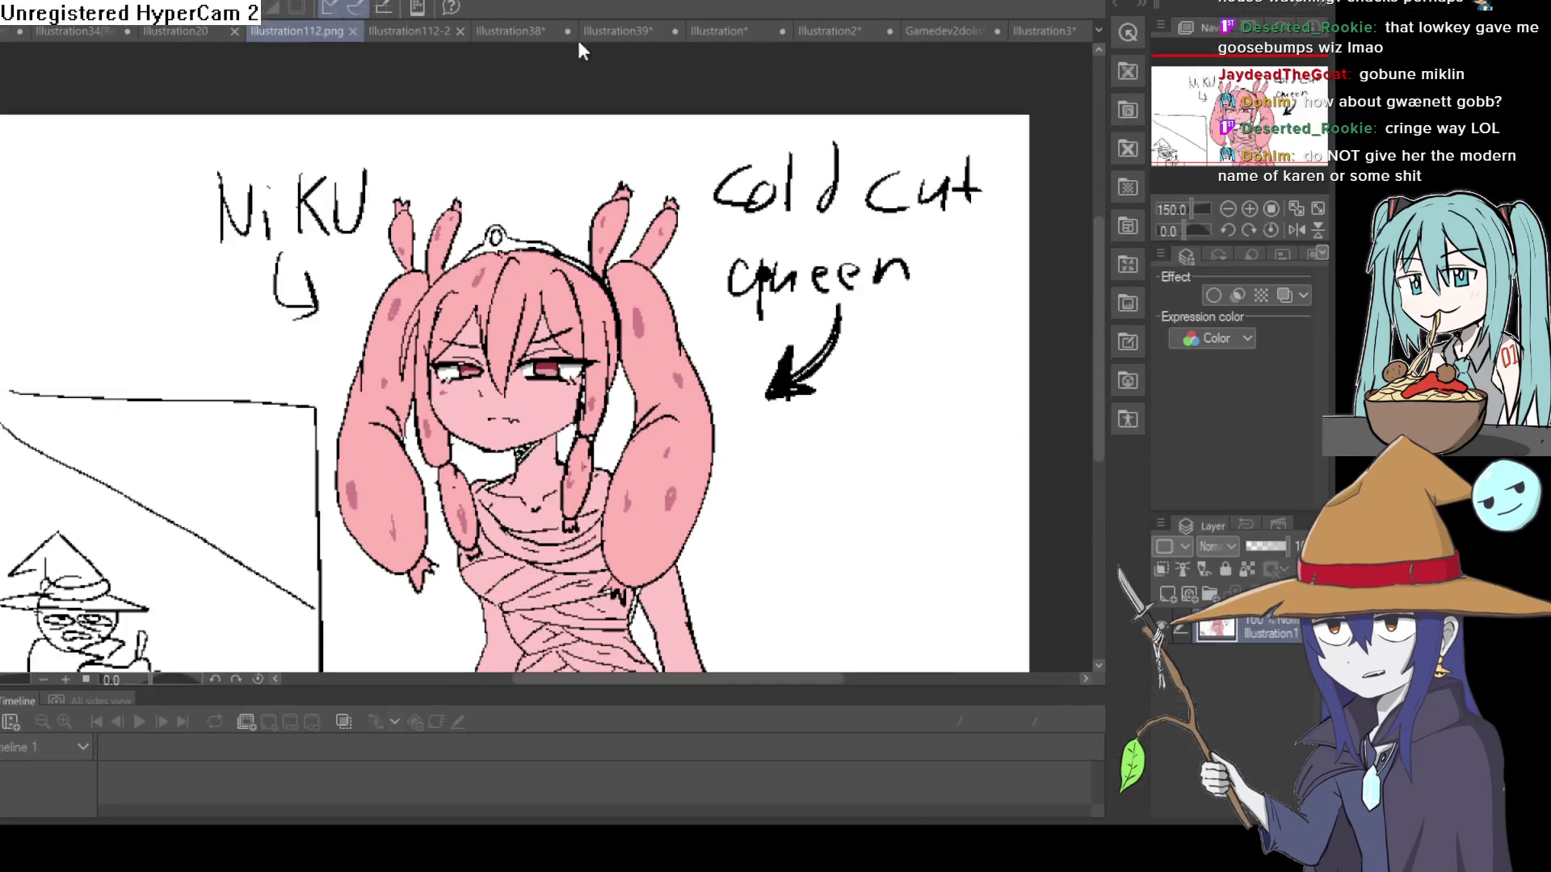
pyautogui.scroll(1, 1010, 607)
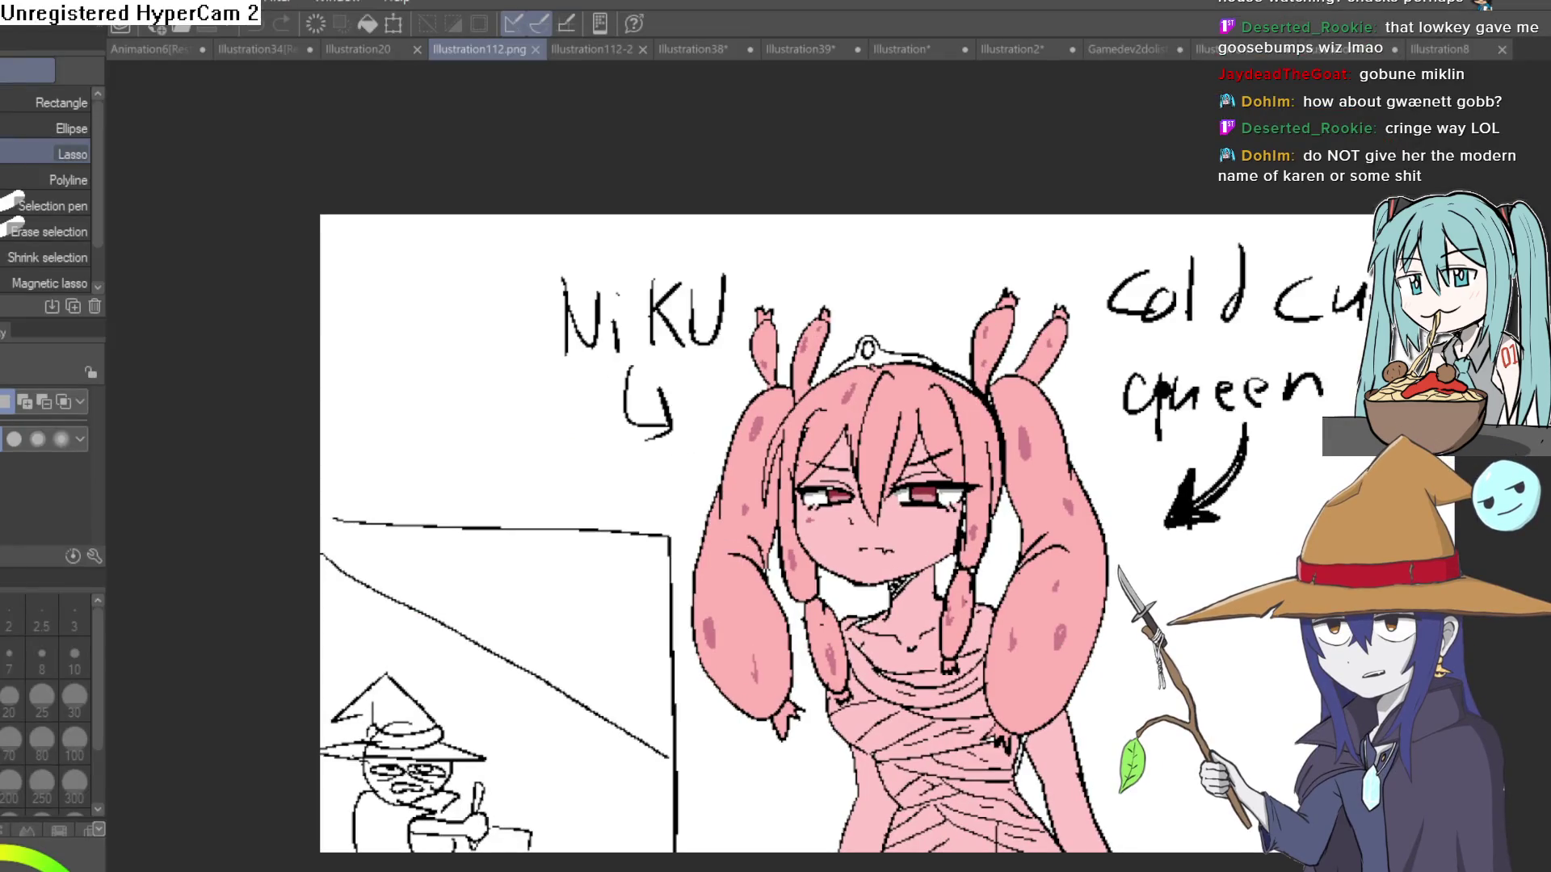
pyautogui.scroll(-2, 807, 484)
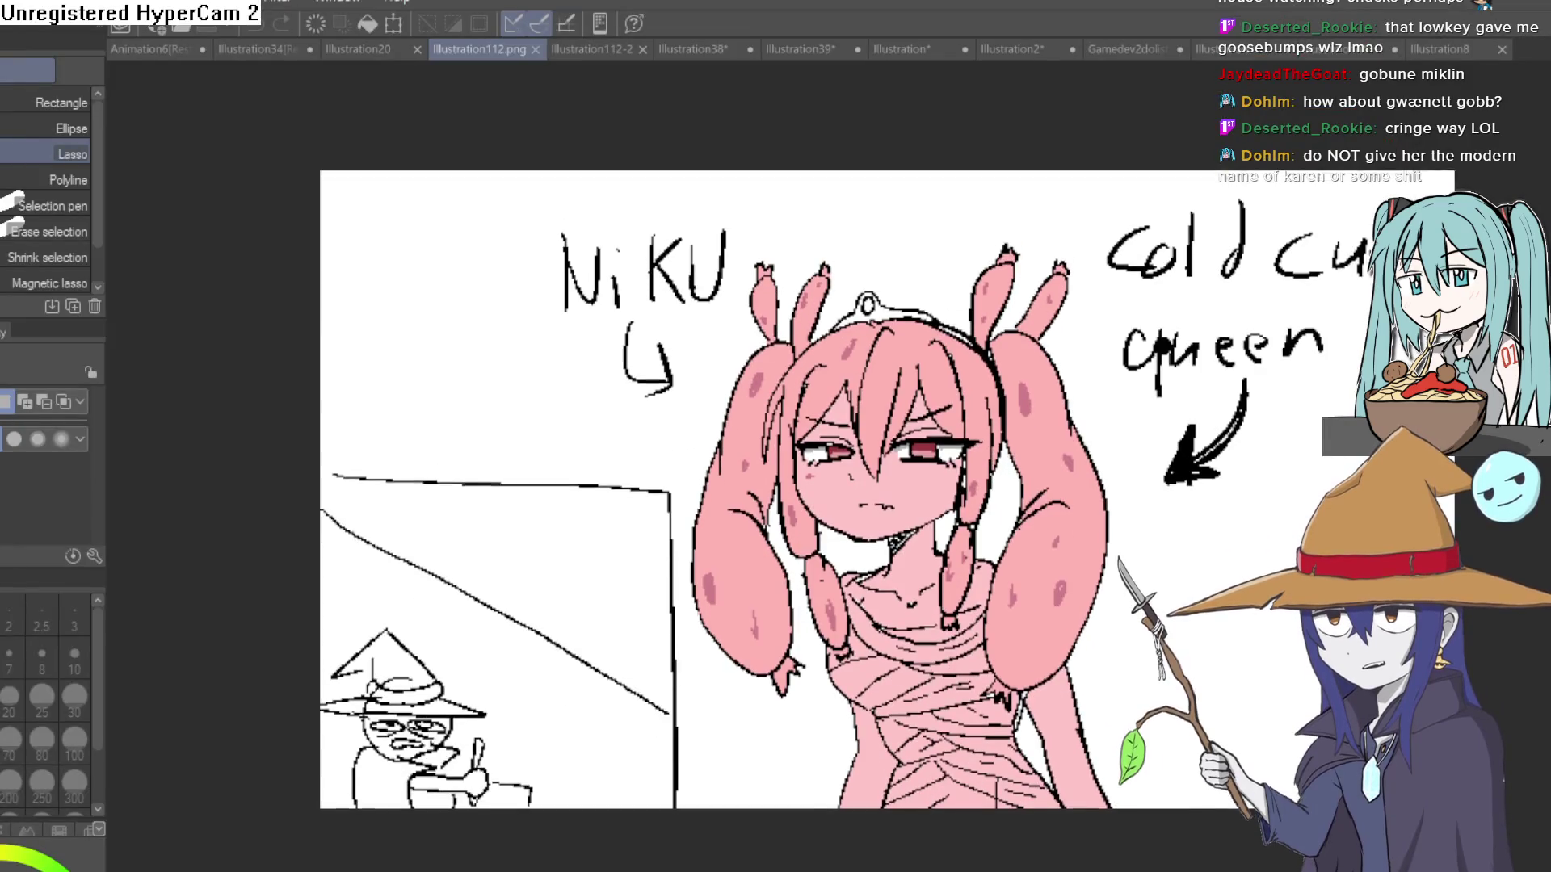
pyautogui.scroll(1, 808, 445)
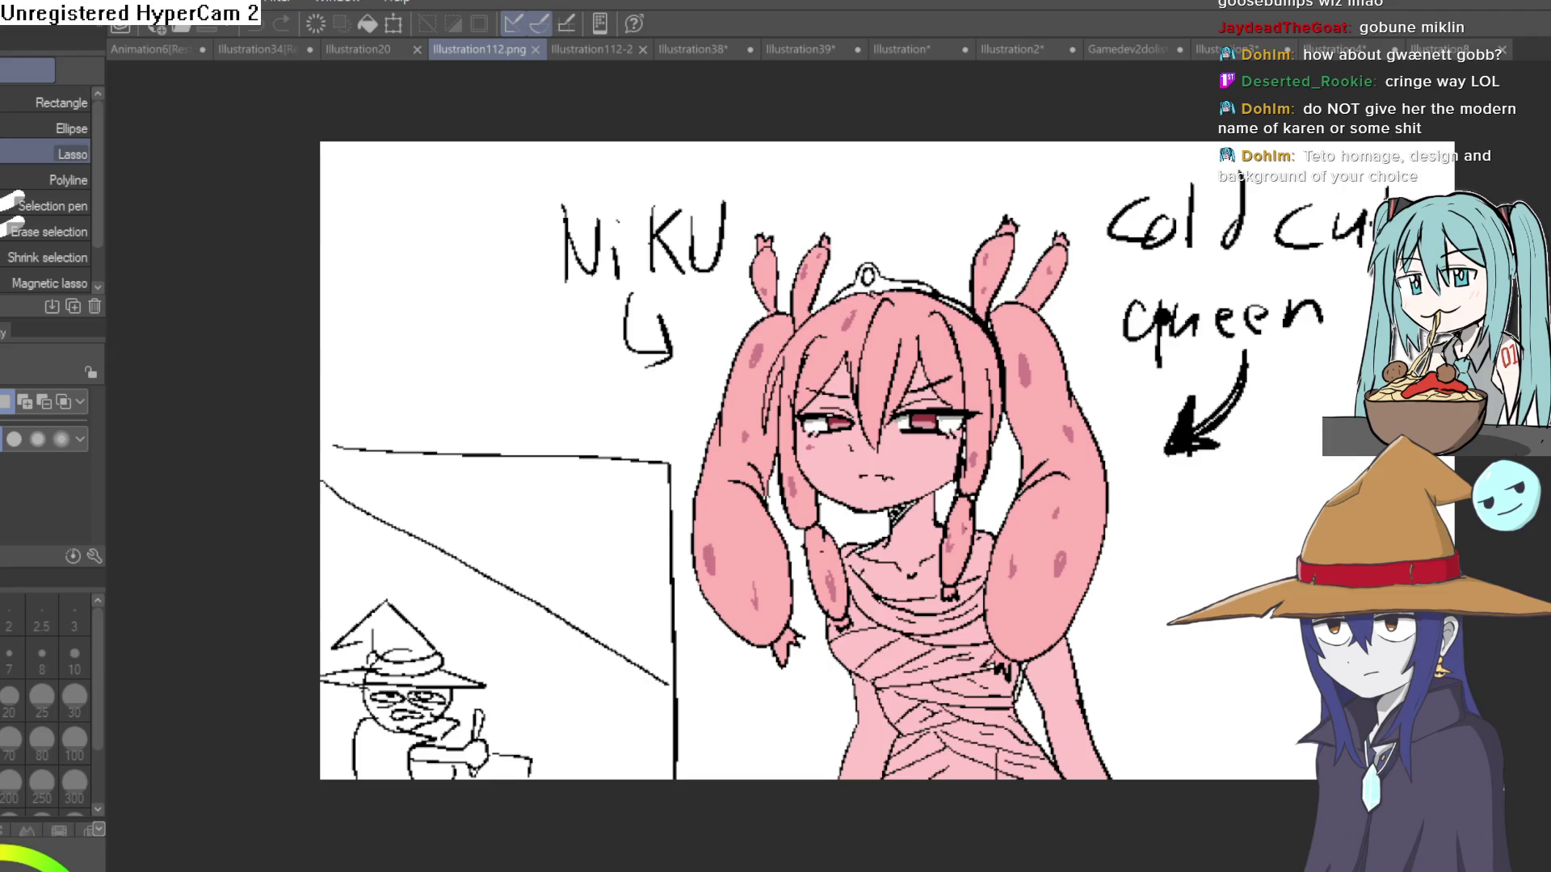
pyautogui.scroll(1, 756, 500)
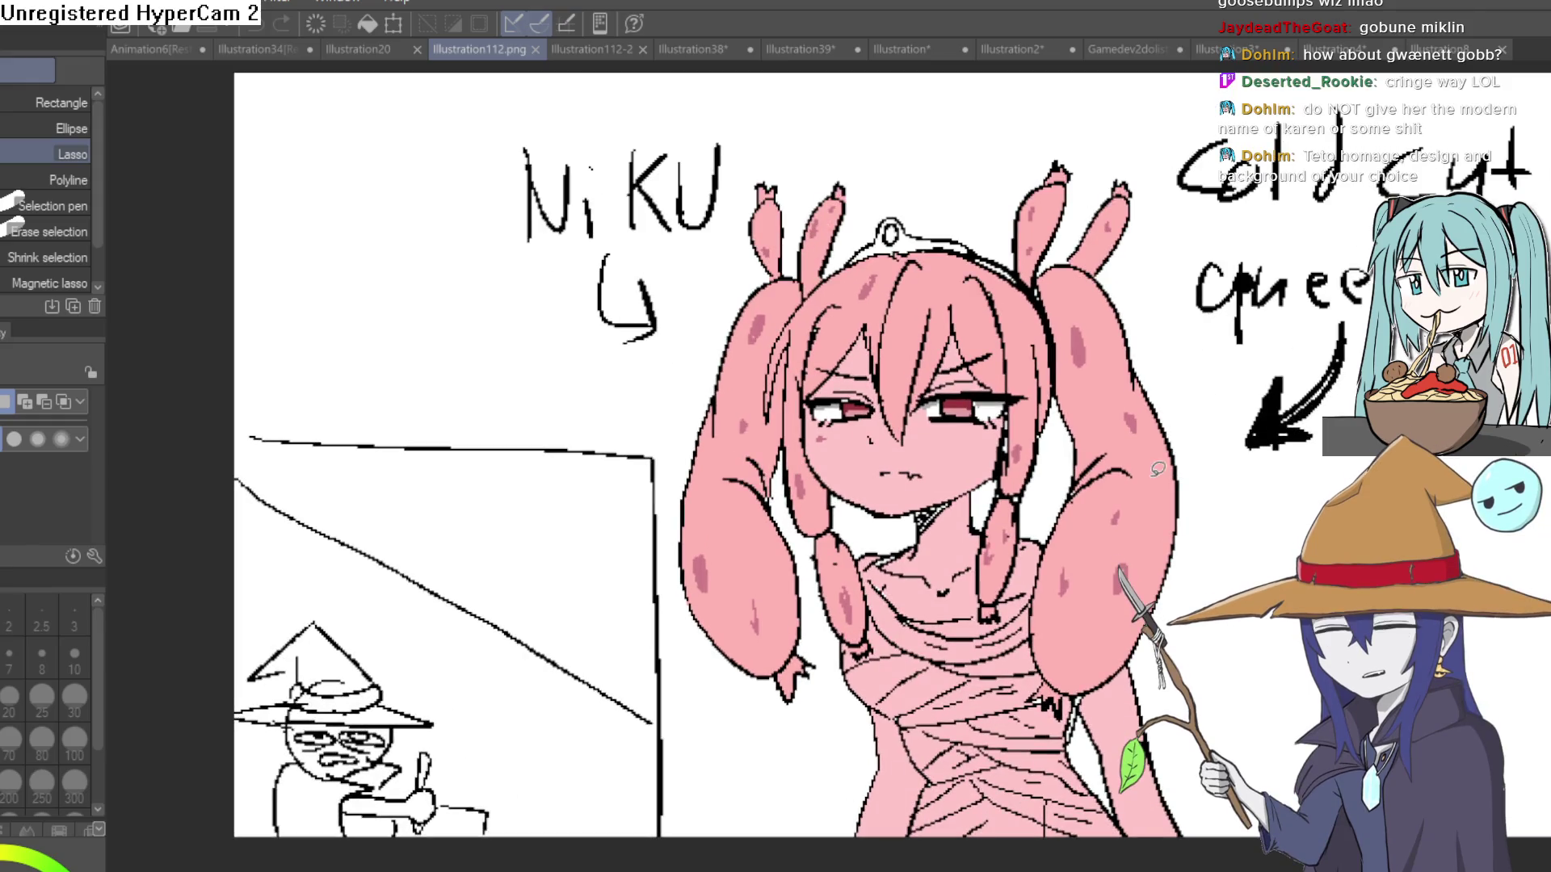
pyautogui.scroll(1, 1213, 436)
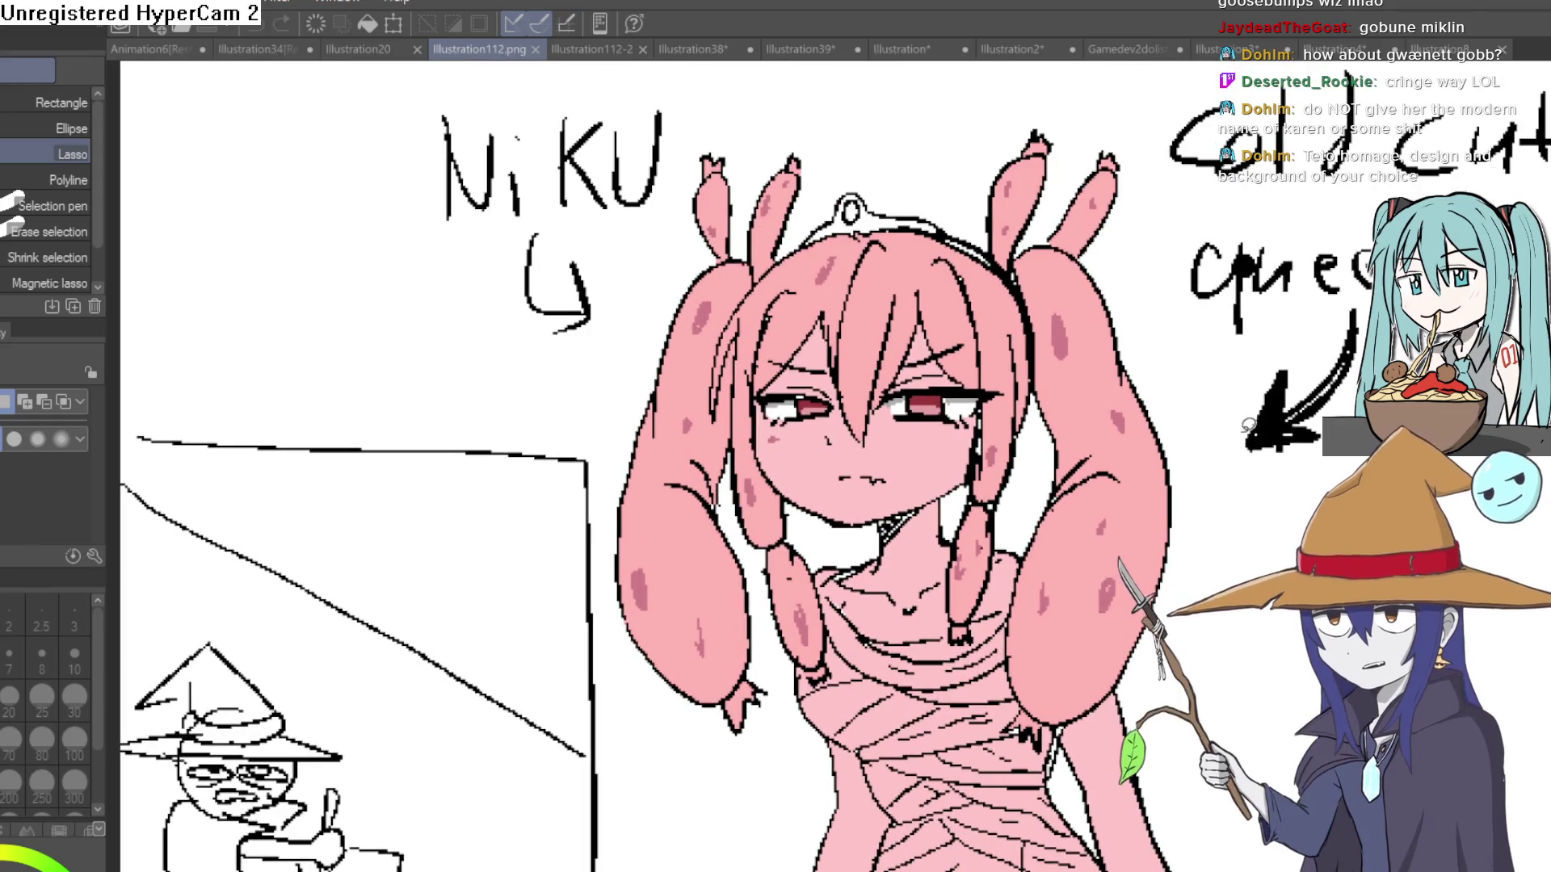
pyautogui.scroll(1, 835, 466)
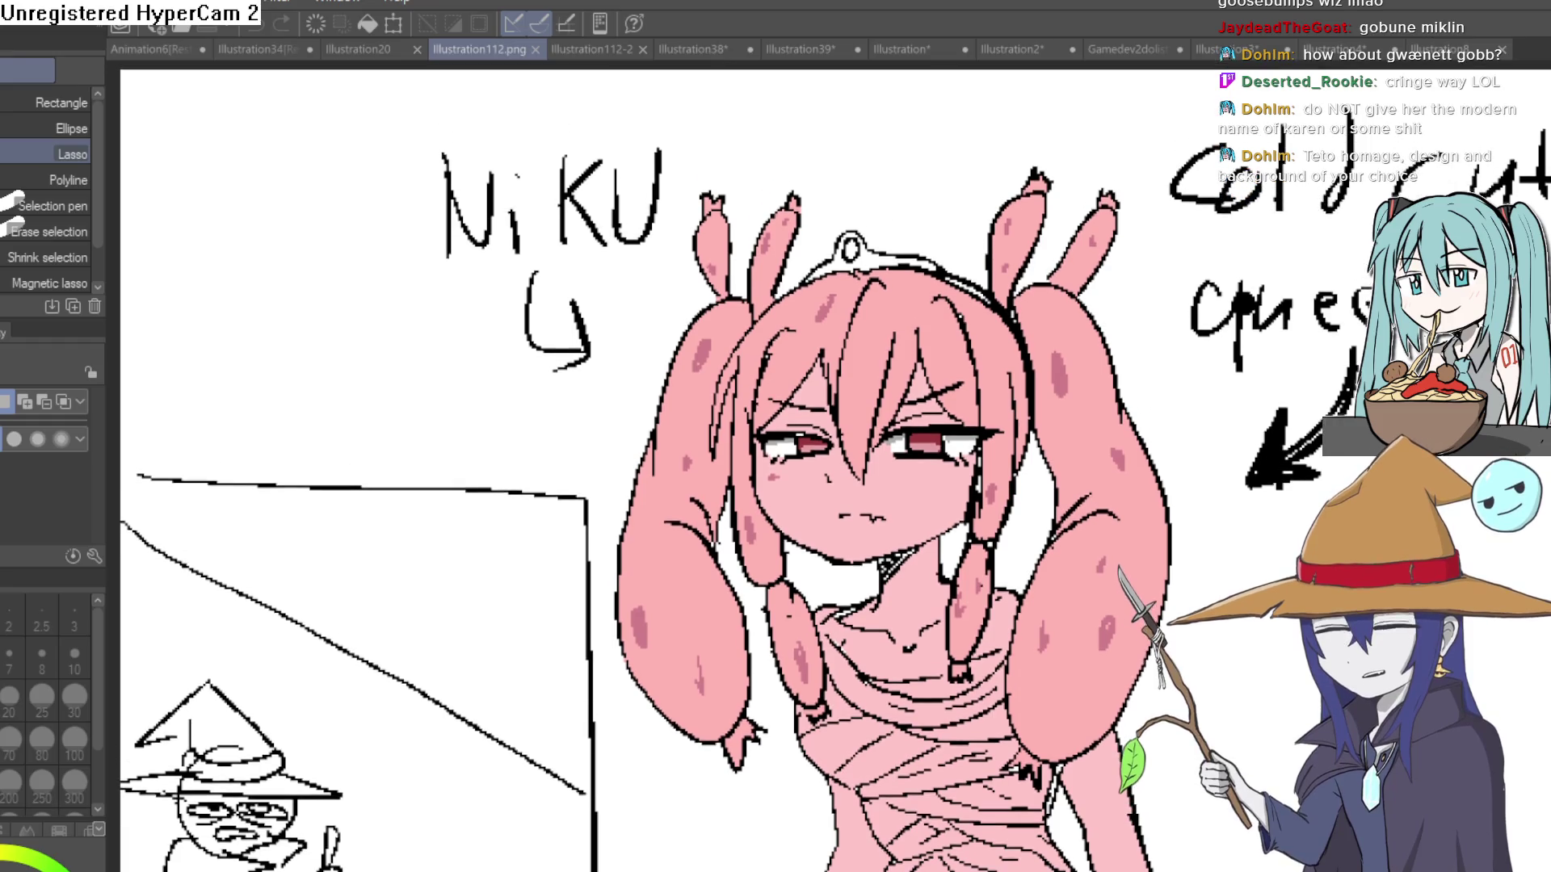
pyautogui.scroll(1, 835, 466)
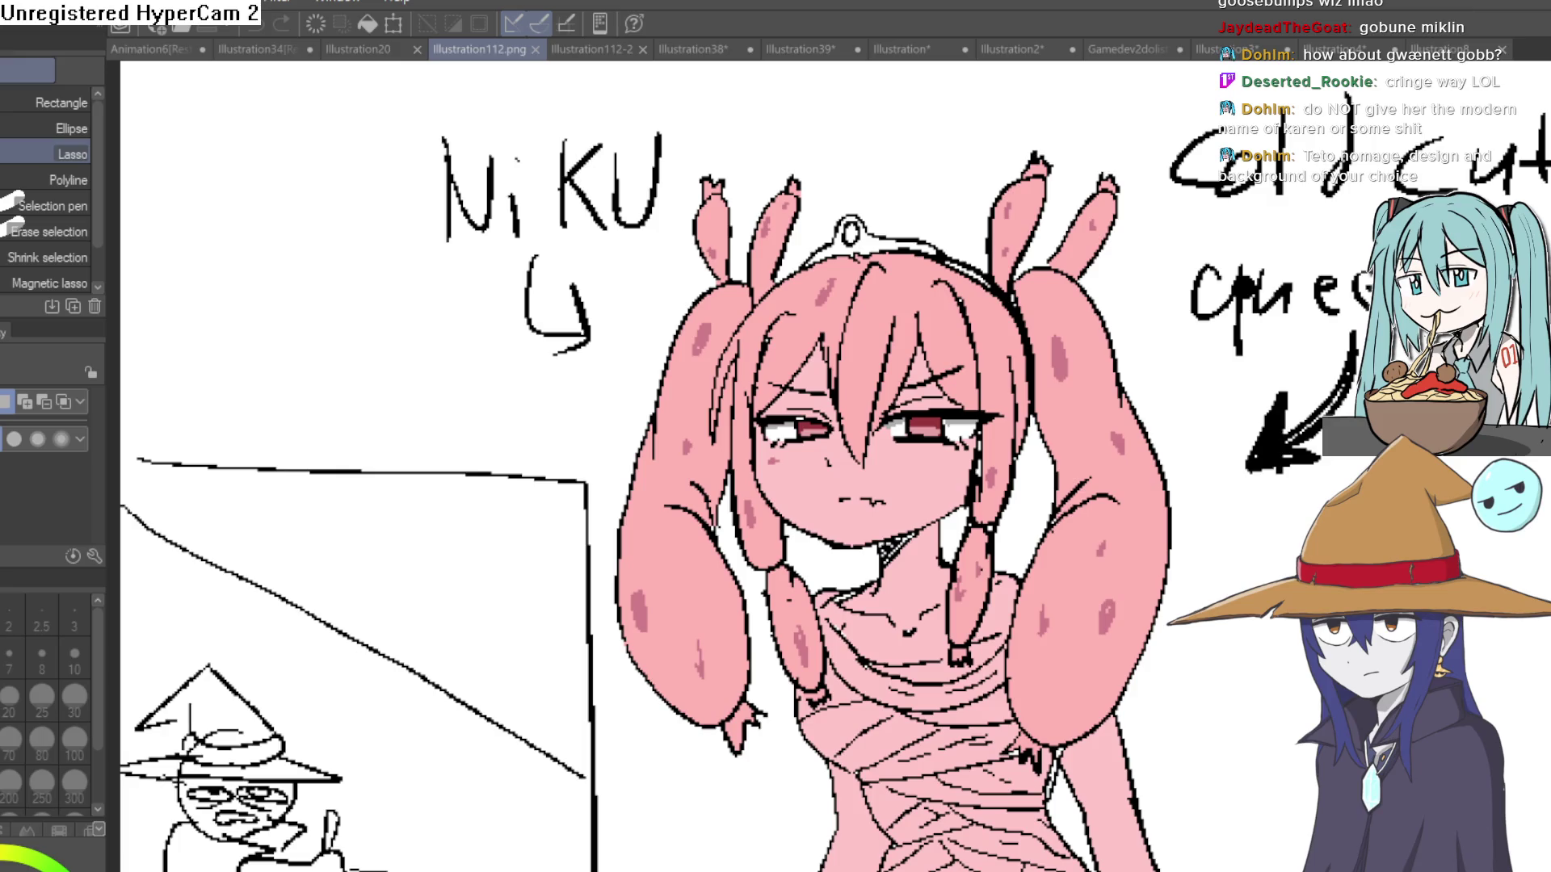
pyautogui.scroll(-1, 1003, 521)
pyautogui.scroll(2, 1002, 521)
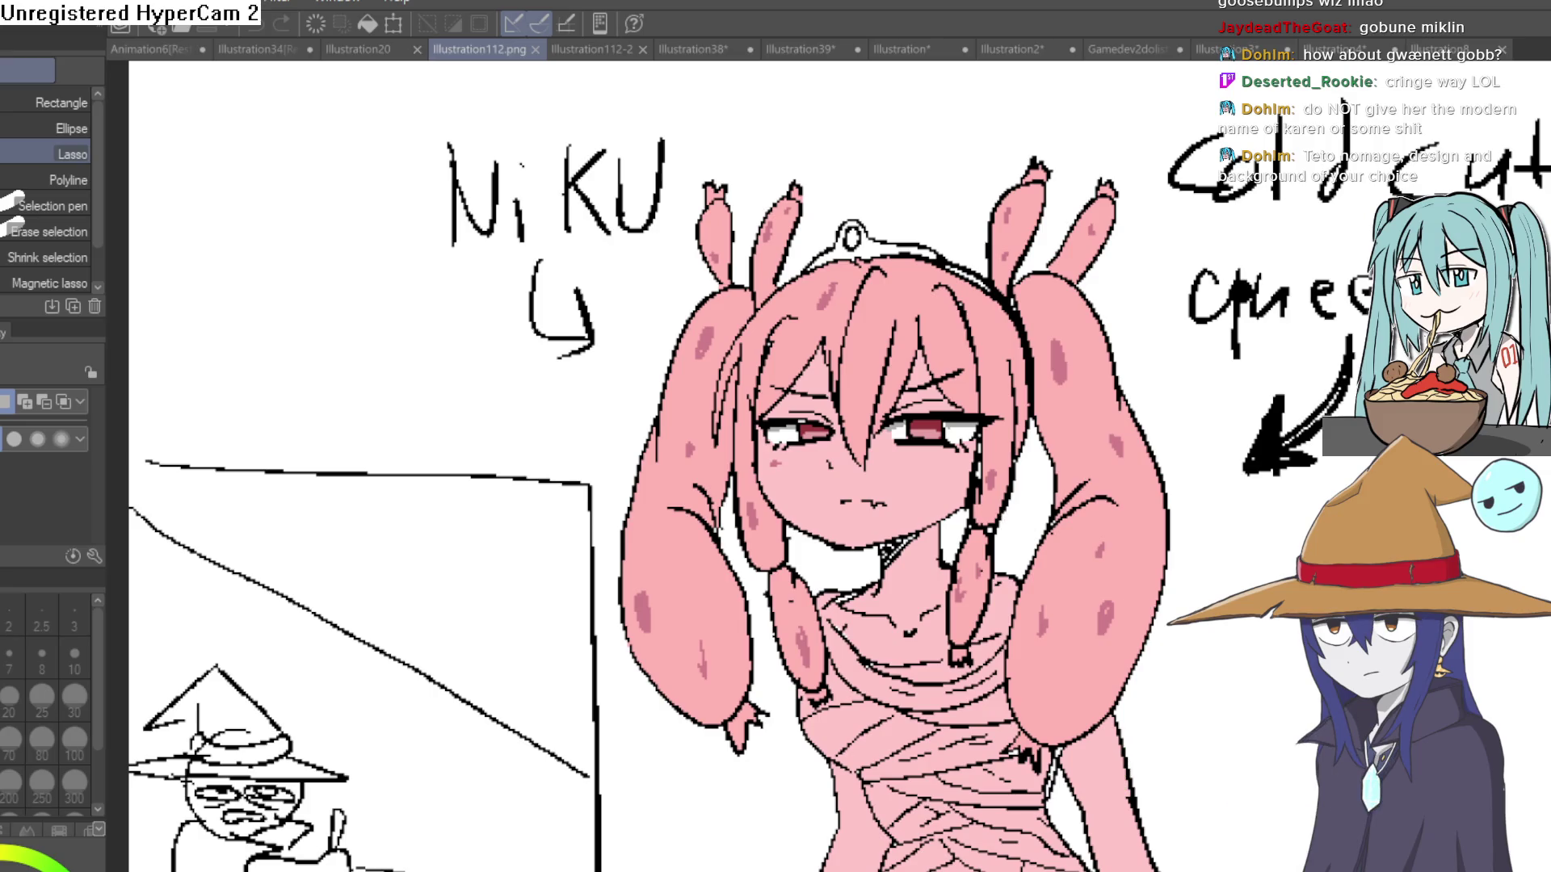
pyautogui.scroll(1, 840, 467)
pyautogui.scroll(-1, 840, 467)
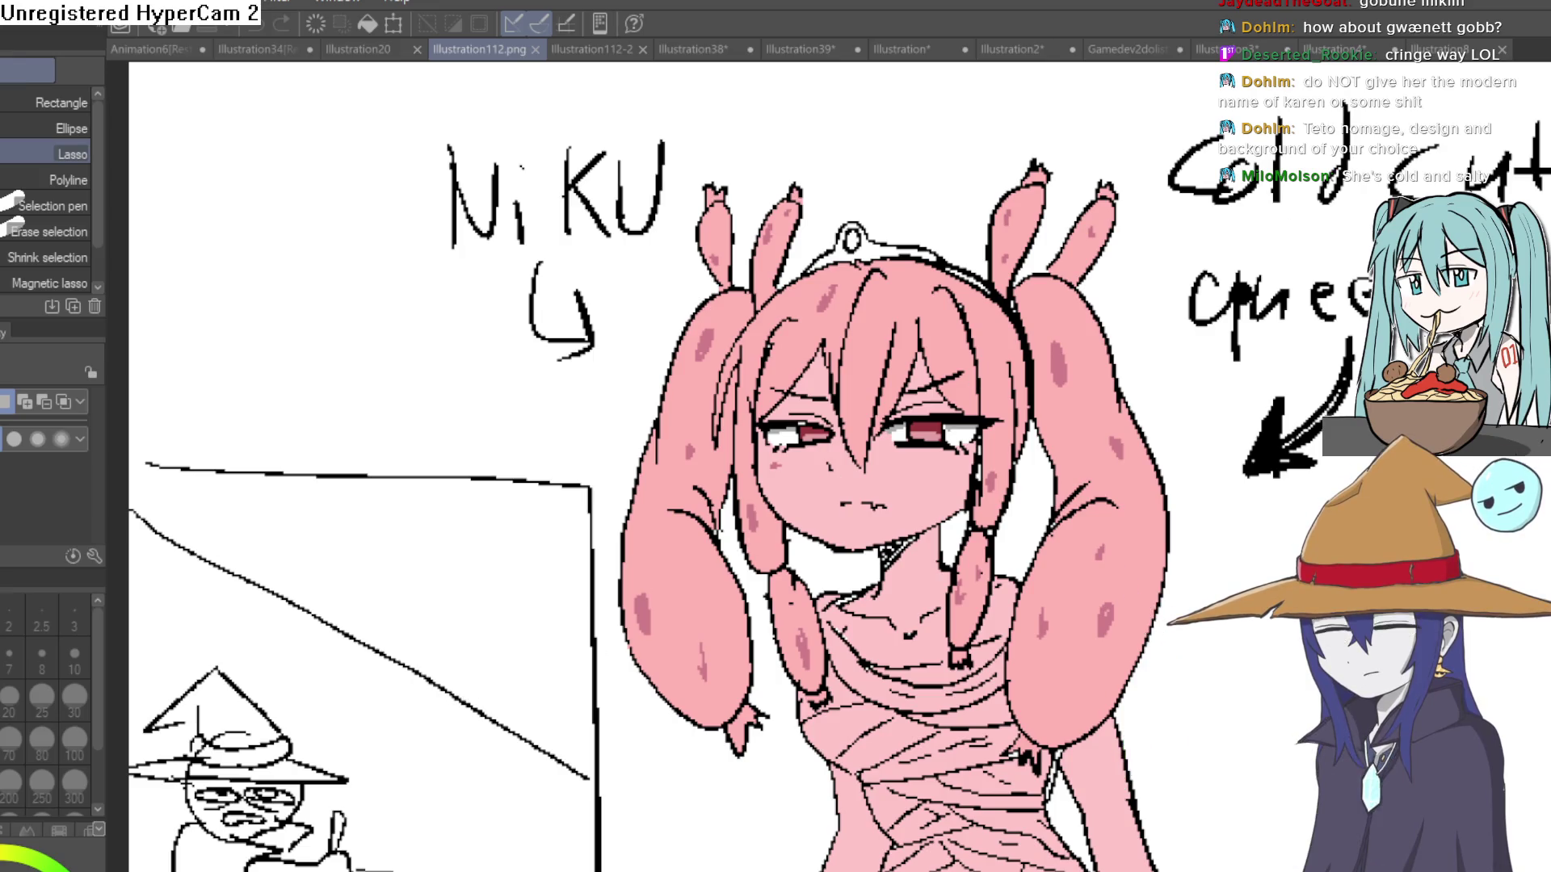
pyautogui.press('p')
pyautogui.moveTo(436, 646); pyautogui.dragTo(376, 757)
pyautogui.moveTo(362, 686)
pyautogui.mouseDown()
pyautogui.moveTo(414, 741)
pyautogui.moveTo(451, 720)
pyautogui.mouseUp()
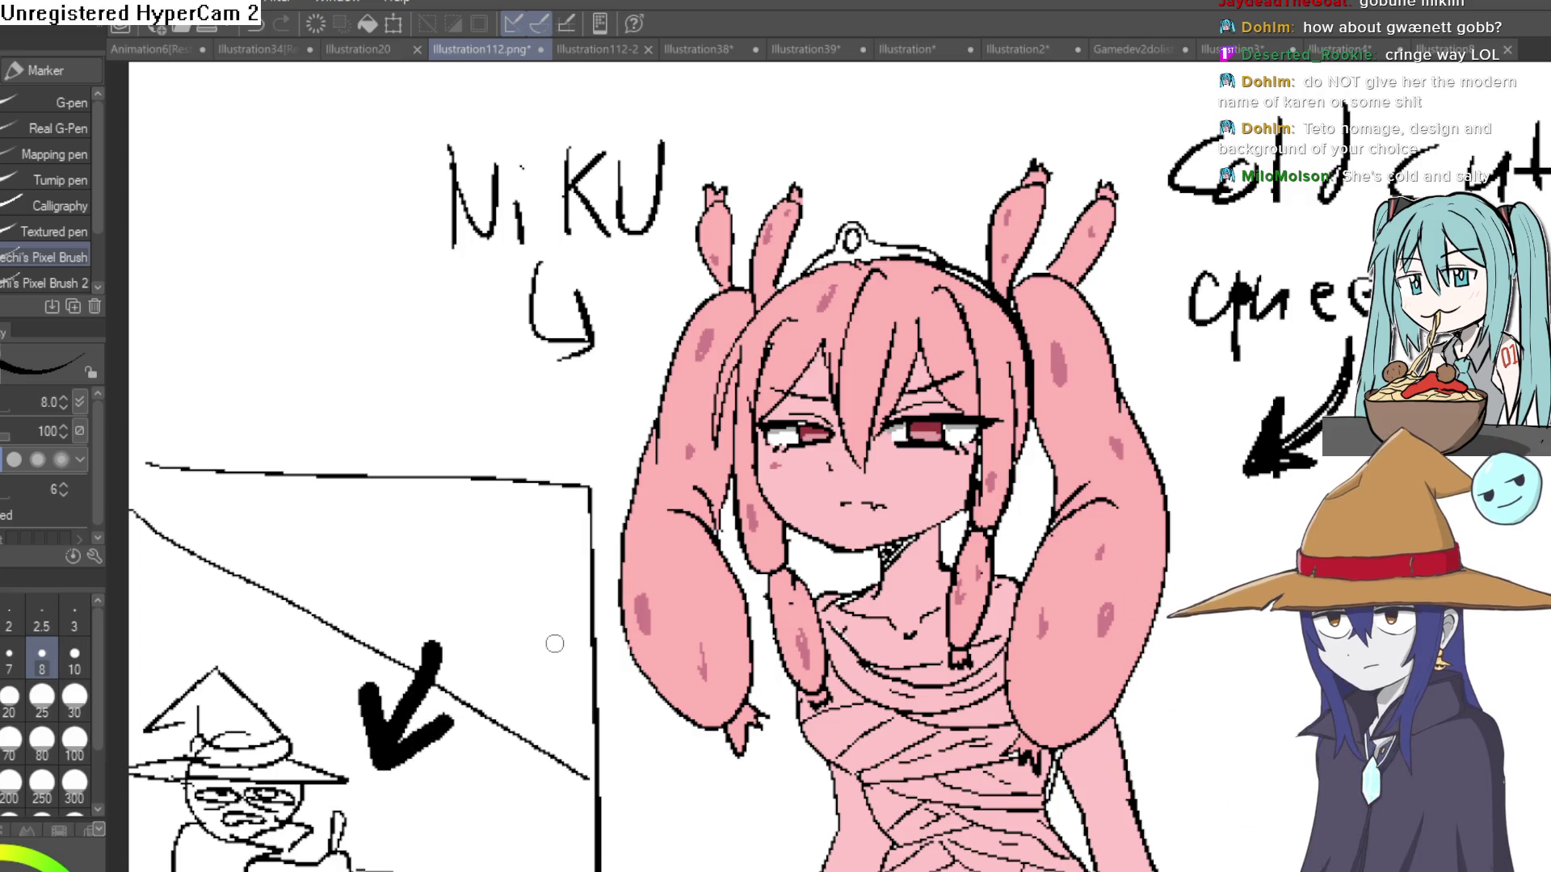
pyautogui.hotkey('ctrl', 'z')
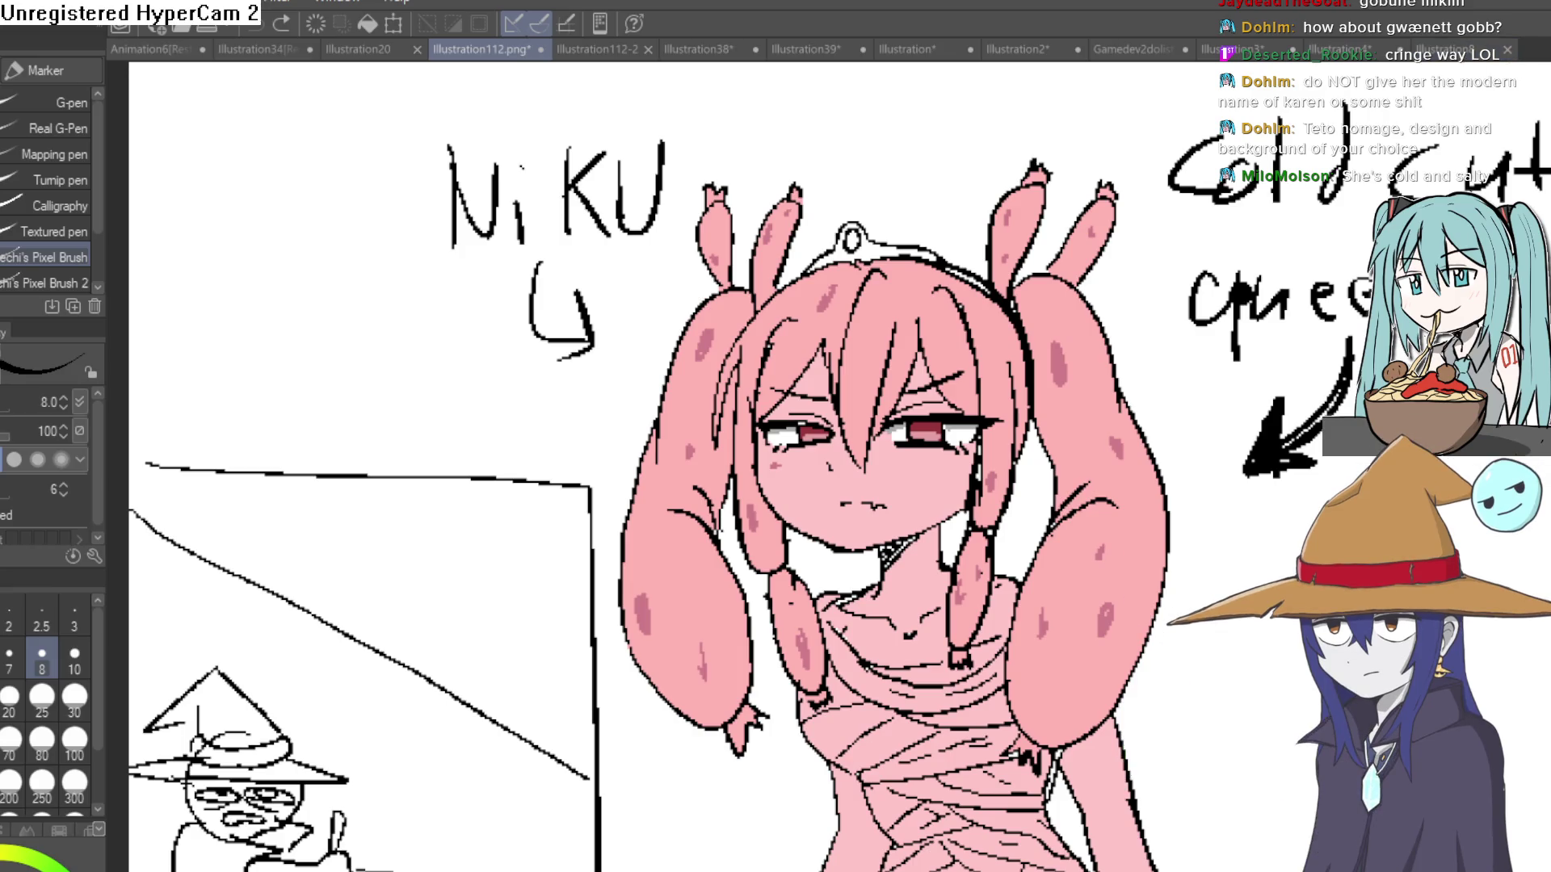
pyautogui.scroll(4, 359, 739)
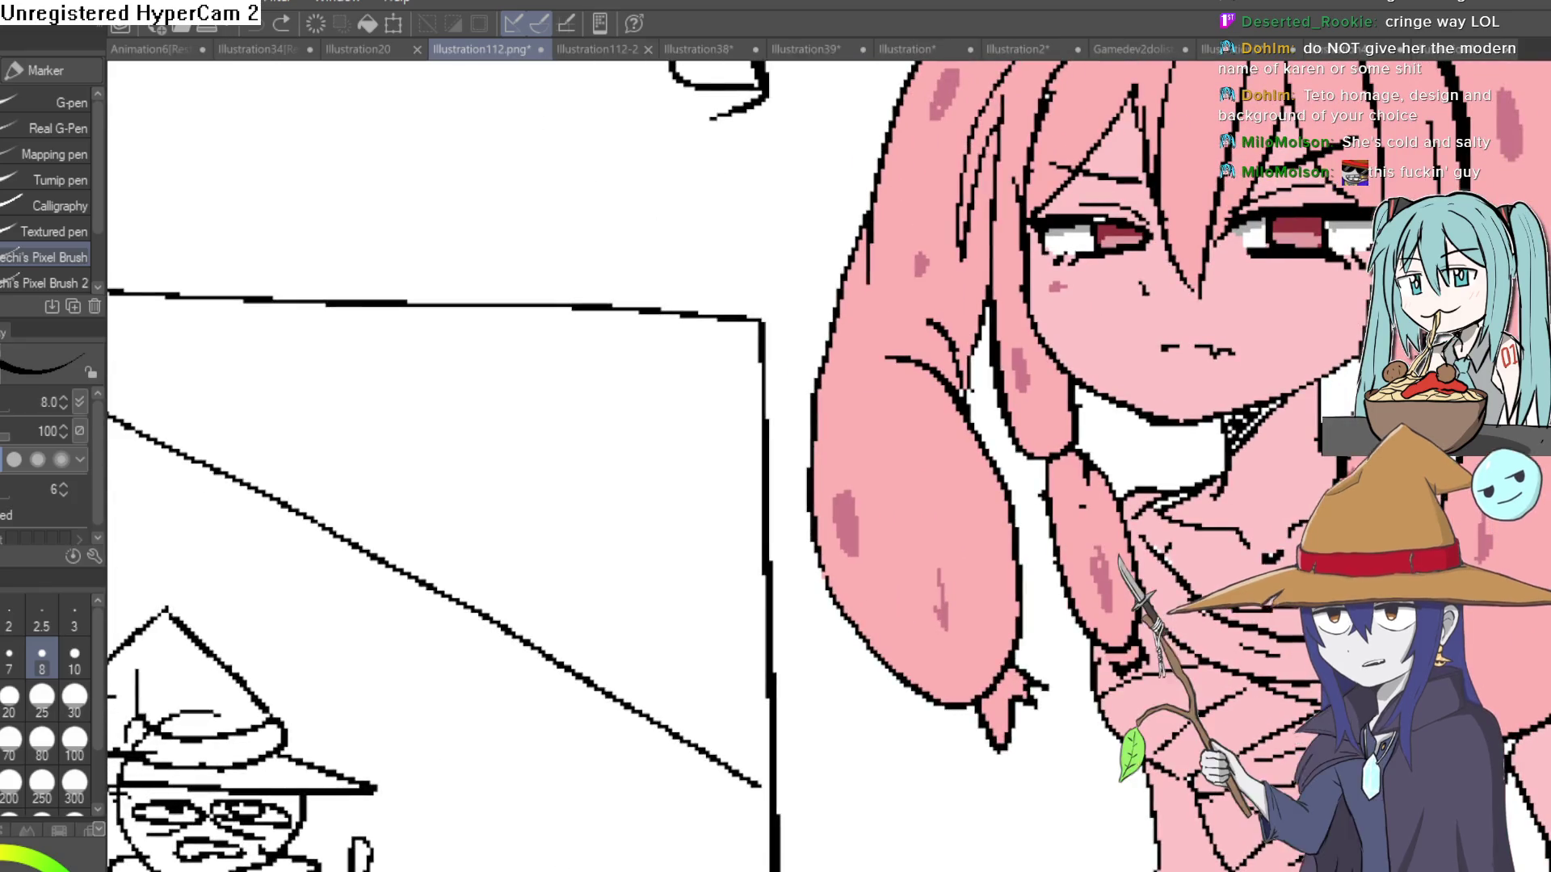
pyautogui.scroll(-2, 441, 467)
pyautogui.hscroll(-6, 828, 449)
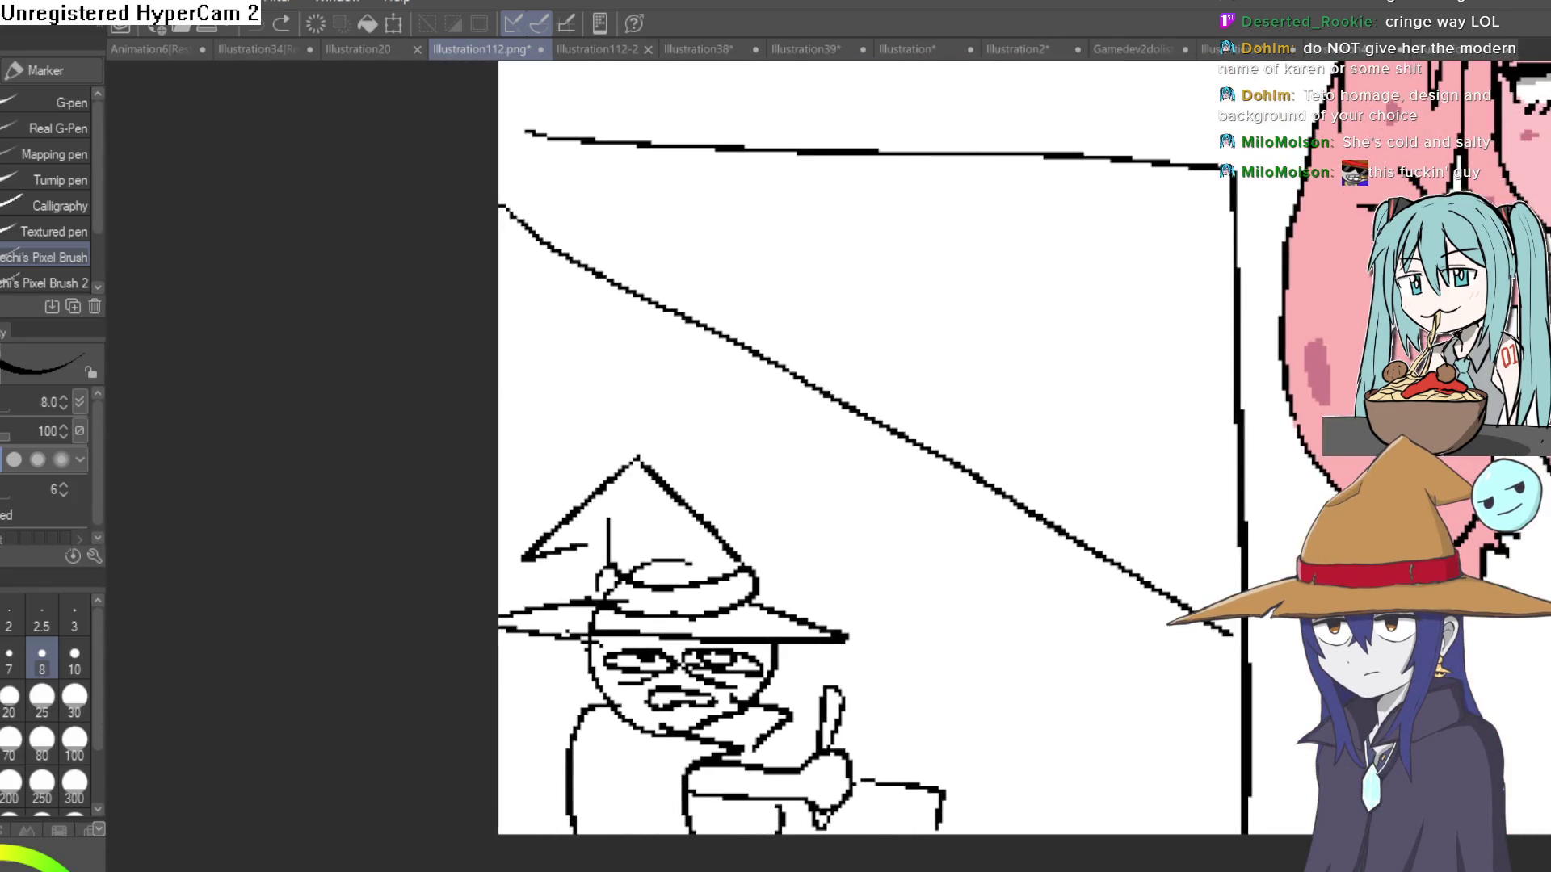
pyautogui.hscroll(6, 829, 449)
pyautogui.scroll(-4, 1098, 756)
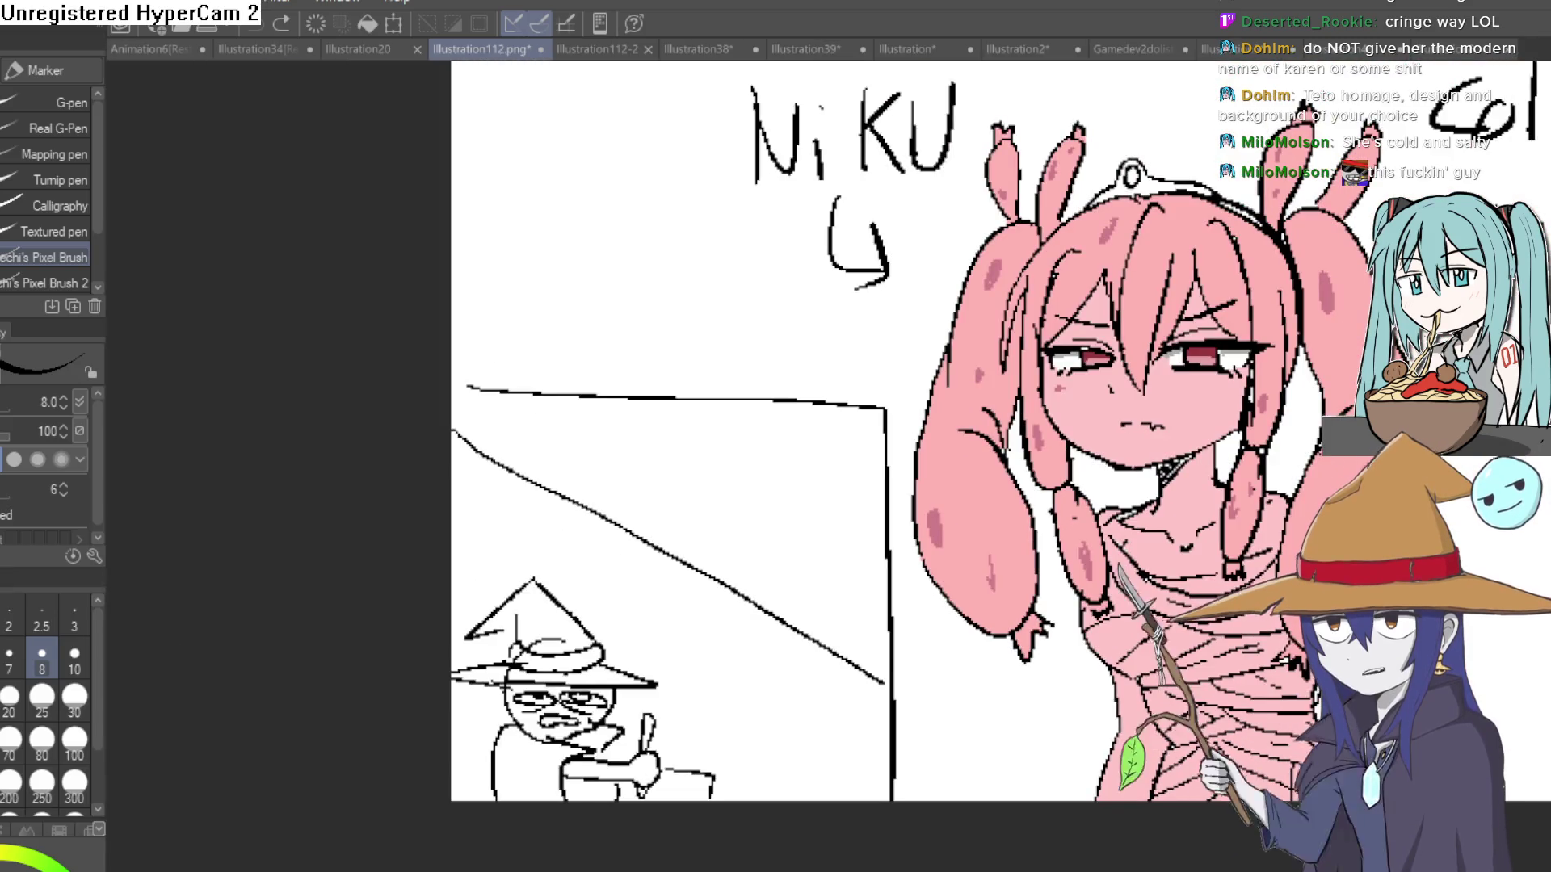
pyautogui.scroll(1, 1002, 469)
pyautogui.scroll(1, 1001, 479)
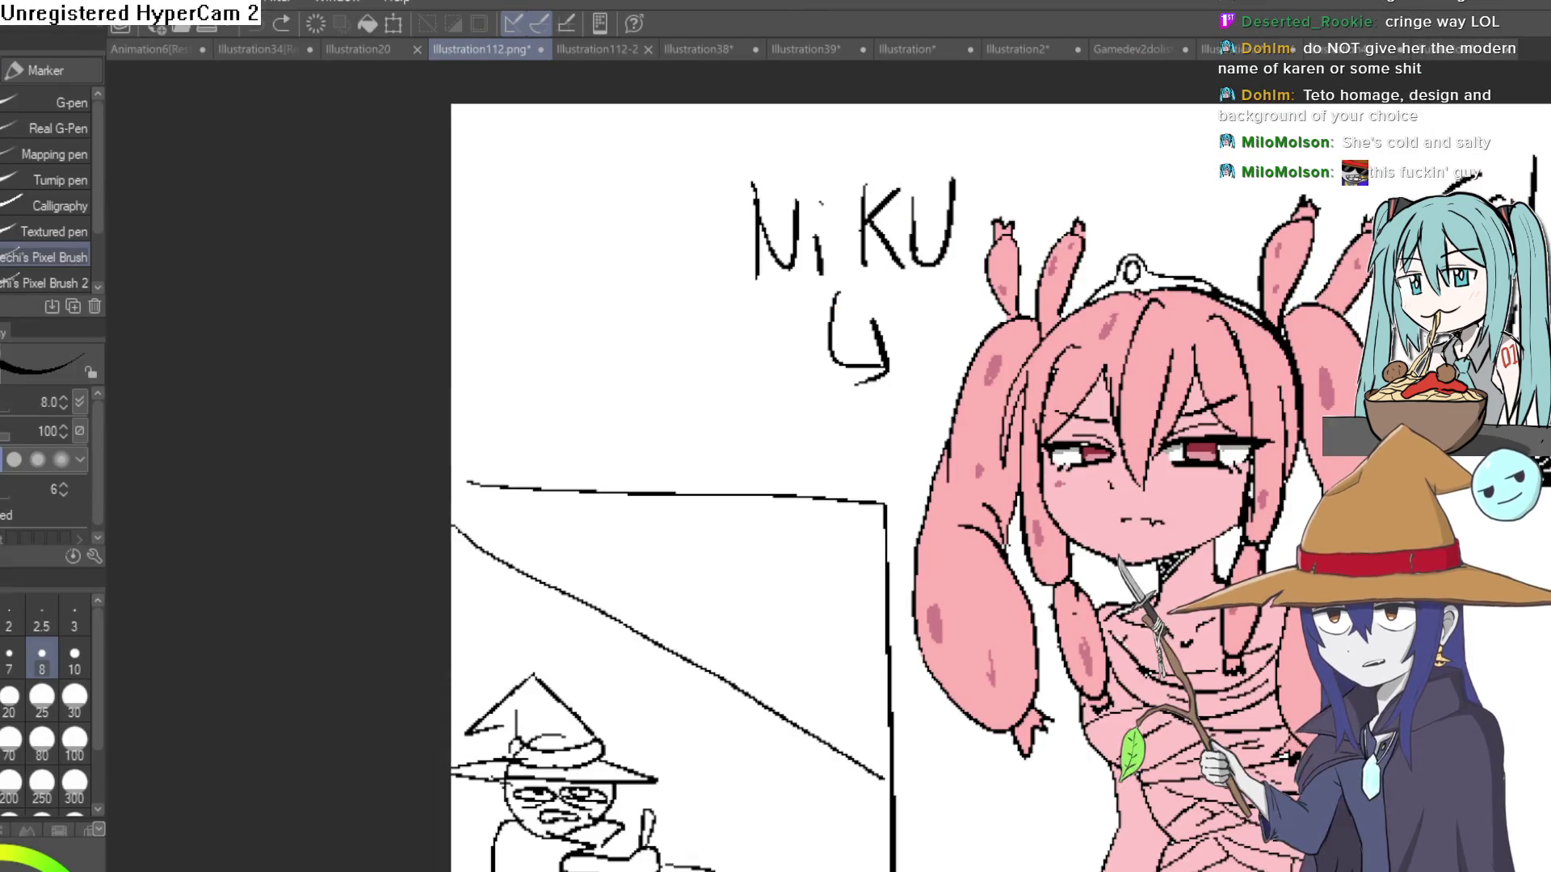
pyautogui.moveTo(809, 107)
pyautogui.mouseDown()
pyautogui.moveTo(538, 91)
pyautogui.moveTo(473, 65)
pyautogui.mouseUp()
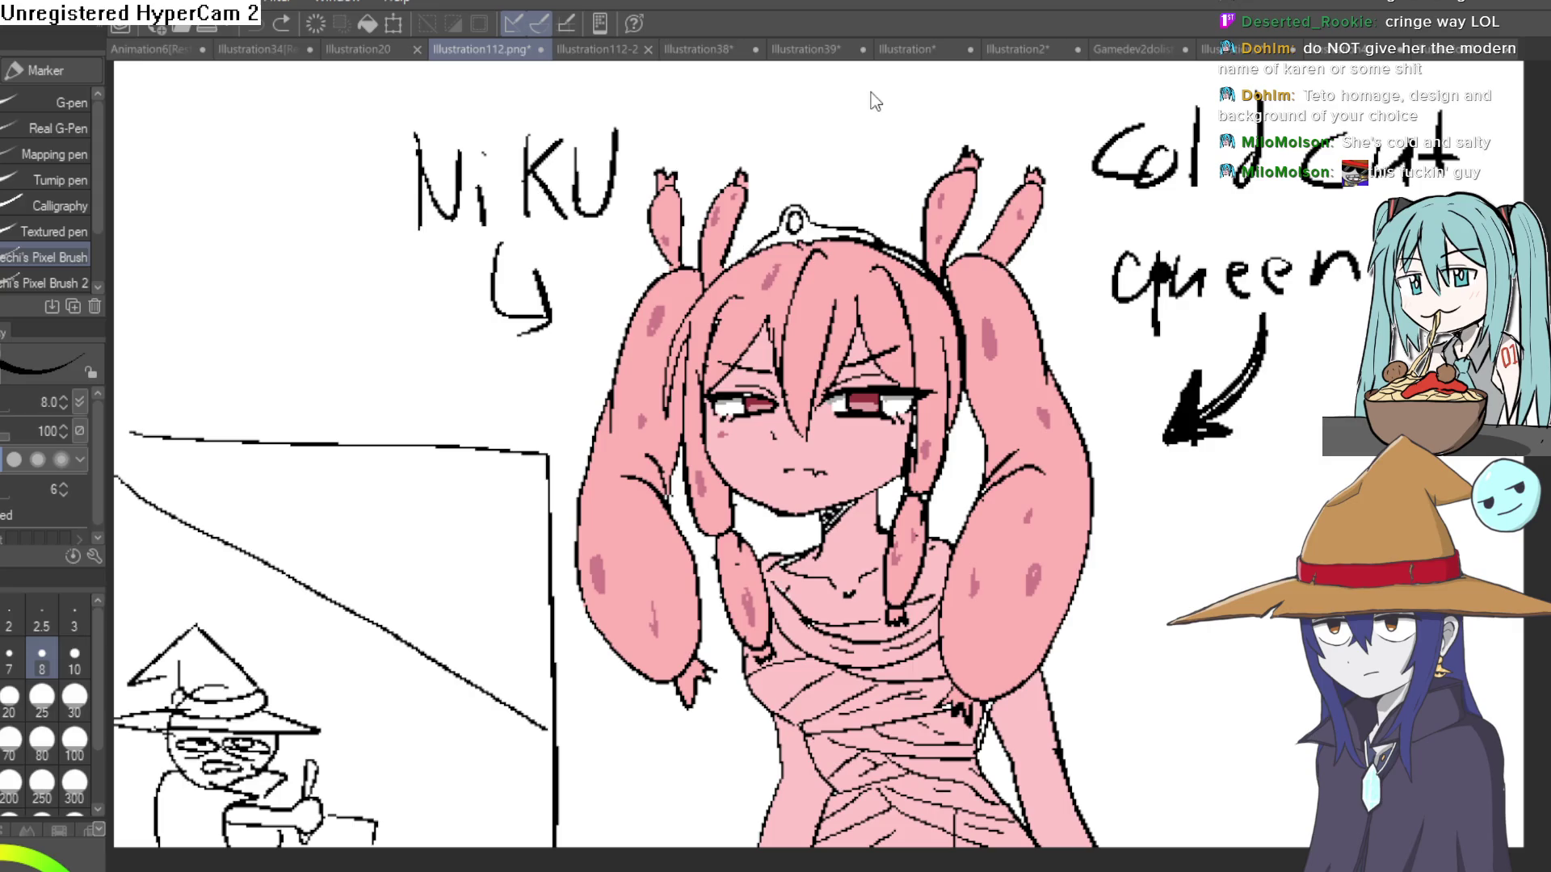
pyautogui.hotkey('ctrl', 'Tab')
pyautogui.moveTo(820, 367)
pyautogui.mouseDown()
pyautogui.moveTo(776, 496)
pyautogui.moveTo(1097, 366)
pyautogui.mouseUp()
# Draw zigzag, U-shaped and circle test strokes on the blank canvas, undoing each one.
pyautogui.hotkey('ctrl', 'z')
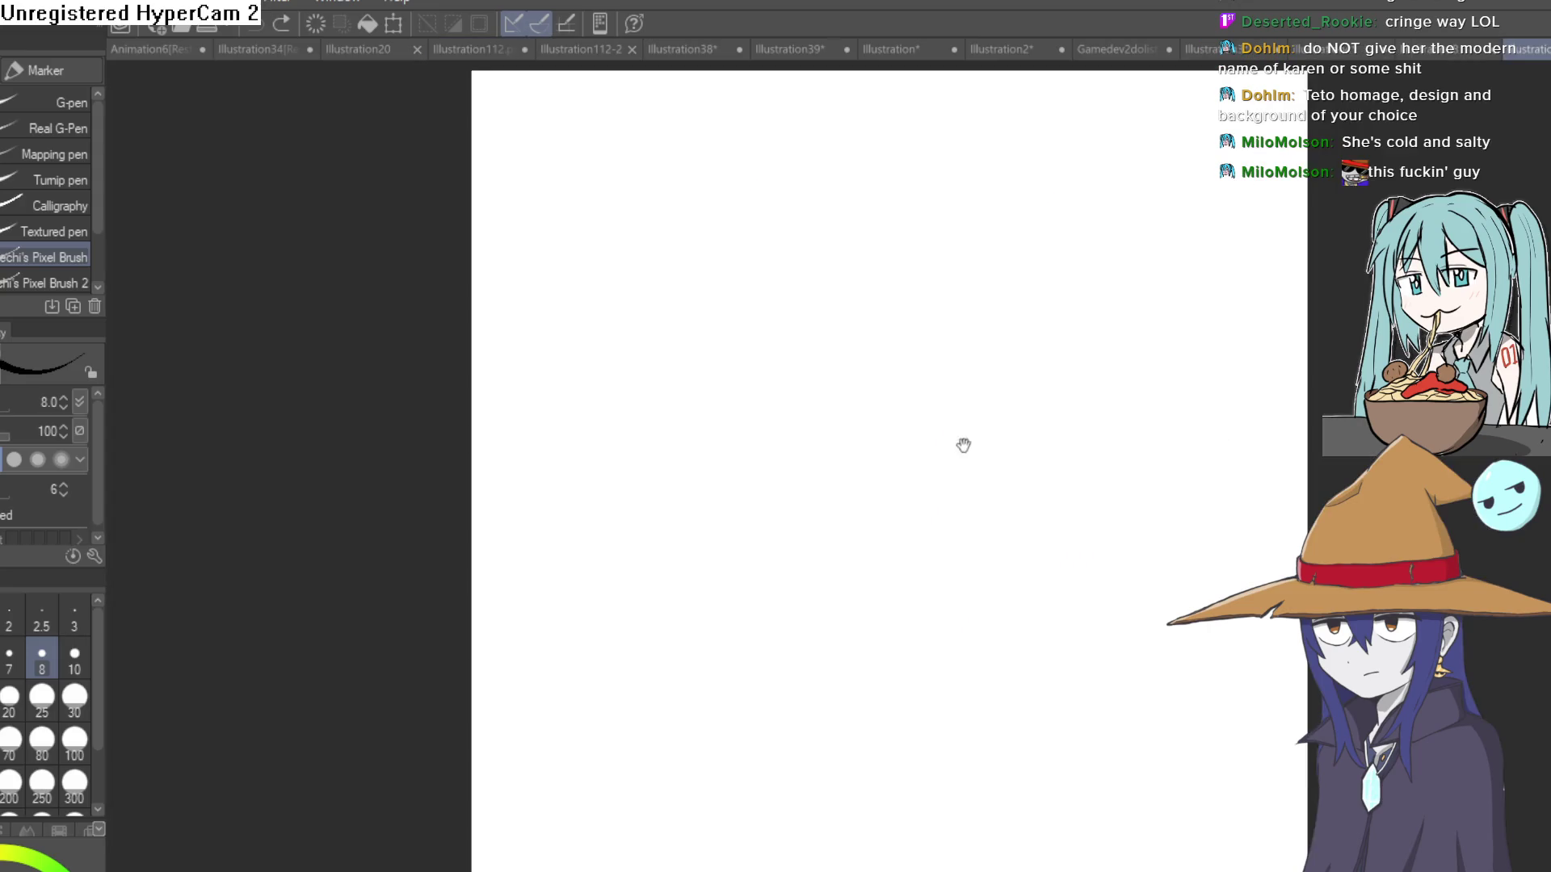
pyautogui.scroll(3, 962, 442)
pyautogui.moveTo(429, 242)
pyautogui.mouseDown()
pyautogui.moveTo(536, 304)
pyautogui.moveTo(678, 307)
pyautogui.mouseUp()
pyautogui.hotkey('ctrl', 'z')
pyautogui.moveTo(677, 197)
pyautogui.mouseDown()
pyautogui.moveTo(671, 426)
pyautogui.moveTo(744, 222)
pyautogui.mouseUp()
pyautogui.hotkey('ctrl', 'z')
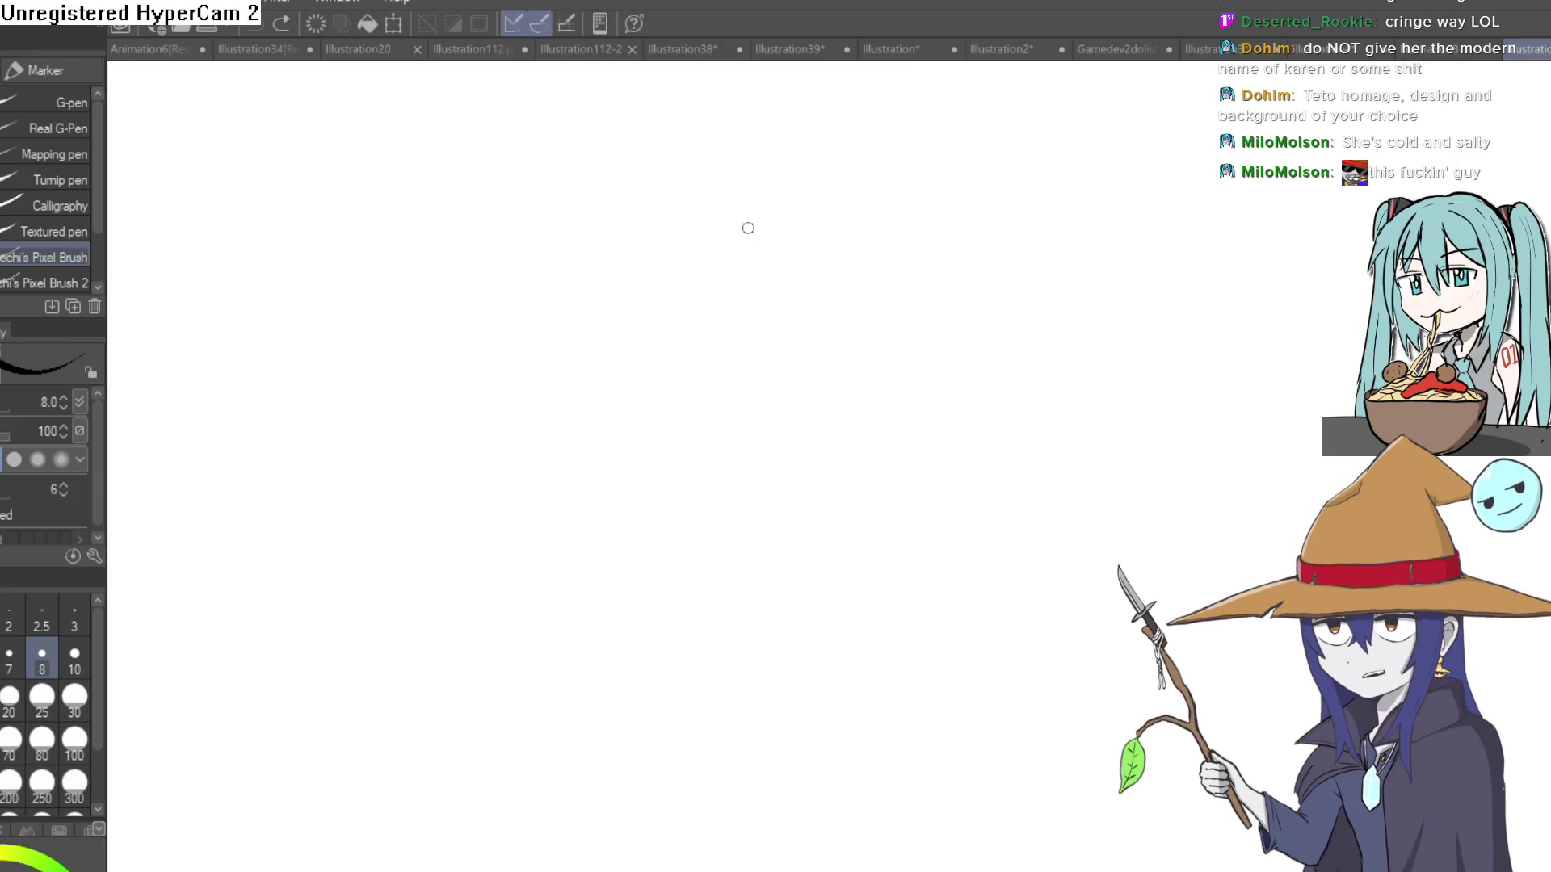
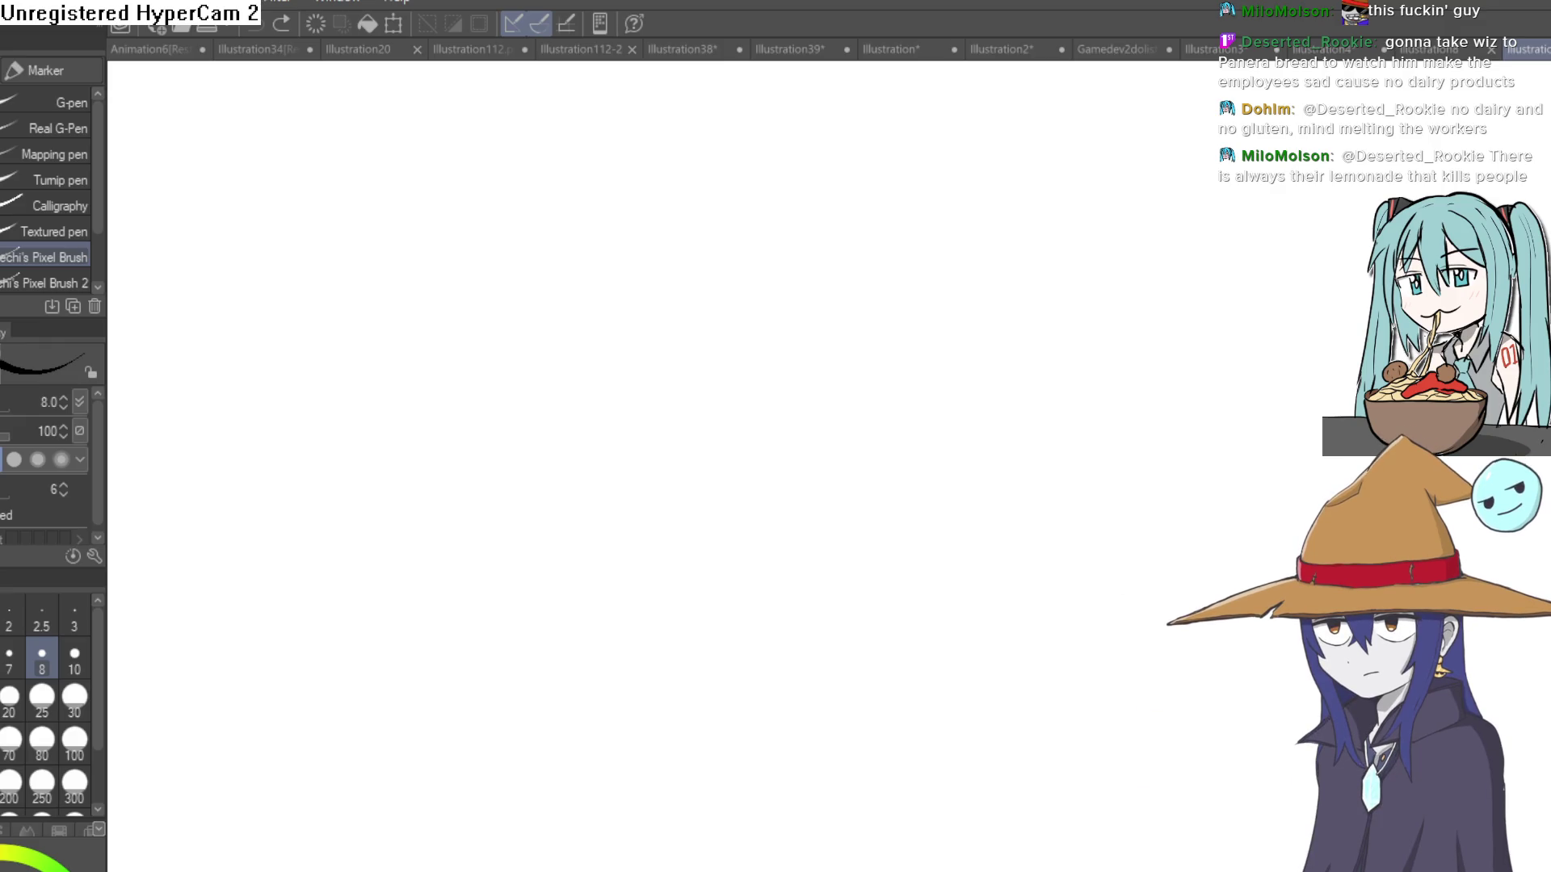
# Draw the head circle with a curved vertical center line and a horizontal mid-height guide, undoing a stray stroke.
pyautogui.moveTo(747, 300); pyautogui.dragTo(865, 320)
pyautogui.hotkey('ctrl', 'z')
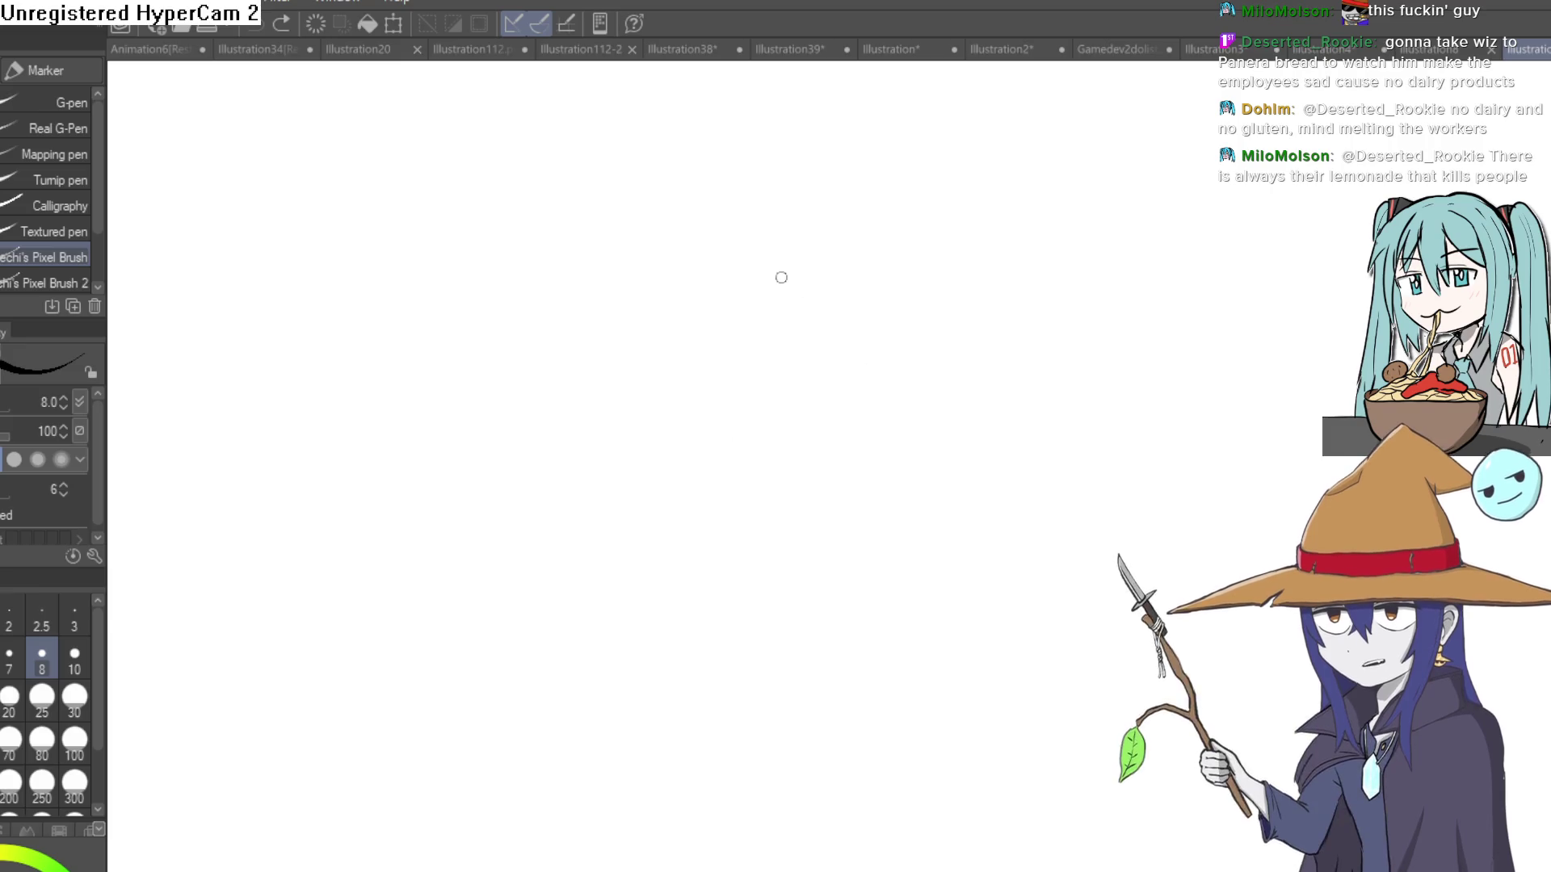
pyautogui.moveTo(805, 231)
pyautogui.mouseDown()
pyautogui.moveTo(719, 382)
pyautogui.moveTo(882, 289)
pyautogui.moveTo(843, 239)
pyautogui.mouseUp()
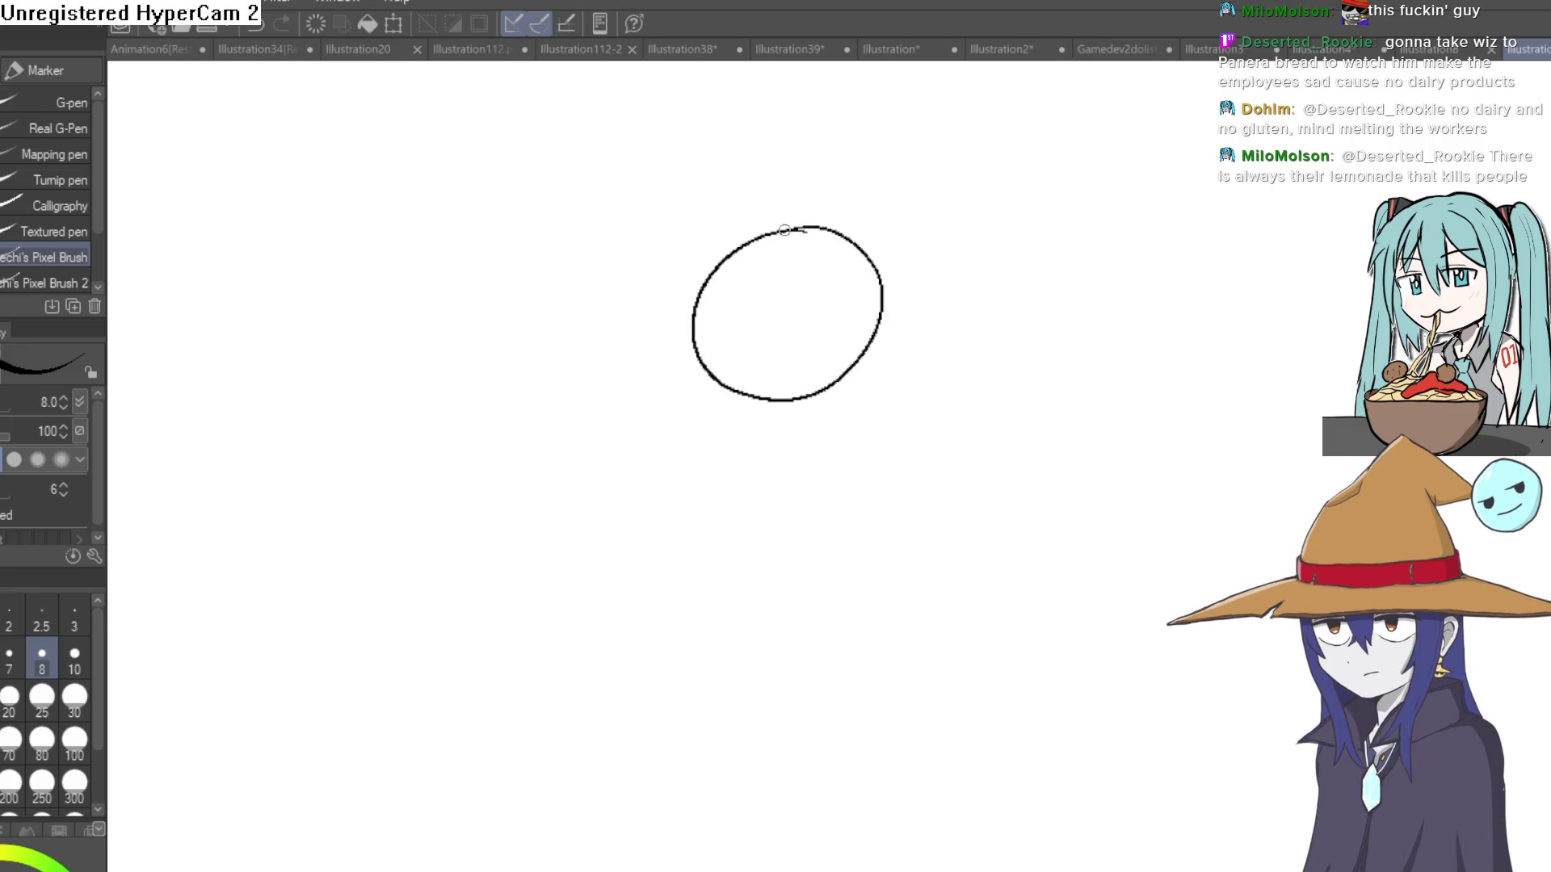
pyautogui.moveTo(883, 323); pyautogui.dragTo(788, 407)
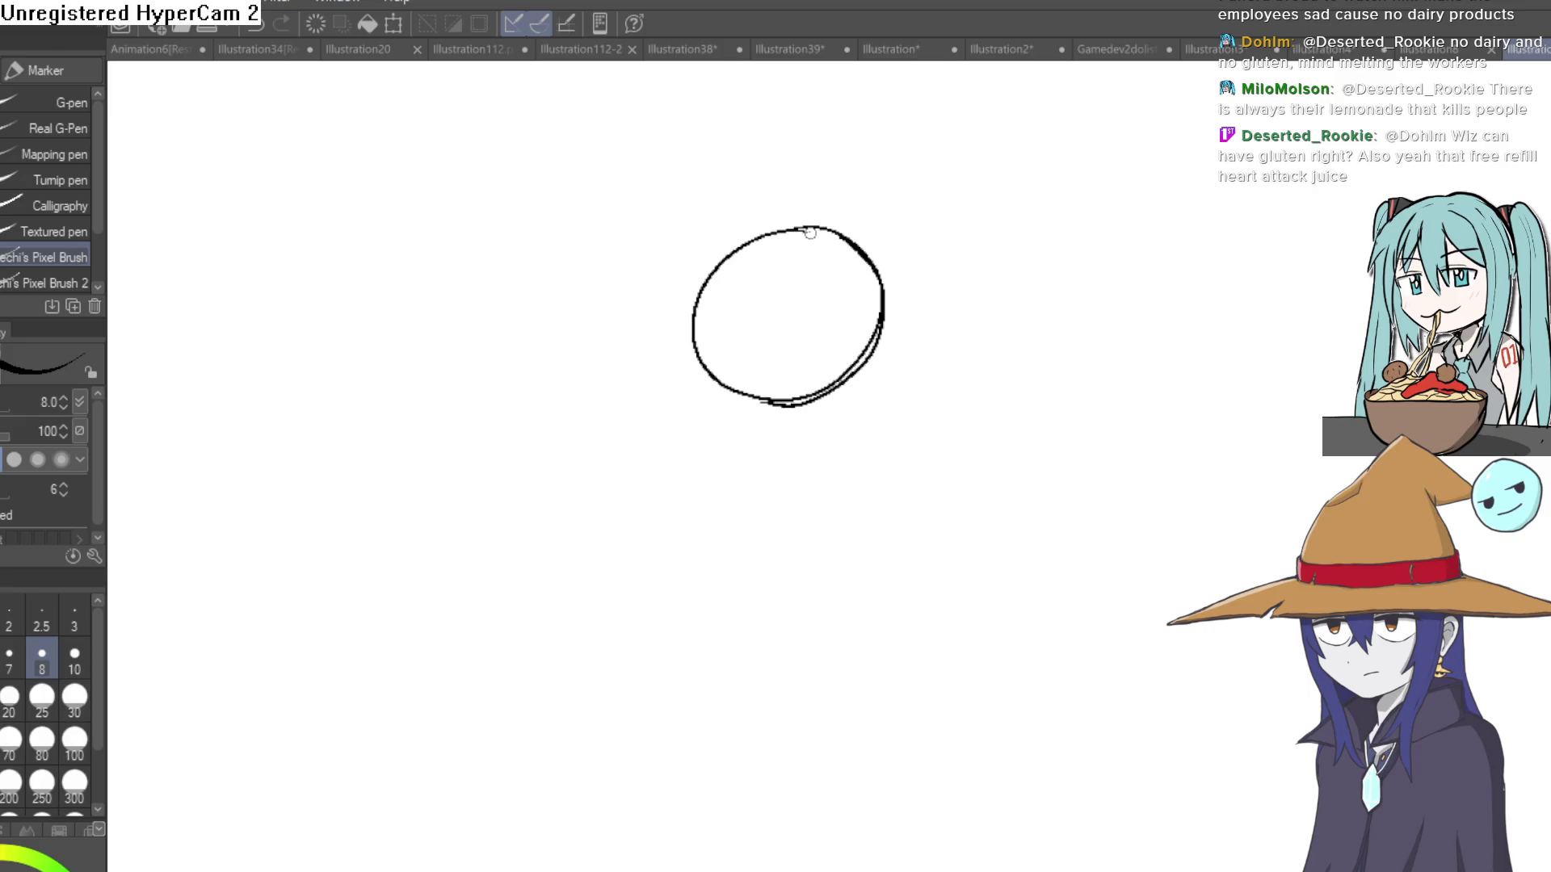
pyautogui.moveTo(775, 292)
pyautogui.mouseDown()
pyautogui.moveTo(785, 404)
pyautogui.moveTo(754, 311)
pyautogui.moveTo(796, 237)
pyautogui.moveTo(790, 404)
pyautogui.mouseUp()
pyautogui.moveTo(689, 326); pyautogui.dragTo(884, 316)
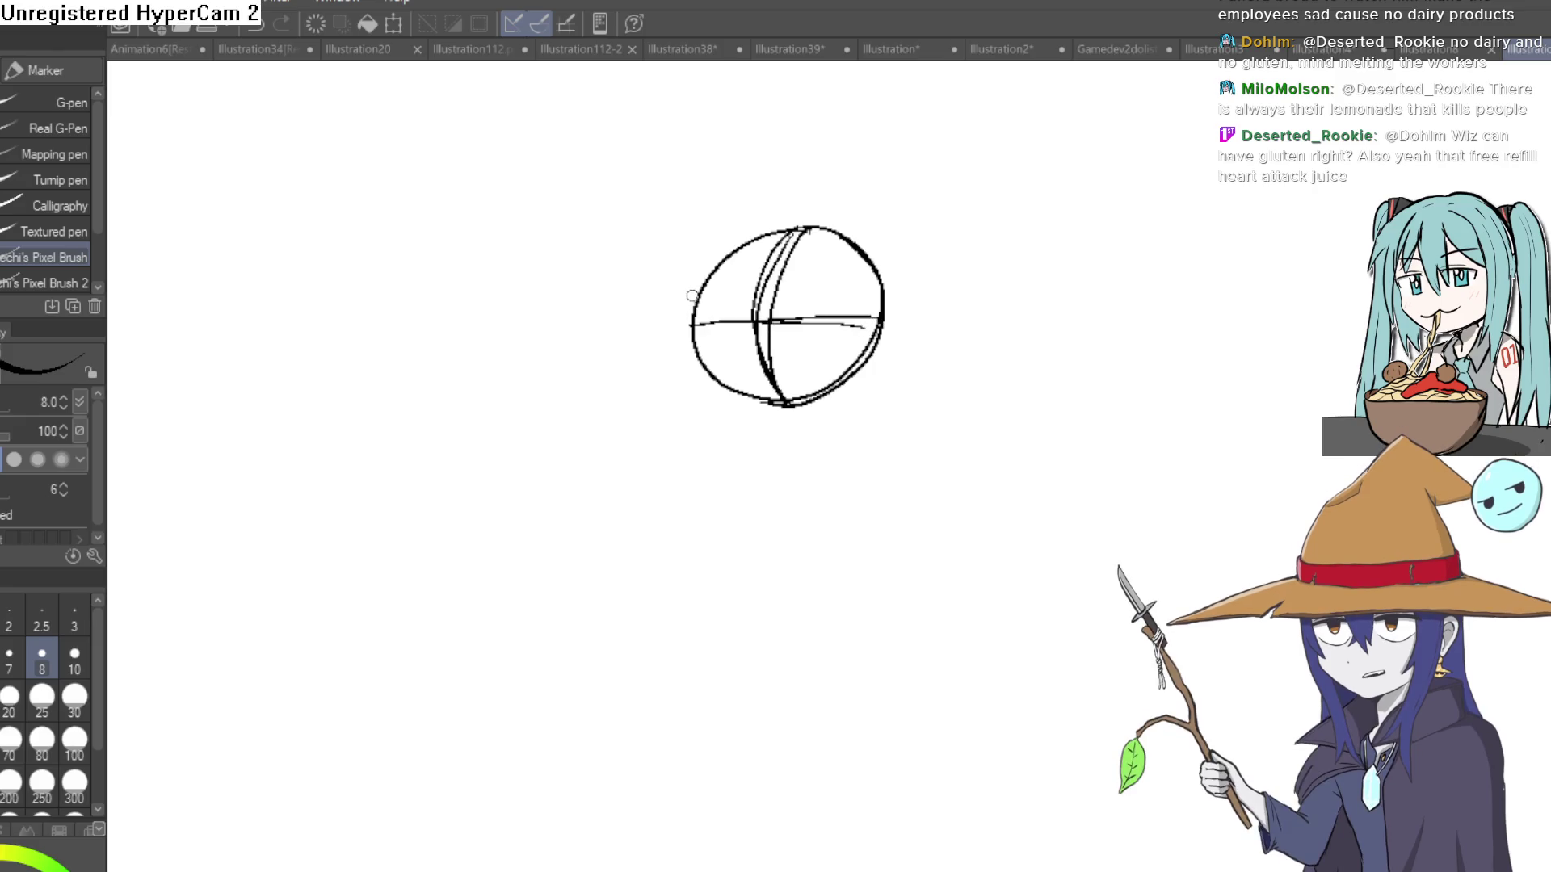
# Sketch the jaw curve along the lower left and rough strokes on the head's upper-left arc.
pyautogui.moveTo(701, 370); pyautogui.dragTo(775, 421)
pyautogui.scroll(3, 859, 305)
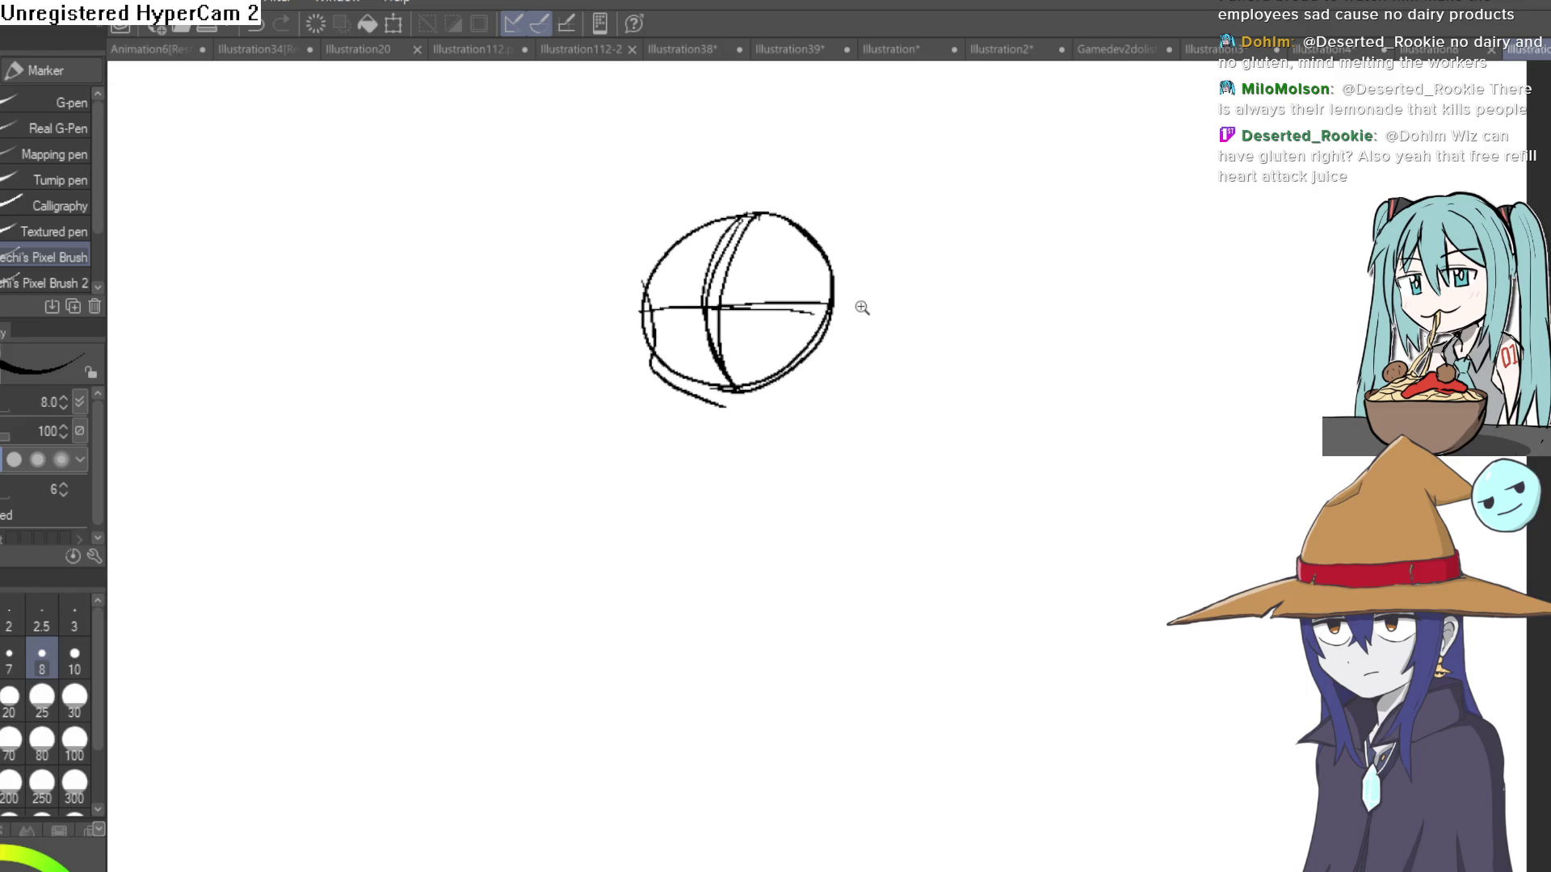
pyautogui.moveTo(821, 333); pyautogui.dragTo(828, 422)
pyautogui.moveTo(511, 289); pyautogui.dragTo(547, 201)
pyautogui.moveTo(525, 257)
pyautogui.mouseDown()
pyautogui.moveTo(608, 169)
pyautogui.moveTo(652, 152)
pyautogui.mouseUp()
pyautogui.moveTo(929, 310)
pyautogui.mouseDown()
pyautogui.moveTo(924, 266)
pyautogui.moveTo(913, 346)
pyautogui.moveTo(851, 303)
pyautogui.moveTo(901, 319)
pyautogui.mouseUp()
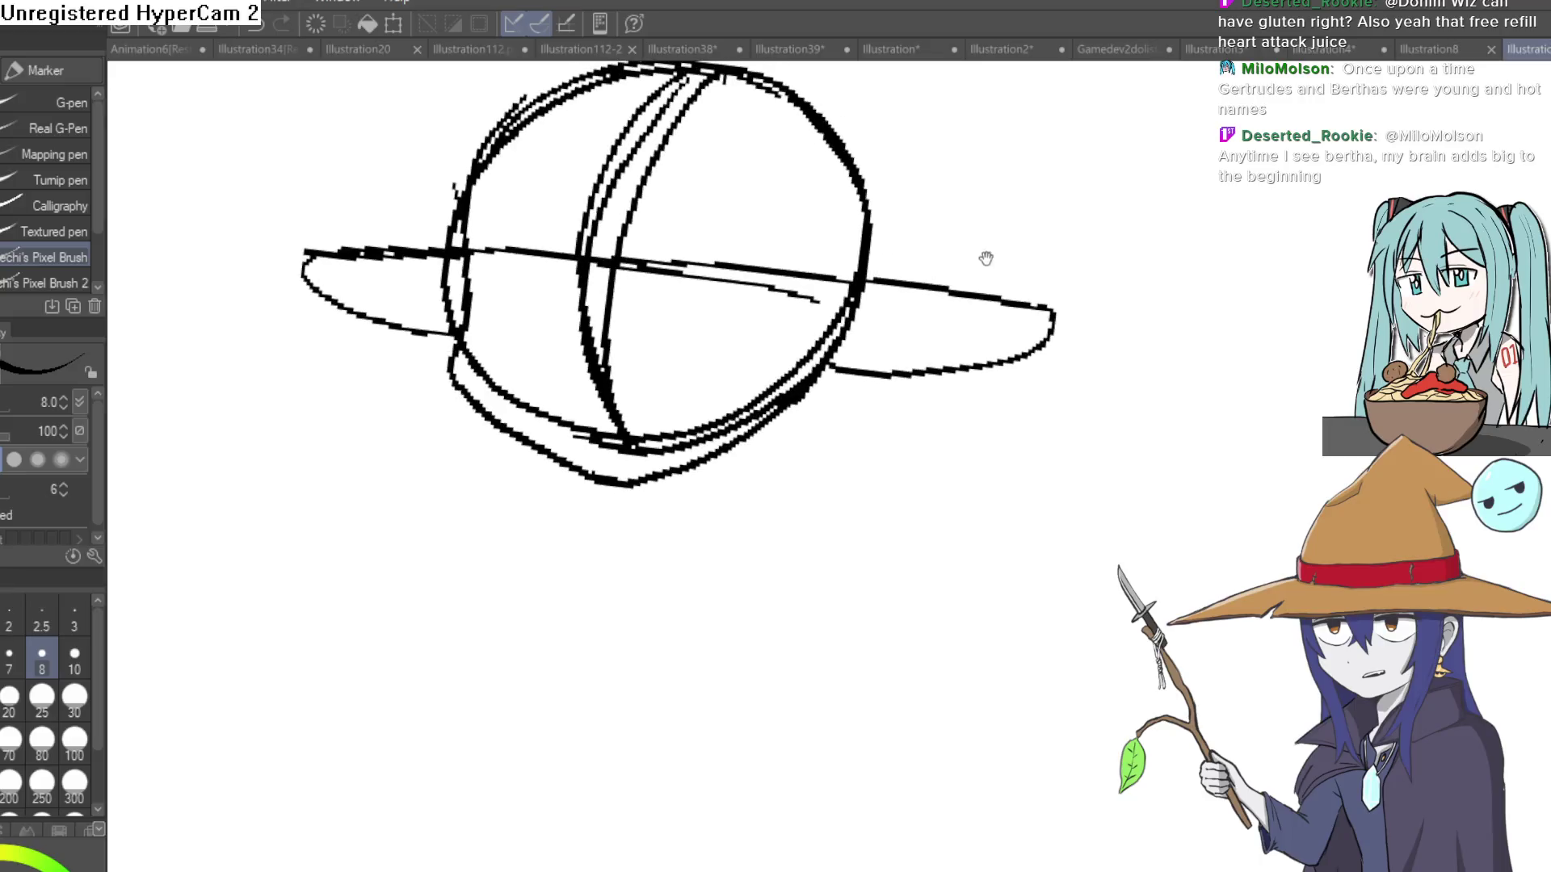
# Sketch the long pointed right ear, then the left ear, refining the head top.
pyautogui.scroll(4, 986, 258)
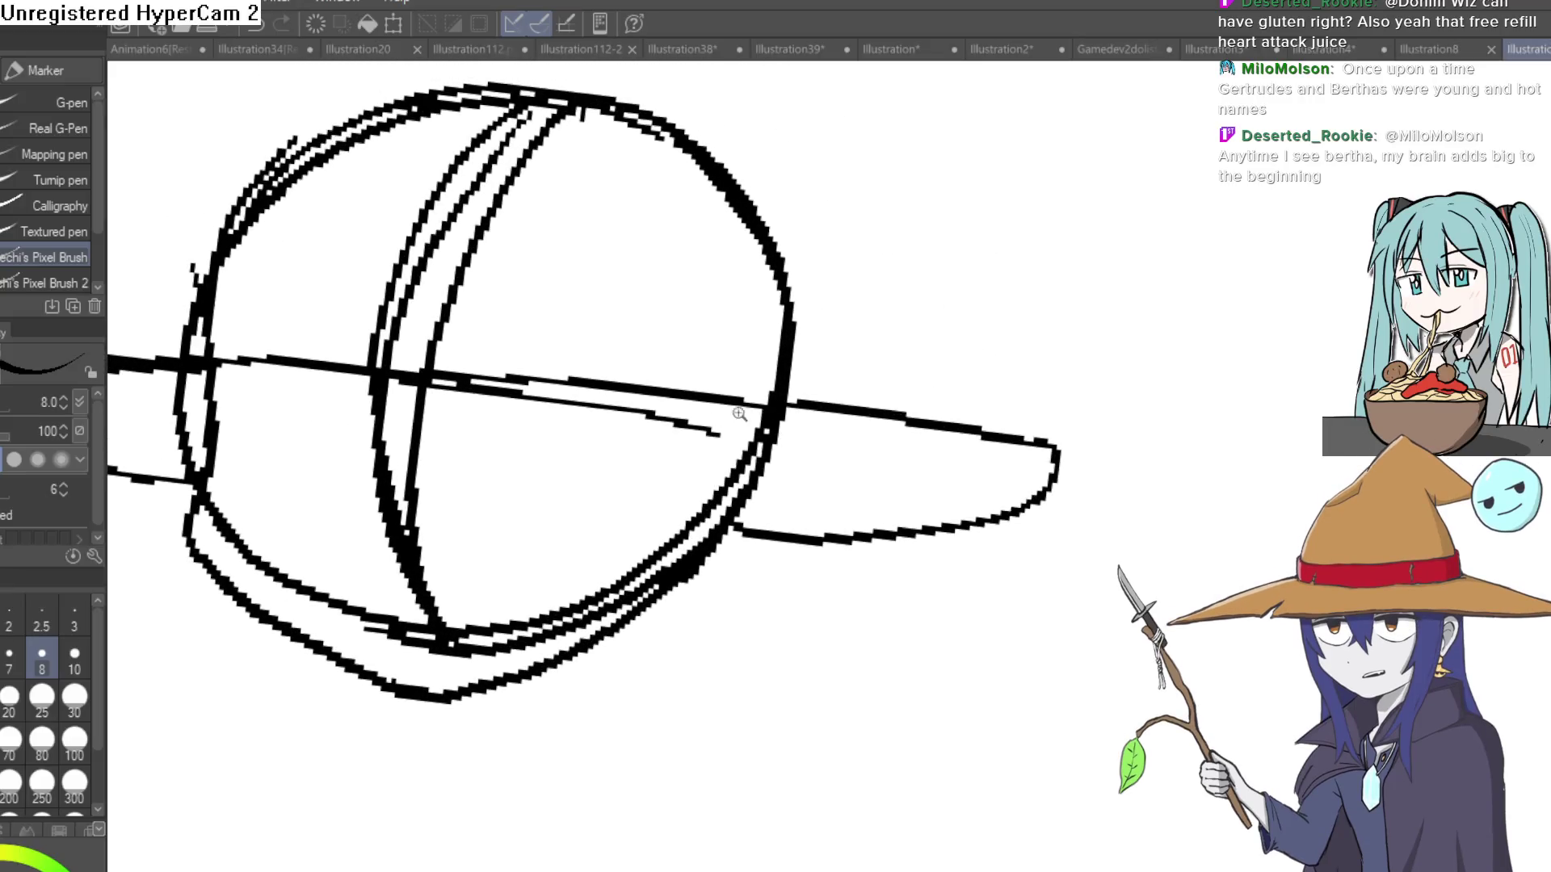
pyautogui.moveTo(707, 440); pyautogui.dragTo(716, 457)
pyautogui.moveTo(849, 418); pyautogui.dragTo(869, 274)
pyautogui.scroll(-5, 924, 289)
pyautogui.moveTo(858, 388)
pyautogui.mouseDown()
pyautogui.moveTo(771, 302)
pyautogui.moveTo(678, 273)
pyautogui.moveTo(453, 359)
pyautogui.moveTo(442, 412)
pyautogui.mouseUp()
pyautogui.moveTo(411, 455); pyautogui.dragTo(435, 390)
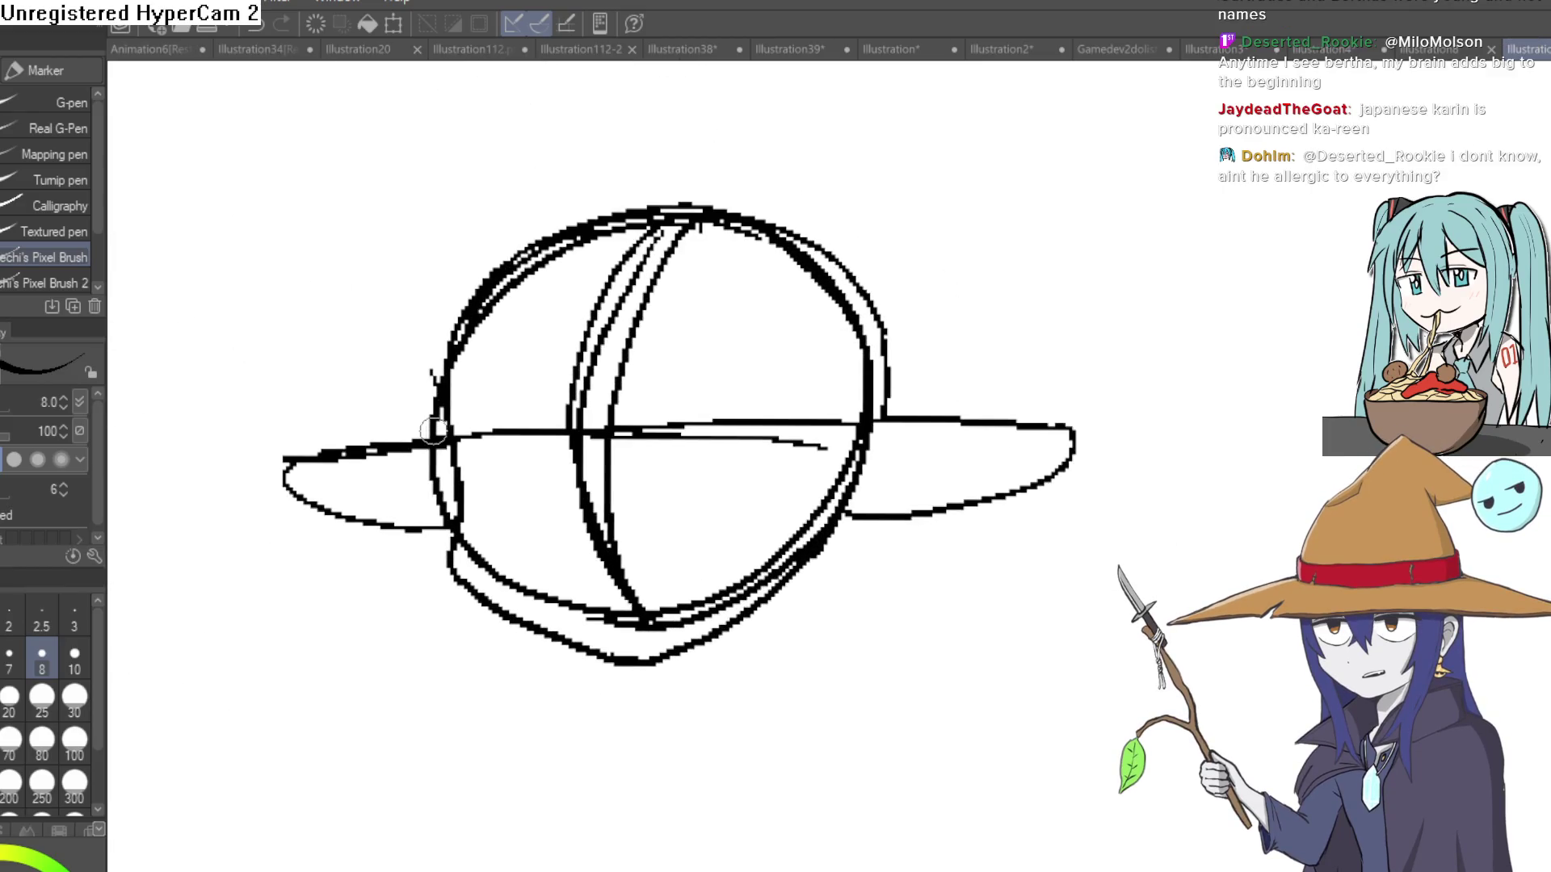
# Switch to the small hard-edged Hard 2 eraser to tidy the ear sketch.
pyautogui.press('e')
pyautogui.click(73, 127)
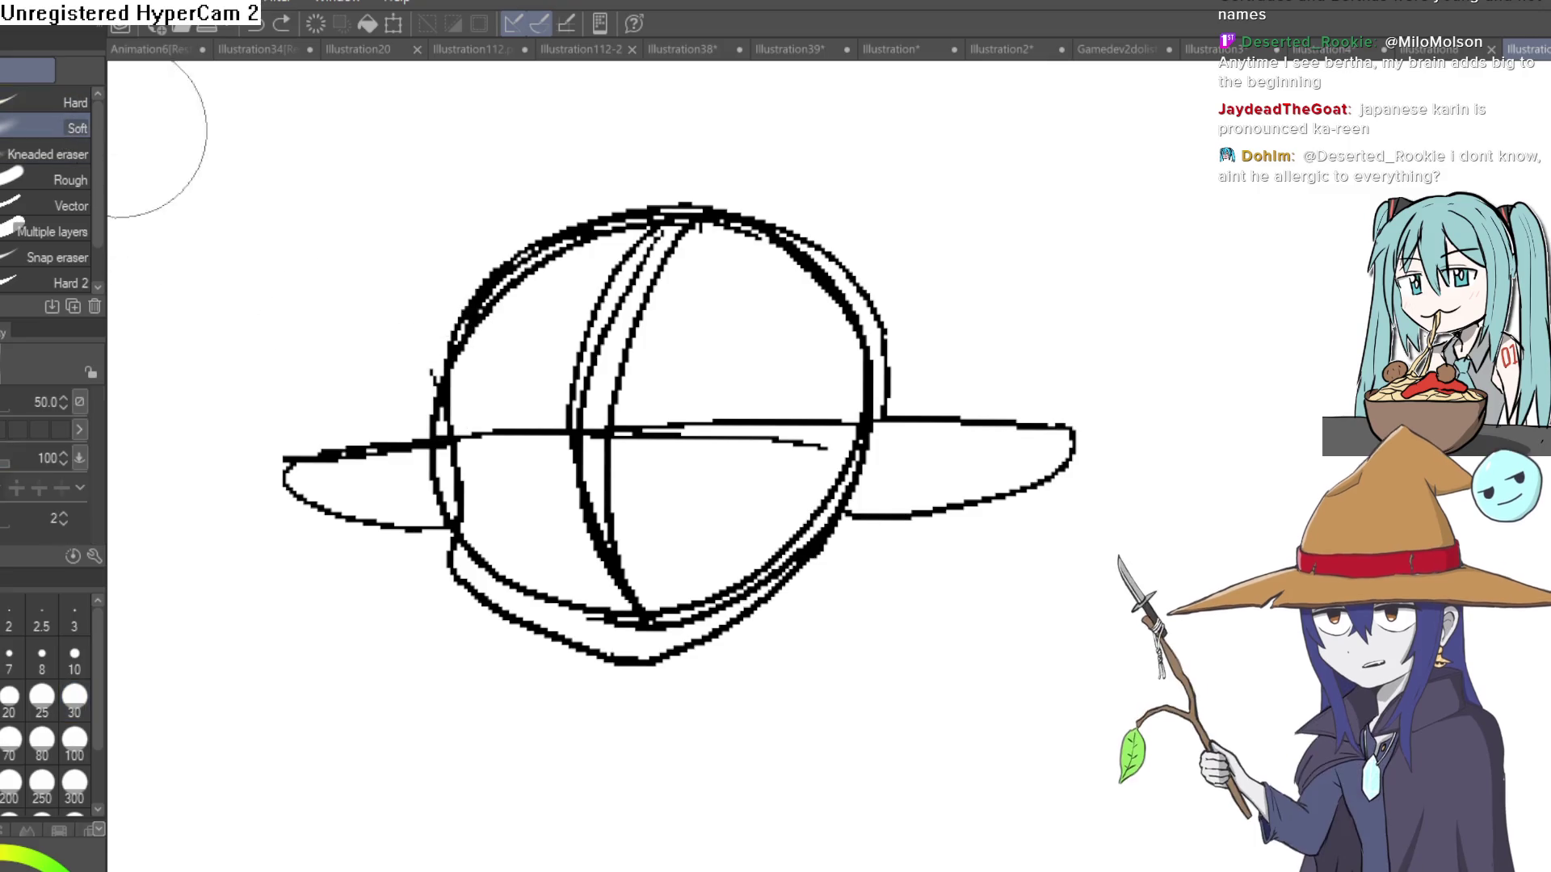
pyautogui.scroll(-2, 89, 165)
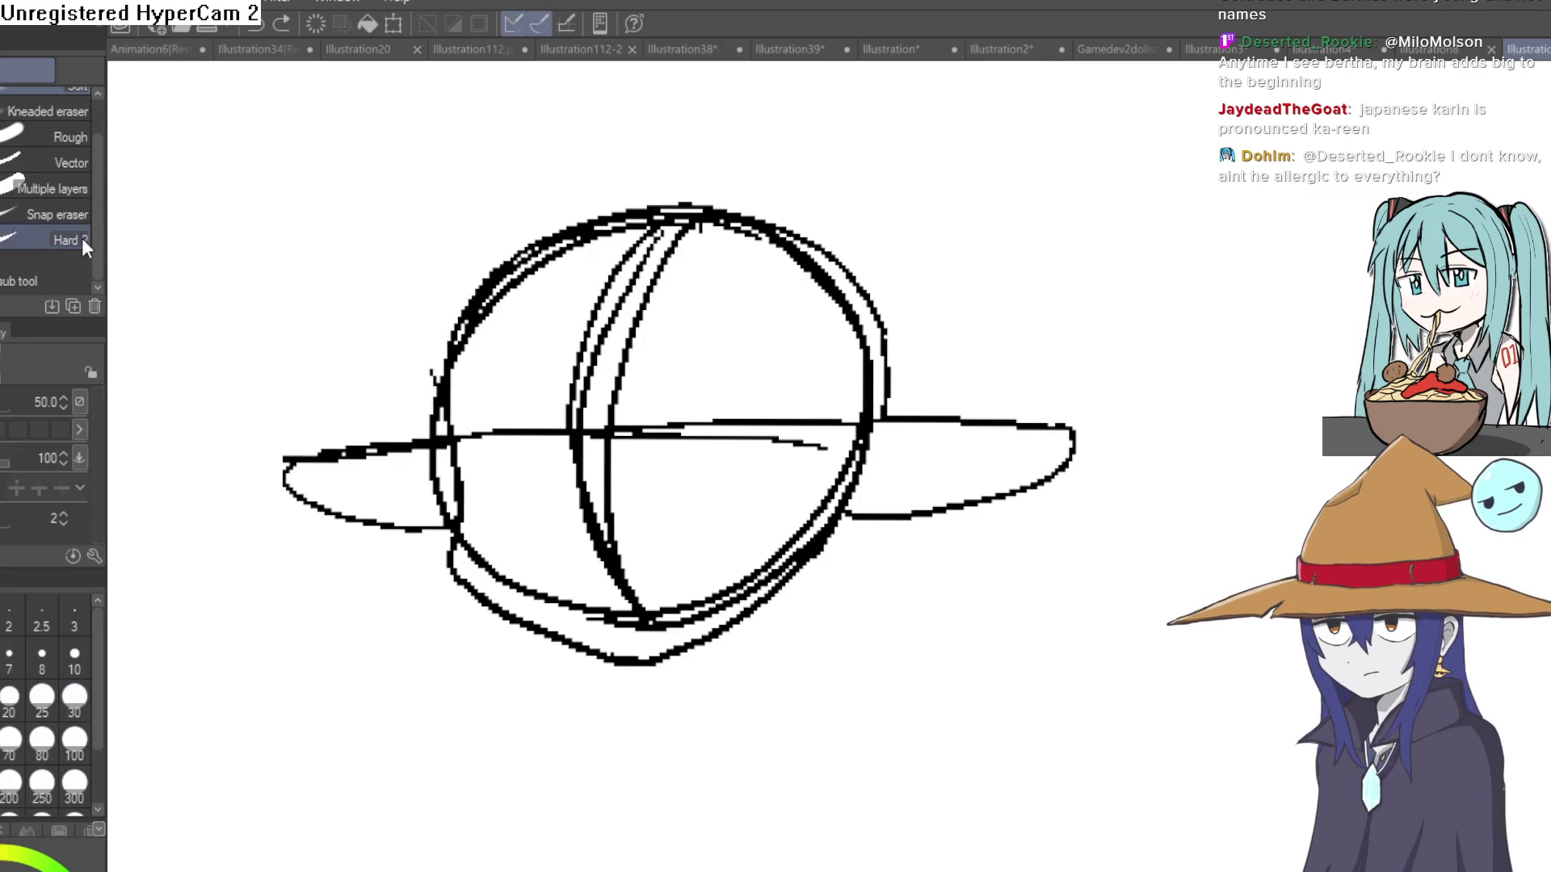
pyautogui.click(81, 237)
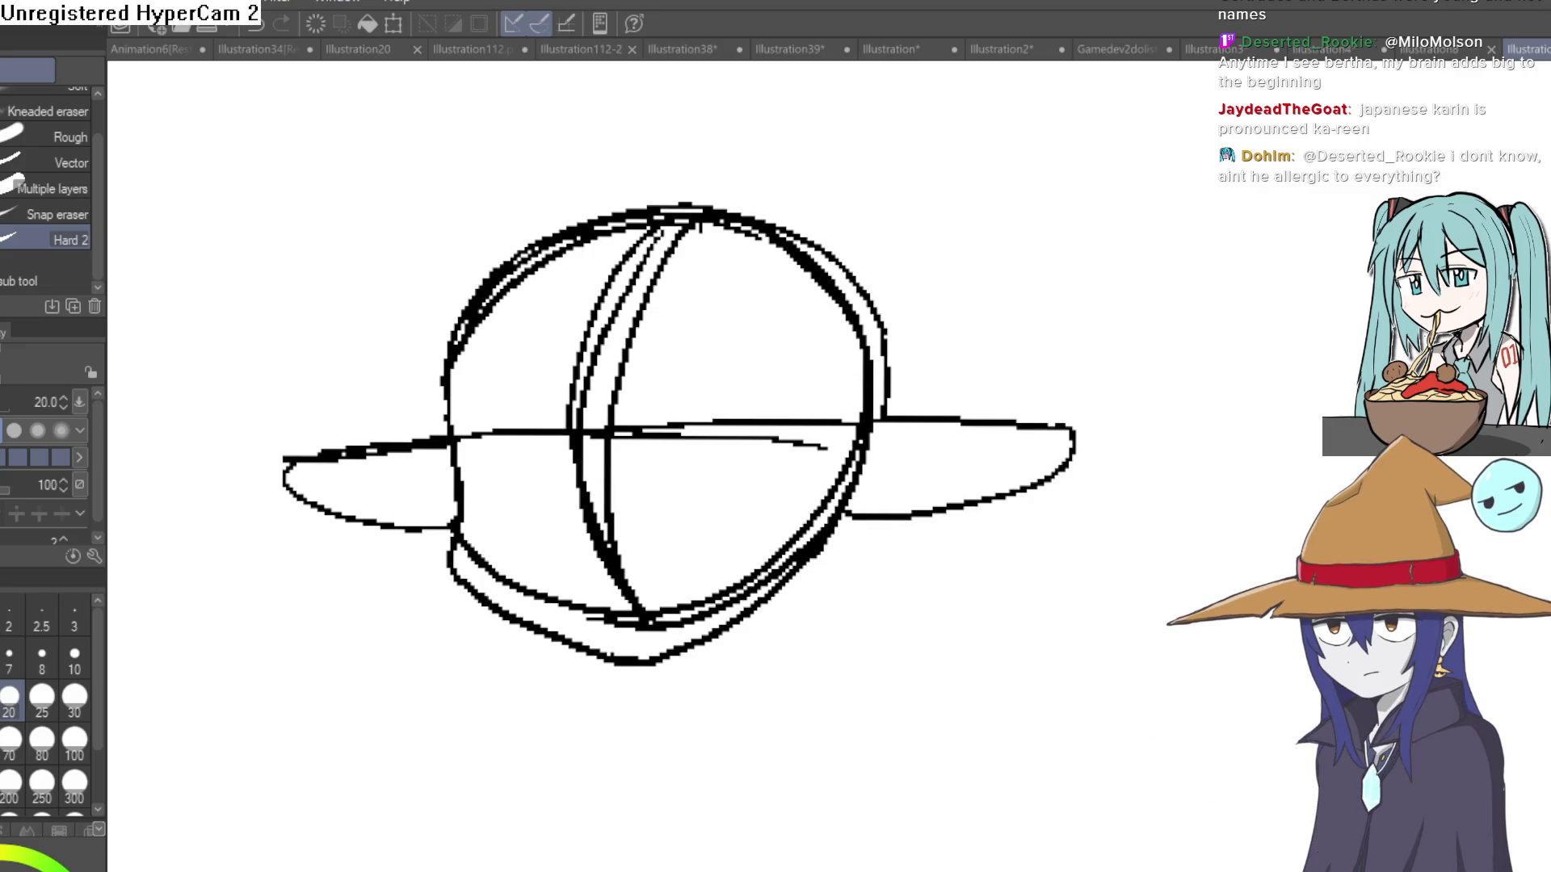
# Draw both neck lines, thicken where jaw meets neck, and extend shoulder curves from the neck.
pyautogui.press('p')
pyautogui.scroll(5, 767, 404)
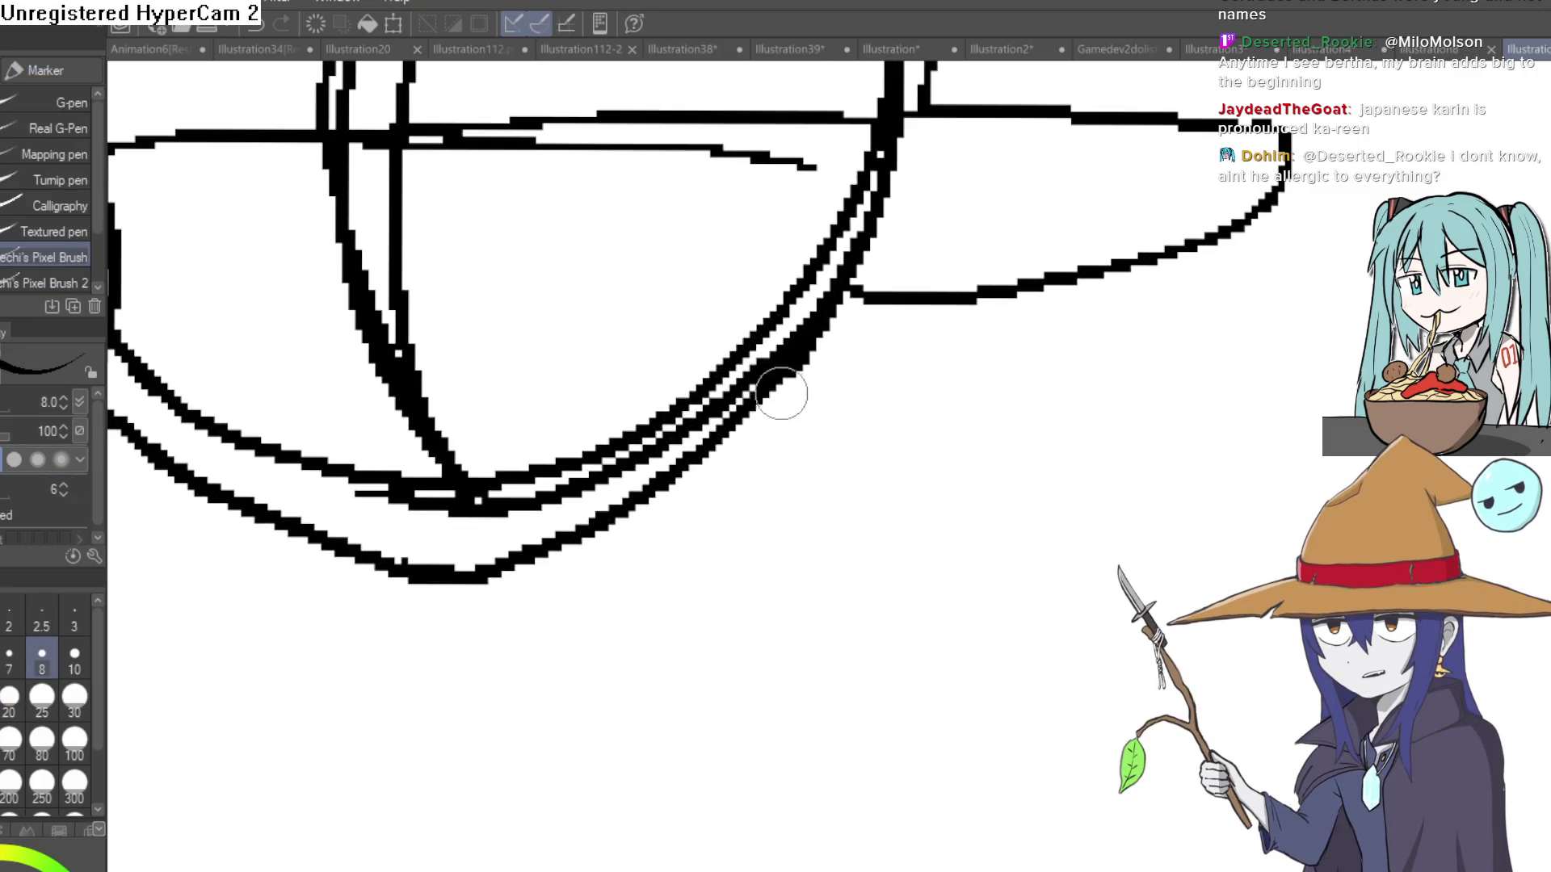
pyautogui.moveTo(769, 386); pyautogui.dragTo(750, 626)
pyautogui.moveTo(566, 549)
pyautogui.mouseDown()
pyautogui.moveTo(525, 682)
pyautogui.moveTo(572, 638)
pyautogui.mouseUp()
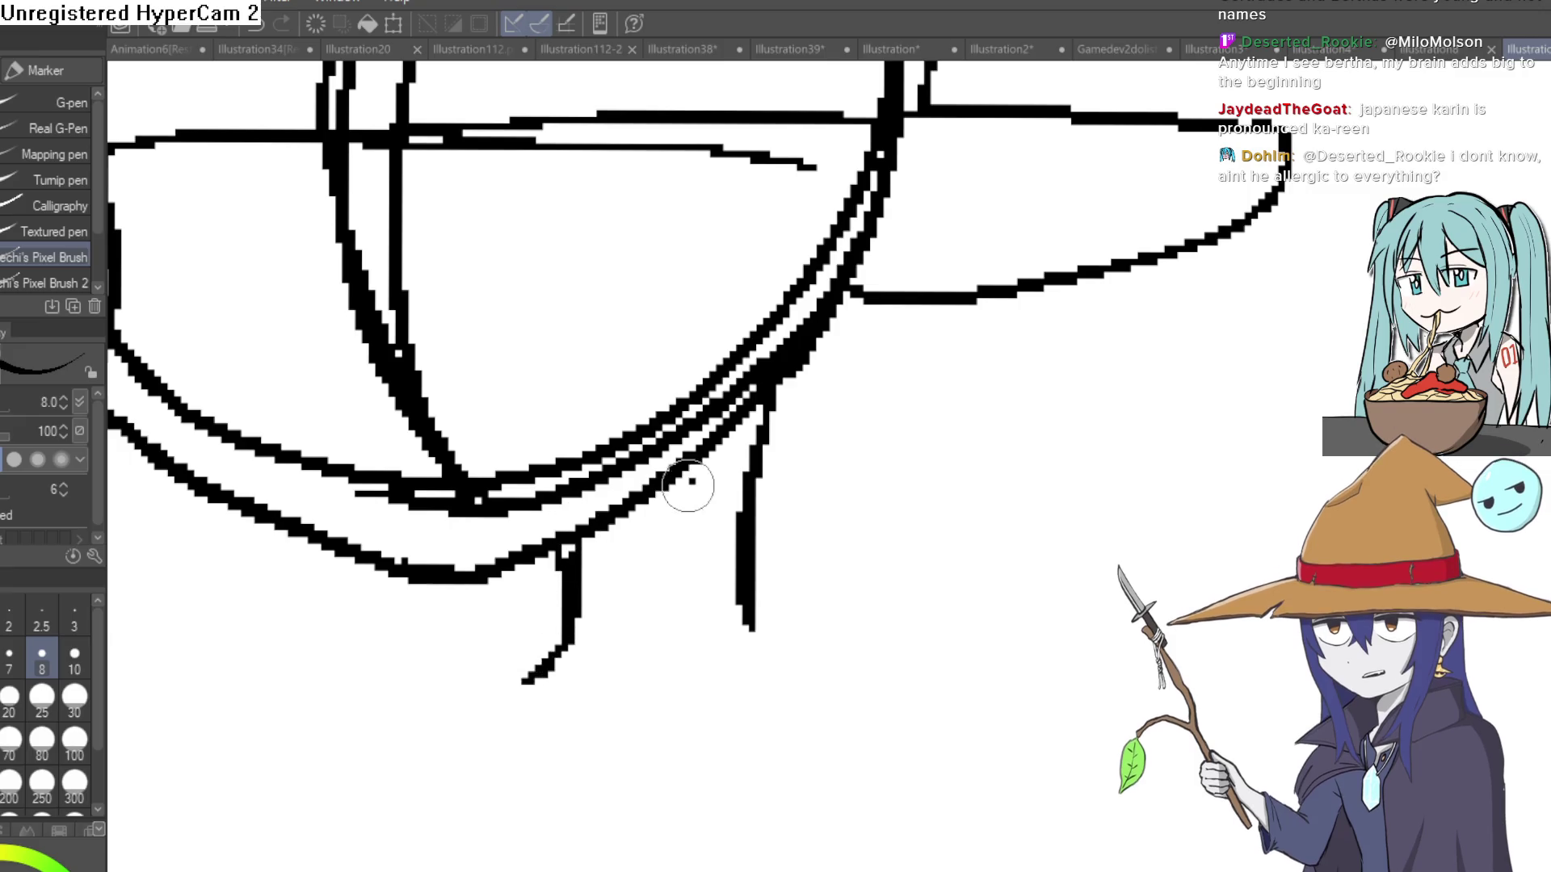
pyautogui.moveTo(693, 482); pyautogui.dragTo(569, 602)
pyautogui.moveTo(643, 497); pyautogui.dragTo(581, 557)
pyautogui.moveTo(751, 622); pyautogui.dragTo(869, 696)
pyautogui.moveTo(570, 638); pyautogui.dragTo(420, 707)
pyautogui.scroll(-5, 706, 557)
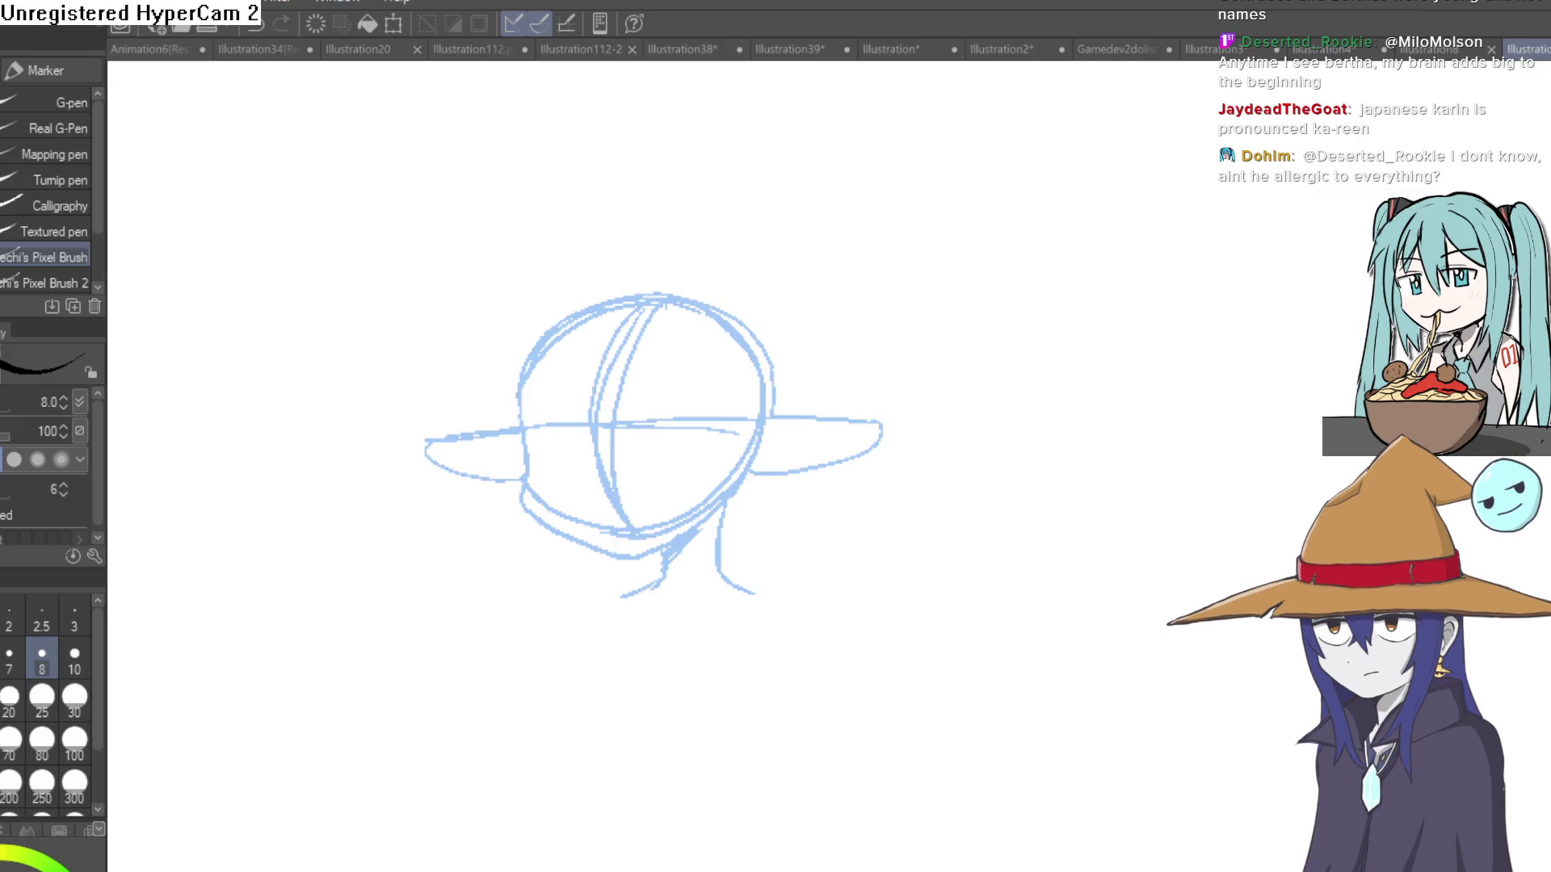
pyautogui.moveTo(888, 411); pyautogui.dragTo(903, 438)
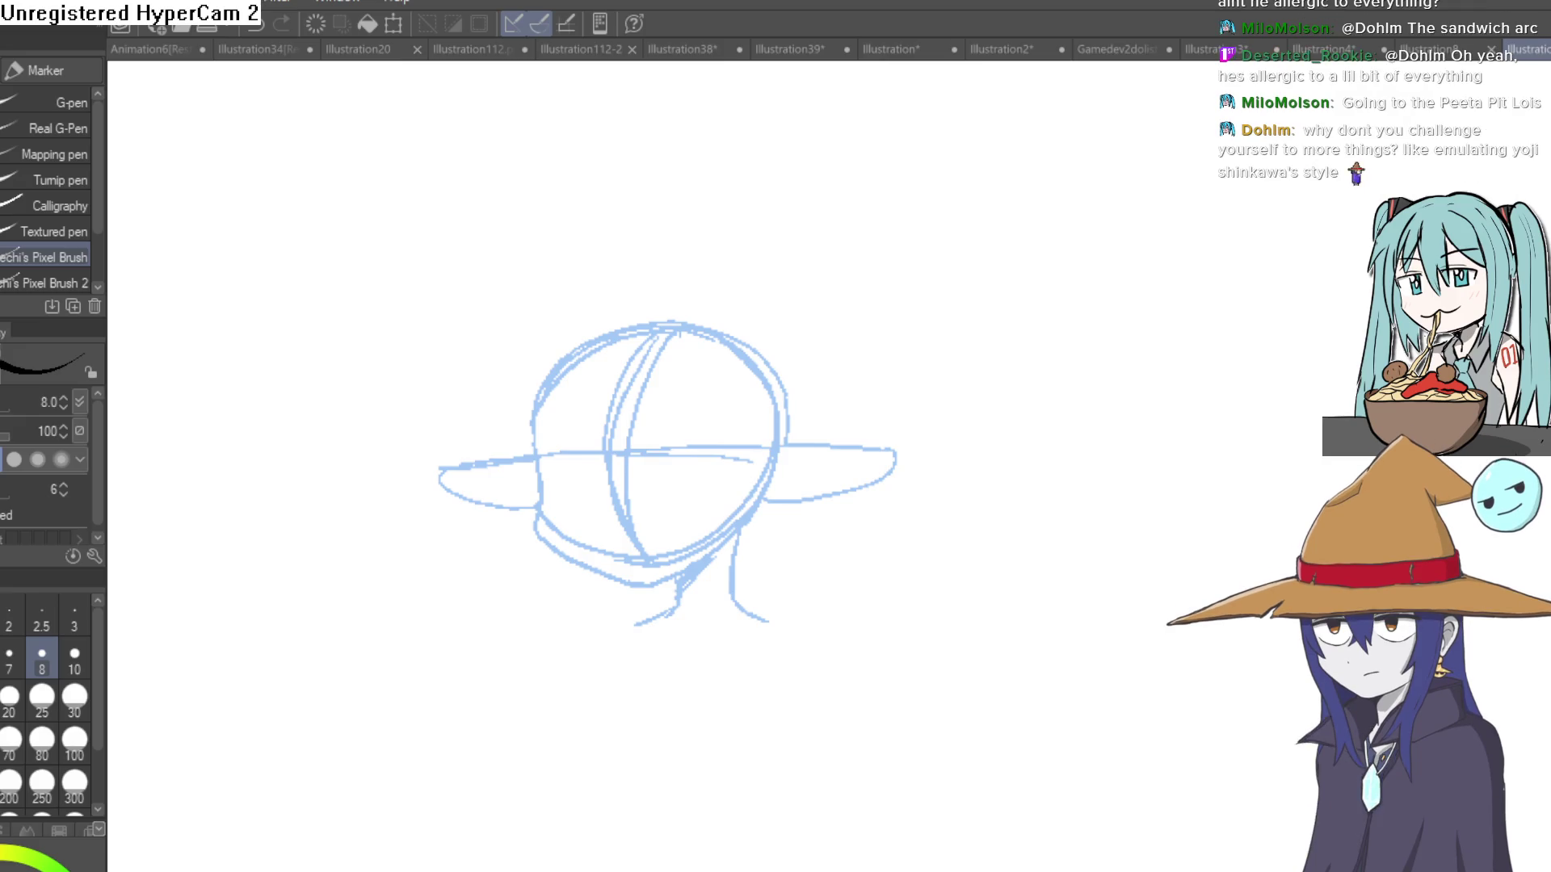
# Zoom in and ink the left side of the face and the jaw down to the chin.
pyautogui.moveTo(919, 446); pyautogui.dragTo(1072, 346)
pyautogui.hotkey('ctrl', 'z')
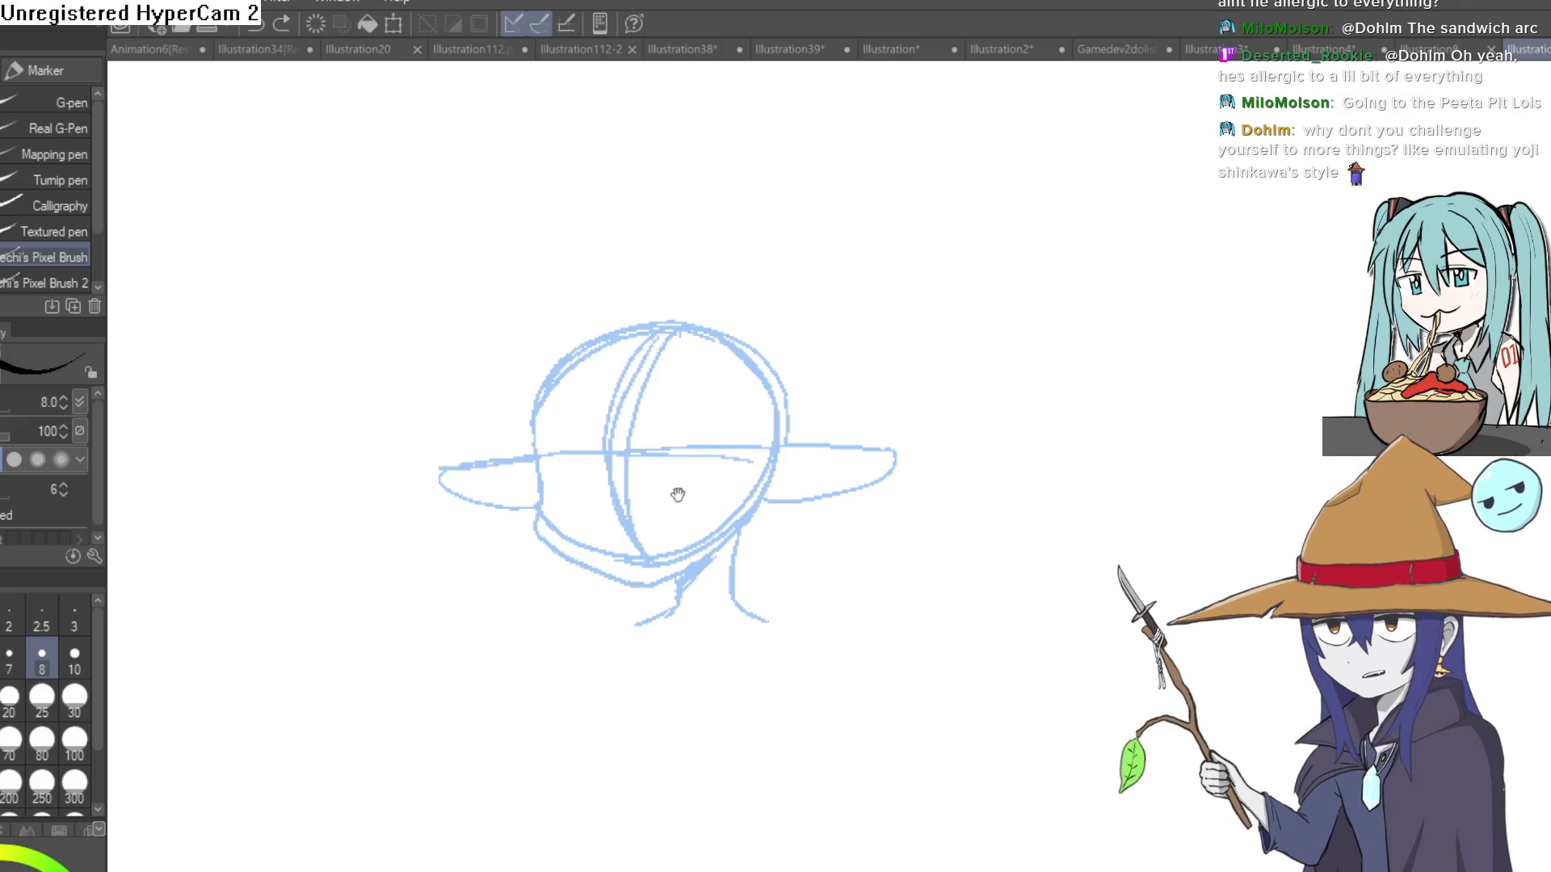
pyautogui.moveTo(675, 492); pyautogui.dragTo(634, 348)
pyautogui.click(634, 348)
pyautogui.click(634, 348)
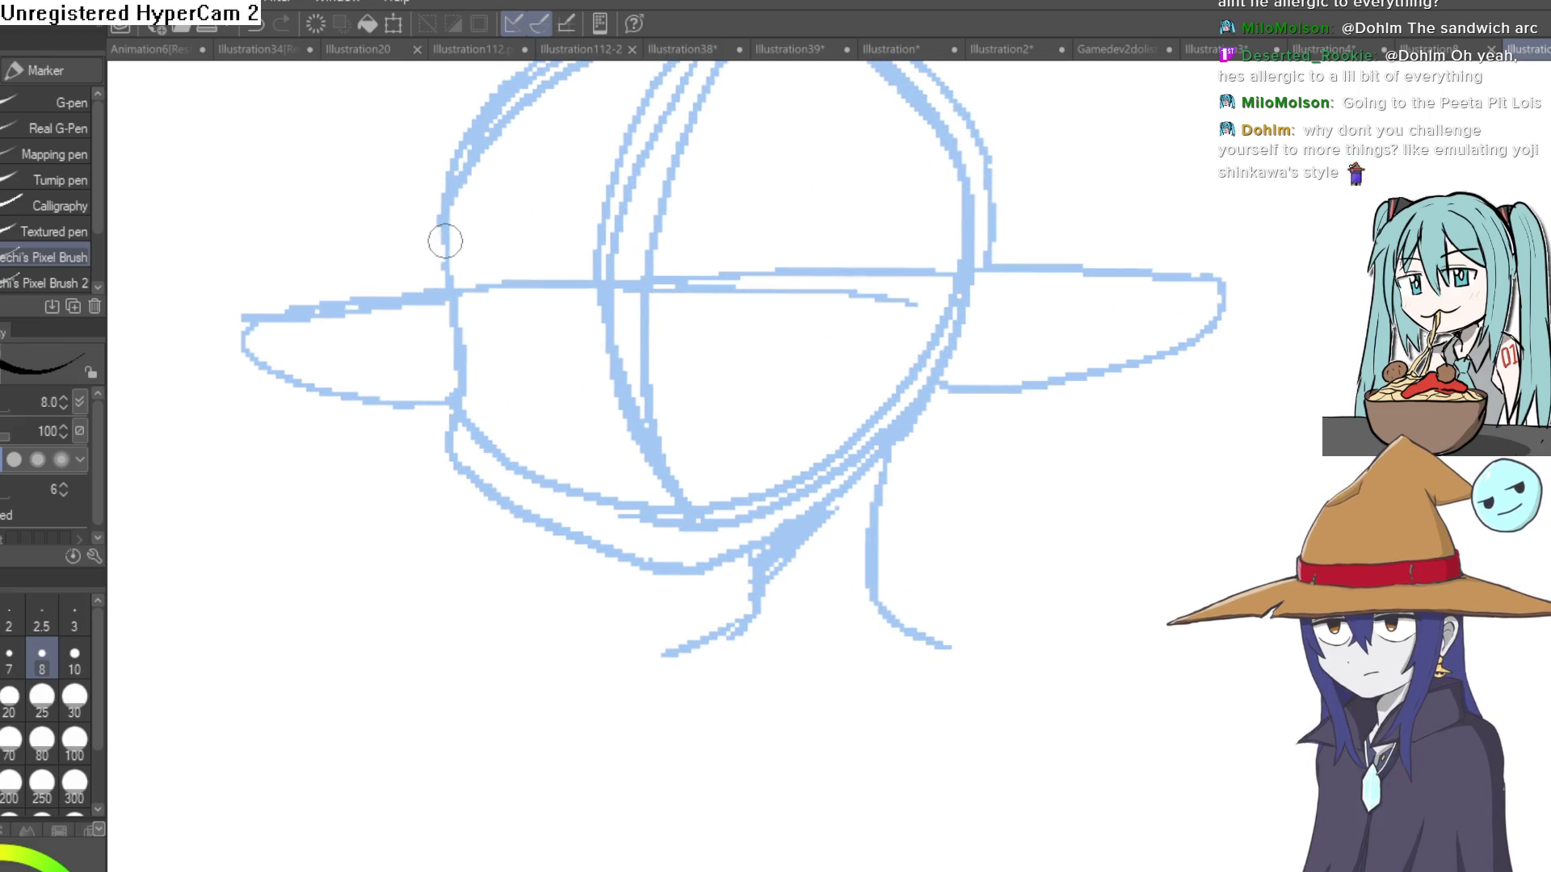
pyautogui.moveTo(444, 238); pyautogui.dragTo(465, 393)
pyautogui.moveTo(523, 512)
pyautogui.mouseDown()
pyautogui.moveTo(706, 565)
pyautogui.moveTo(907, 422)
pyautogui.moveTo(921, 394)
pyautogui.mouseUp()
# With the canvas rotated, ink the lower face edges and the jawline from left cheek to right.
pyautogui.scroll(-1, 526, 349)
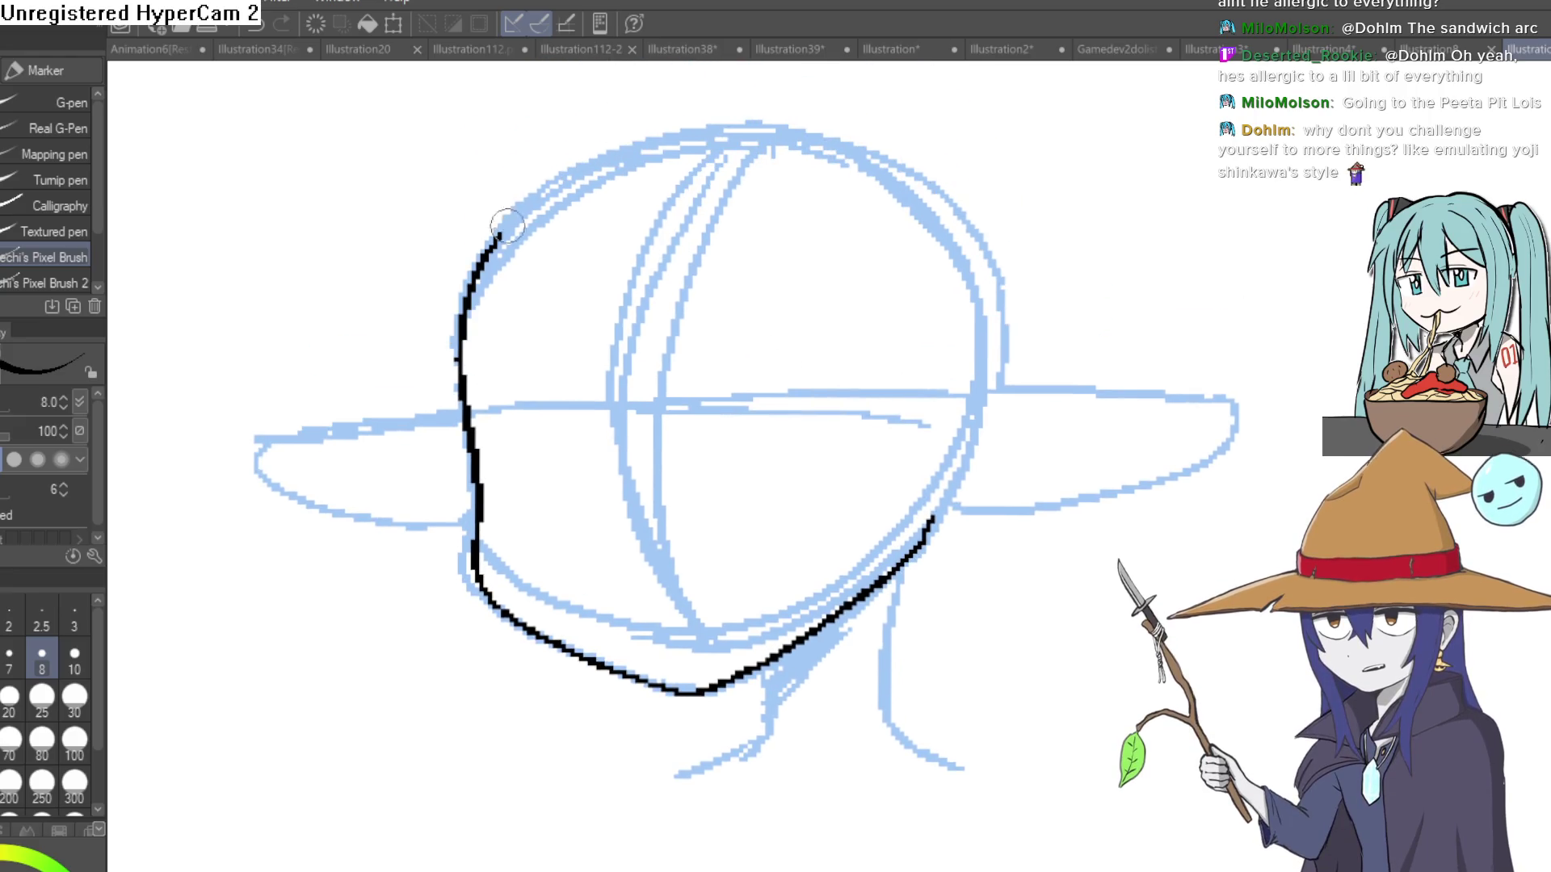
pyautogui.moveTo(907, 235)
pyautogui.mouseDown()
pyautogui.moveTo(678, 229)
pyautogui.moveTo(706, 243)
pyautogui.moveTo(650, 249)
pyautogui.mouseUp()
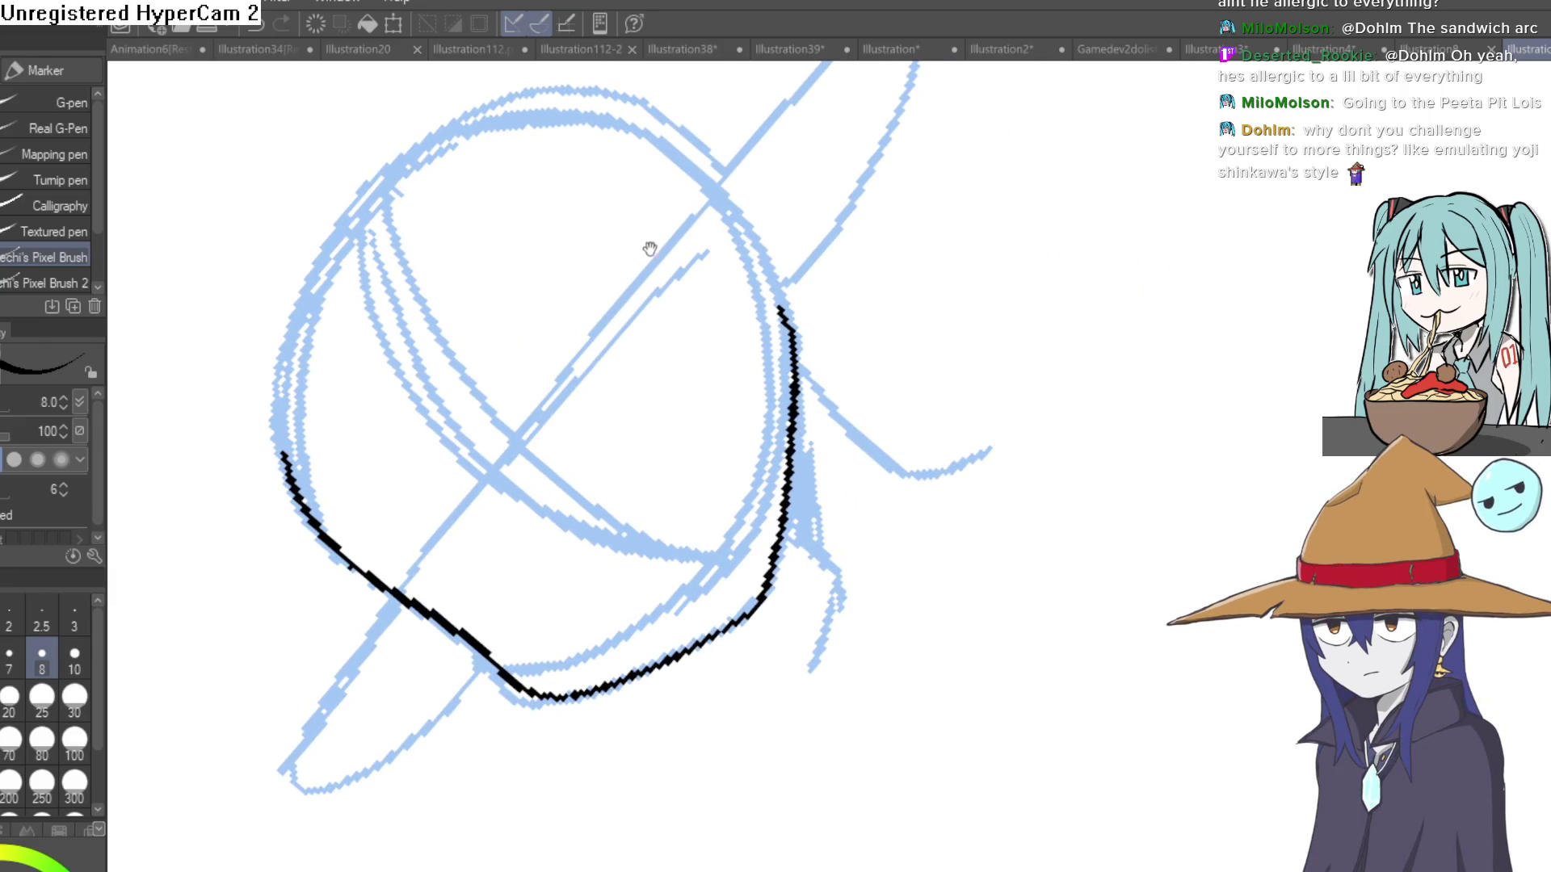
pyautogui.click(703, 385)
pyautogui.moveTo(458, 411)
pyautogui.mouseDown()
pyautogui.moveTo(604, 204)
pyautogui.moveTo(470, 414)
pyautogui.moveTo(651, 215)
pyautogui.mouseUp()
pyautogui.moveTo(554, 313)
pyautogui.mouseDown()
pyautogui.moveTo(492, 336)
pyautogui.moveTo(437, 471)
pyautogui.mouseUp()
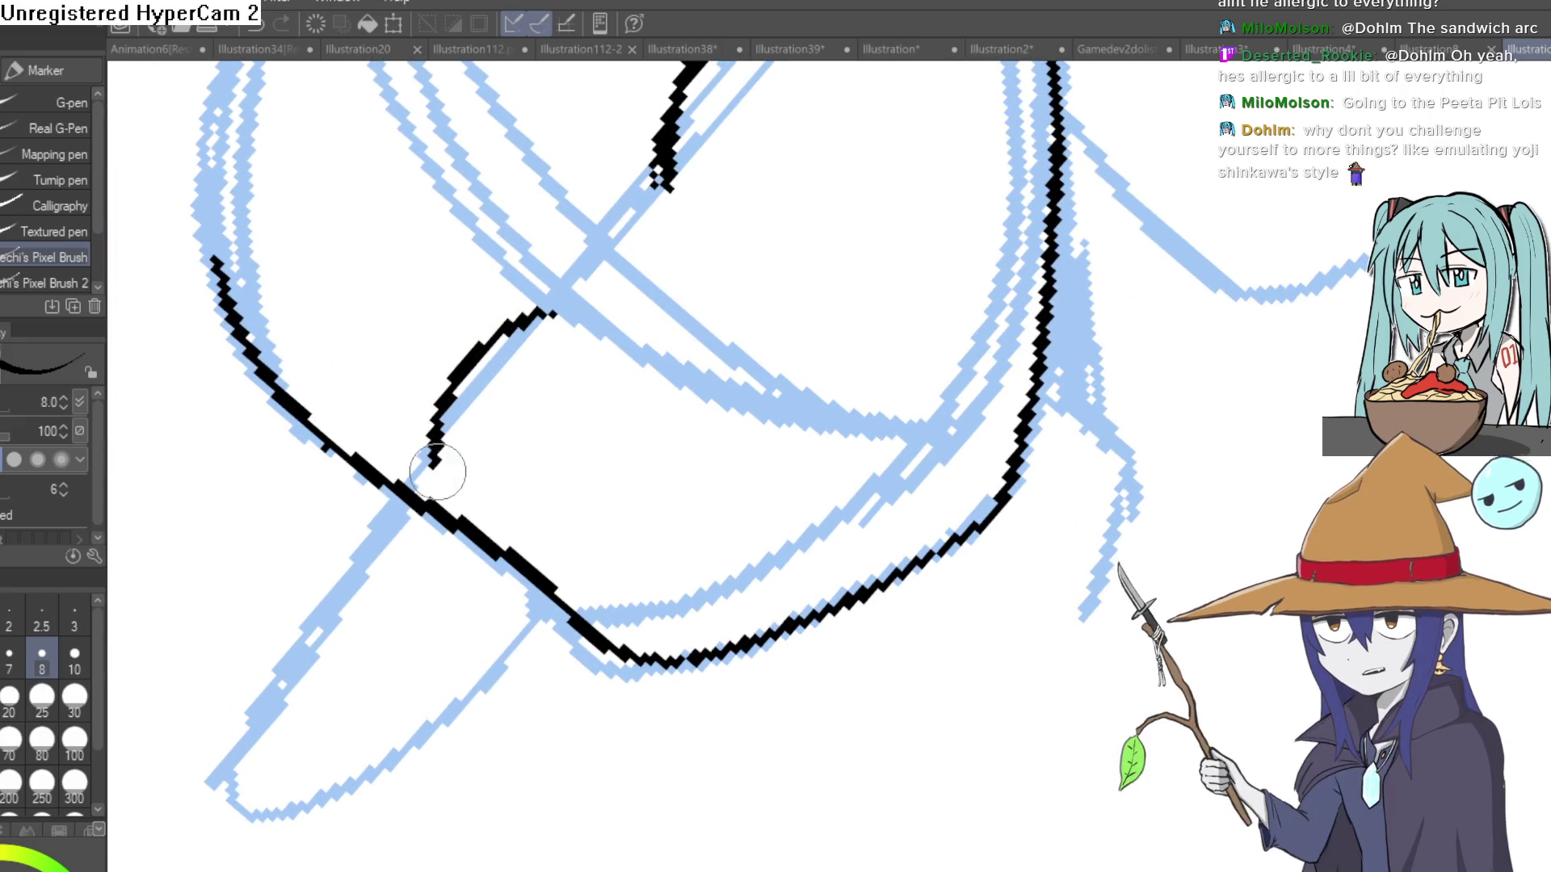
pyautogui.moveTo(696, 284)
pyautogui.mouseDown()
pyautogui.moveTo(920, 469)
pyautogui.moveTo(966, 447)
pyautogui.moveTo(921, 469)
pyautogui.moveTo(918, 357)
pyautogui.moveTo(1082, 328)
pyautogui.mouseUp()
pyautogui.moveTo(437, 319)
pyautogui.mouseDown()
pyautogui.moveTo(525, 634)
pyautogui.moveTo(804, 748)
pyautogui.moveTo(913, 710)
pyautogui.moveTo(1153, 556)
pyautogui.moveTo(1183, 494)
pyautogui.mouseUp()
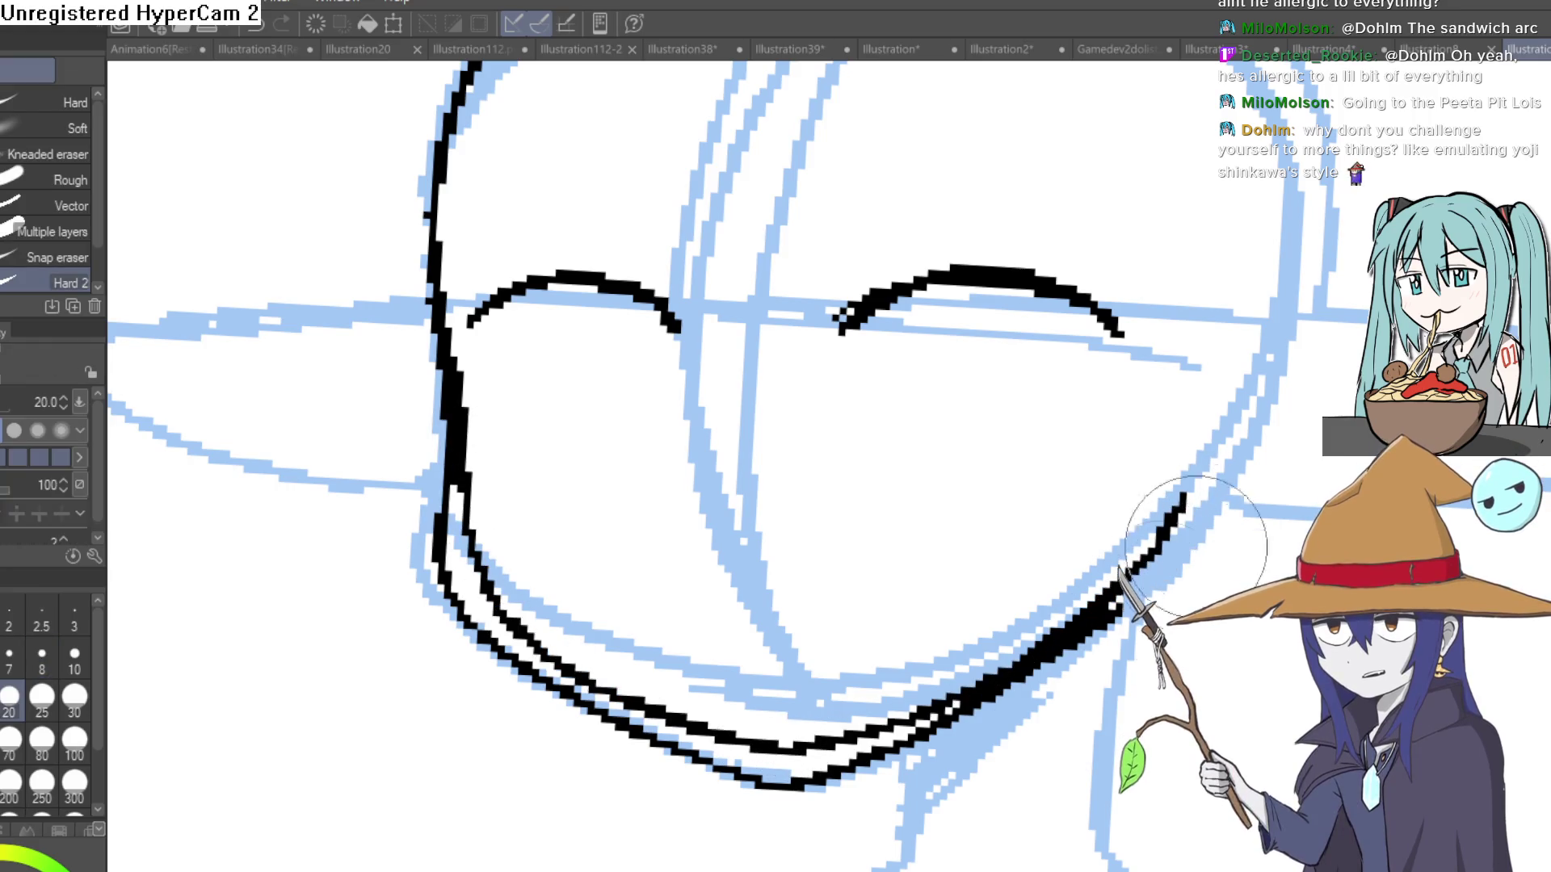
# Ink the right eye outline and the full left eye outline below the brows.
pyautogui.press('e')
pyautogui.moveTo(664, 500)
pyautogui.mouseDown()
pyautogui.moveTo(571, 407)
pyautogui.moveTo(589, 422)
pyautogui.mouseUp()
pyautogui.press('p')
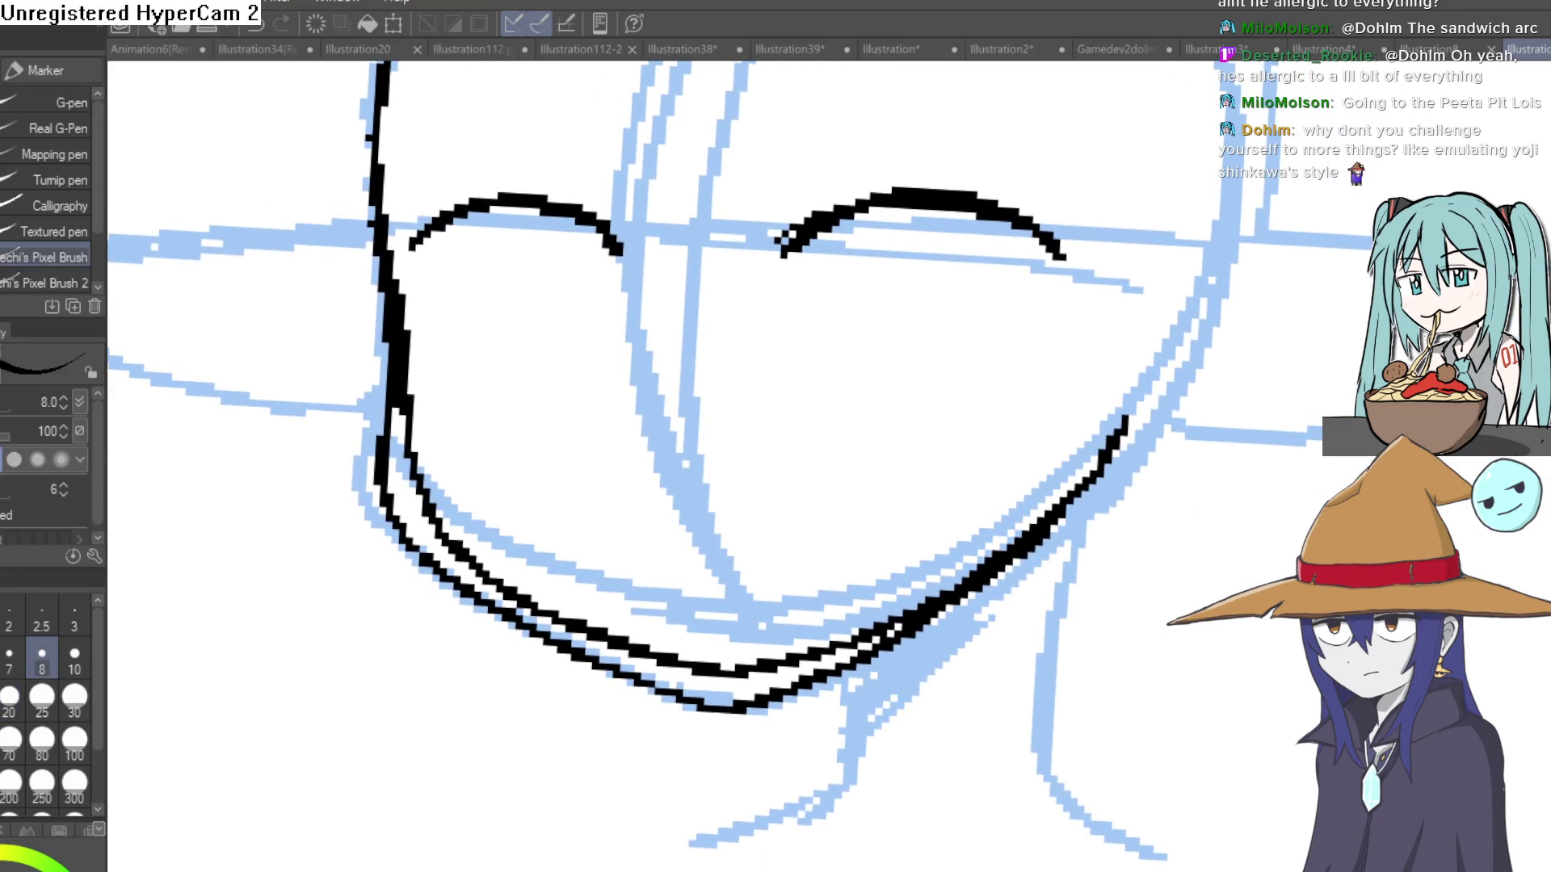
pyautogui.scroll(5, 808, 339)
pyautogui.moveTo(695, 272)
pyautogui.mouseDown()
pyautogui.moveTo(908, 376)
pyautogui.moveTo(832, 206)
pyautogui.mouseUp()
pyautogui.scroll(2, 762, 477)
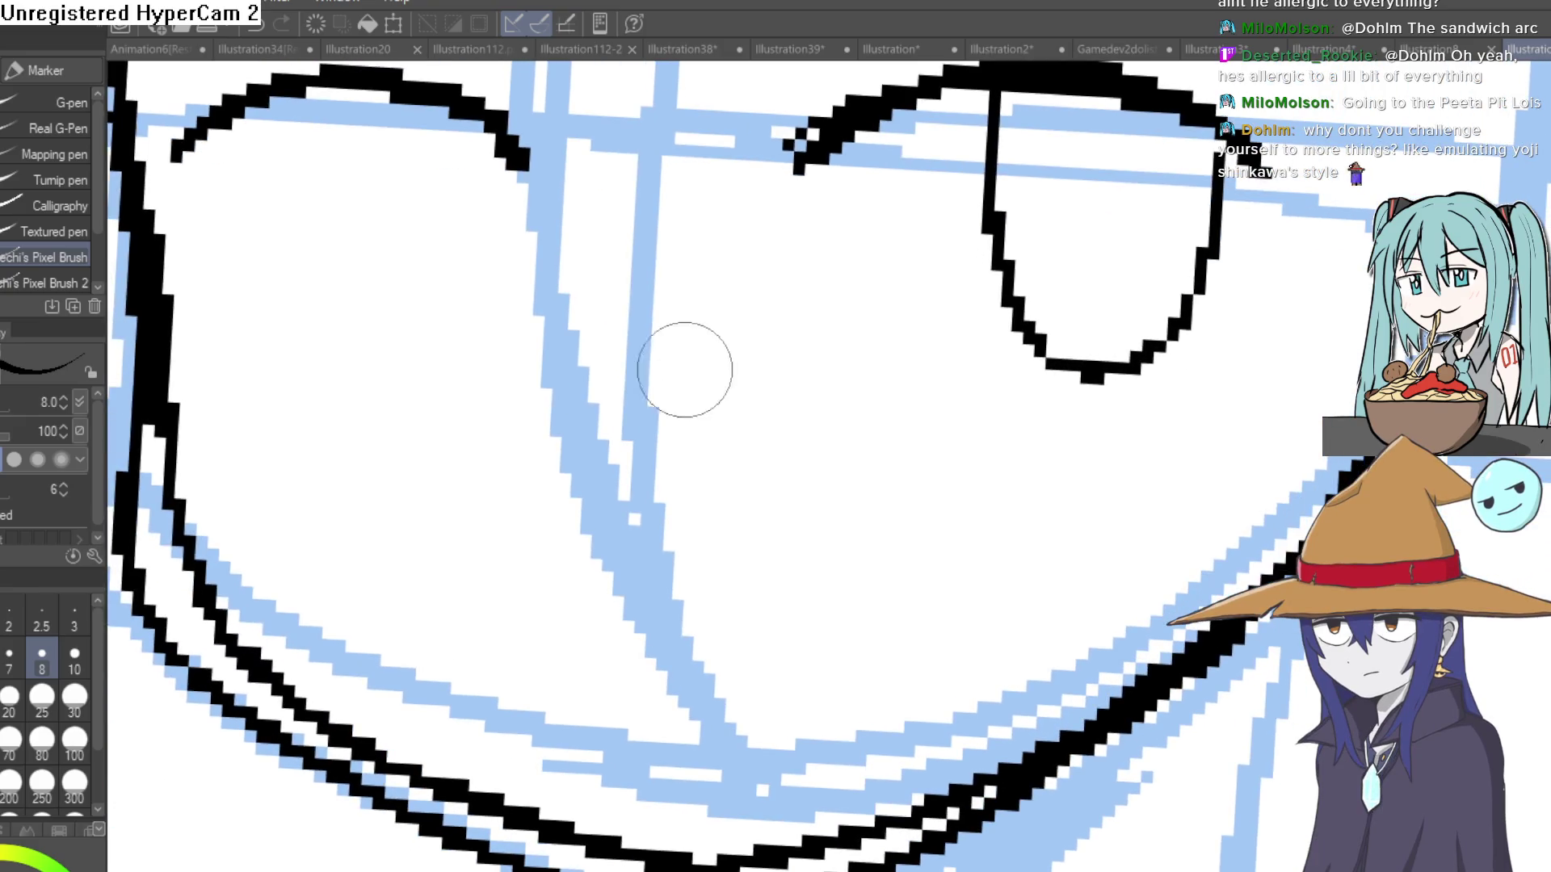
pyautogui.scroll(2, 685, 370)
pyautogui.moveTo(332, 138); pyautogui.dragTo(456, 432)
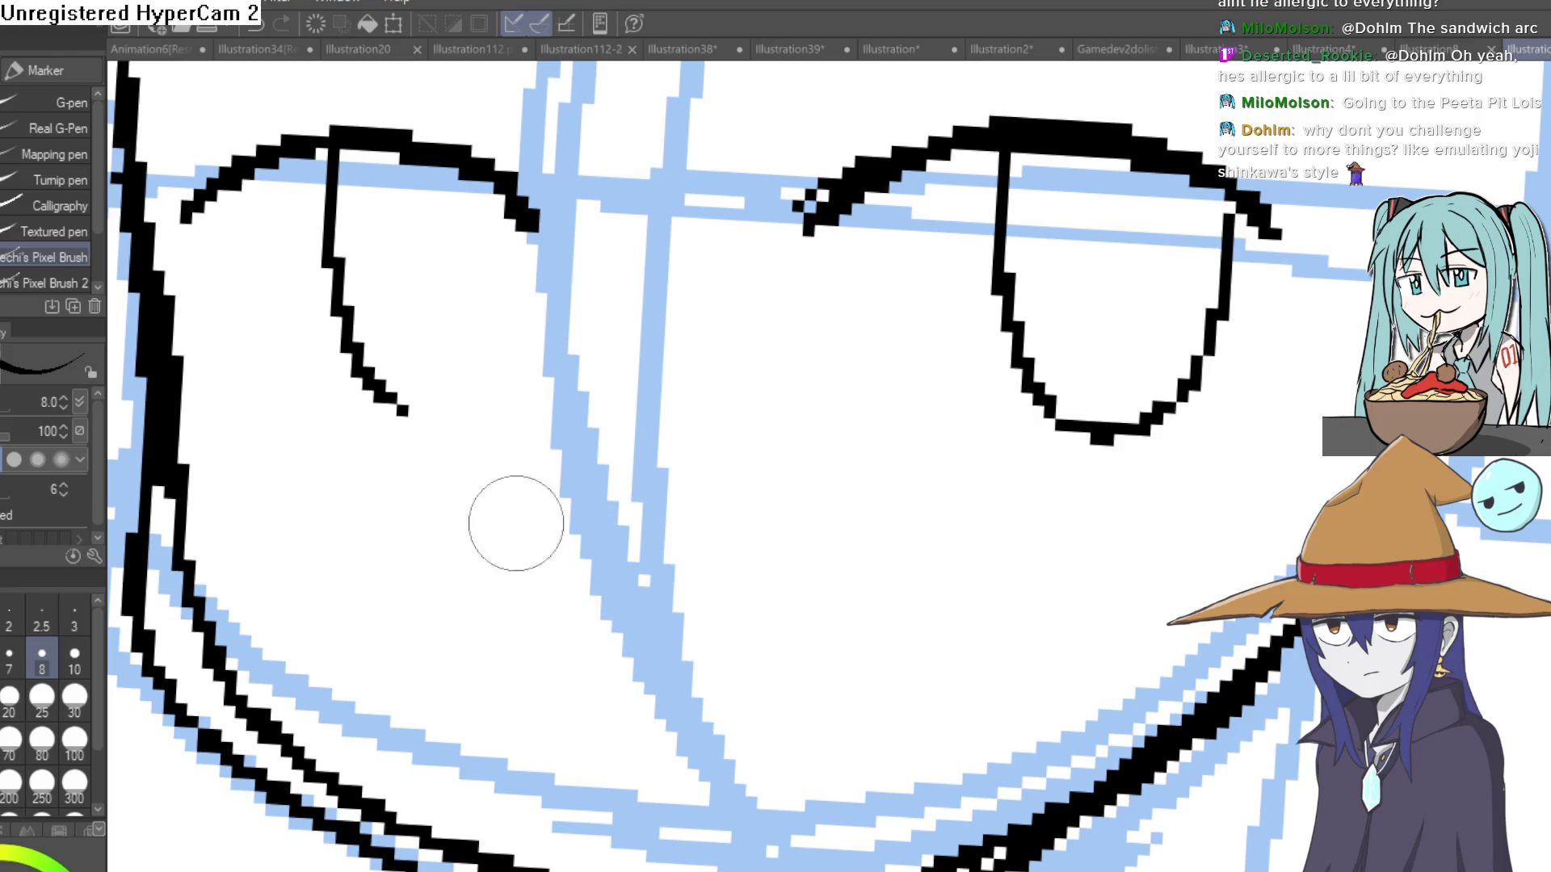
pyautogui.moveTo(374, 365); pyautogui.dragTo(525, 234)
pyautogui.scroll(-2, 525, 312)
pyautogui.scroll(-3, 734, 318)
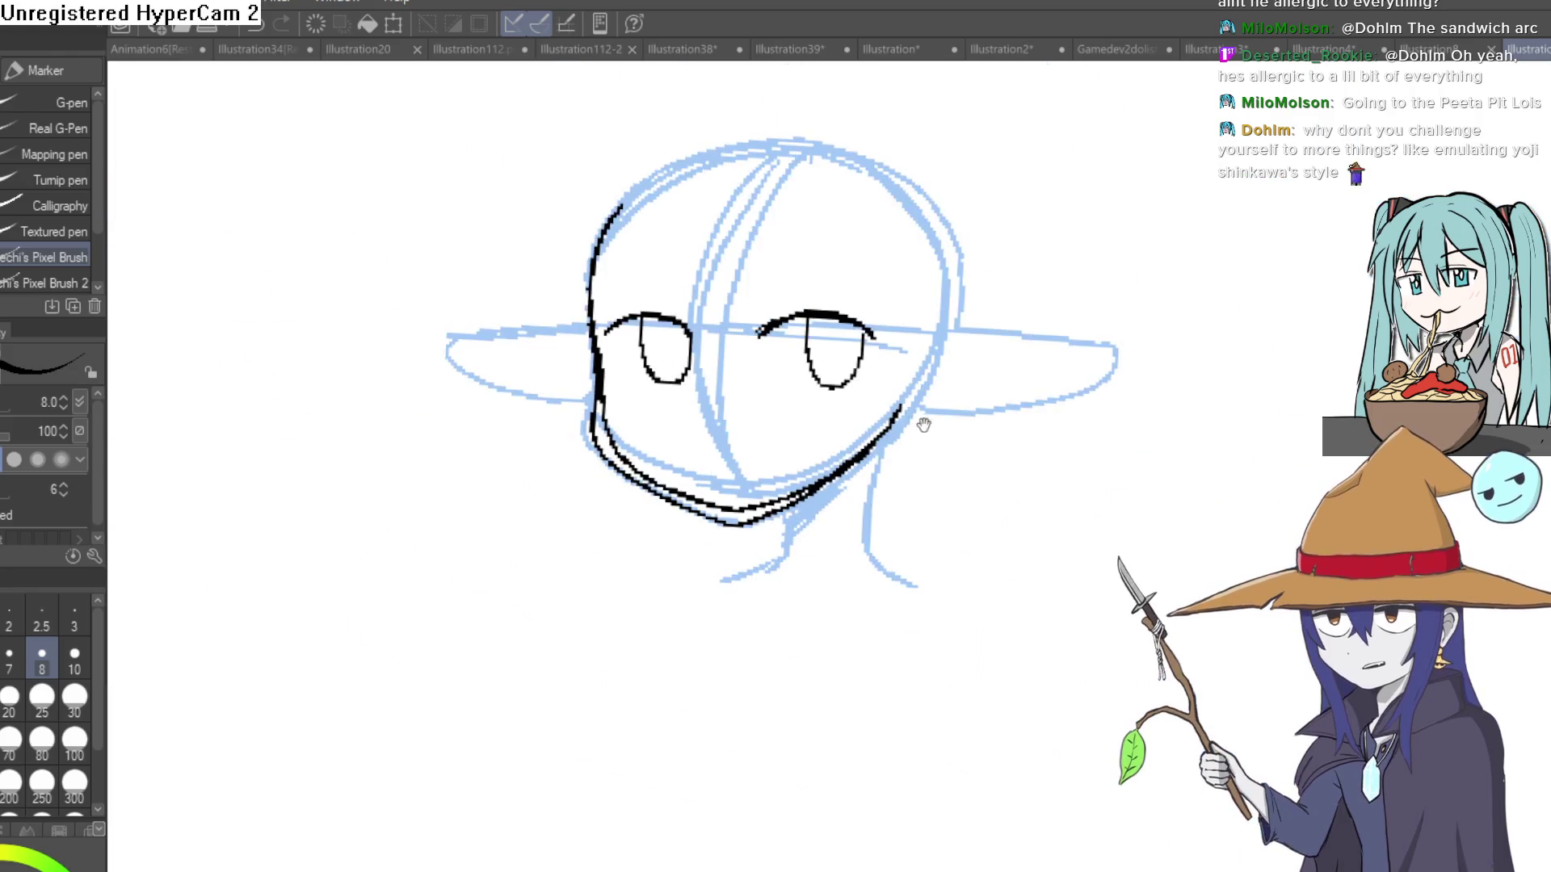
pyautogui.scroll(5, 753, 375)
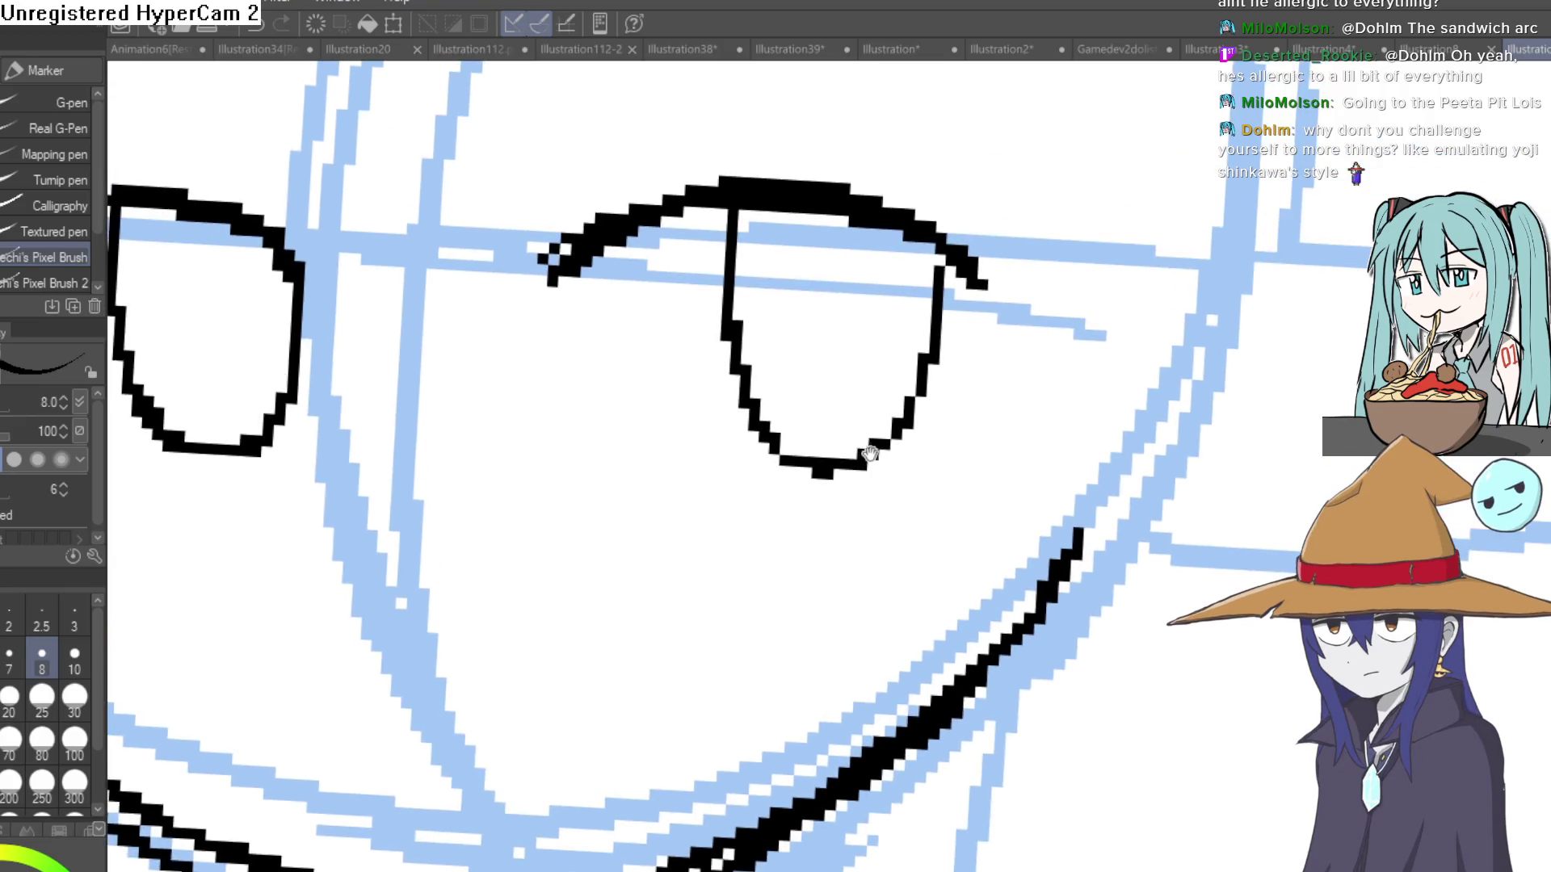
# Add the right eye's inner line and a face-edge stroke, then erase the thick blob on the eye's top.
pyautogui.moveTo(870, 452); pyautogui.dragTo(834, 167)
pyautogui.moveTo(815, 268)
pyautogui.mouseDown()
pyautogui.moveTo(907, 415)
pyautogui.moveTo(917, 488)
pyautogui.mouseUp()
pyautogui.moveTo(917, 489)
pyautogui.mouseDown()
pyautogui.moveTo(921, 444)
pyautogui.moveTo(1050, 363)
pyautogui.mouseUp()
pyautogui.scroll(-1, 1051, 364)
pyautogui.moveTo(356, 356); pyautogui.dragTo(415, 512)
pyautogui.moveTo(399, 380)
pyautogui.mouseDown()
pyautogui.moveTo(535, 509)
pyautogui.moveTo(449, 550)
pyautogui.mouseUp()
pyautogui.moveTo(564, 278)
pyautogui.mouseDown()
pyautogui.moveTo(589, 264)
pyautogui.moveTo(569, 263)
pyautogui.mouseUp()
pyautogui.press('e')
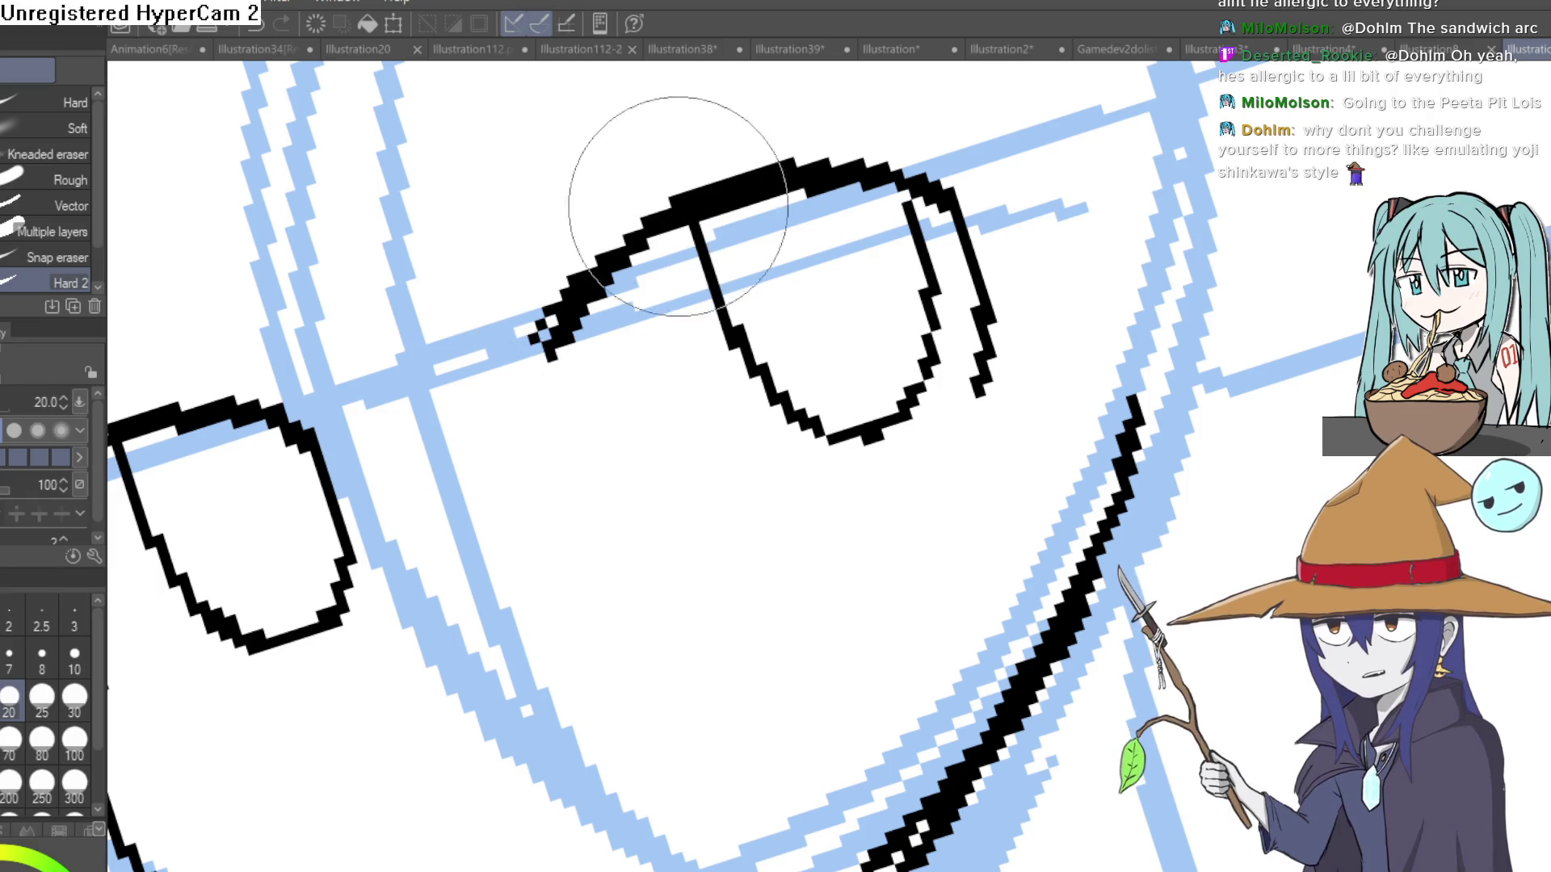
pyautogui.moveTo(536, 359); pyautogui.dragTo(564, 259)
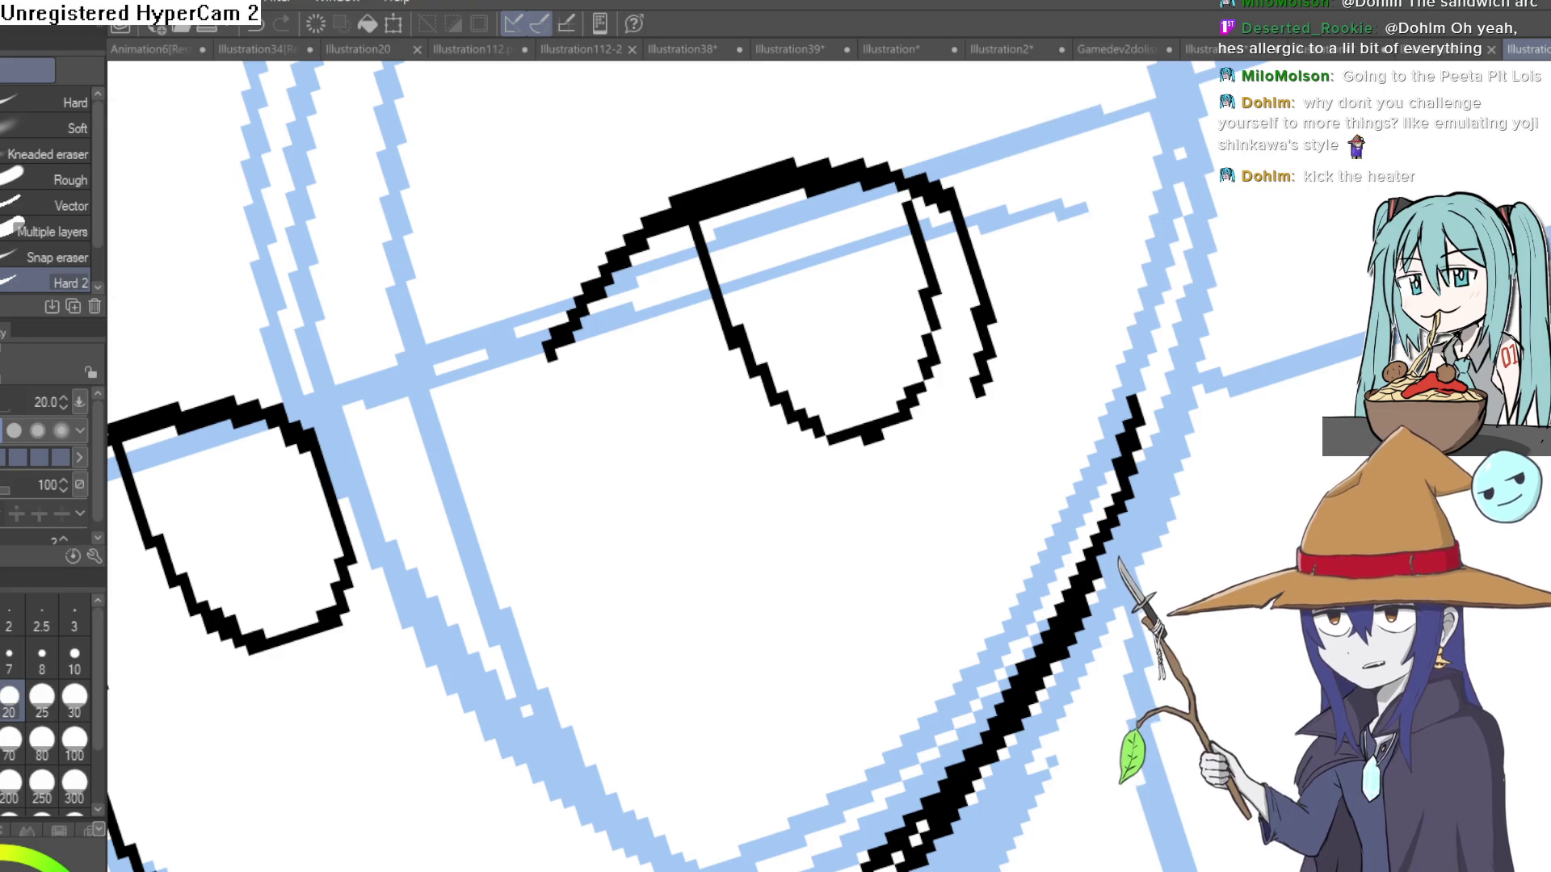
# Connect the eye outline to the brow line with the pixel pen.
pyautogui.press('p')
pyautogui.moveTo(844, 181)
pyautogui.mouseDown()
pyautogui.moveTo(836, 71)
pyautogui.moveTo(727, 193)
pyautogui.moveTo(597, 242)
pyautogui.moveTo(945, 105)
pyautogui.mouseUp()
pyautogui.moveTo(1090, 162)
pyautogui.mouseDown()
pyautogui.moveTo(895, 488)
pyautogui.moveTo(838, 515)
pyautogui.mouseUp()
pyautogui.moveTo(897, 306)
pyautogui.mouseDown()
pyautogui.moveTo(920, 307)
pyautogui.moveTo(907, 304)
pyautogui.moveTo(889, 180)
pyautogui.moveTo(884, 238)
pyautogui.moveTo(973, 211)
pyautogui.moveTo(1156, 322)
pyautogui.moveTo(1156, 274)
pyautogui.moveTo(1167, 347)
pyautogui.mouseUp()
# Erase the duplicate inner line along the face.
pyautogui.scroll(5, 634, 381)
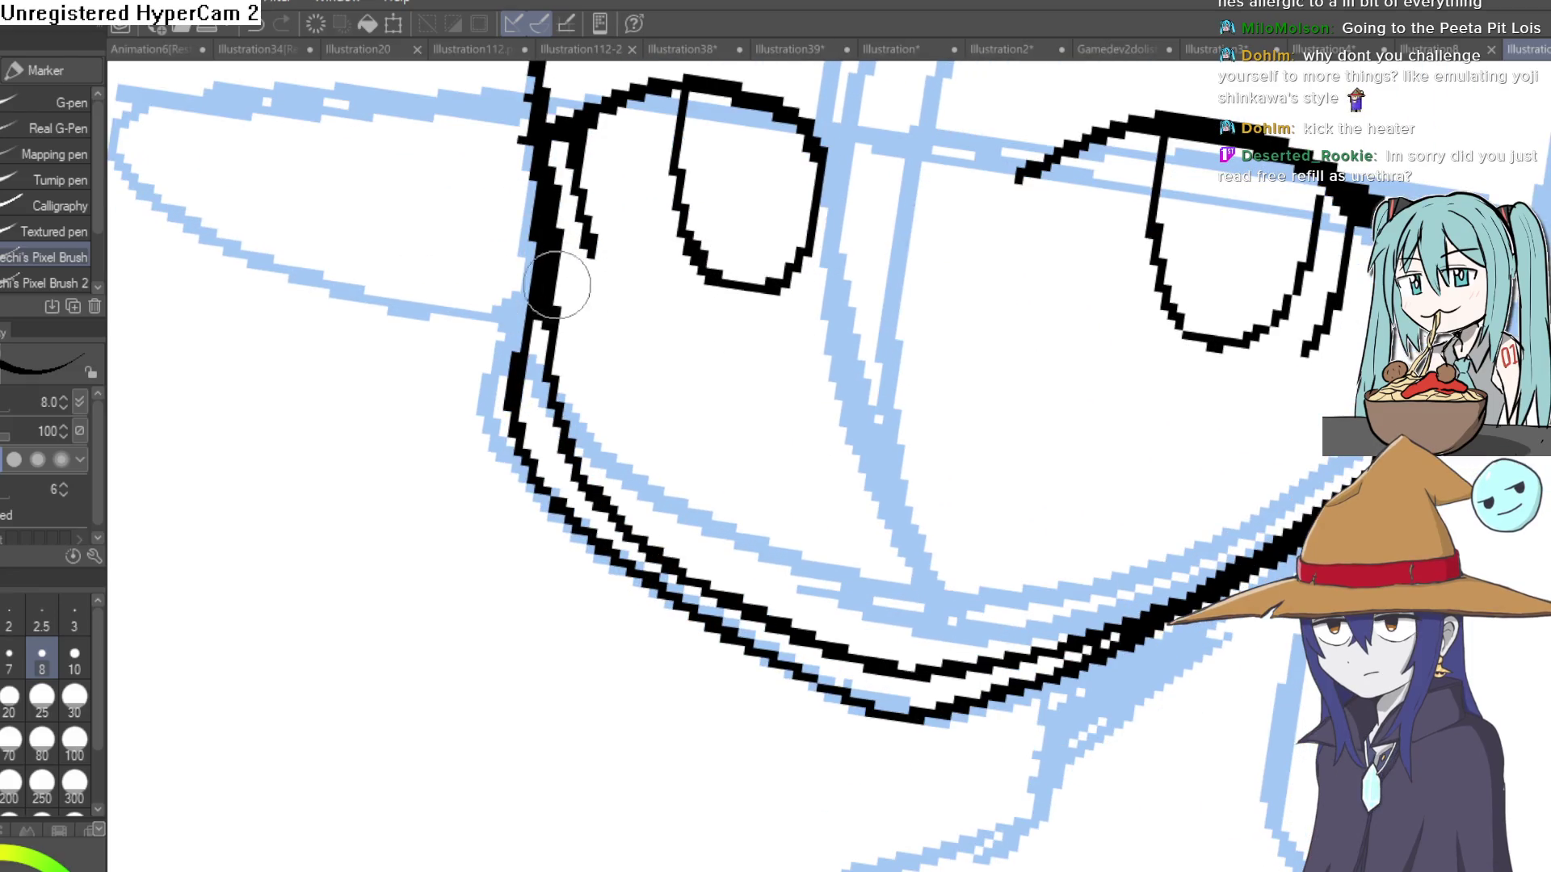
pyautogui.press('e')
pyautogui.moveTo(517, 305)
pyautogui.mouseDown()
pyautogui.moveTo(536, 520)
pyautogui.moveTo(778, 675)
pyautogui.moveTo(887, 709)
pyautogui.moveTo(1110, 666)
pyautogui.moveTo(1236, 557)
pyautogui.moveTo(1359, 533)
pyautogui.mouseUp()
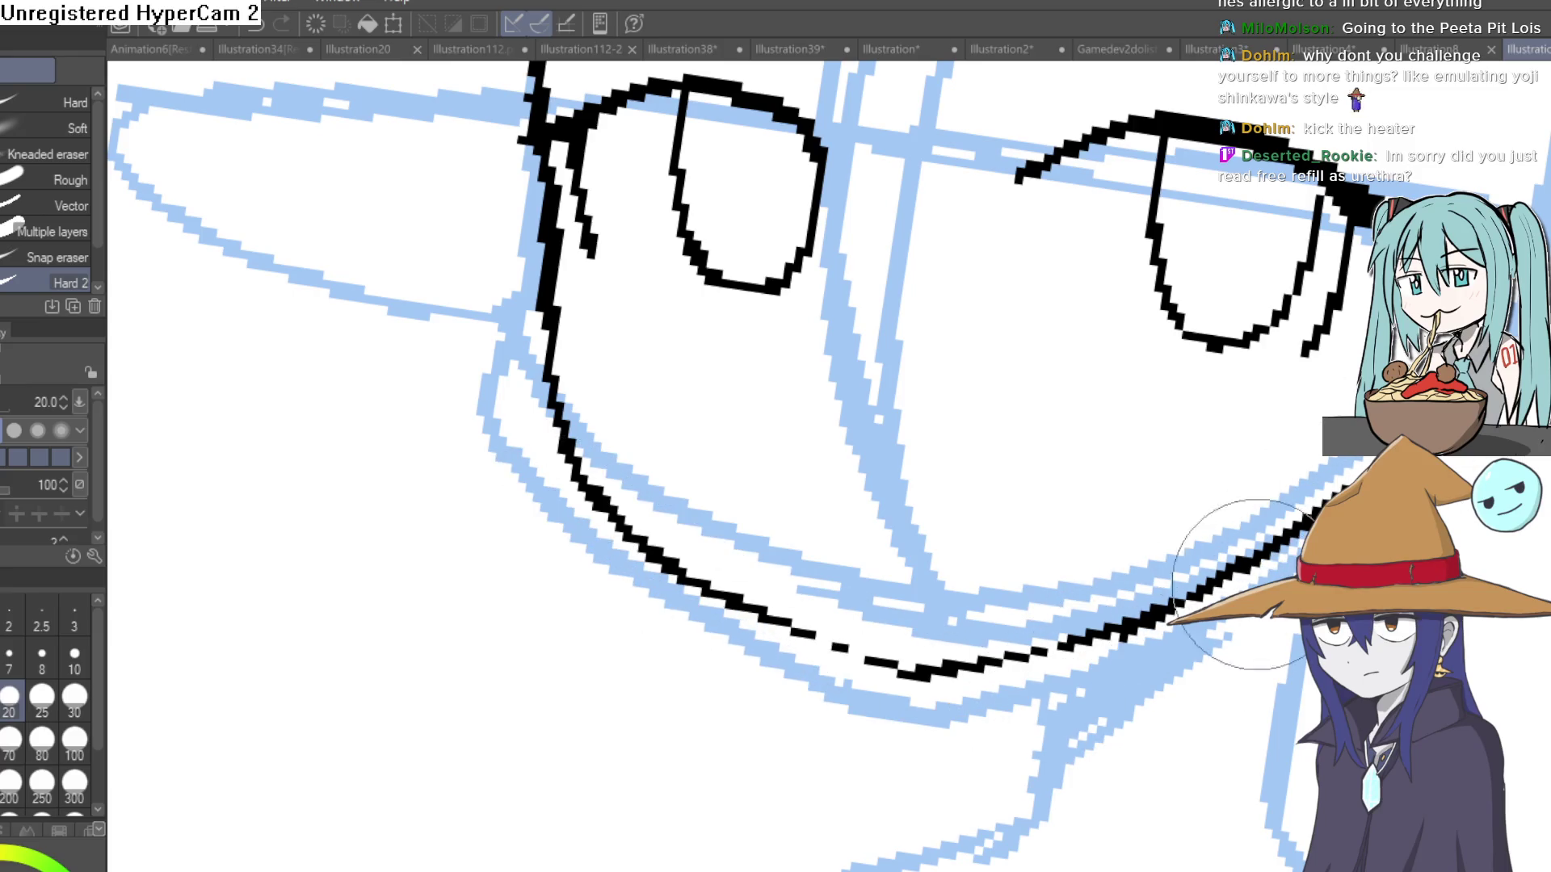
pyautogui.scroll(-5, 1160, 493)
pyautogui.moveTo(1342, 440); pyautogui.dragTo(892, 289)
# Redraw the corner where the lash lines meet and draw a refined eyelid arc above the eye.
pyautogui.press('p')
pyautogui.press('-')
pyautogui.press('-')
pyautogui.scroll(8, 896, 267)
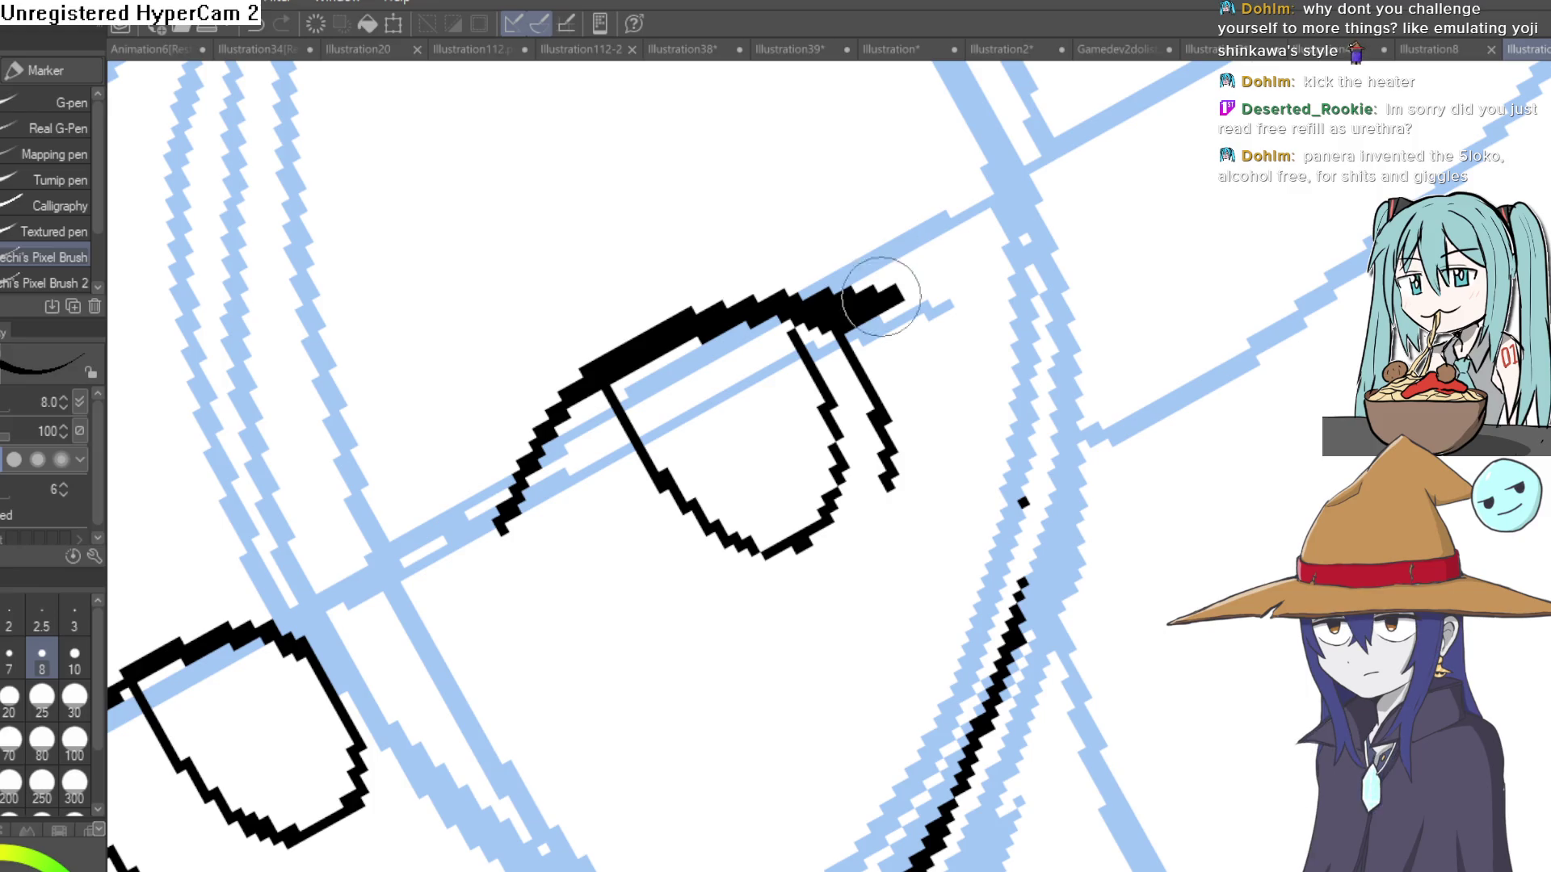
pyautogui.moveTo(863, 339); pyautogui.dragTo(867, 359)
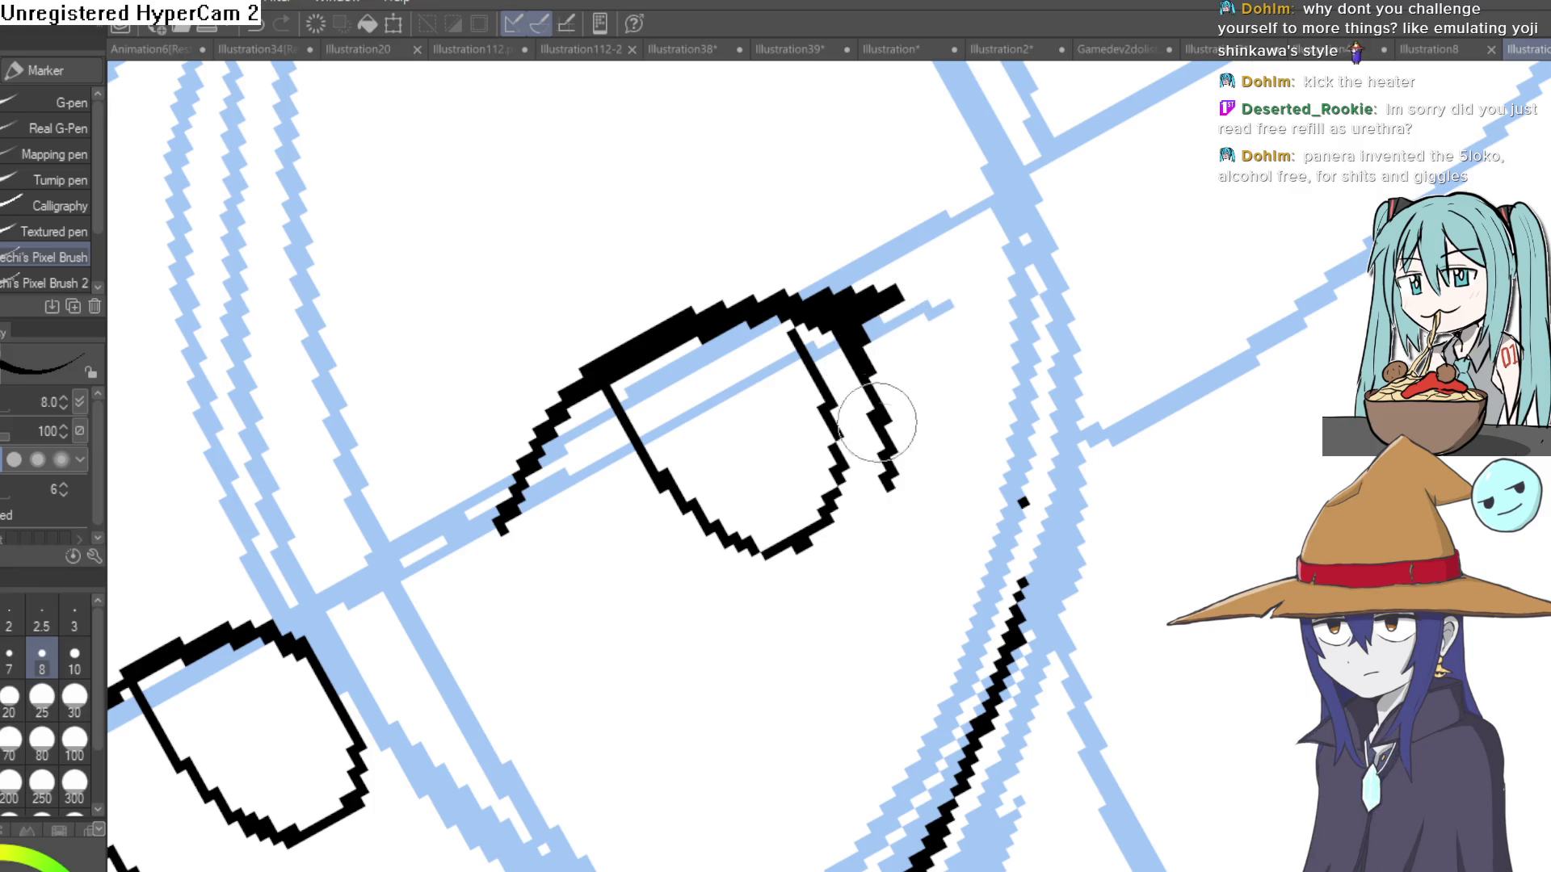
pyautogui.press('e')
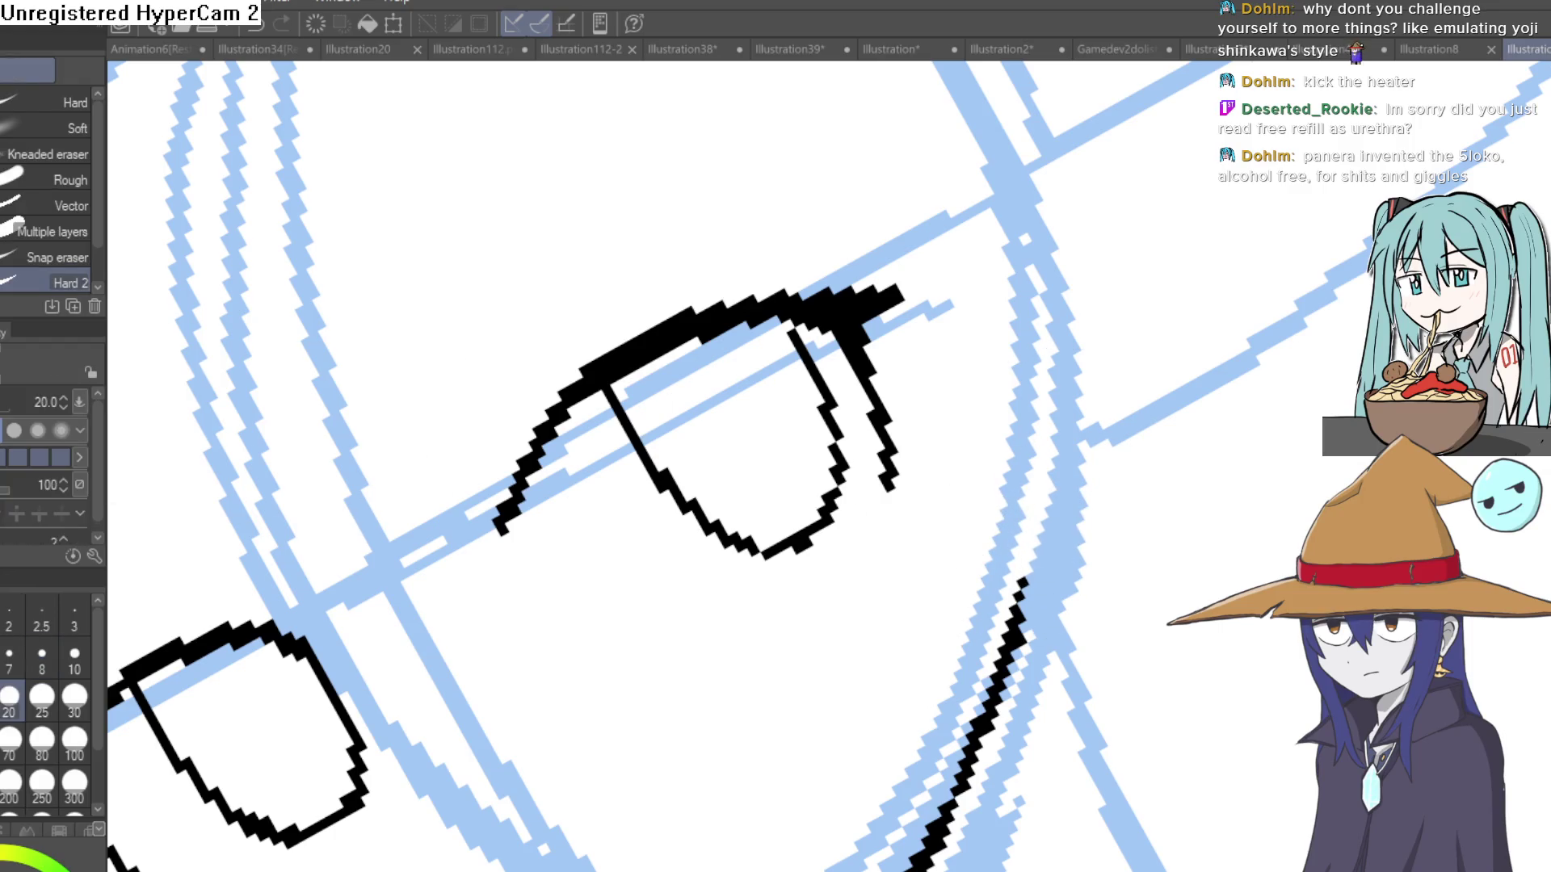
pyautogui.press('p')
pyautogui.moveTo(662, 379); pyautogui.dragTo(657, 440)
pyautogui.moveTo(464, 551); pyautogui.dragTo(750, 347)
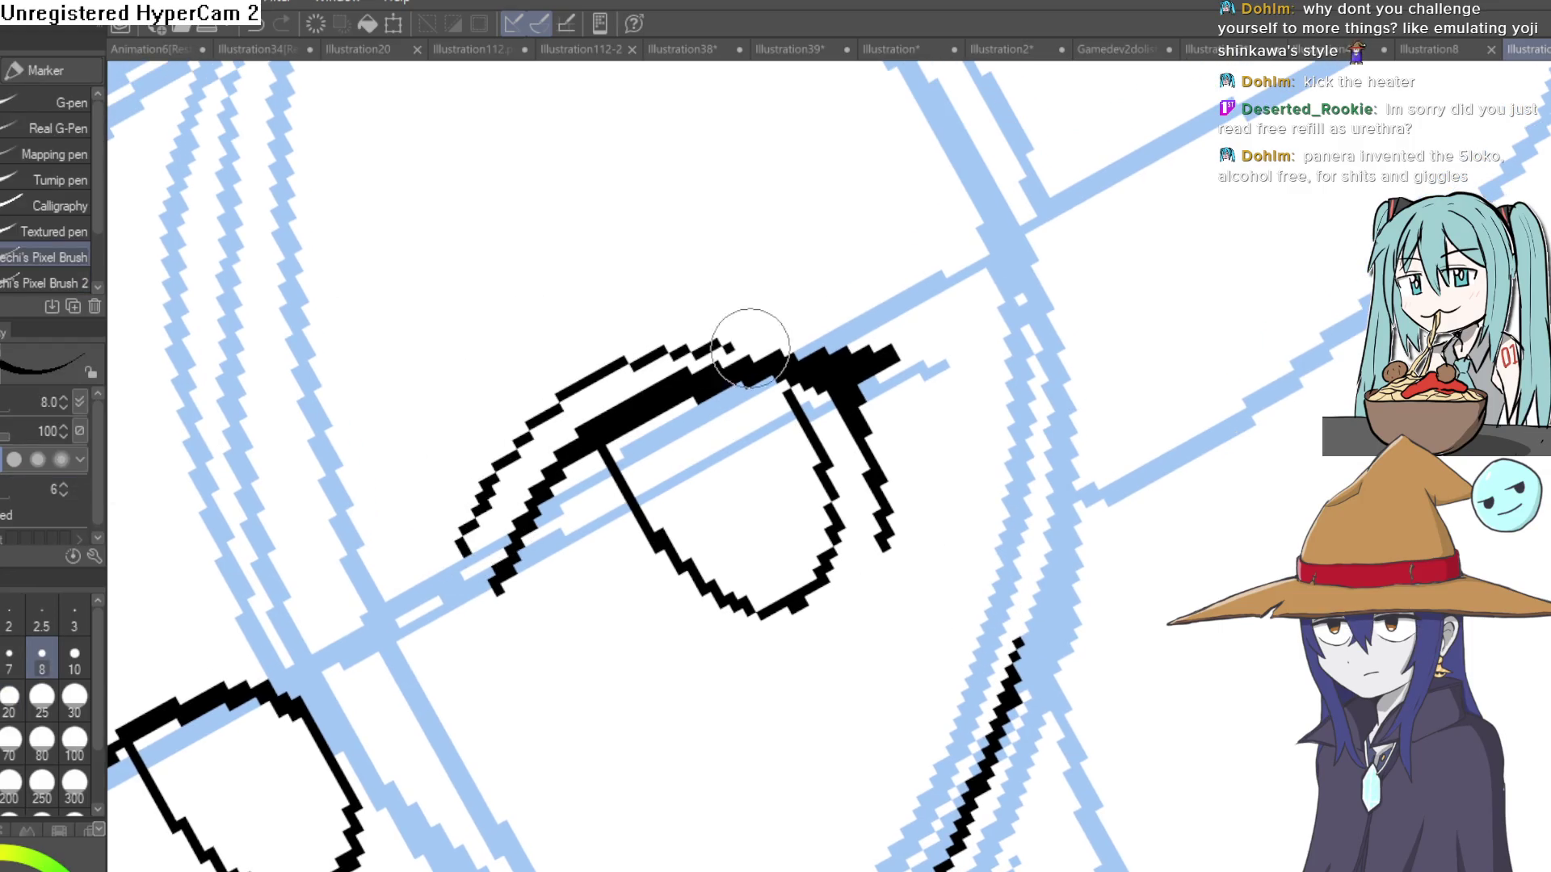
pyautogui.scroll(-5, 942, 353)
pyautogui.scroll(5, 896, 287)
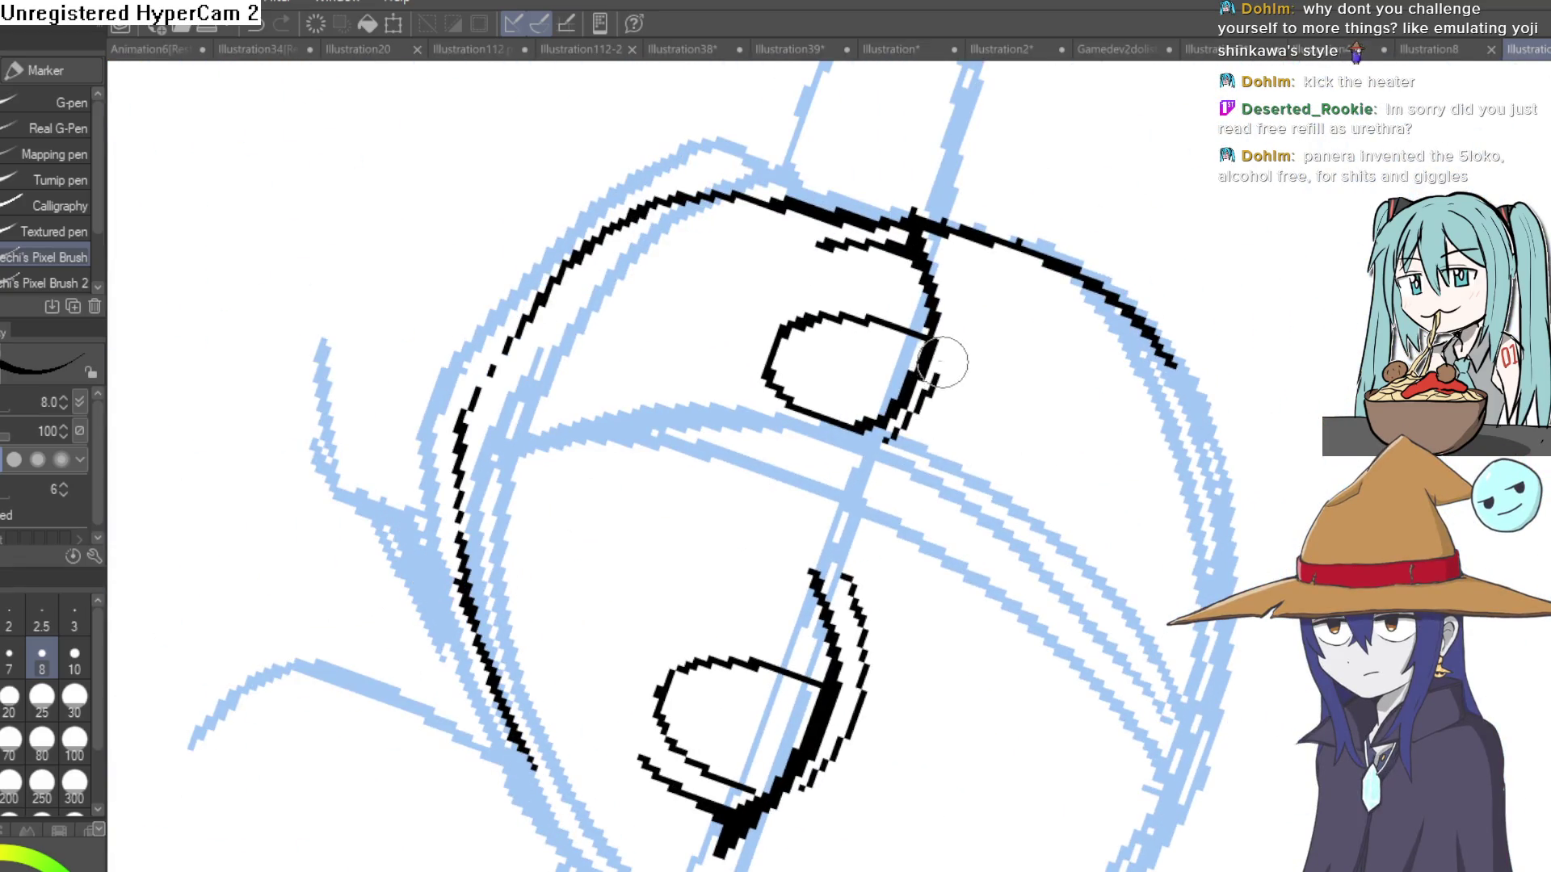
pyautogui.scroll(-5, 830, 455)
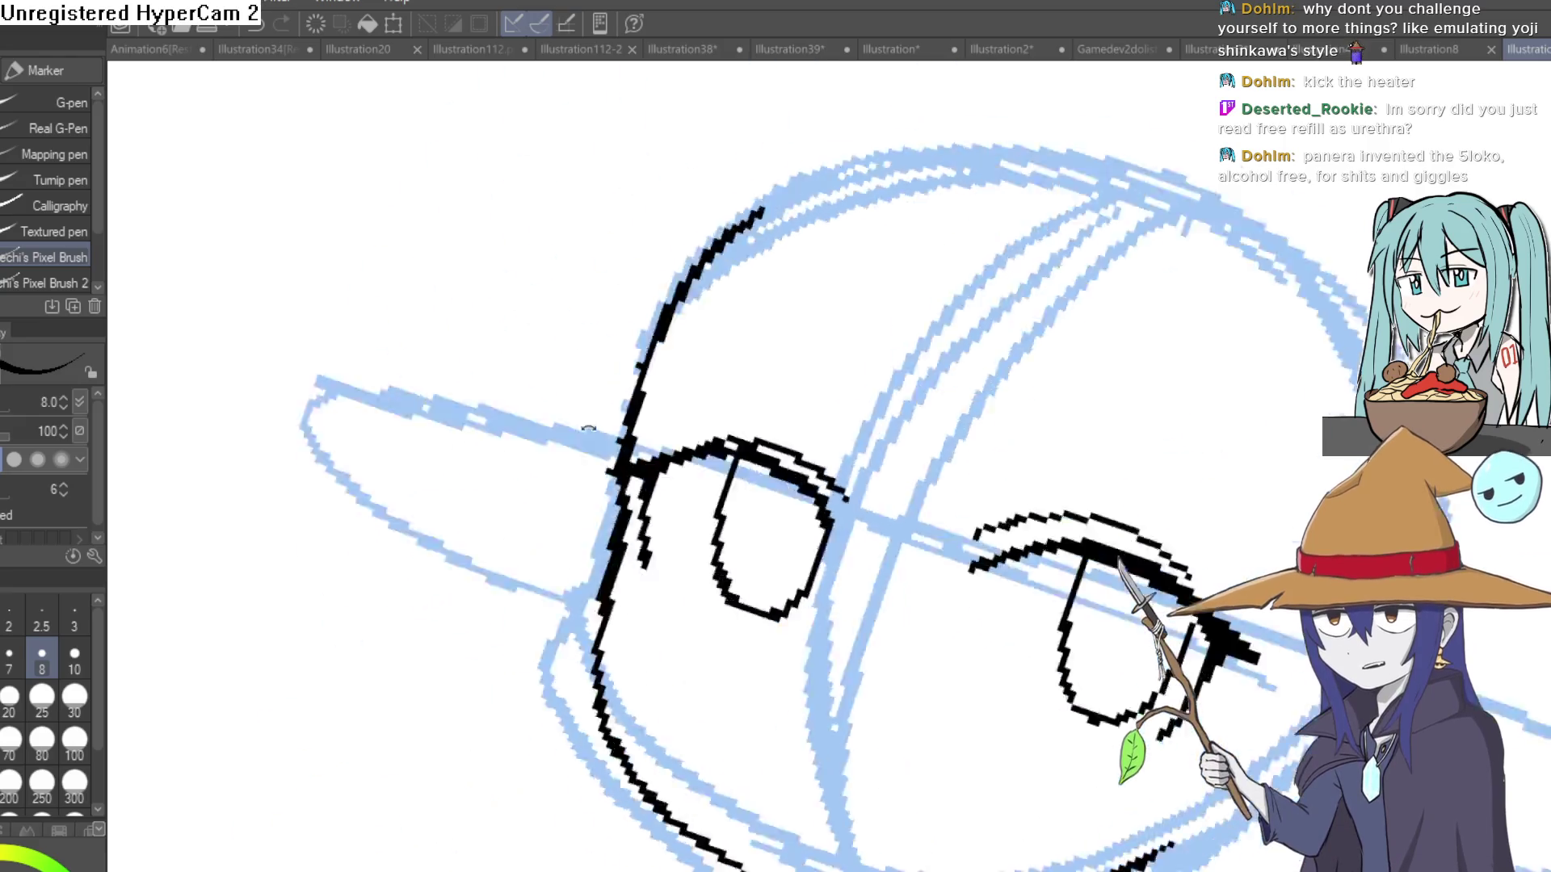
pyautogui.scroll(5, 969, 402)
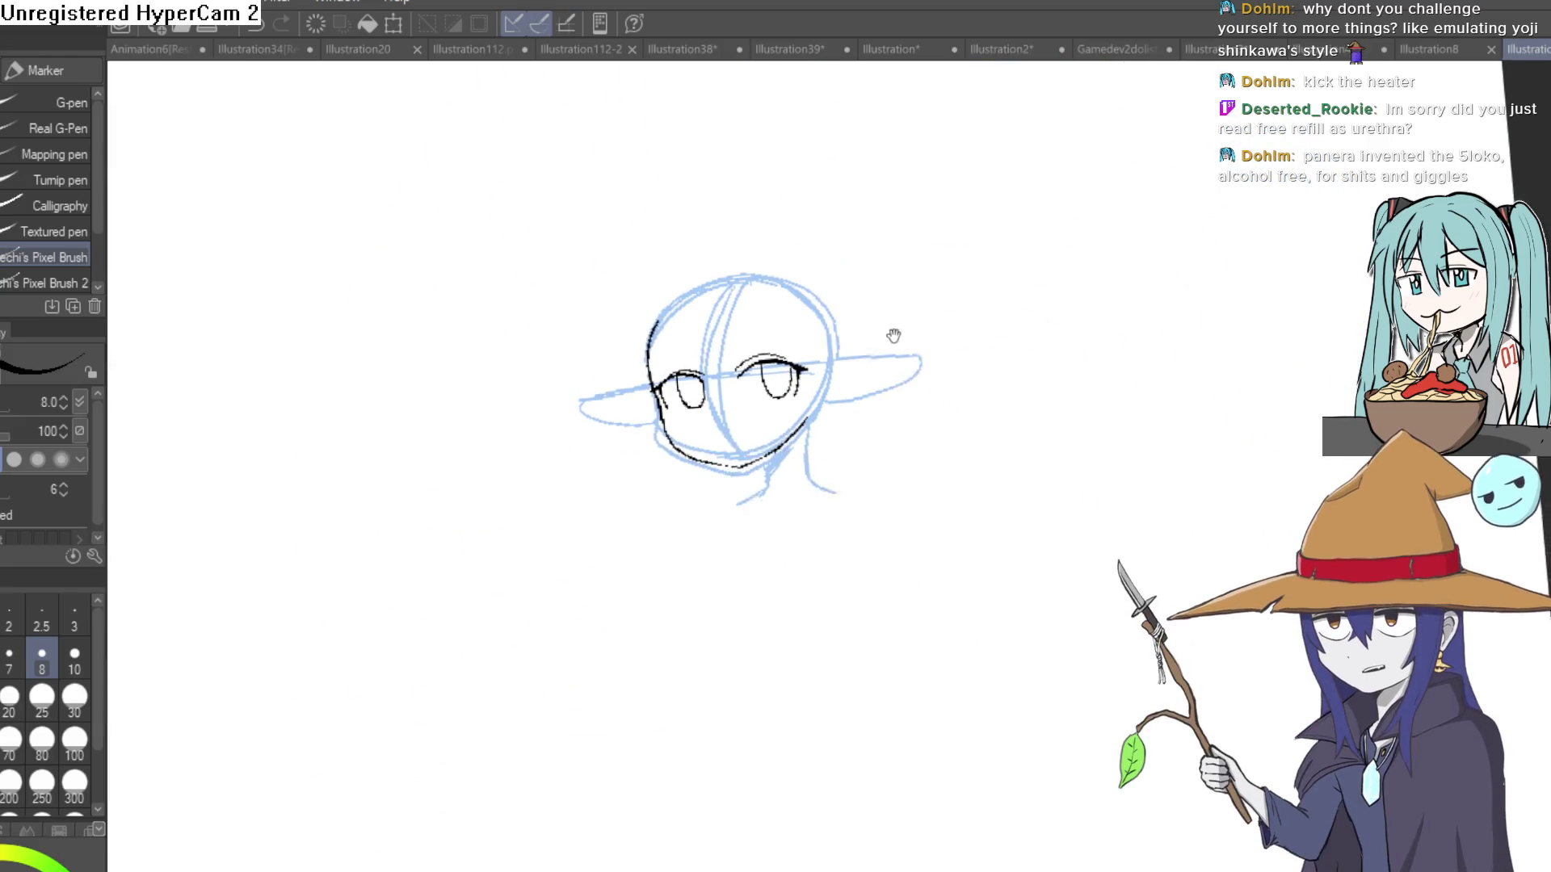
pyautogui.scroll(2, 766, 381)
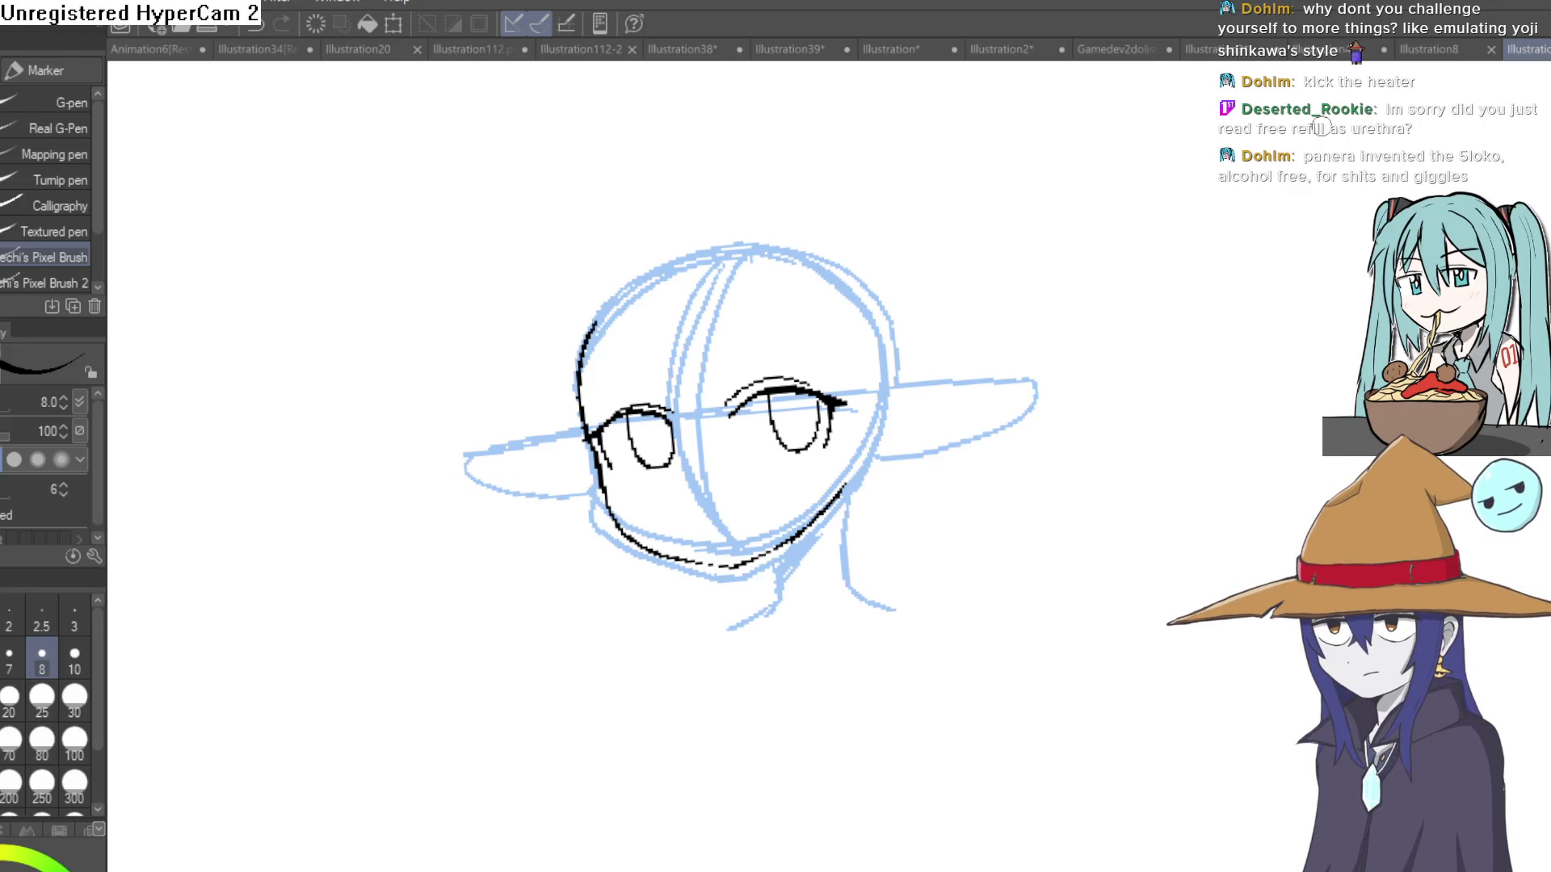
pyautogui.moveTo(999, 368)
pyautogui.mouseDown()
pyautogui.moveTo(962, 252)
pyautogui.moveTo(882, 301)
pyautogui.moveTo(862, 287)
pyautogui.moveTo(841, 330)
pyautogui.mouseUp()
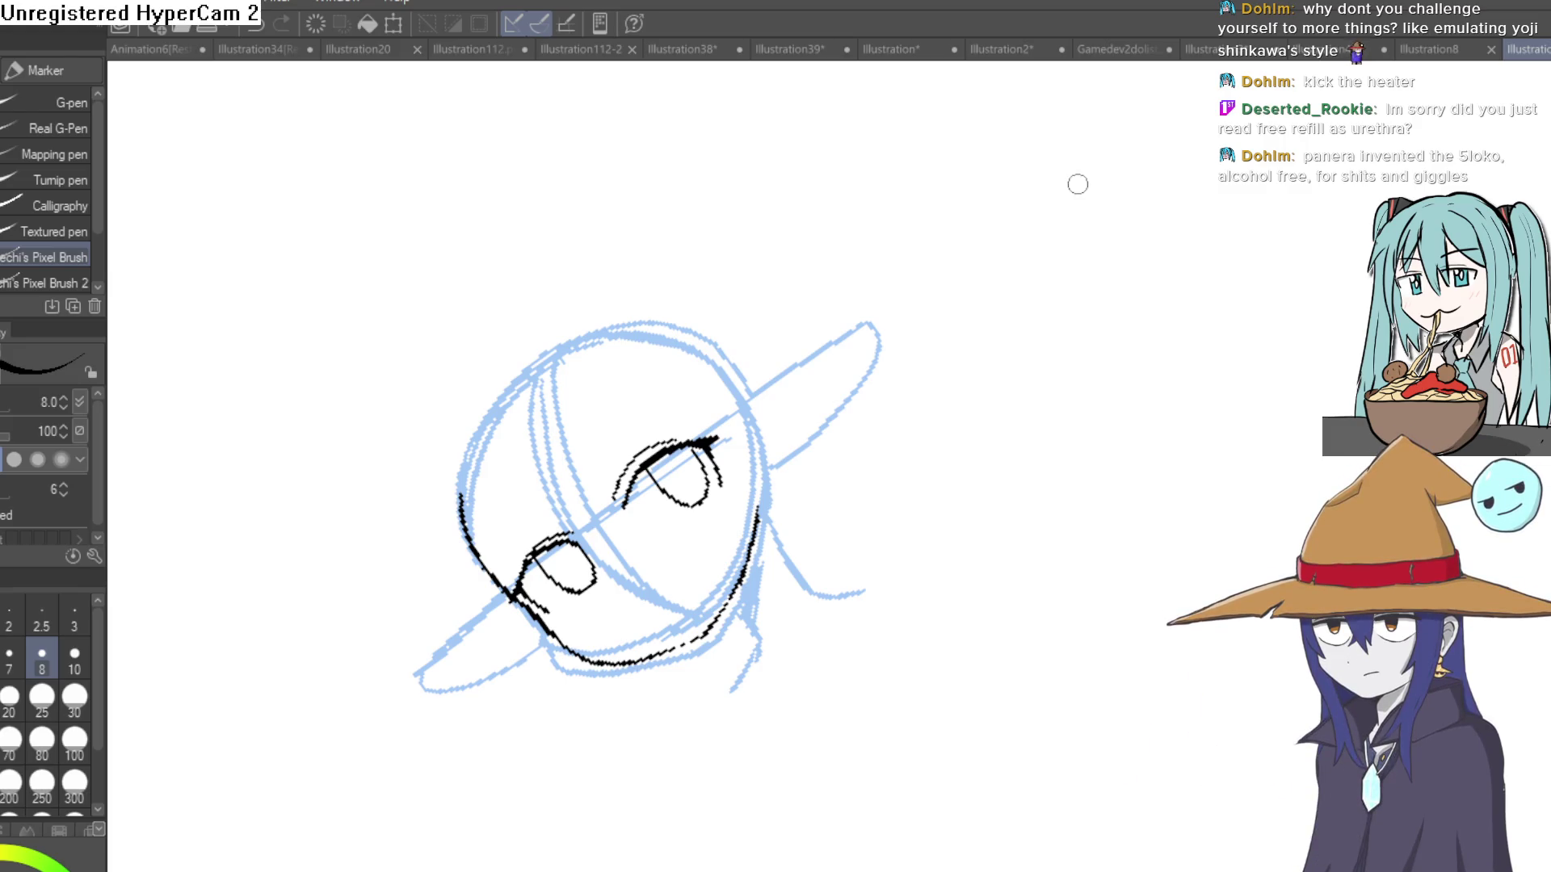
# Ink the left ear outline to its tip, then the right ear outline and its inner line.
pyautogui.moveTo(942, 388); pyautogui.dragTo(944, 356)
pyautogui.scroll(3, 763, 377)
pyautogui.moveTo(708, 371); pyautogui.dragTo(841, 270)
pyautogui.moveTo(984, 193)
pyautogui.mouseDown()
pyautogui.moveTo(889, 415)
pyautogui.moveTo(755, 525)
pyautogui.moveTo(739, 630)
pyautogui.mouseUp()
pyautogui.hotkey('ctrl', '0')
pyautogui.moveTo(922, 607)
pyautogui.mouseDown()
pyautogui.moveTo(970, 332)
pyautogui.moveTo(595, 449)
pyautogui.mouseUp()
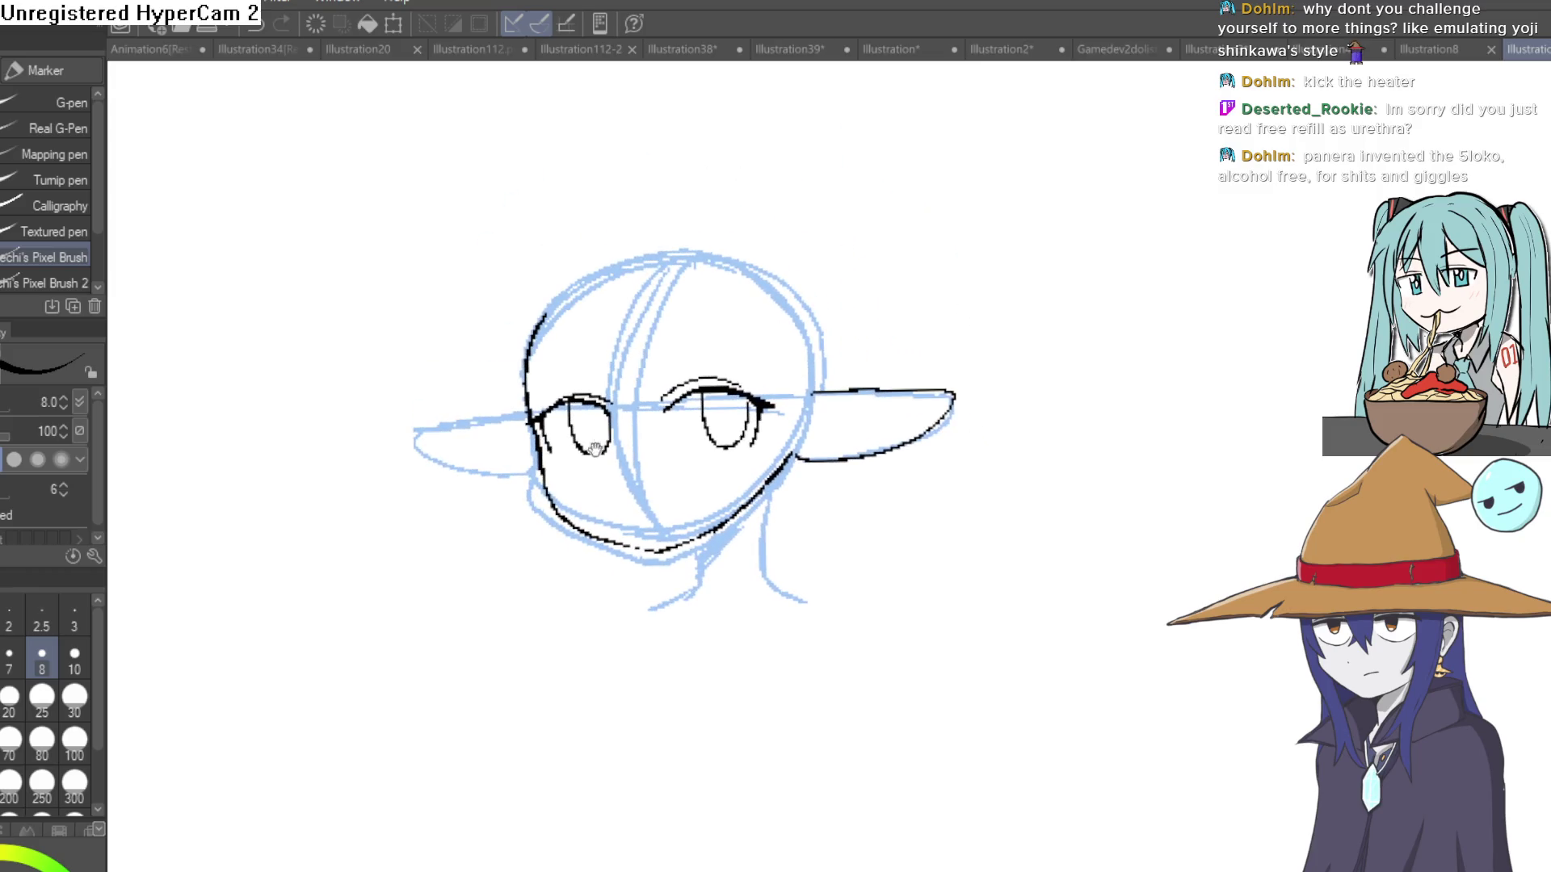
pyautogui.scroll(5, 824, 348)
pyautogui.moveTo(824, 348)
pyautogui.mouseDown()
pyautogui.moveTo(623, 353)
pyautogui.moveTo(474, 381)
pyautogui.moveTo(702, 498)
pyautogui.moveTo(869, 482)
pyautogui.mouseUp()
pyautogui.moveTo(832, 362)
pyautogui.mouseDown()
pyautogui.moveTo(554, 391)
pyautogui.moveTo(560, 433)
pyautogui.mouseUp()
pyautogui.scroll(-3, 768, 450)
# Add inner ear strokes and hatching from the ear base to the tip.
pyautogui.moveTo(474, 582)
pyautogui.mouseDown()
pyautogui.moveTo(807, 452)
pyautogui.moveTo(1046, 315)
pyautogui.moveTo(1039, 278)
pyautogui.moveTo(1293, 165)
pyautogui.mouseUp()
pyautogui.moveTo(1264, 210)
pyautogui.mouseDown()
pyautogui.moveTo(1292, 174)
pyautogui.moveTo(1273, 189)
pyautogui.mouseUp()
pyautogui.moveTo(1283, 235); pyautogui.dragTo(1310, 184)
pyautogui.moveTo(955, 315)
pyautogui.mouseDown()
pyautogui.moveTo(965, 438)
pyautogui.moveTo(1050, 430)
pyautogui.mouseUp()
pyautogui.moveTo(1105, 323); pyautogui.dragTo(1159, 270)
pyautogui.moveTo(1058, 355); pyautogui.dragTo(1159, 258)
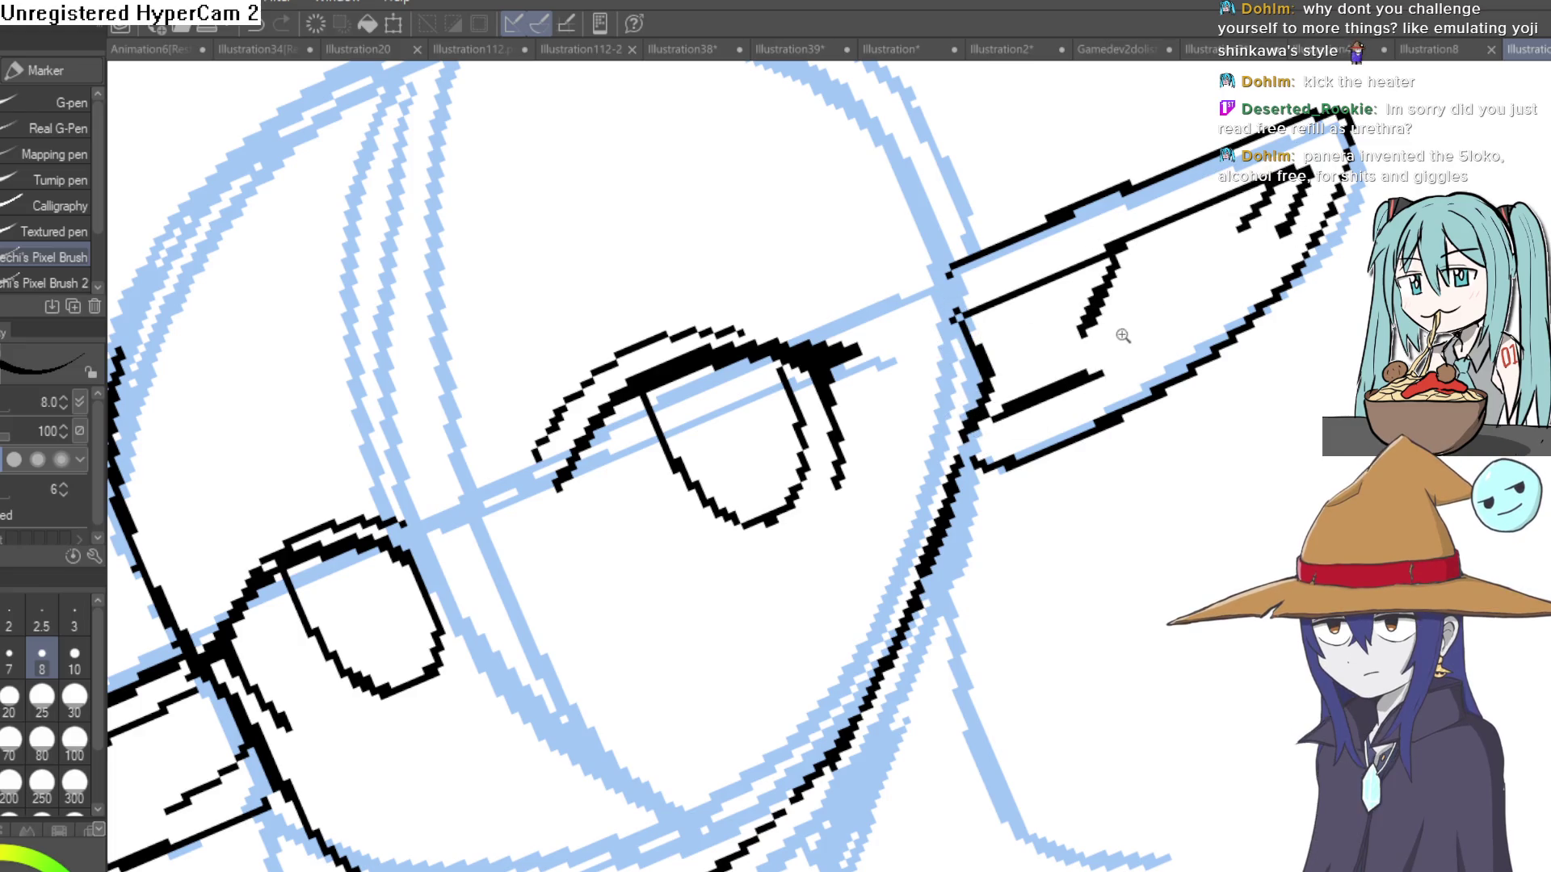
pyautogui.hotkey('ctrl', '0')
pyautogui.click(978, 483)
pyautogui.click(905, 488)
pyautogui.moveTo(907, 481)
pyautogui.mouseDown()
pyautogui.moveTo(917, 519)
pyautogui.moveTo(1058, 386)
pyautogui.mouseUp()
pyautogui.scroll(-3, 1058, 386)
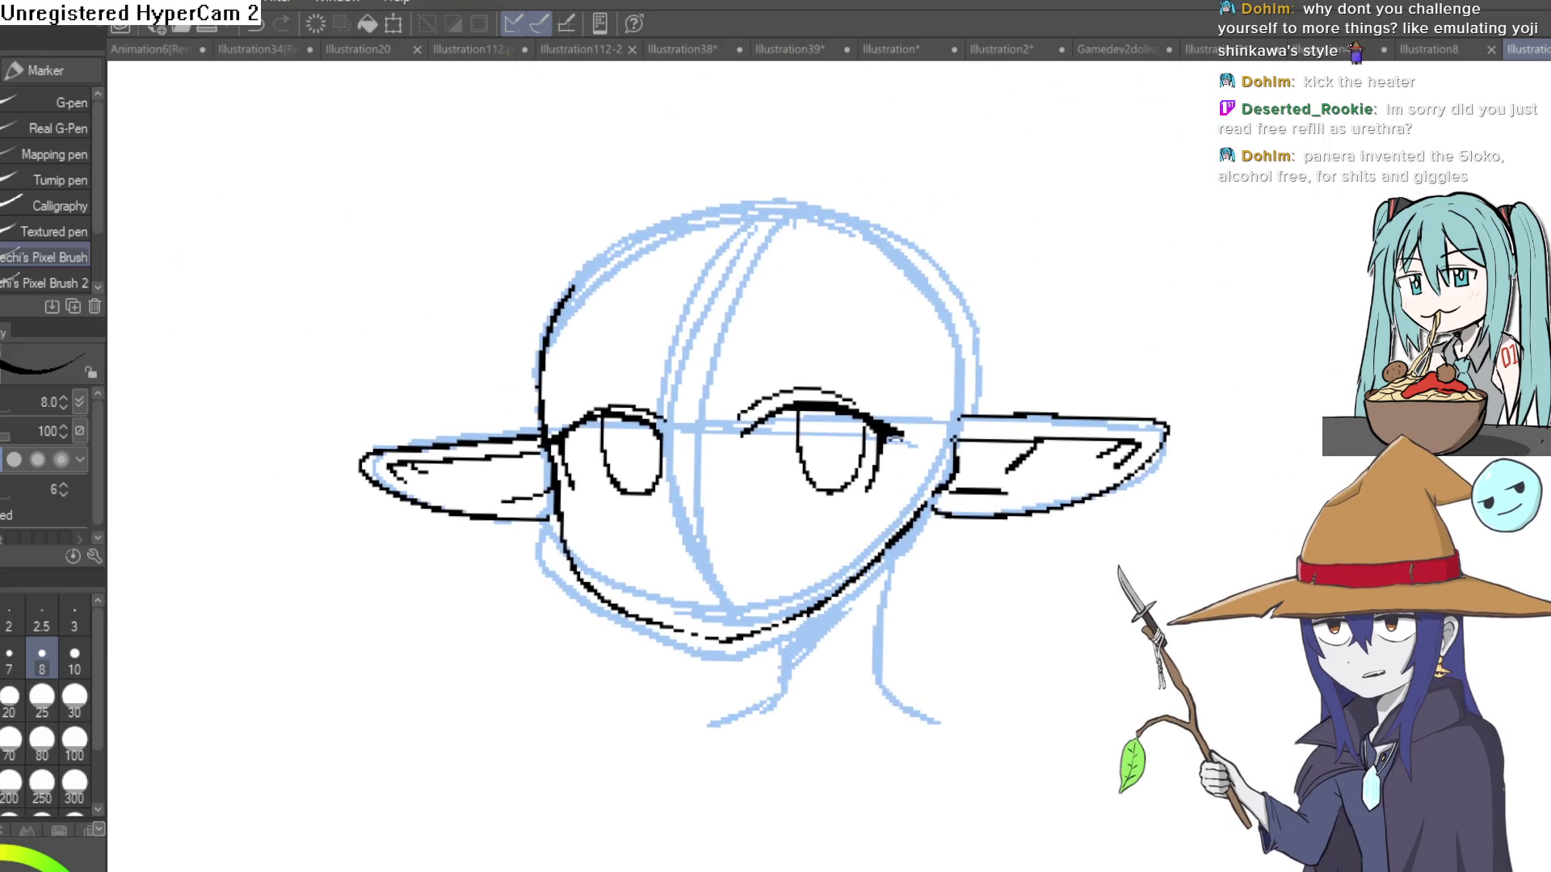
pyautogui.scroll(-2, 731, 295)
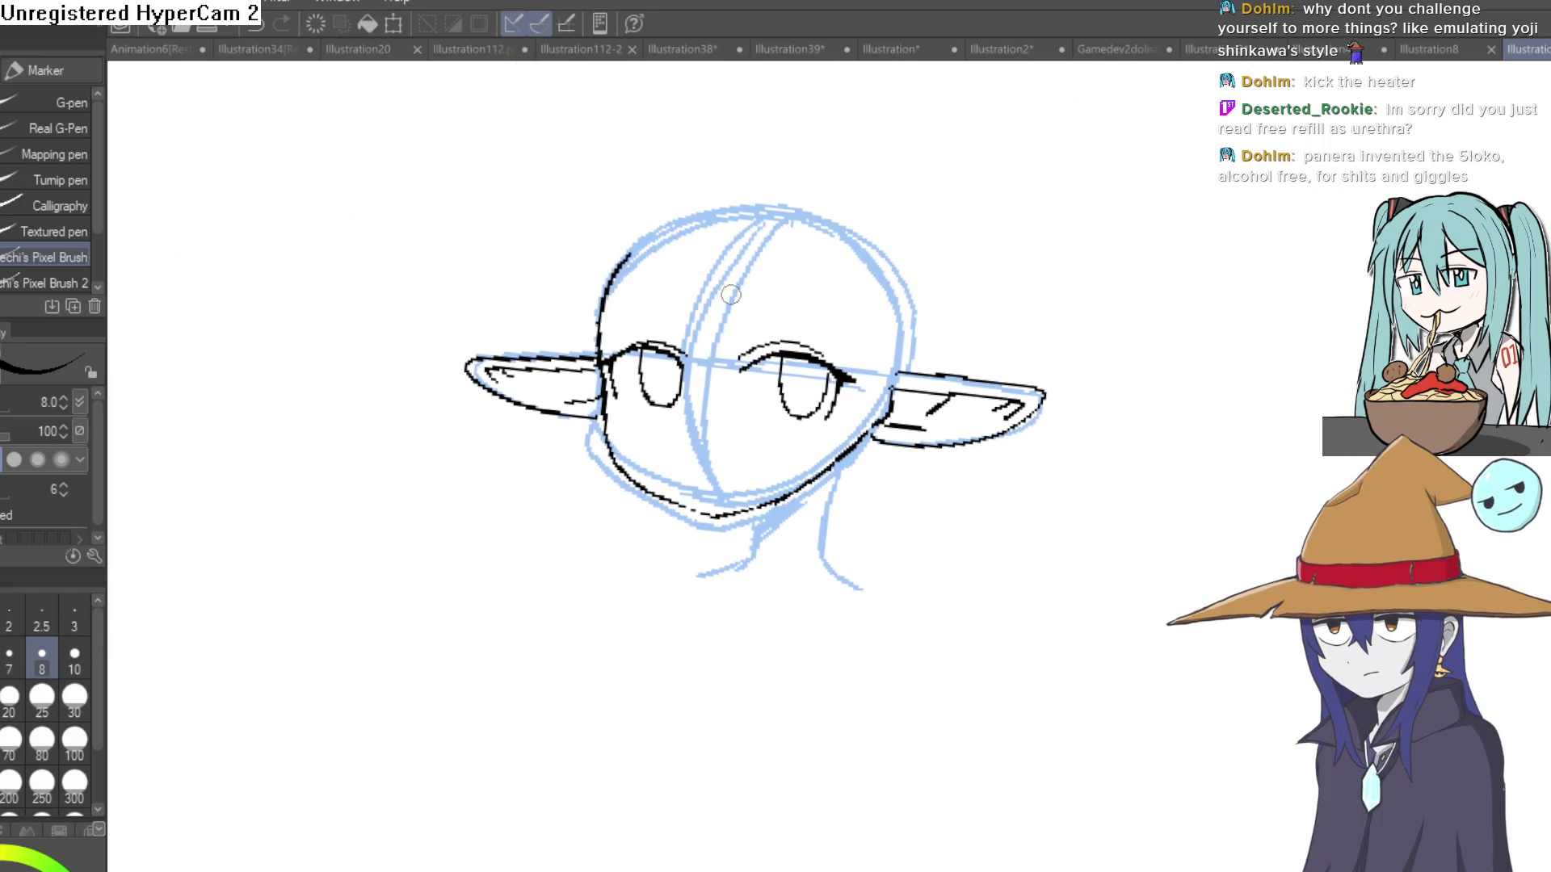
# Ink hair strands across the forehead, the upper-left hair line, the neck line and the left face outline.
pyautogui.moveTo(710, 365); pyautogui.dragTo(748, 413)
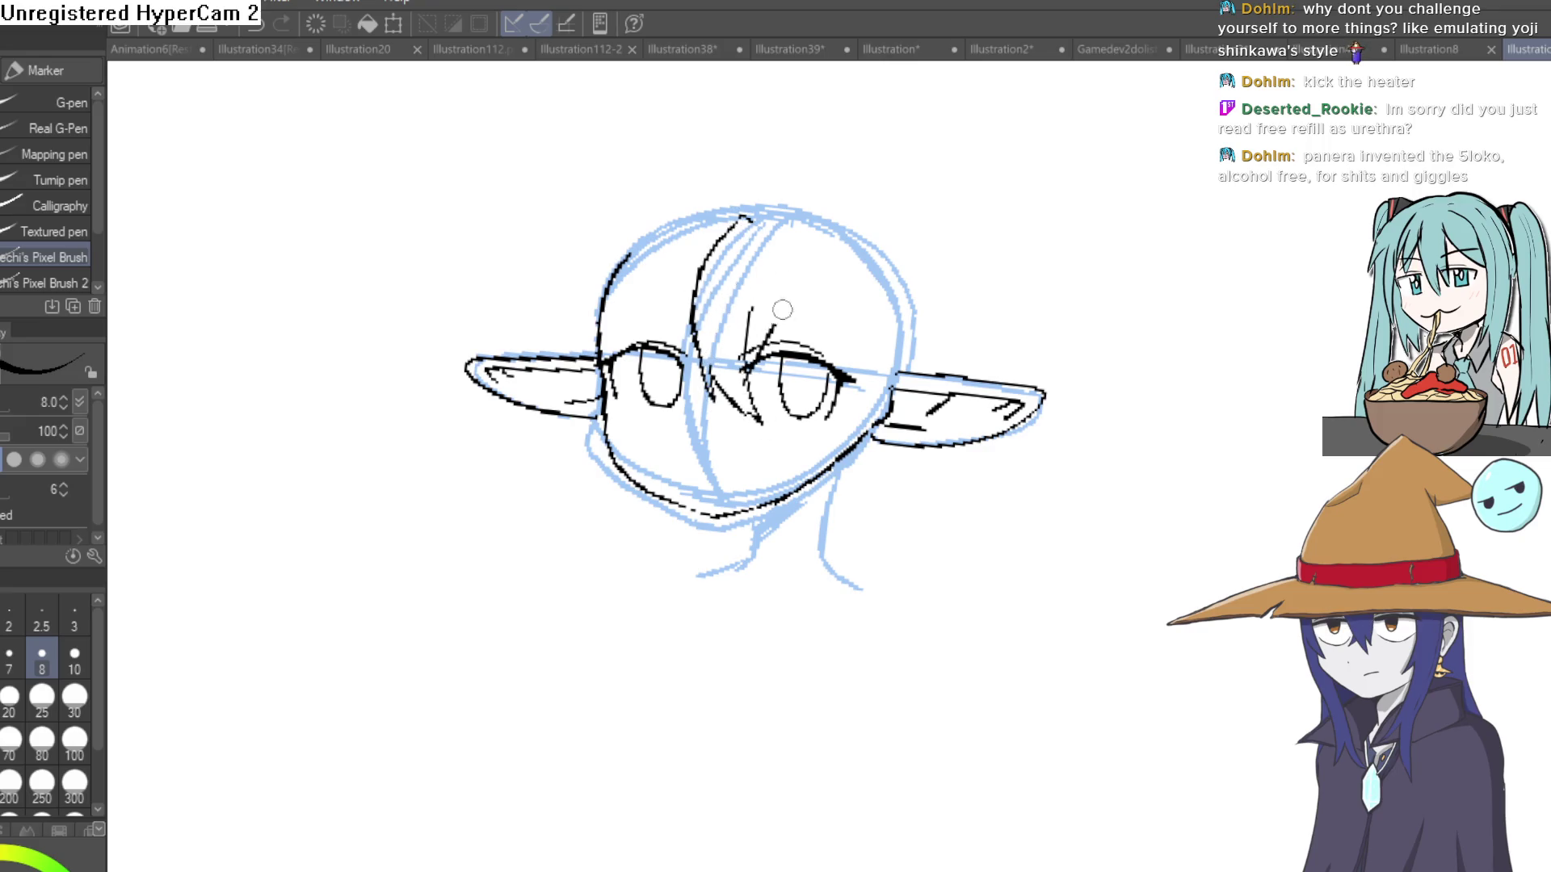
pyautogui.moveTo(921, 303); pyautogui.dragTo(894, 270)
pyautogui.moveTo(757, 241); pyautogui.dragTo(800, 323)
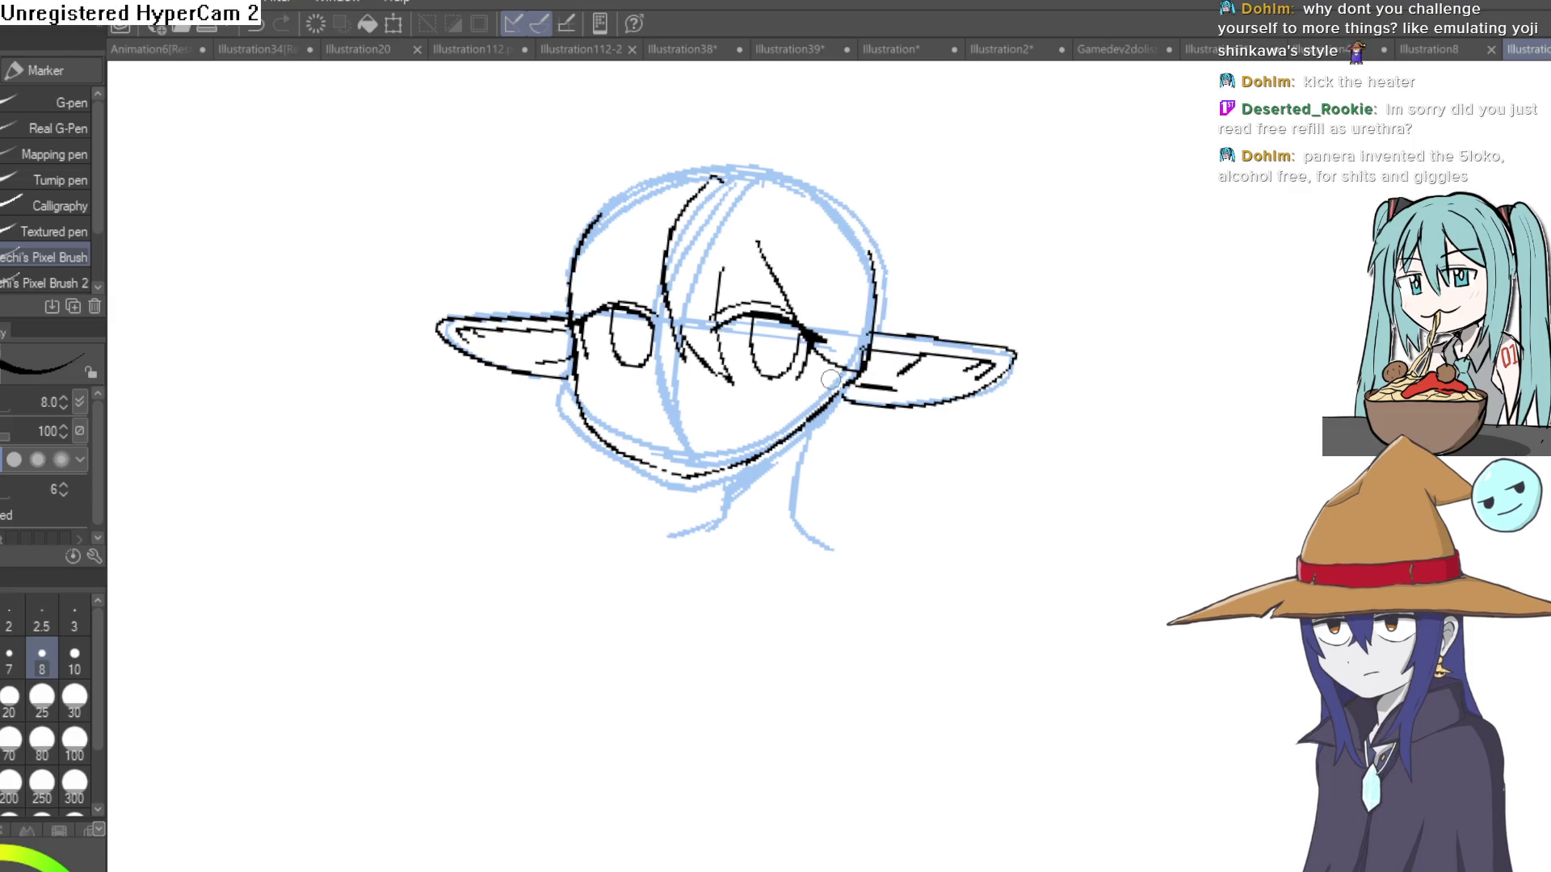
pyautogui.moveTo(779, 519); pyautogui.dragTo(852, 380)
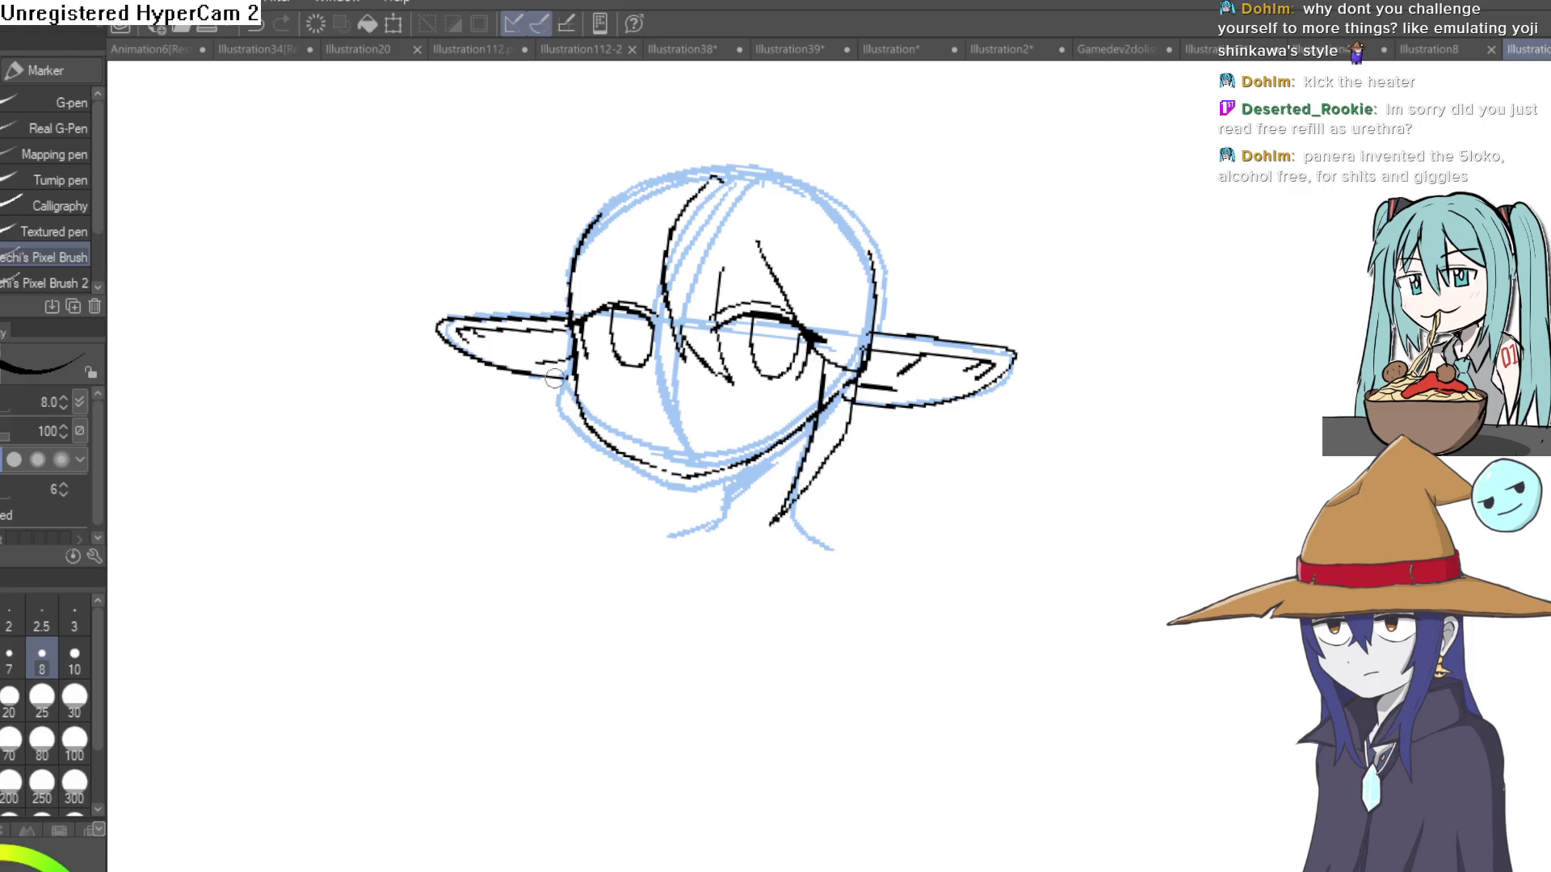
pyautogui.moveTo(586, 306); pyautogui.dragTo(588, 339)
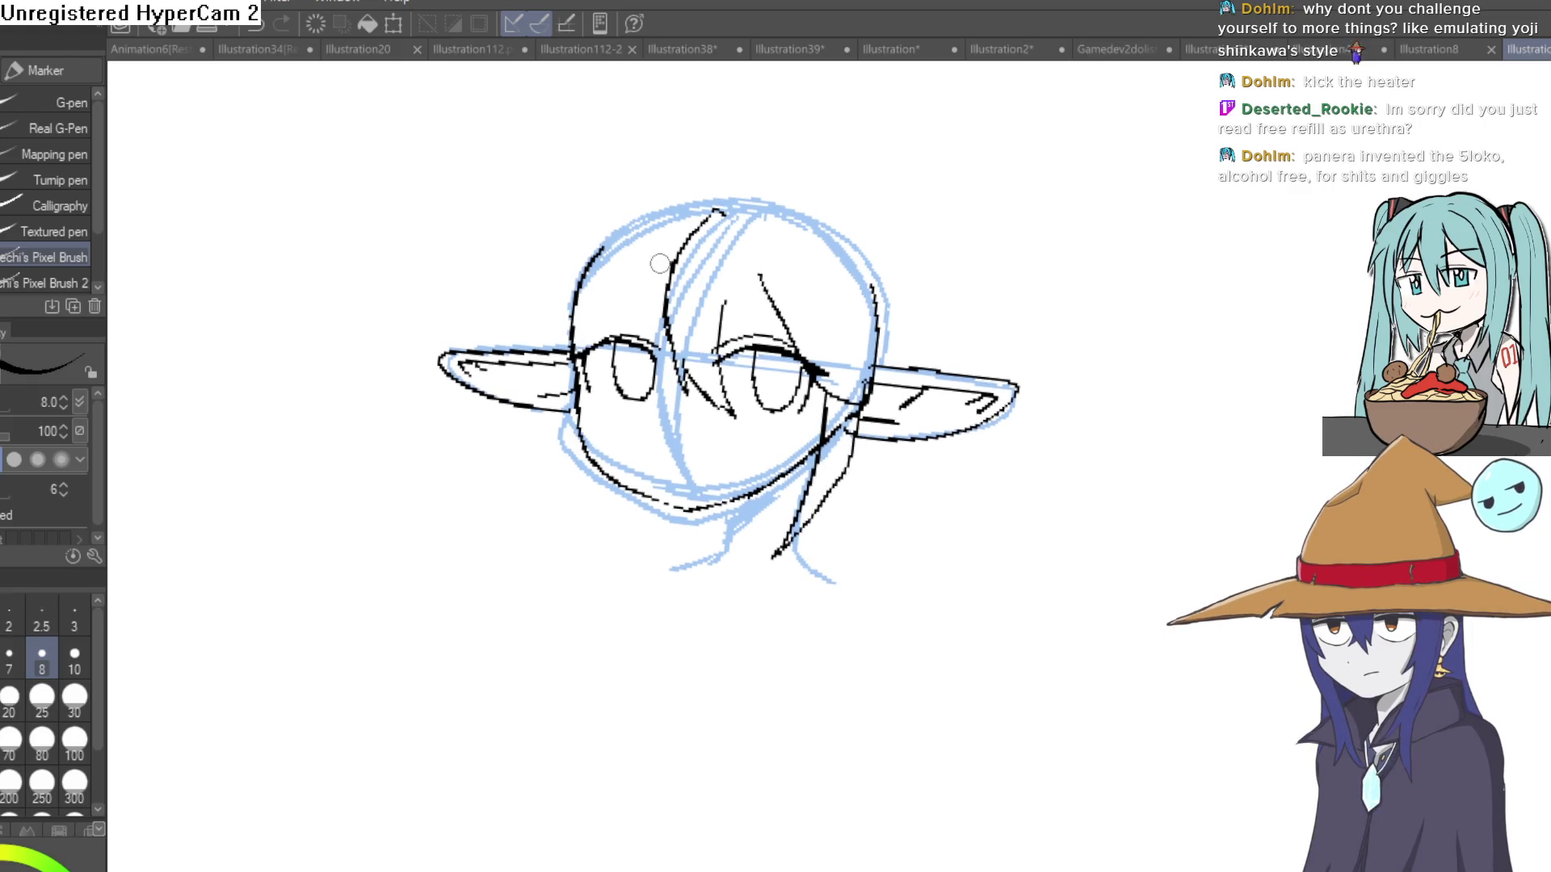
pyautogui.moveTo(658, 266); pyautogui.dragTo(595, 336)
pyautogui.moveTo(575, 420)
pyautogui.mouseDown()
pyautogui.moveTo(570, 302)
pyautogui.moveTo(564, 386)
pyautogui.mouseUp()
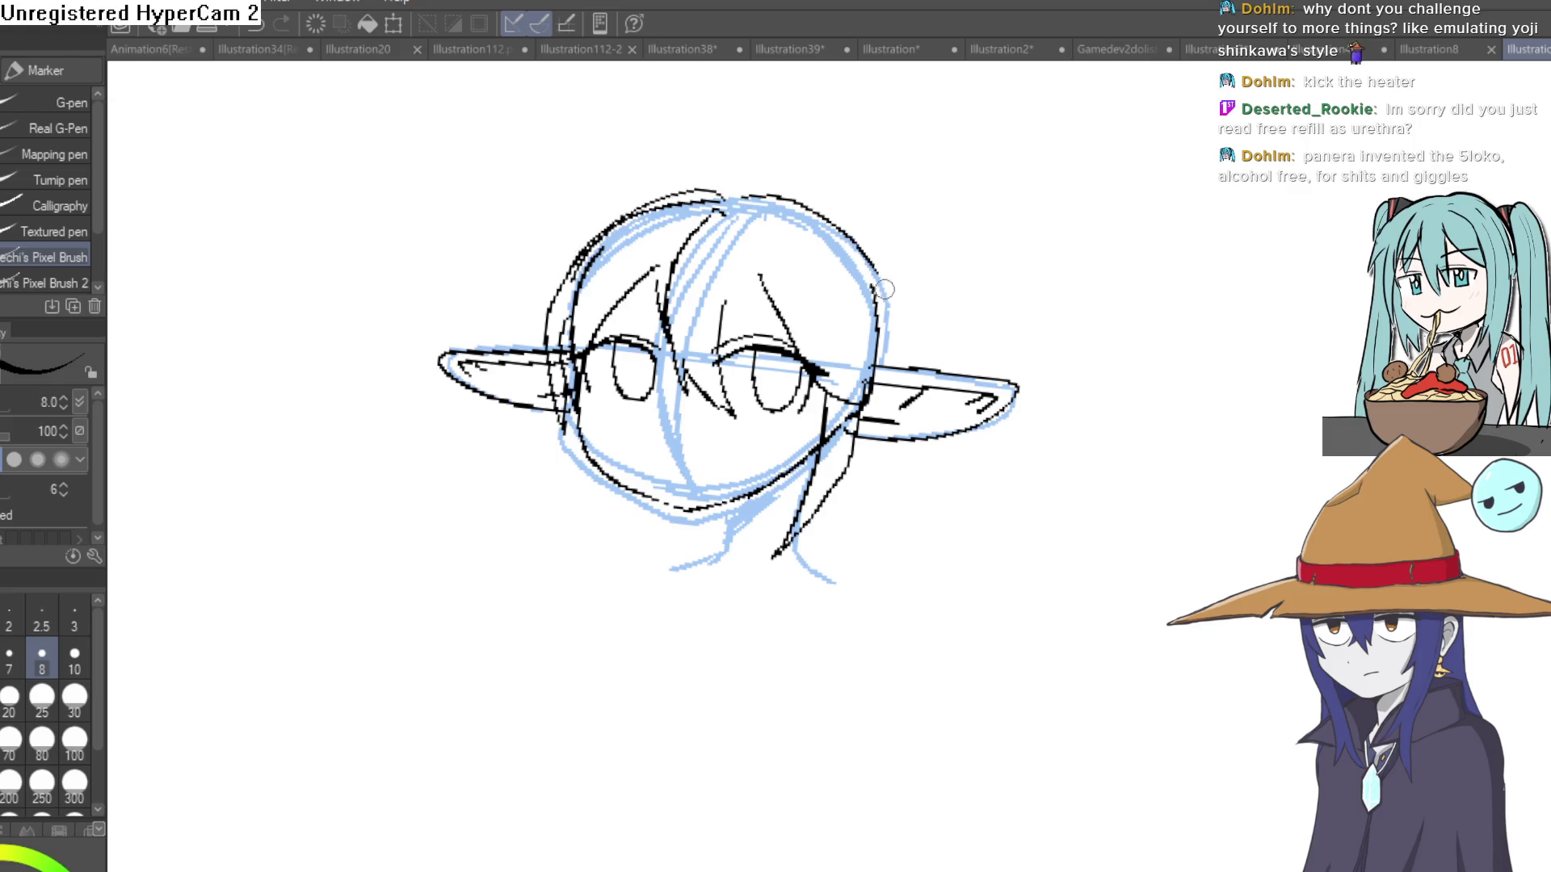
pyautogui.moveTo(885, 307); pyautogui.dragTo(815, 344)
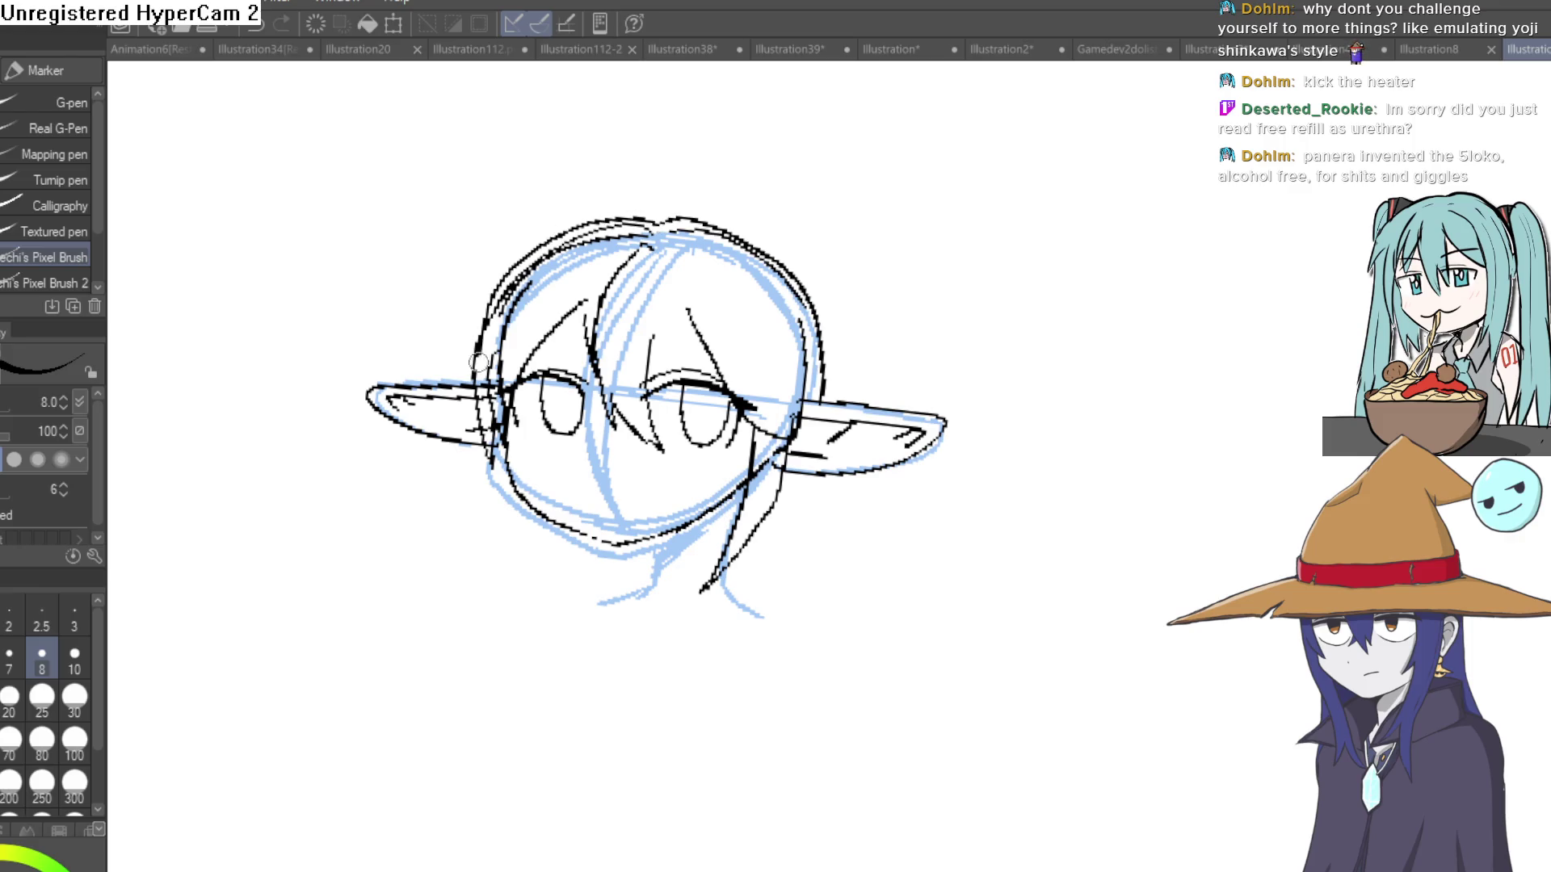
pyautogui.moveTo(651, 477); pyautogui.dragTo(591, 476)
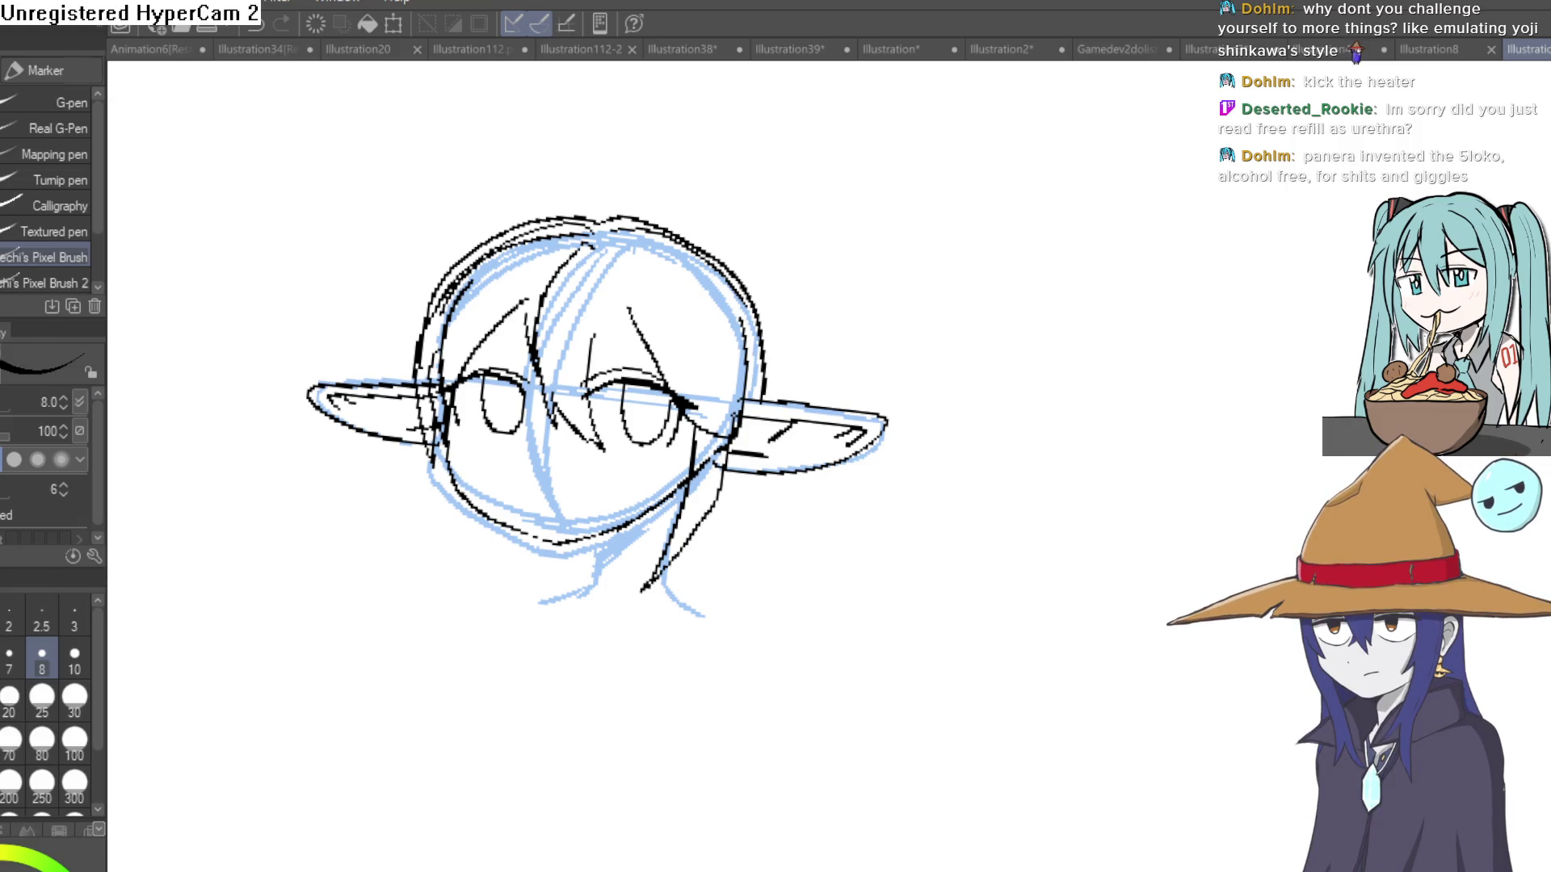
# Erase the stray inner hair lines and marks along the top of the head with the Hard eraser.
pyautogui.press('e')
pyautogui.scroll(5, 430, 343)
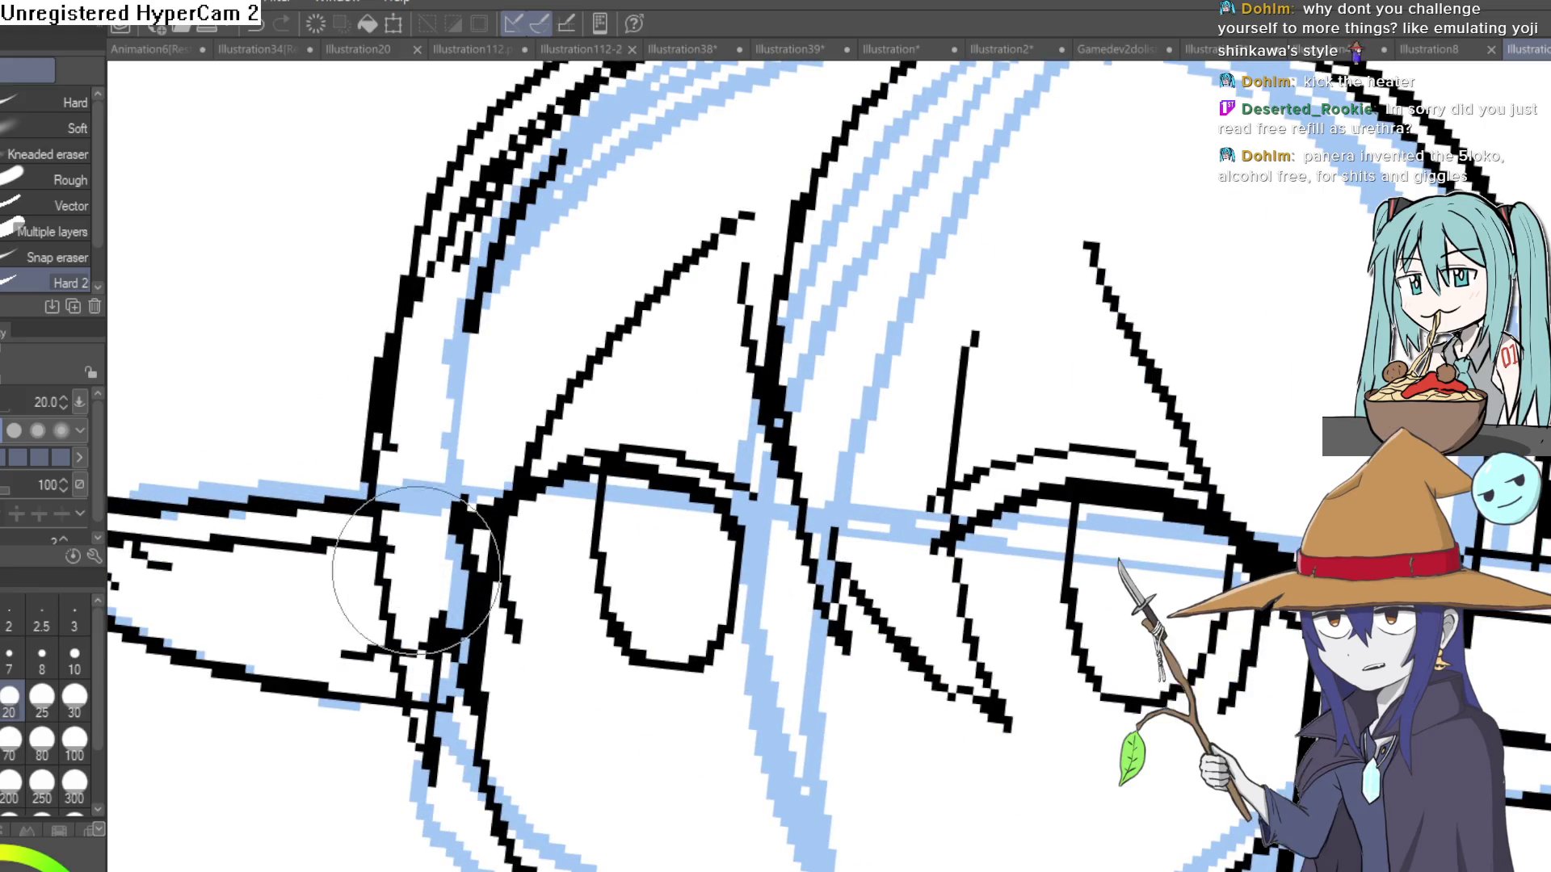
pyautogui.moveTo(488, 226); pyautogui.dragTo(450, 520)
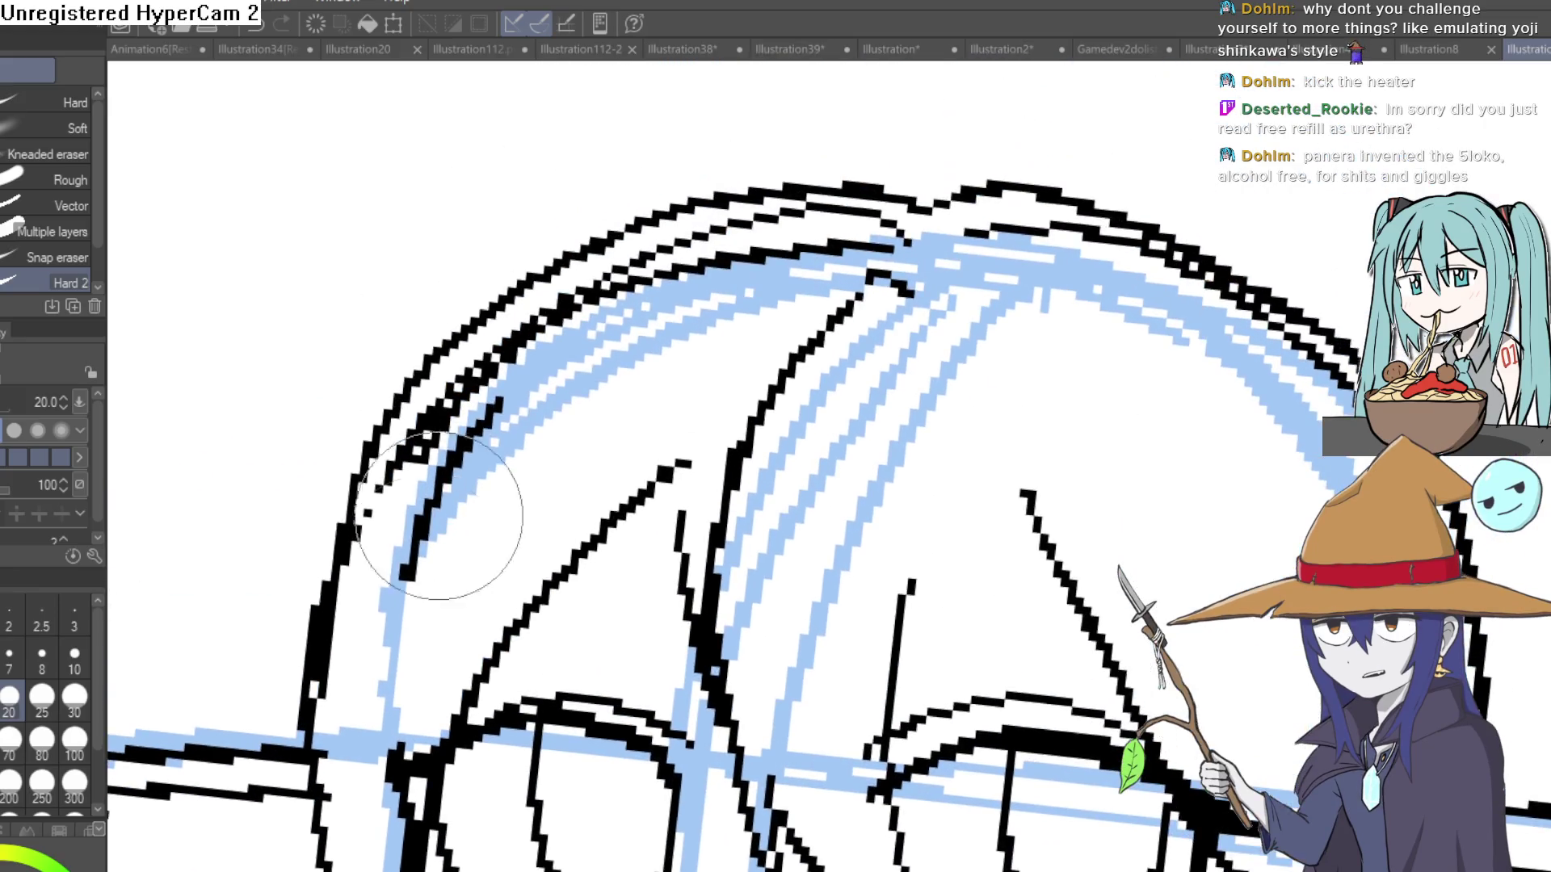
pyautogui.moveTo(614, 275)
pyautogui.mouseDown()
pyautogui.moveTo(633, 235)
pyautogui.moveTo(589, 258)
pyautogui.moveTo(875, 259)
pyautogui.moveTo(889, 234)
pyautogui.moveTo(704, 441)
pyautogui.mouseUp()
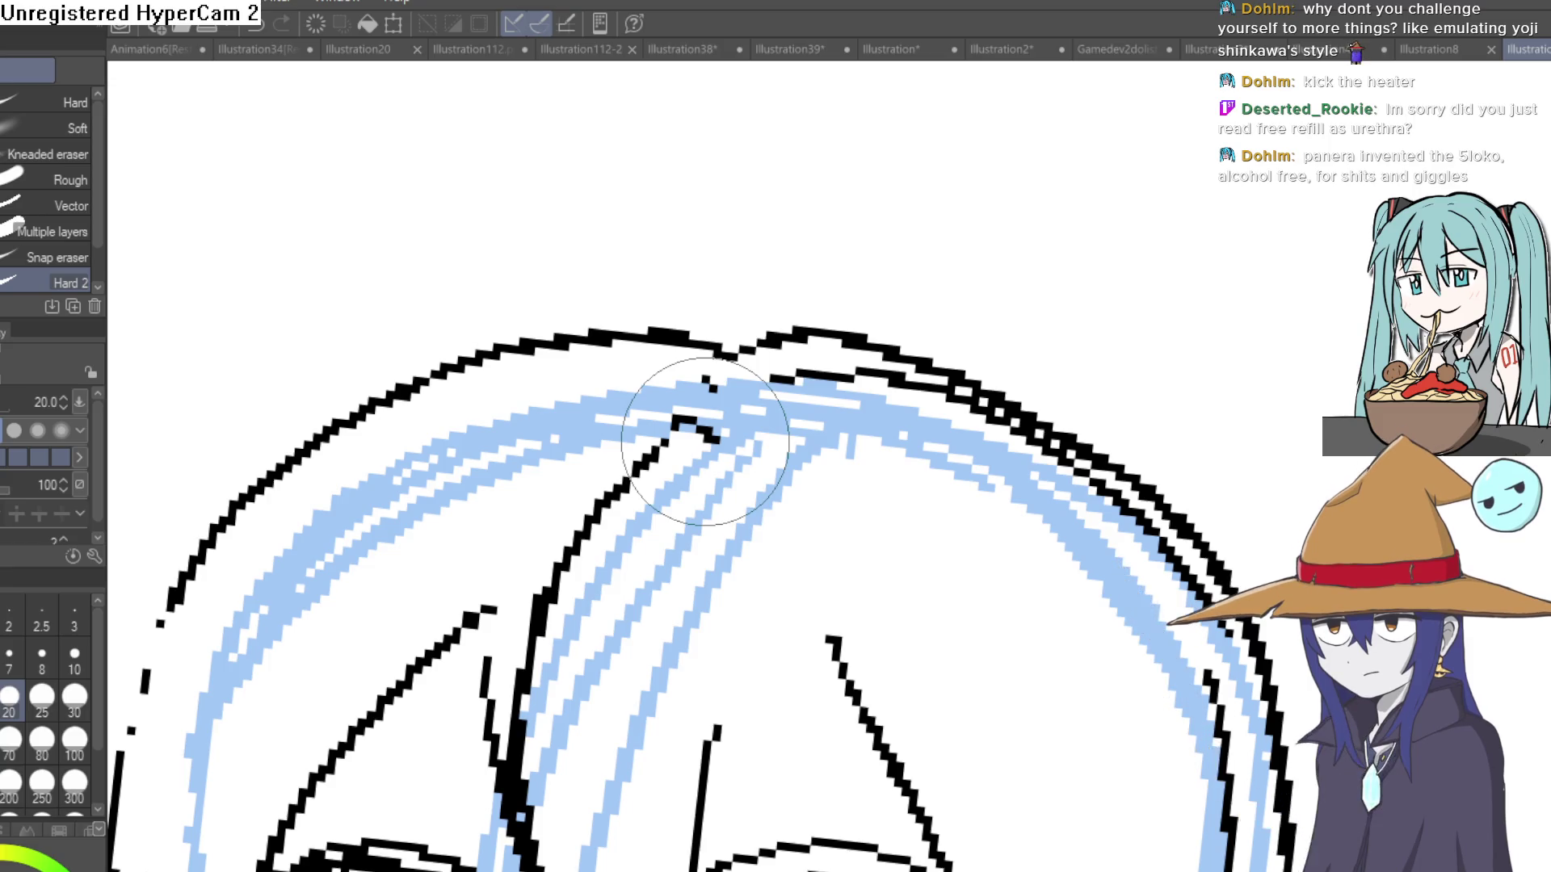
pyautogui.moveTo(706, 441)
pyautogui.mouseDown()
pyautogui.moveTo(709, 371)
pyautogui.moveTo(743, 355)
pyautogui.moveTo(877, 389)
pyautogui.moveTo(1022, 614)
pyautogui.moveTo(1004, 318)
pyautogui.moveTo(658, 197)
pyautogui.moveTo(883, 201)
pyautogui.moveTo(873, 189)
pyautogui.mouseUp()
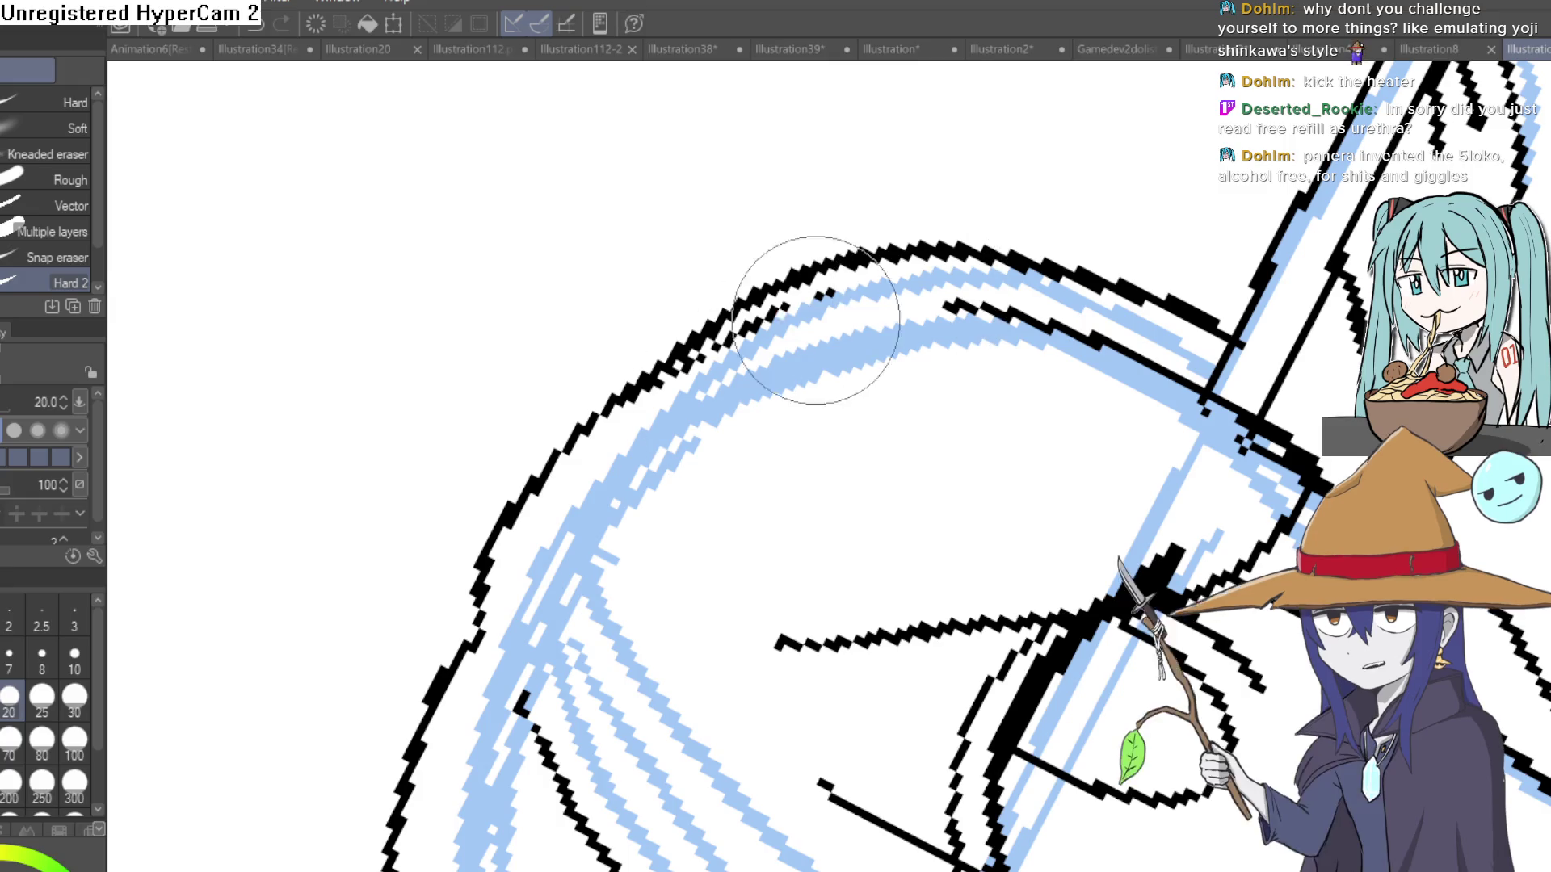
pyautogui.moveTo(719, 353)
pyautogui.mouseDown()
pyautogui.moveTo(969, 276)
pyautogui.moveTo(1010, 307)
pyautogui.moveTo(980, 356)
pyautogui.moveTo(988, 371)
pyautogui.mouseUp()
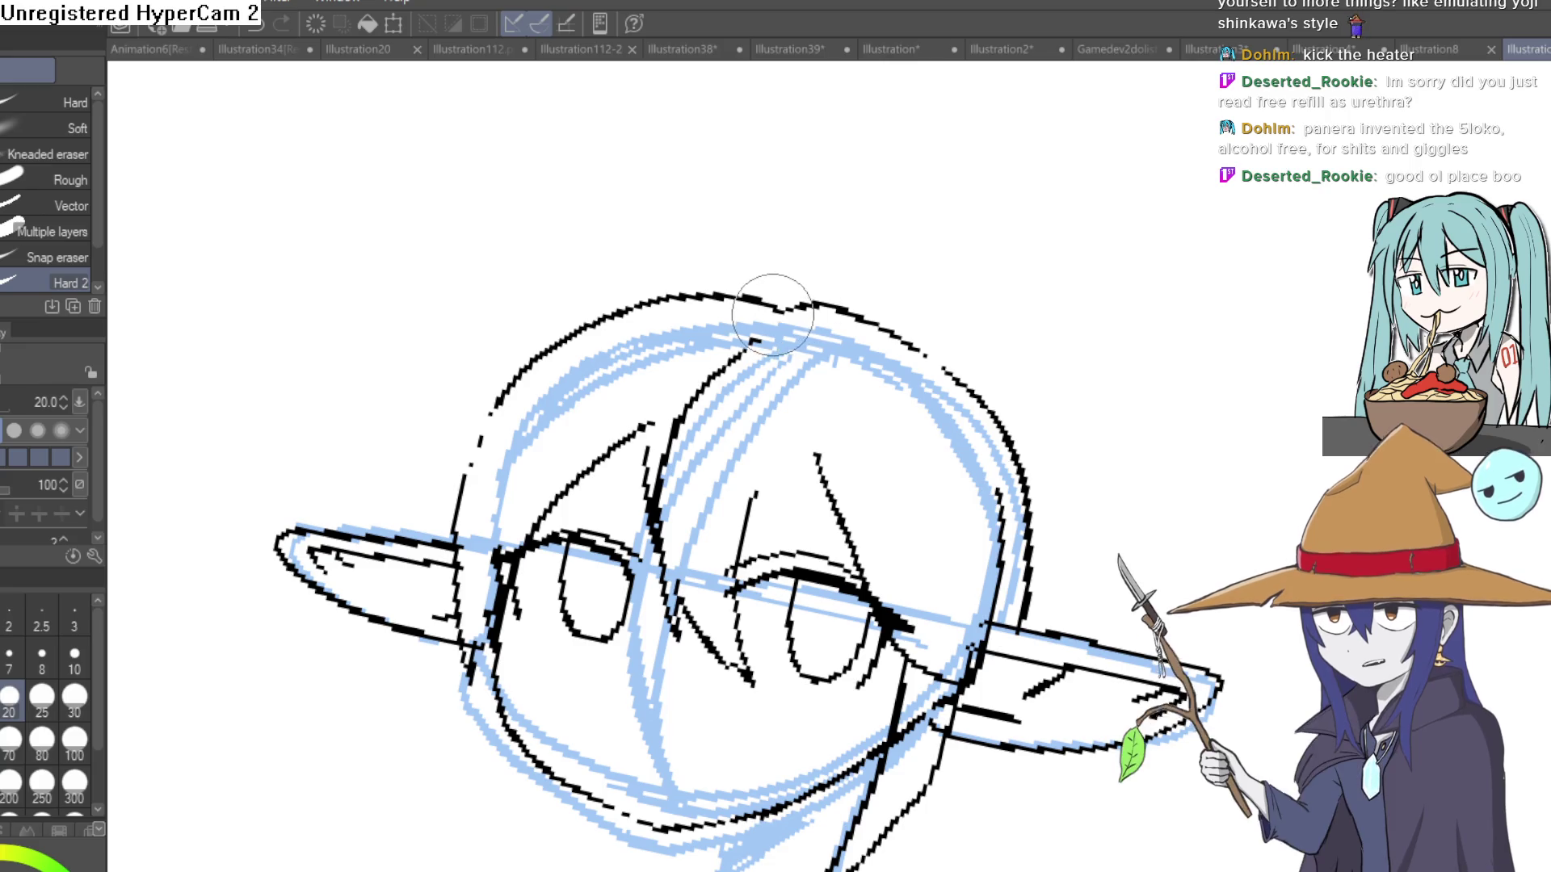
# Redraw the ahoge hair tuft above the head as a closed loop, replacing the first attempt.
pyautogui.press('p')
pyautogui.moveTo(775, 311)
pyautogui.mouseDown()
pyautogui.moveTo(763, 284)
pyautogui.moveTo(787, 305)
pyautogui.mouseUp()
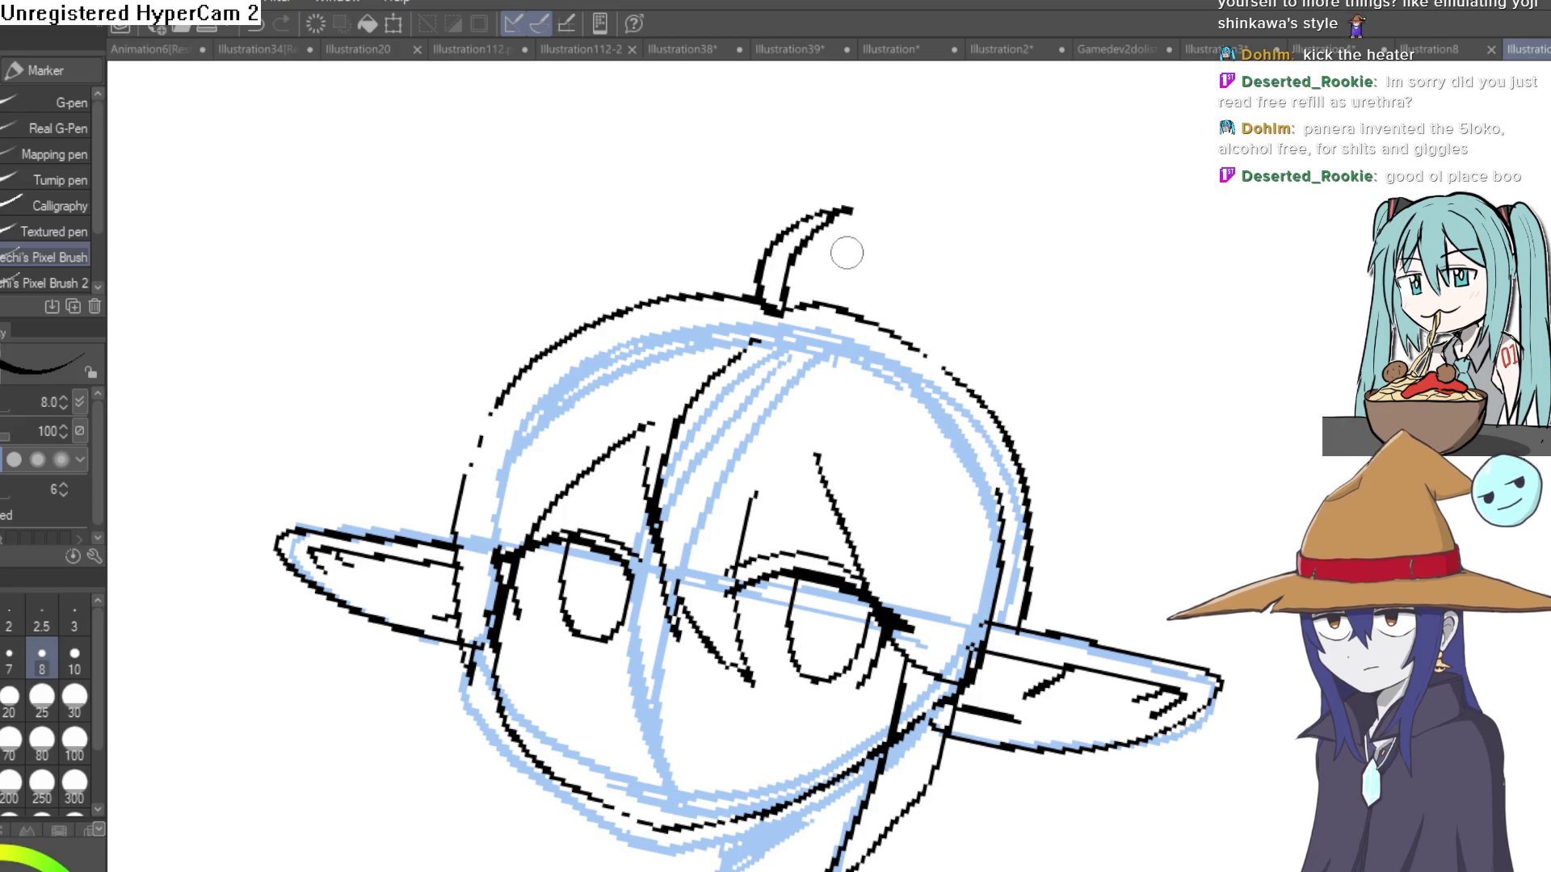
pyautogui.hotkey('ctrl', 'z')
pyautogui.moveTo(986, 236)
pyautogui.mouseDown()
pyautogui.moveTo(977, 259)
pyautogui.moveTo(928, 190)
pyautogui.mouseUp()
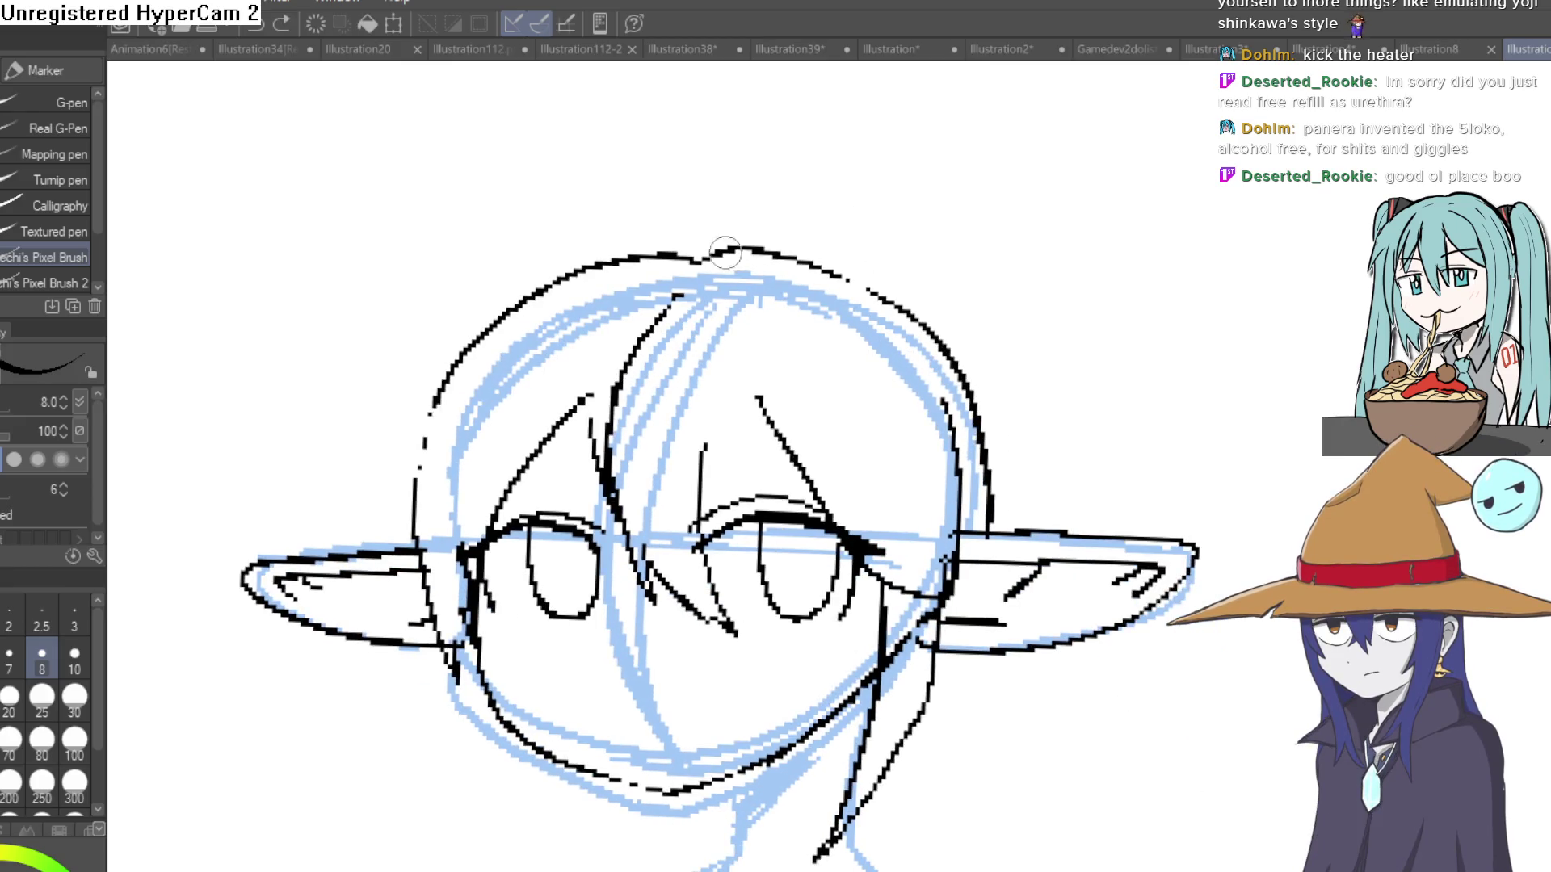
pyautogui.moveTo(713, 154); pyautogui.dragTo(686, 252)
pyautogui.moveTo(452, 433); pyautogui.dragTo(507, 312)
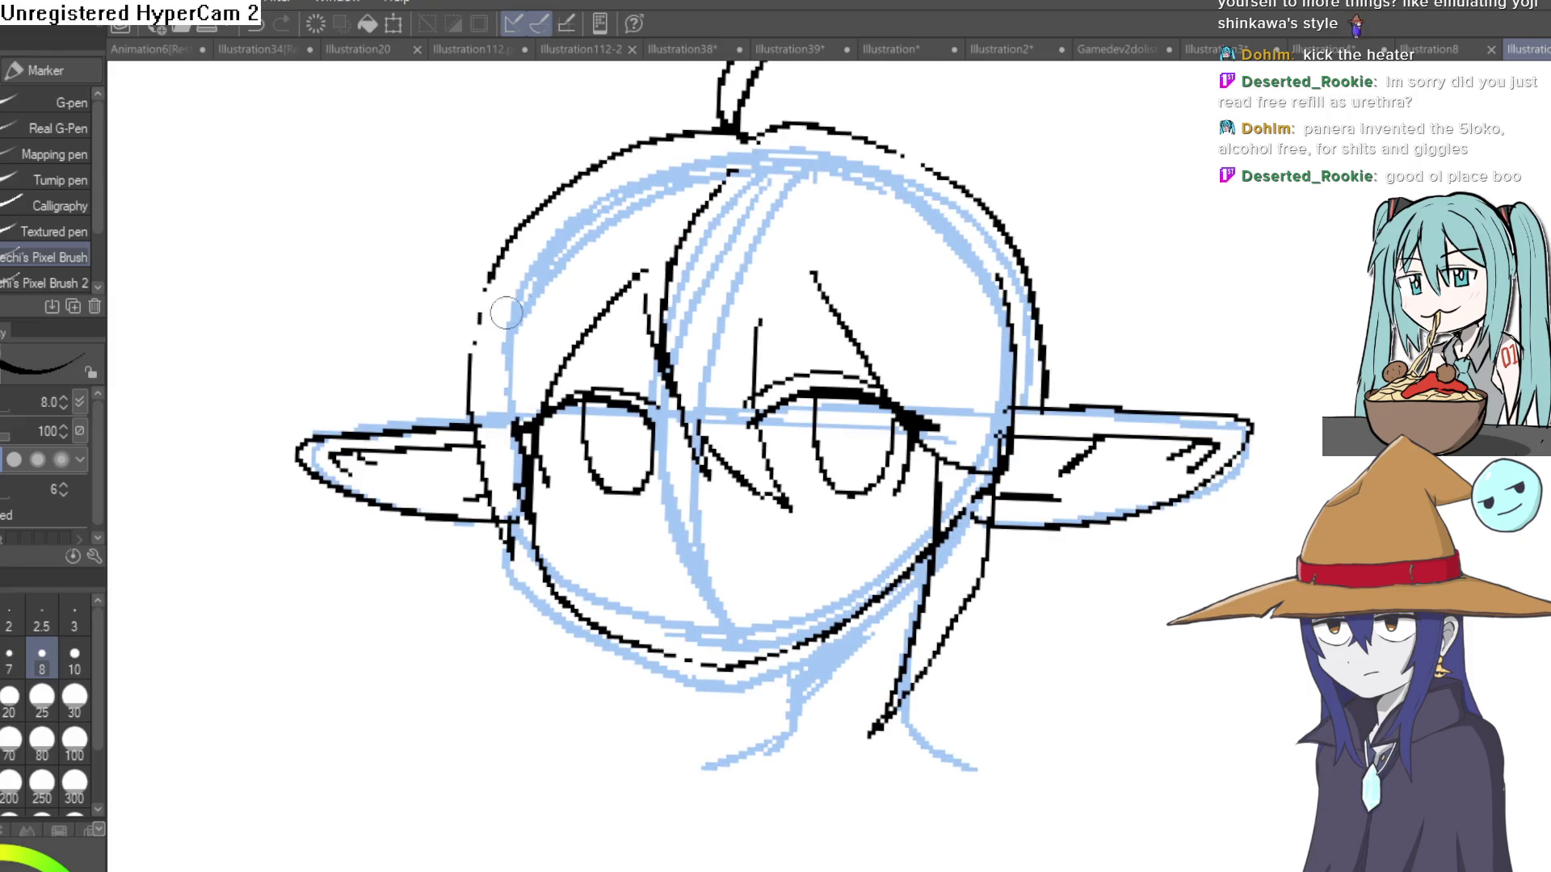
# Ink a shorter left jaw stroke and the right side of the jaw line.
pyautogui.scroll(-3, 907, 364)
pyautogui.moveTo(907, 364)
pyautogui.mouseDown()
pyautogui.moveTo(752, 461)
pyautogui.moveTo(627, 405)
pyautogui.mouseUp()
pyautogui.scroll(1, 814, 305)
pyautogui.moveTo(814, 305)
pyautogui.mouseDown()
pyautogui.moveTo(788, 304)
pyautogui.moveTo(635, 458)
pyautogui.mouseUp()
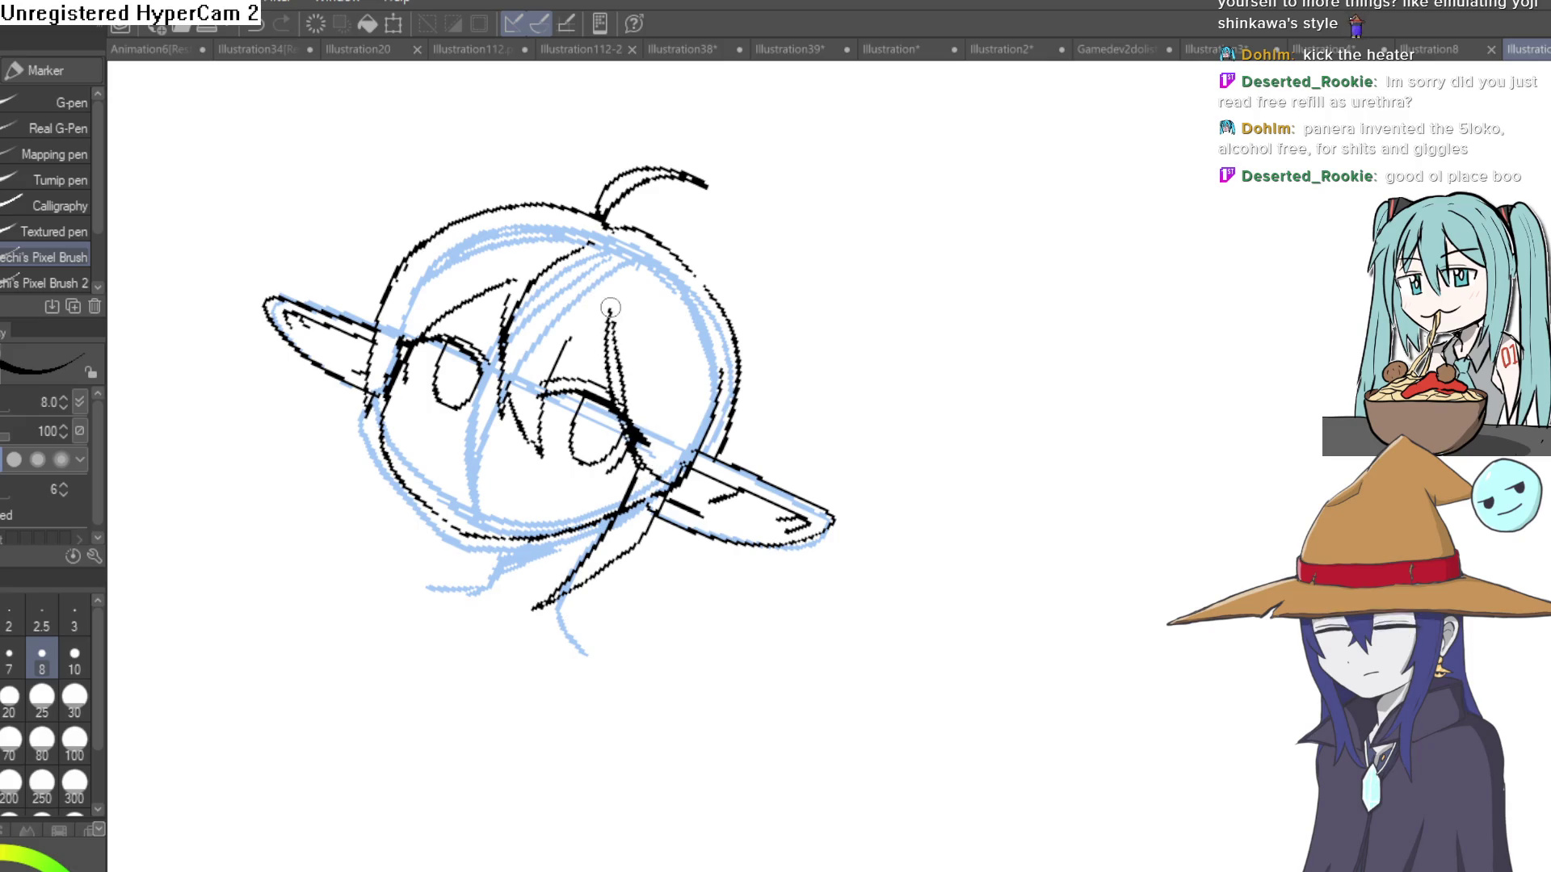
pyautogui.moveTo(704, 287)
pyautogui.mouseDown()
pyautogui.moveTo(720, 363)
pyautogui.moveTo(651, 346)
pyautogui.mouseUp()
pyautogui.scroll(1, 575, 309)
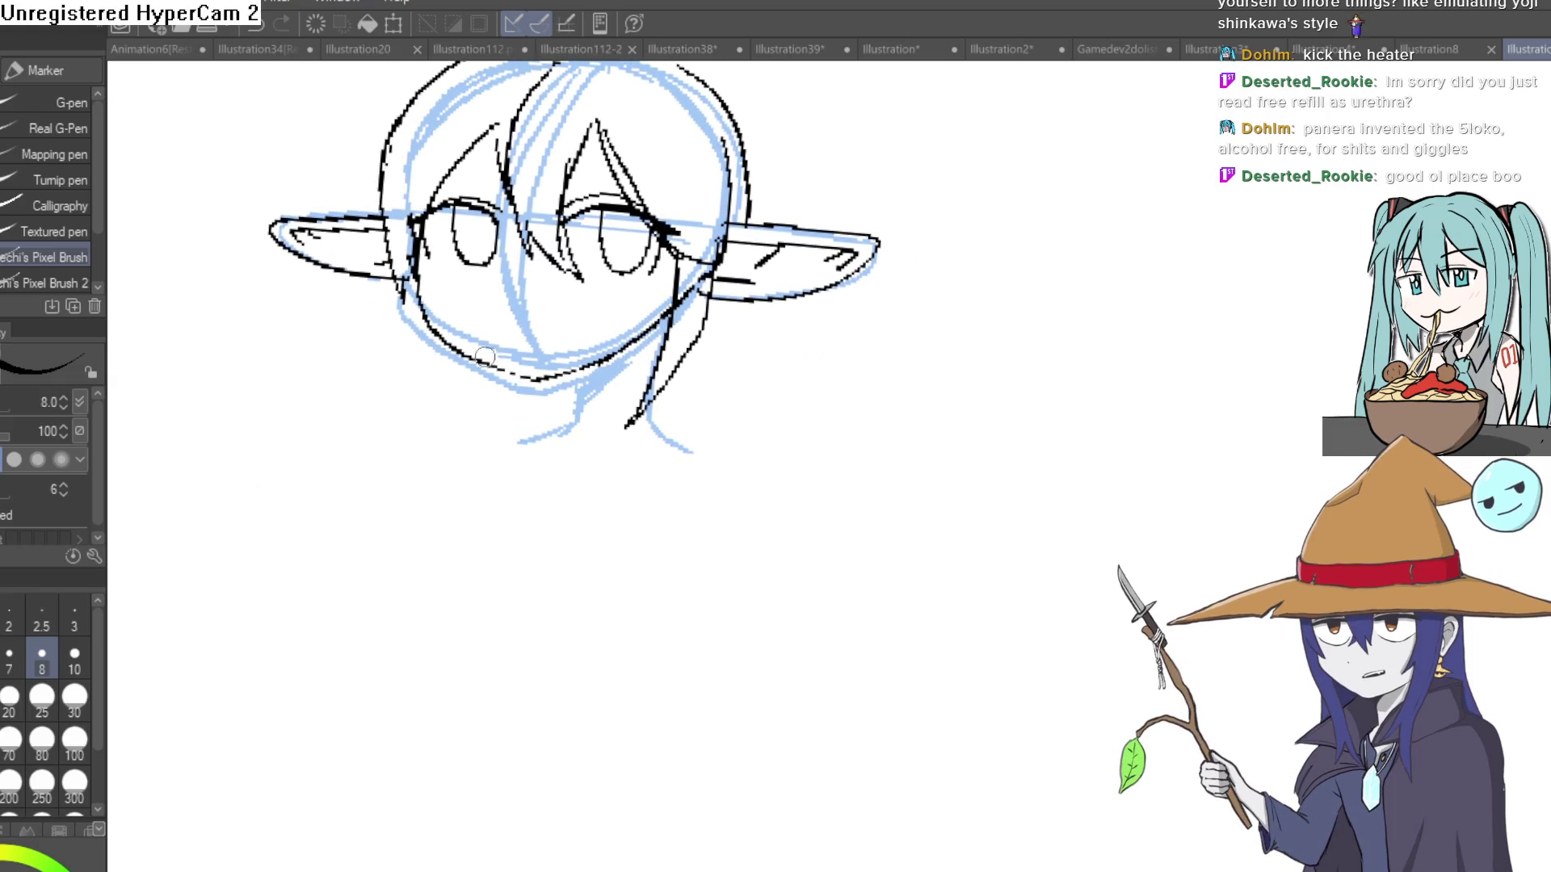
pyautogui.moveTo(409, 297); pyautogui.dragTo(476, 445)
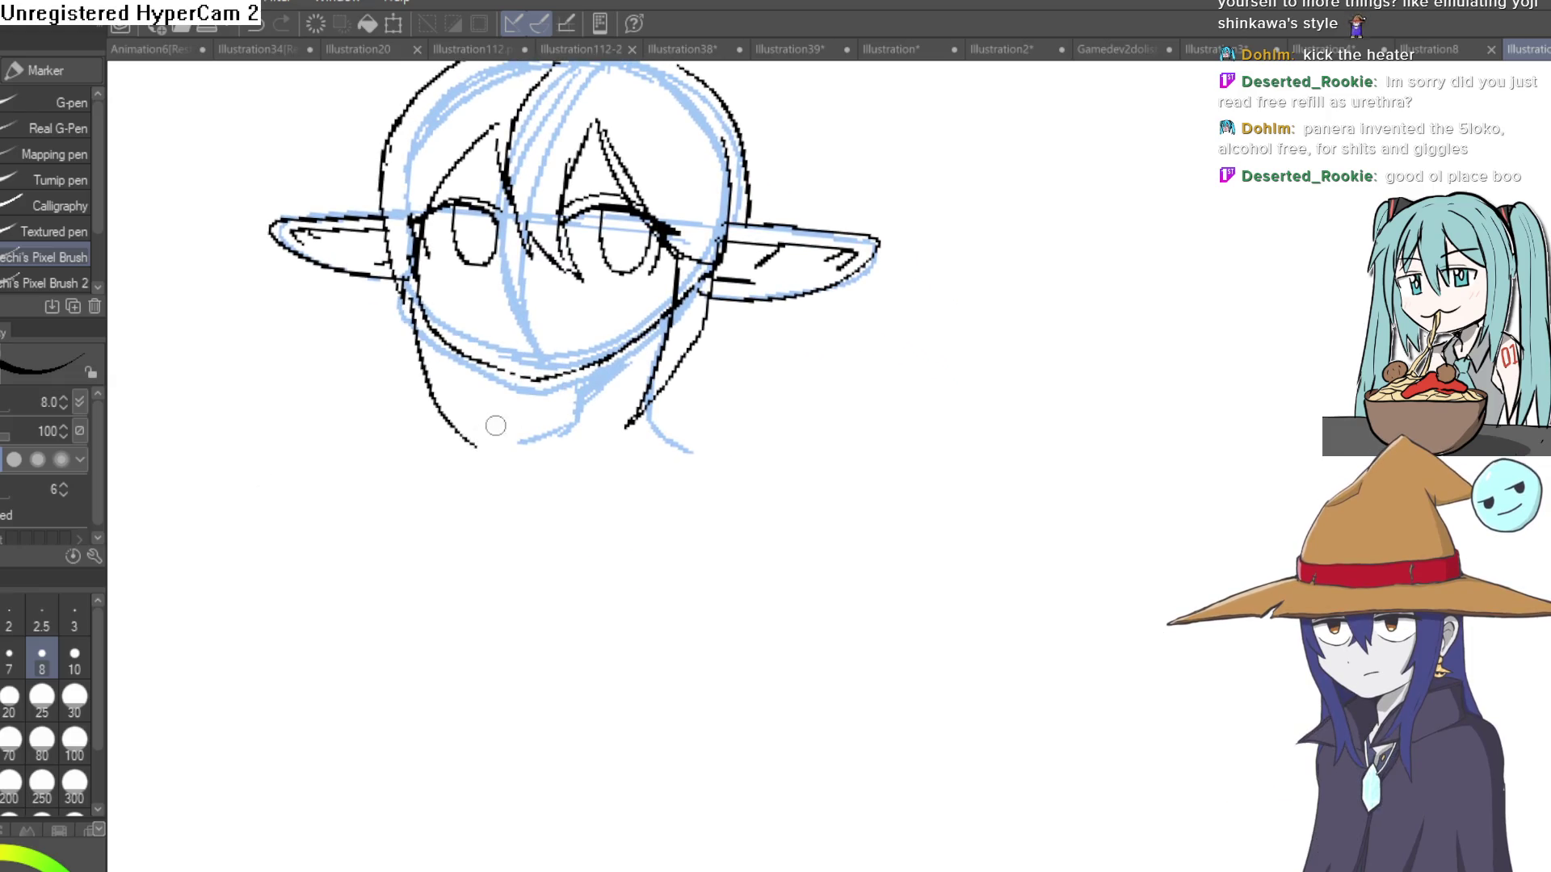
pyautogui.hotkey('ctrl', 'z')
pyautogui.moveTo(407, 277); pyautogui.dragTo(426, 384)
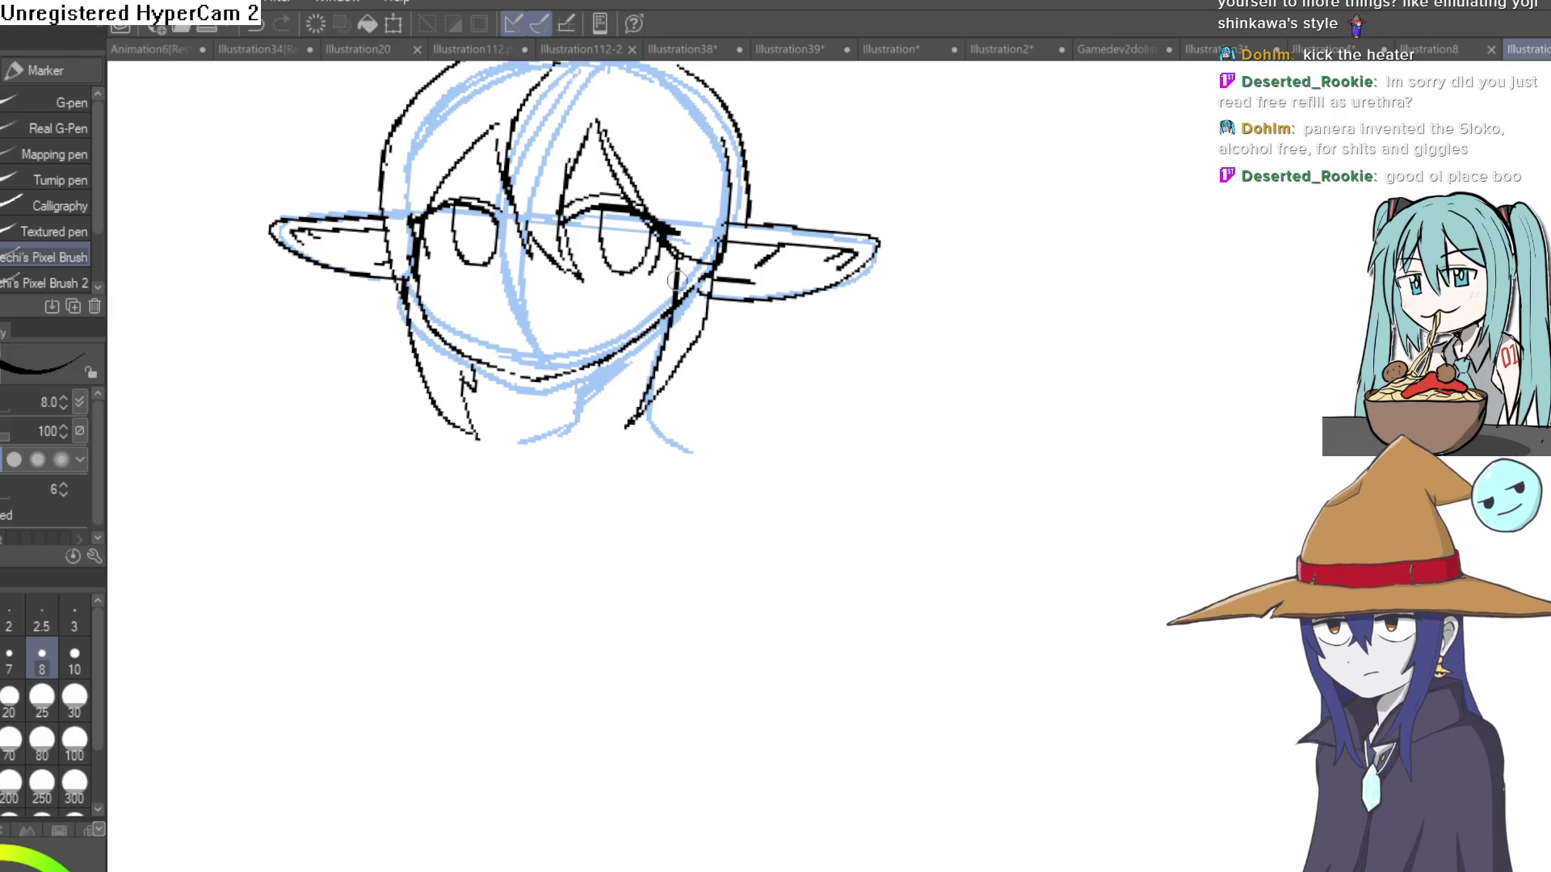
pyautogui.moveTo(629, 422); pyautogui.dragTo(702, 344)
pyautogui.press('e')
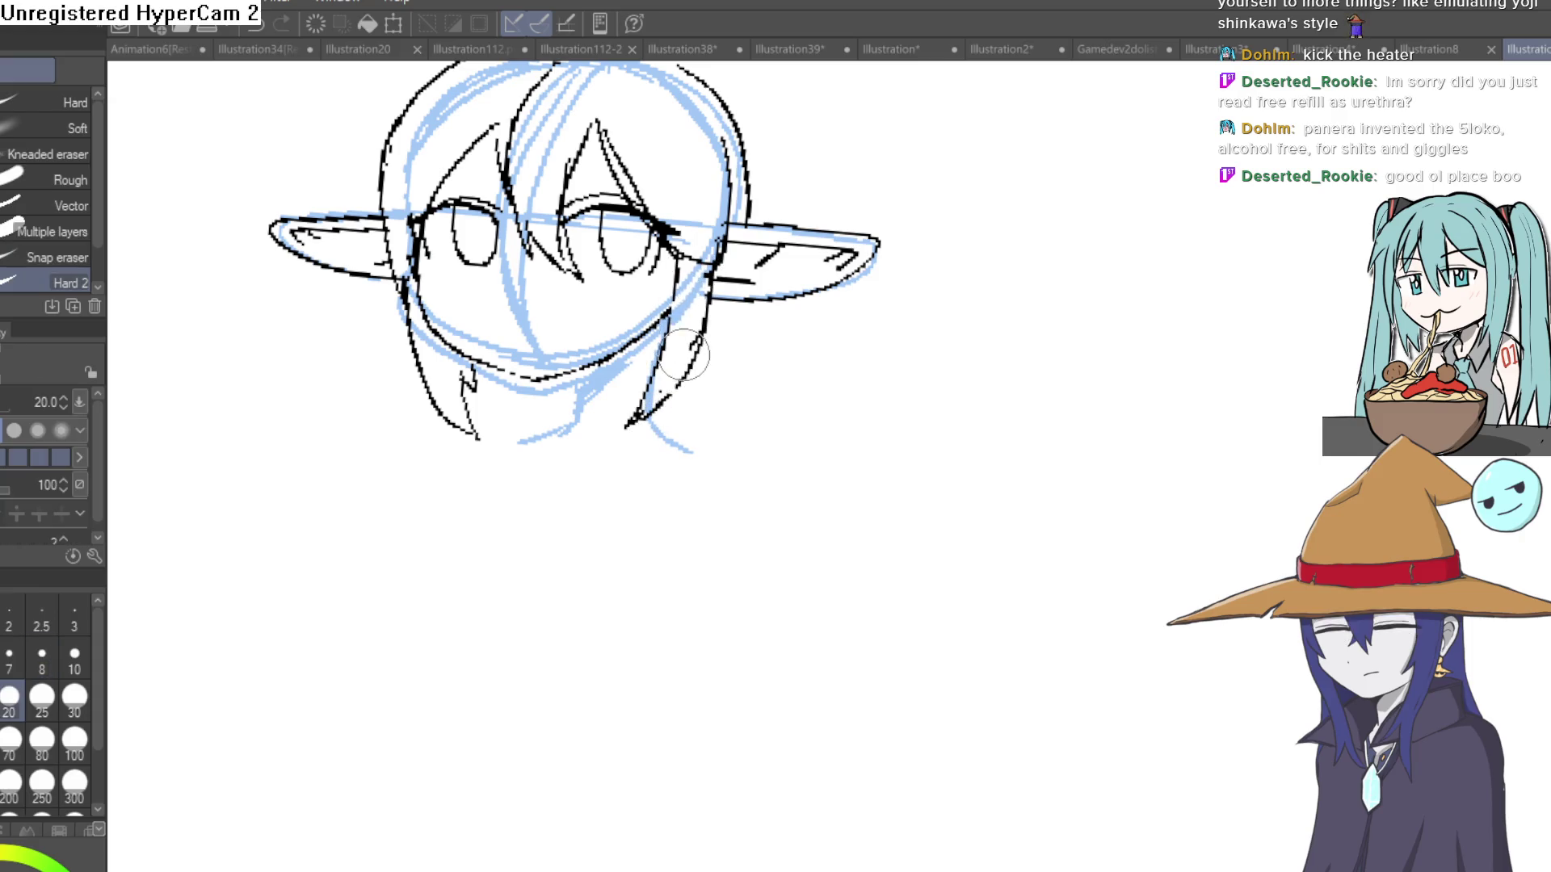
# Pan the canvas to bring the top of the elf's head into view.
pyautogui.moveTo(841, 189); pyautogui.dragTo(822, 333)
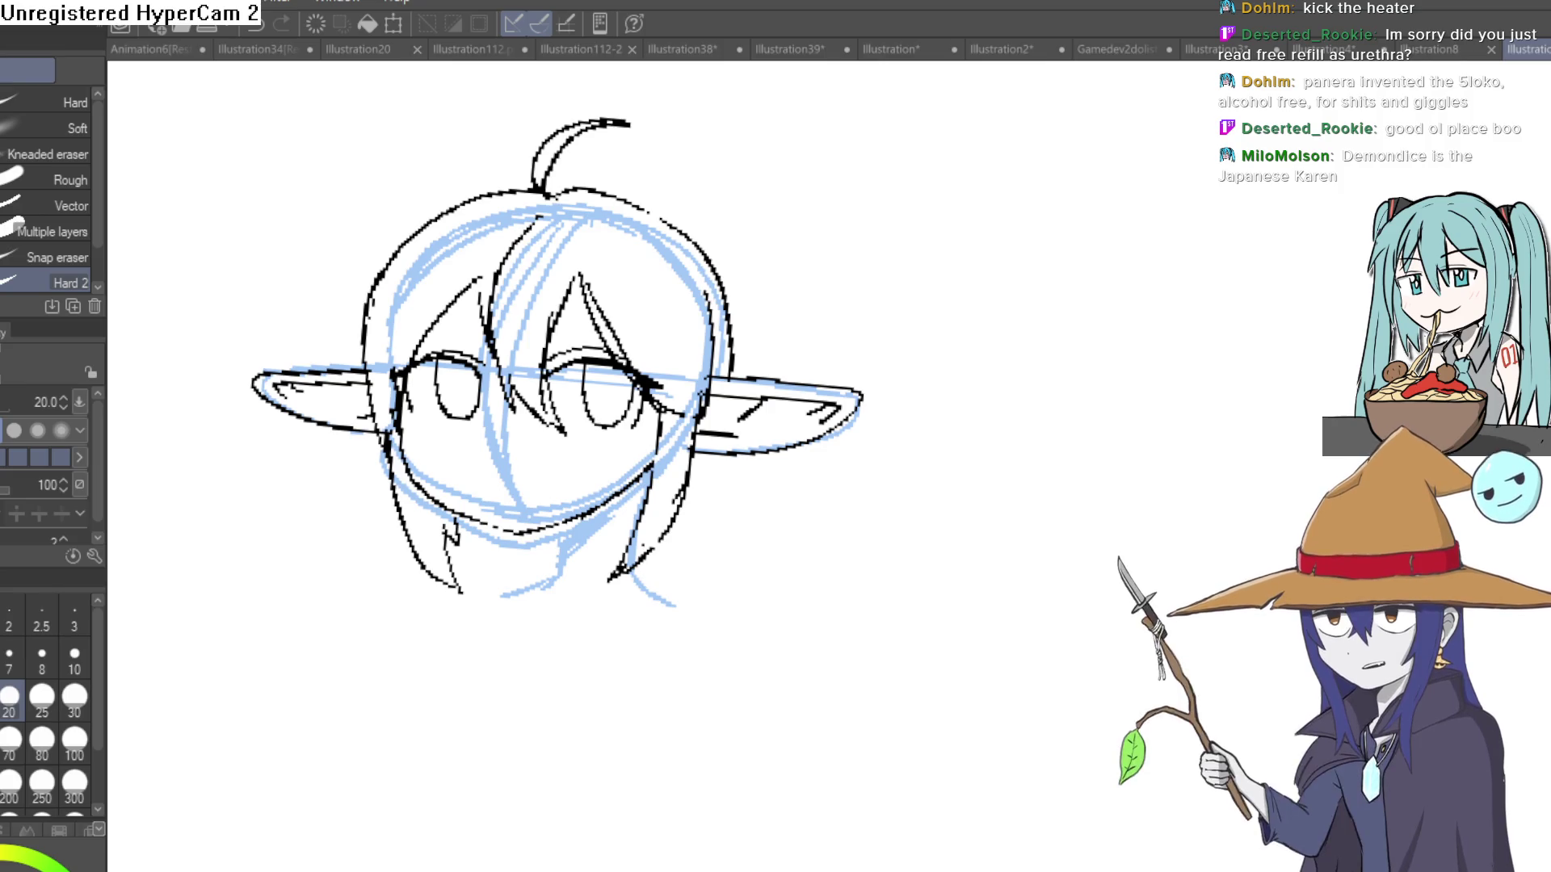
# Ink the mouth below the nose and a line across each eye.
pyautogui.press('p')
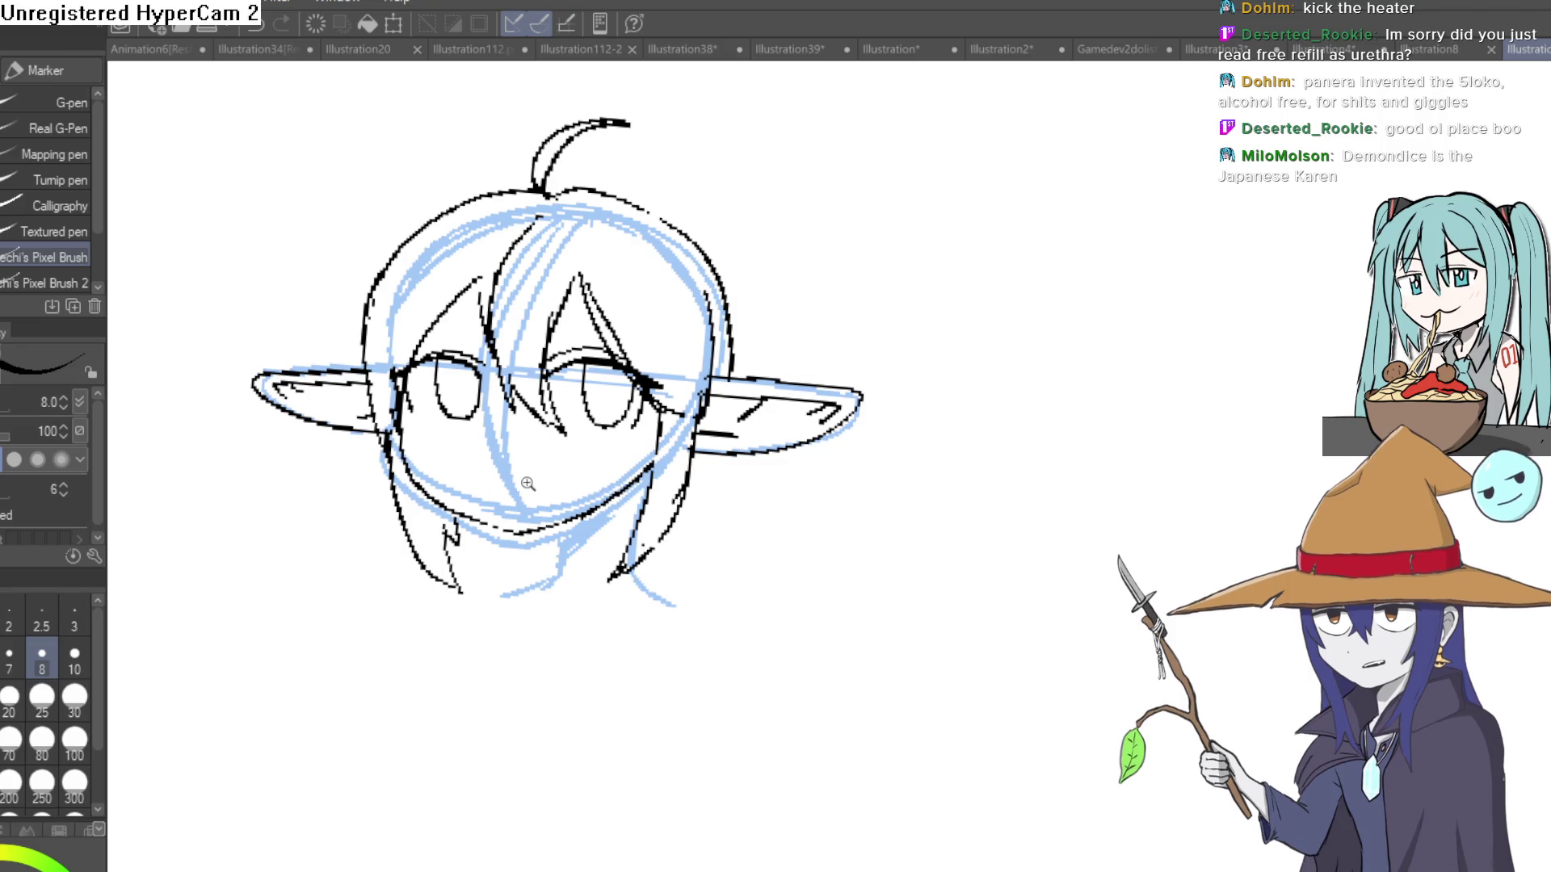
pyautogui.scroll(3, 567, 485)
pyautogui.scroll(-1, 568, 501)
pyautogui.scroll(3, 571, 484)
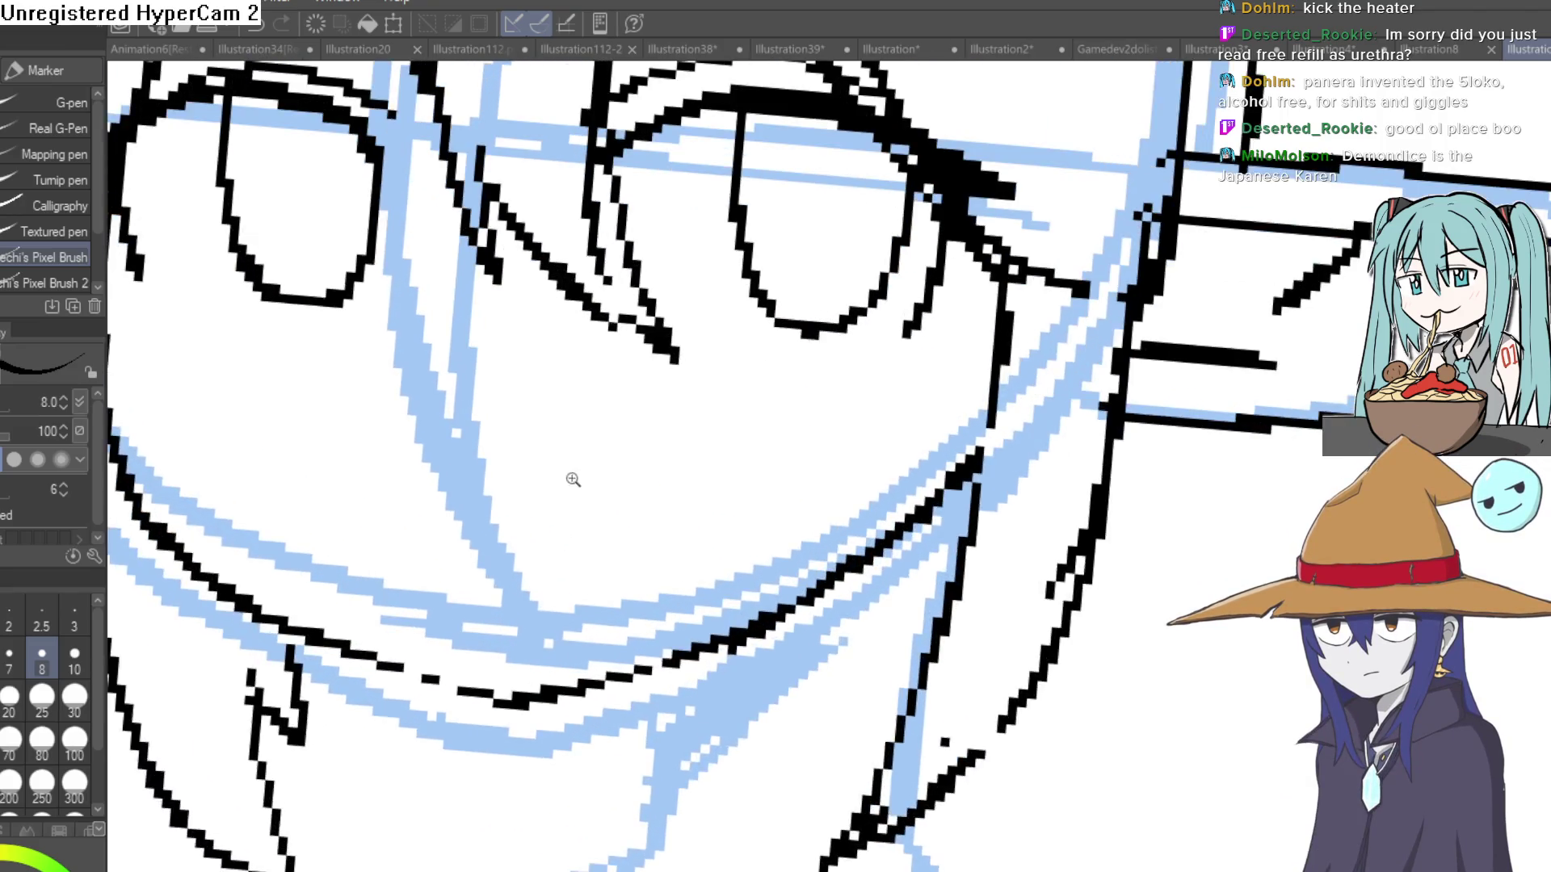
pyautogui.scroll(1, 512, 460)
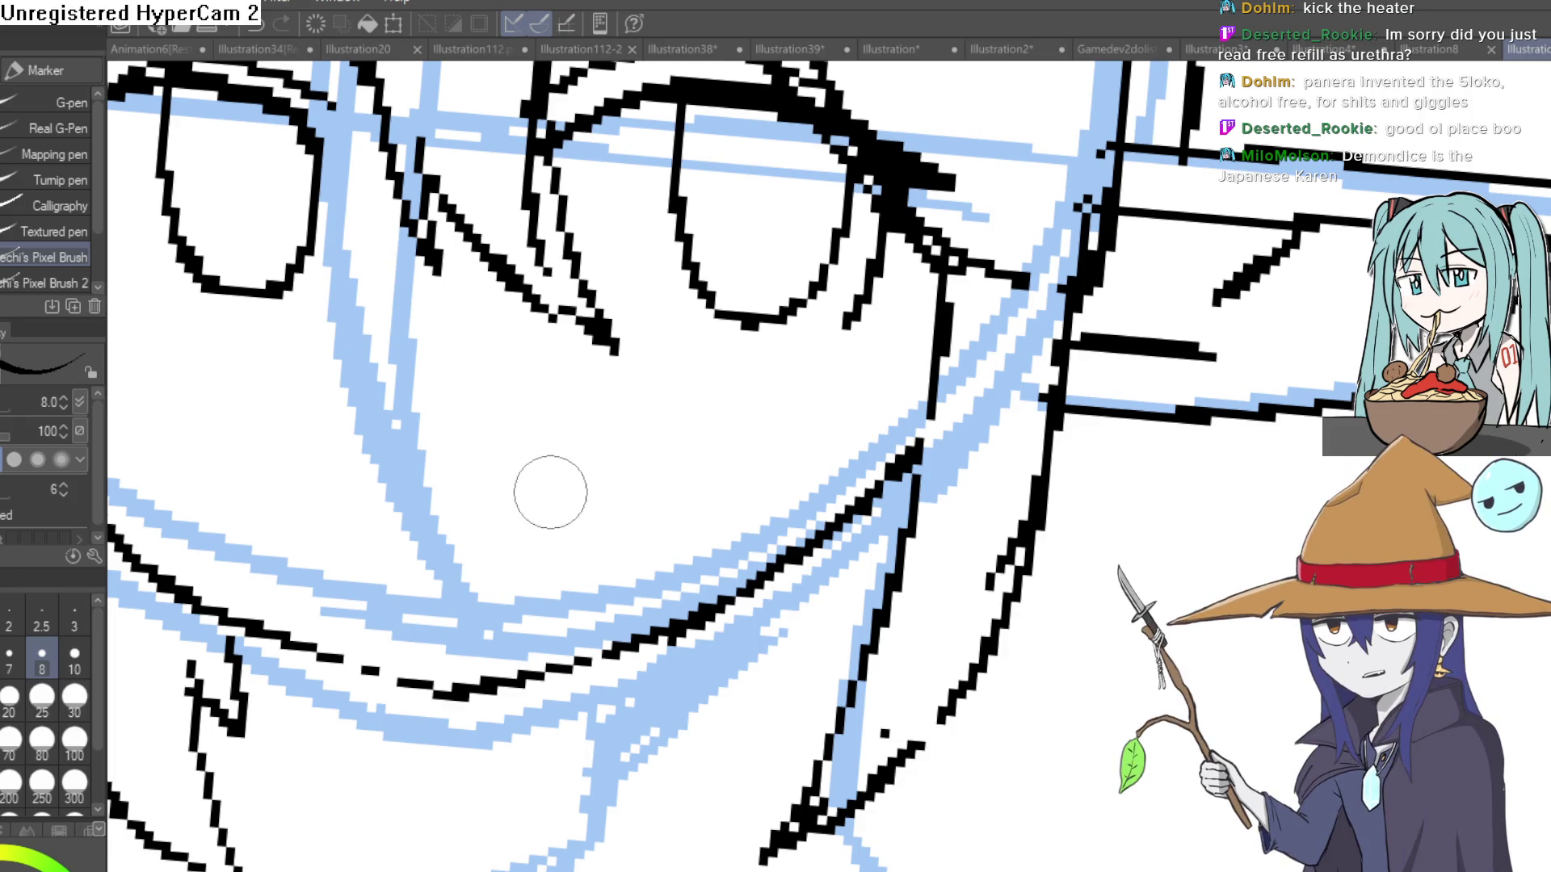
pyautogui.scroll(3, 550, 492)
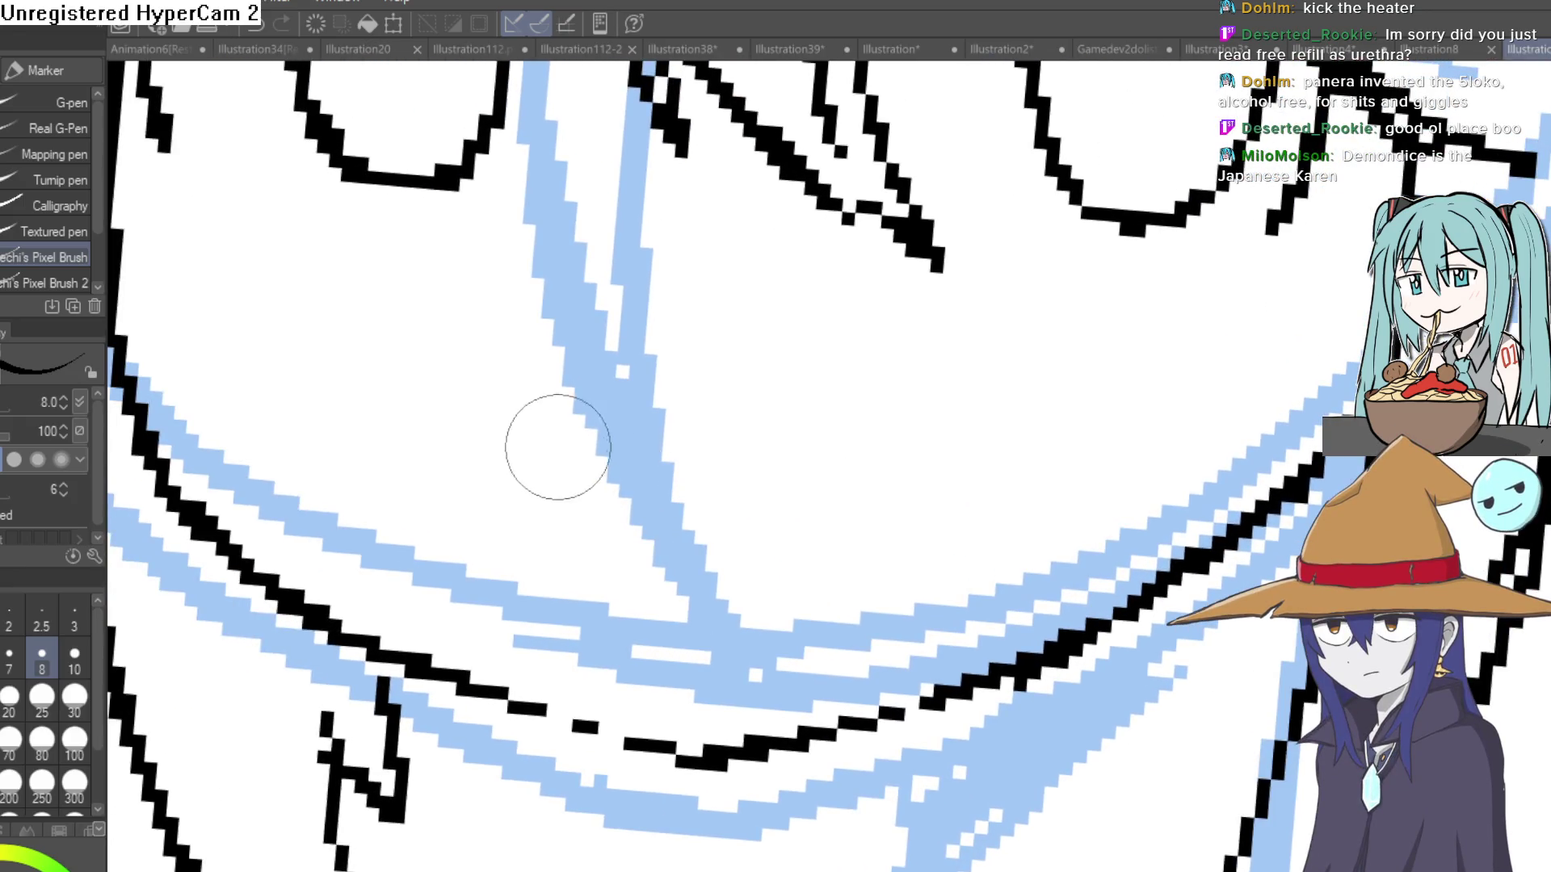
pyautogui.moveTo(509, 443)
pyautogui.mouseDown()
pyautogui.moveTo(677, 496)
pyautogui.moveTo(928, 443)
pyautogui.mouseUp()
pyautogui.scroll(-3, 949, 436)
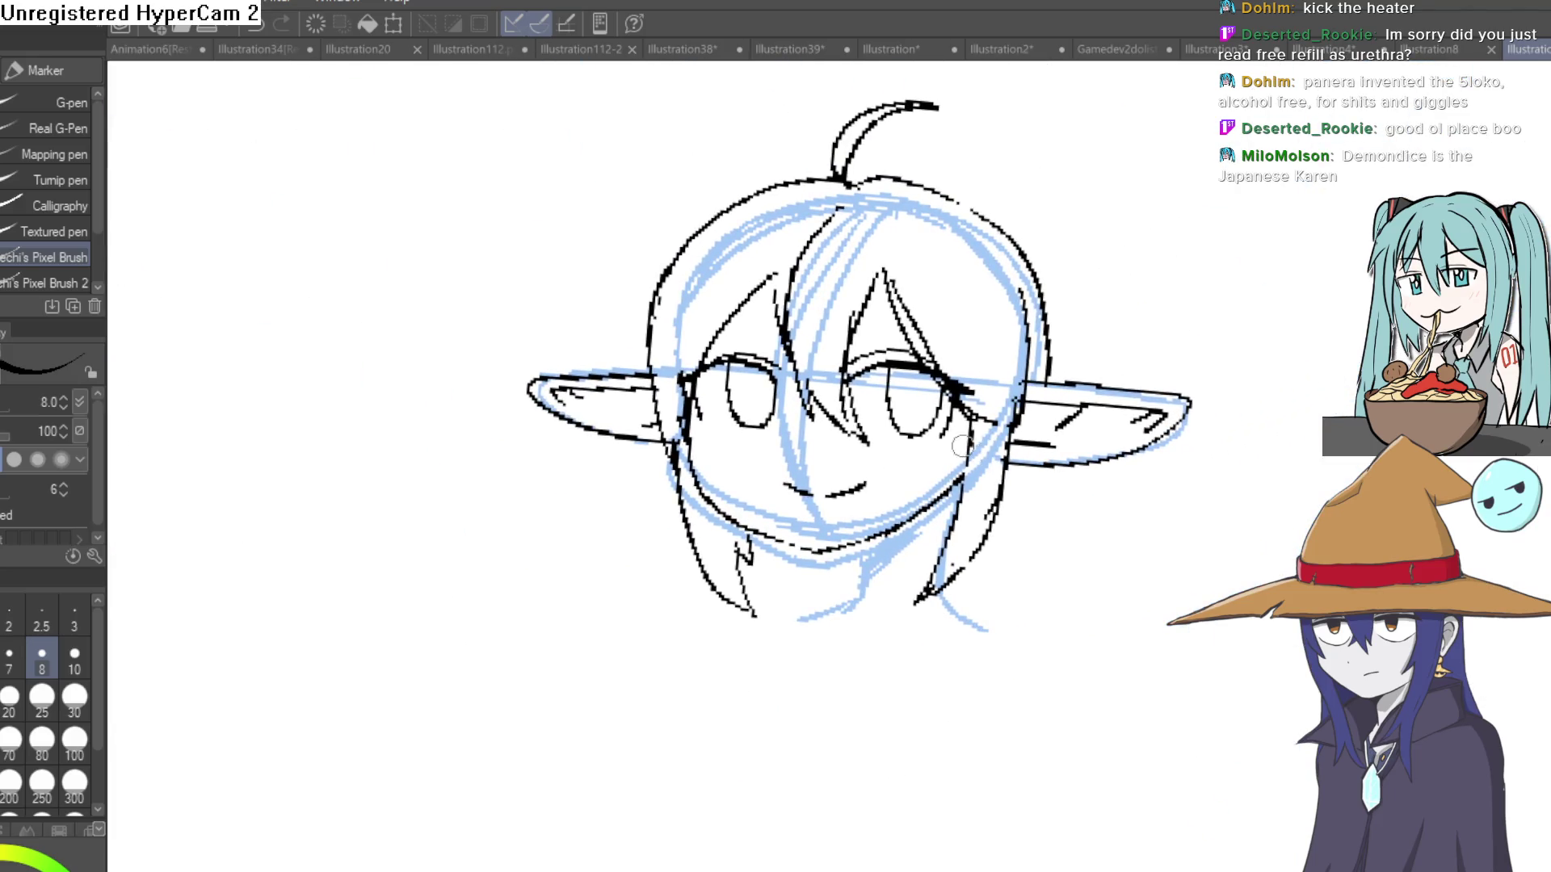
pyautogui.scroll(5, 898, 471)
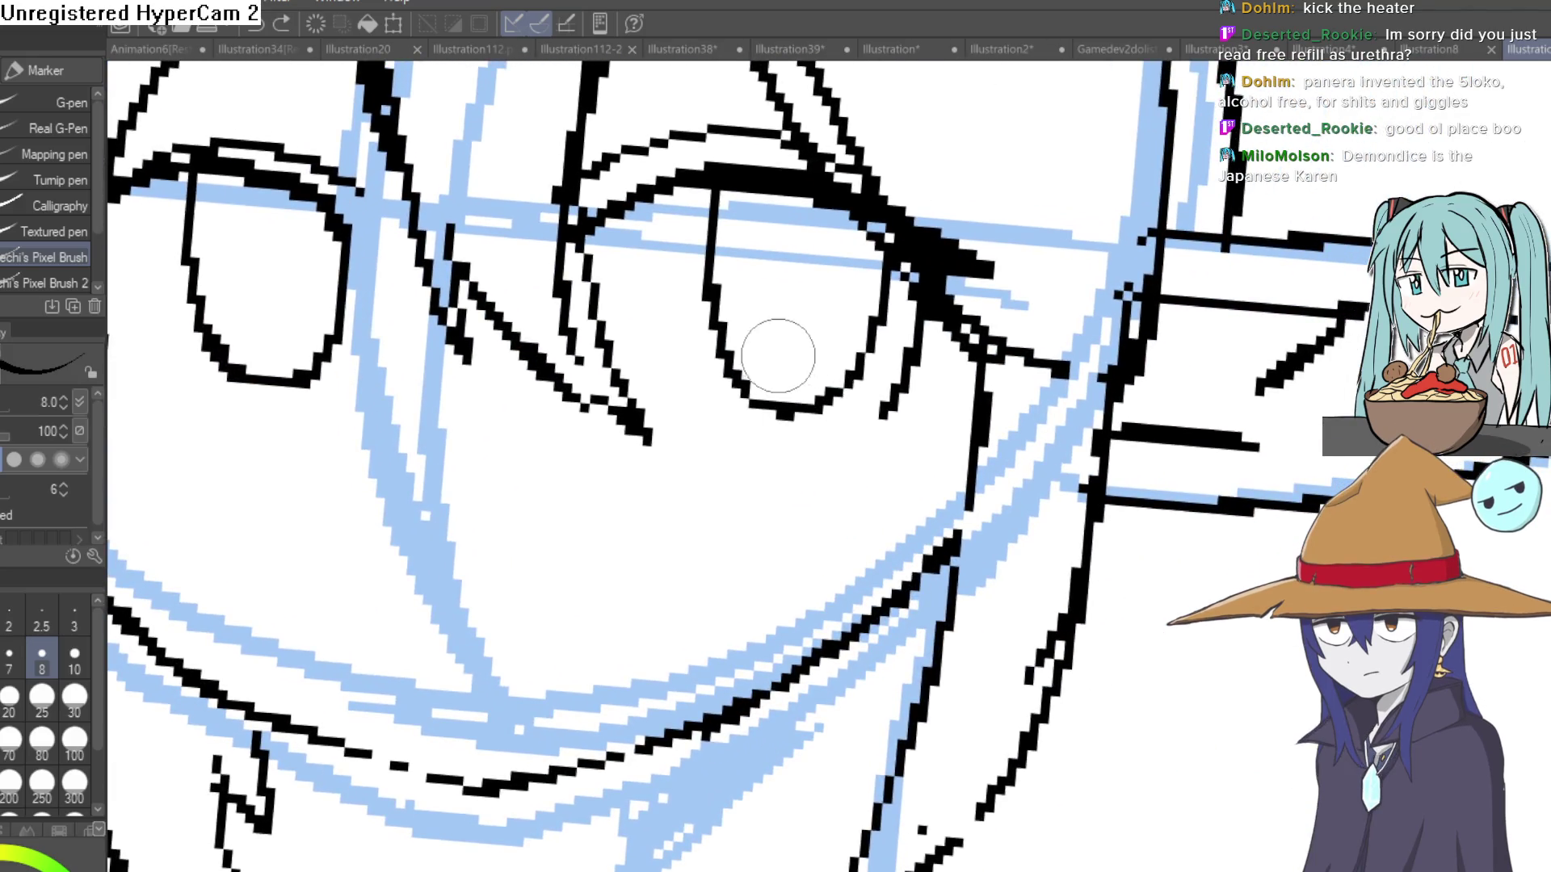
pyautogui.moveTo(710, 296); pyautogui.dragTo(876, 300)
pyautogui.moveTo(808, 368); pyautogui.dragTo(1099, 517)
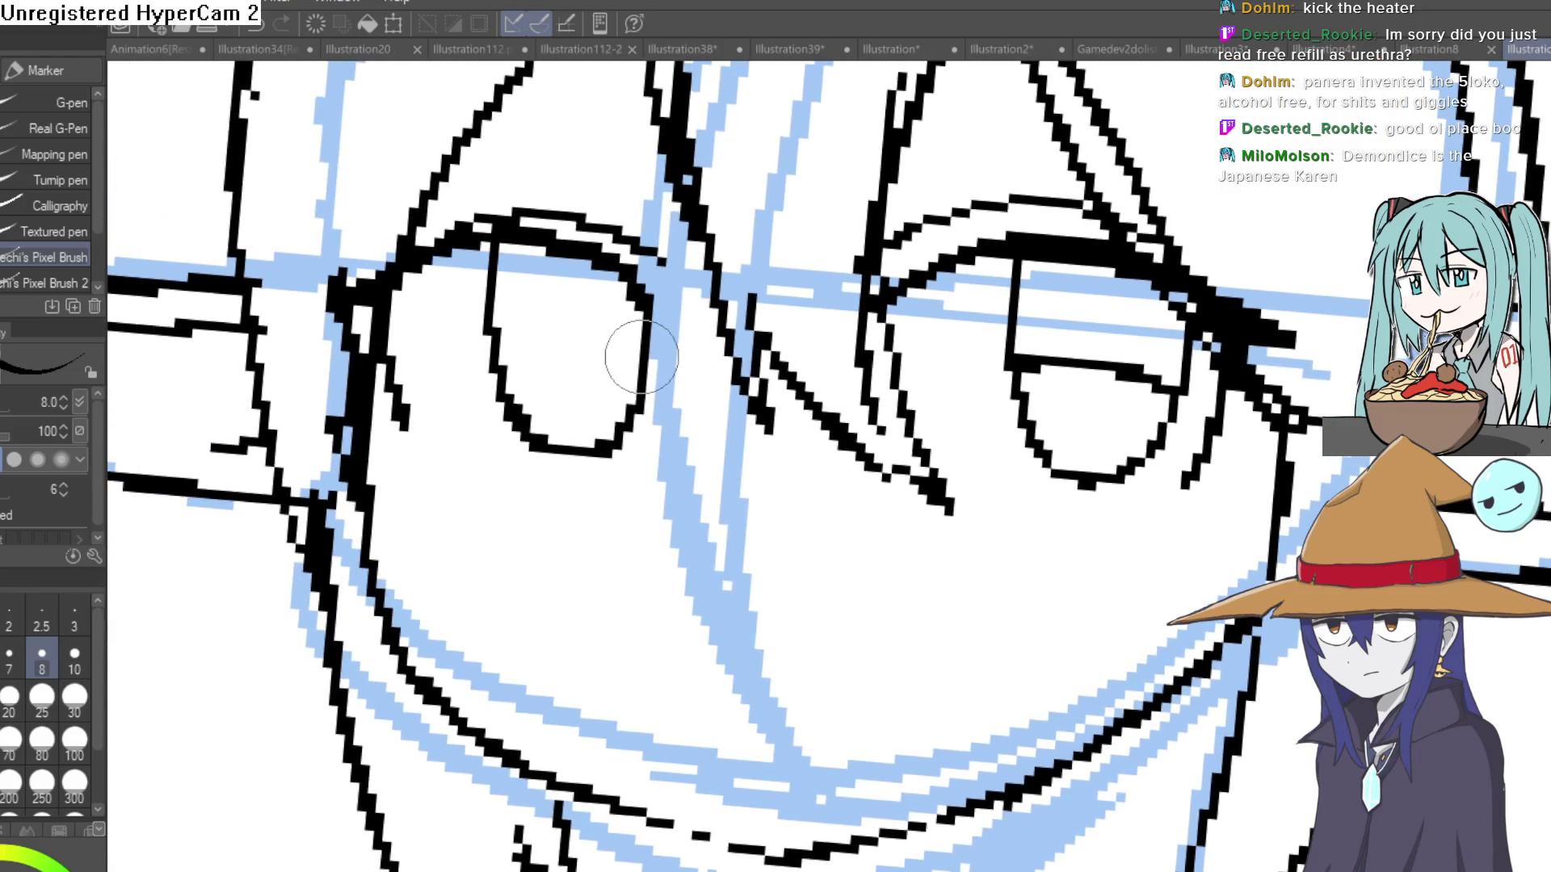
pyautogui.moveTo(642, 353); pyautogui.dragTo(513, 354)
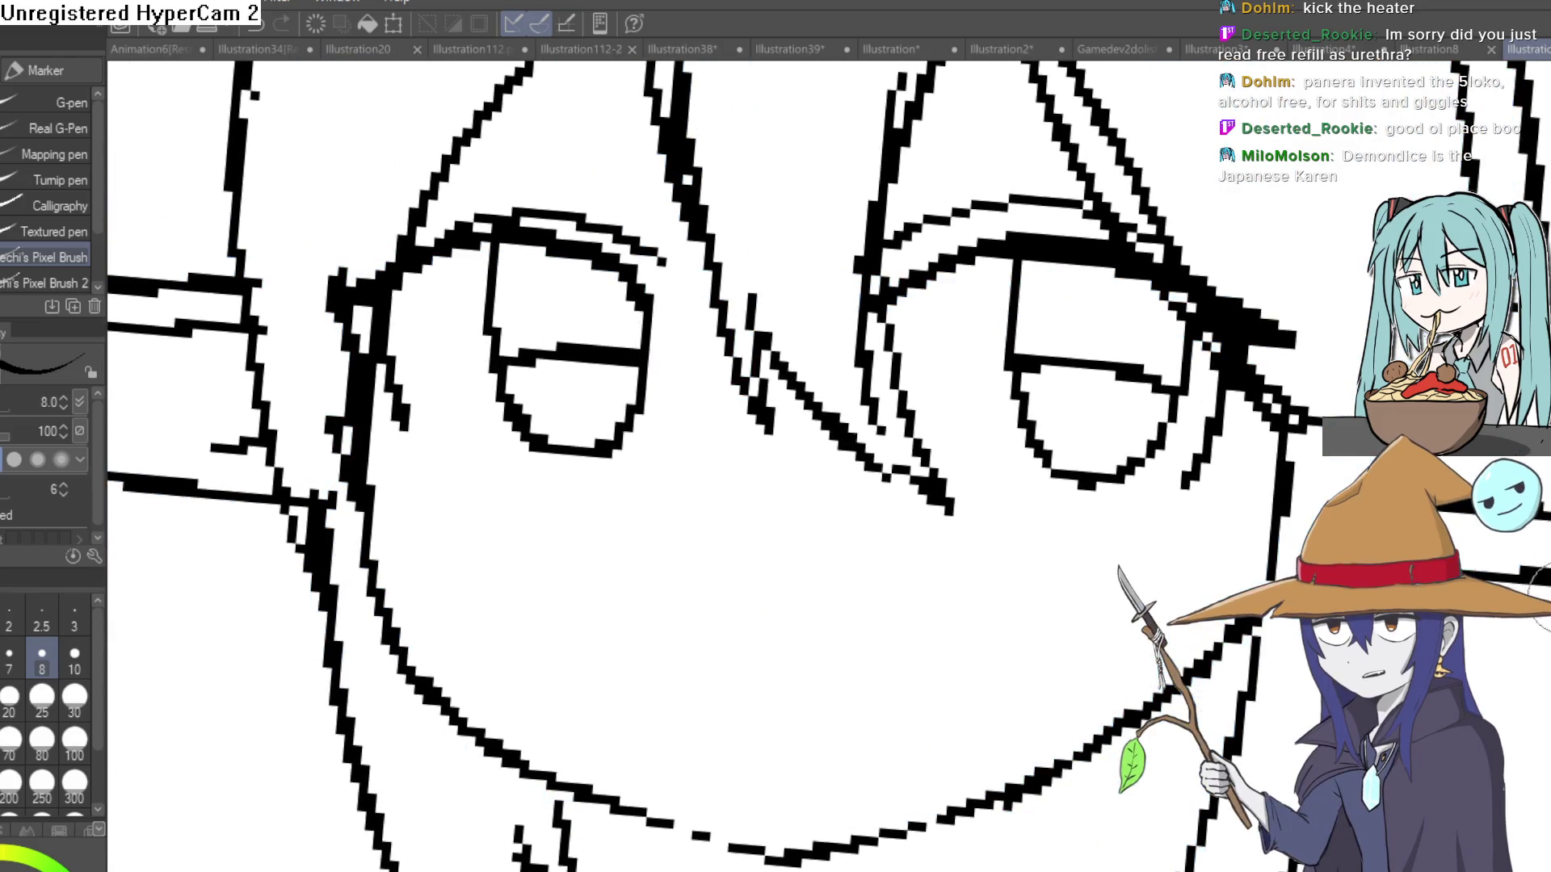
# Fill the upper parts of both eyes solid black.
pyautogui.press('g')
pyautogui.click(1142, 328)
pyautogui.click(612, 301)
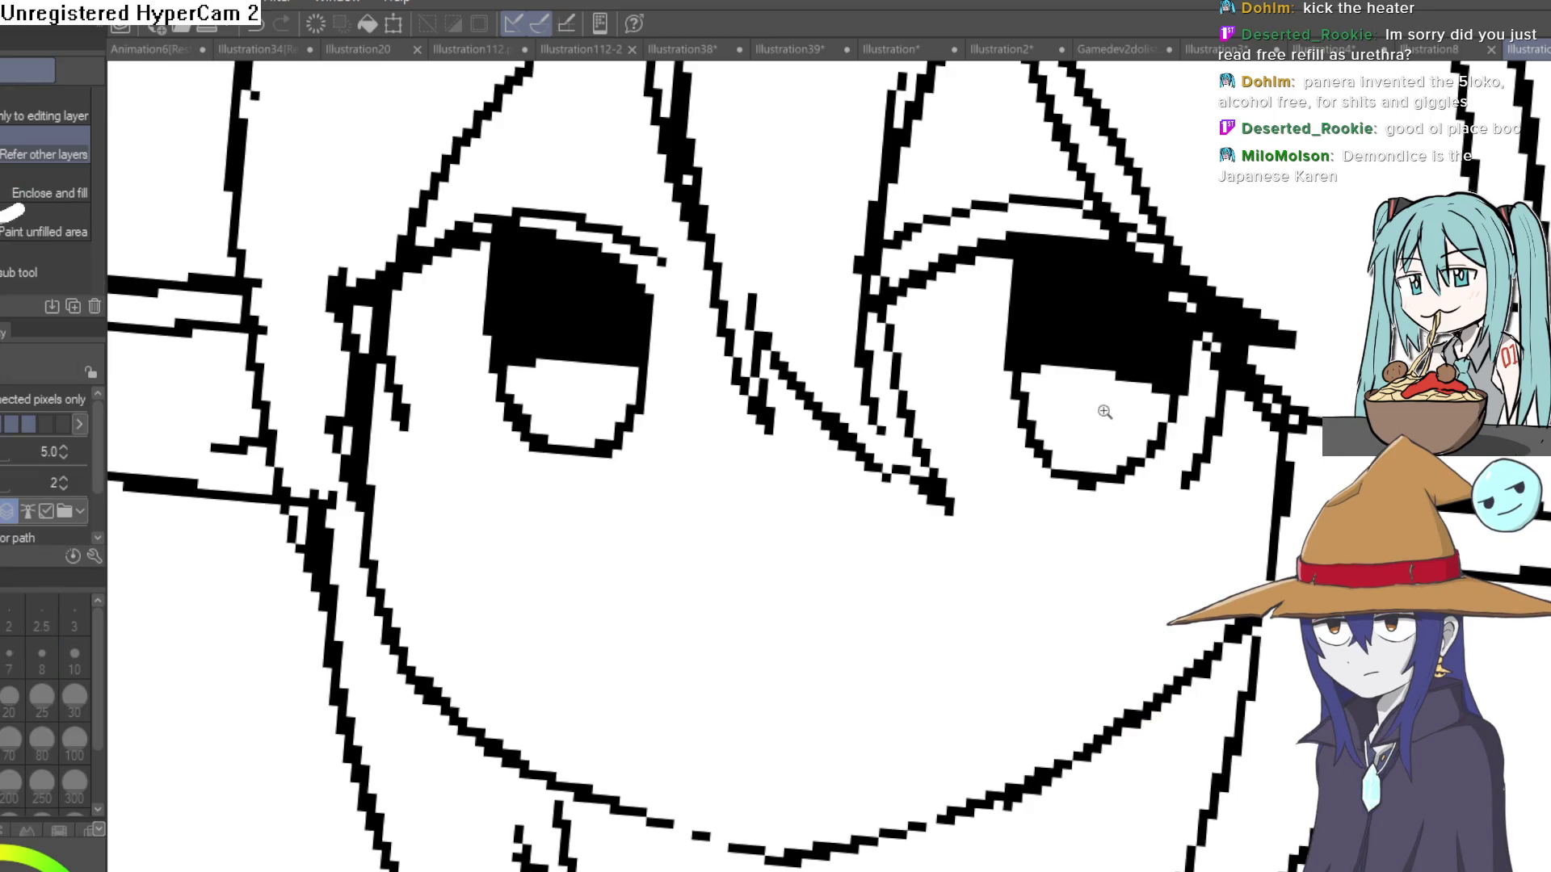
pyautogui.scroll(-6, 1100, 409)
pyautogui.scroll(5, 1038, 369)
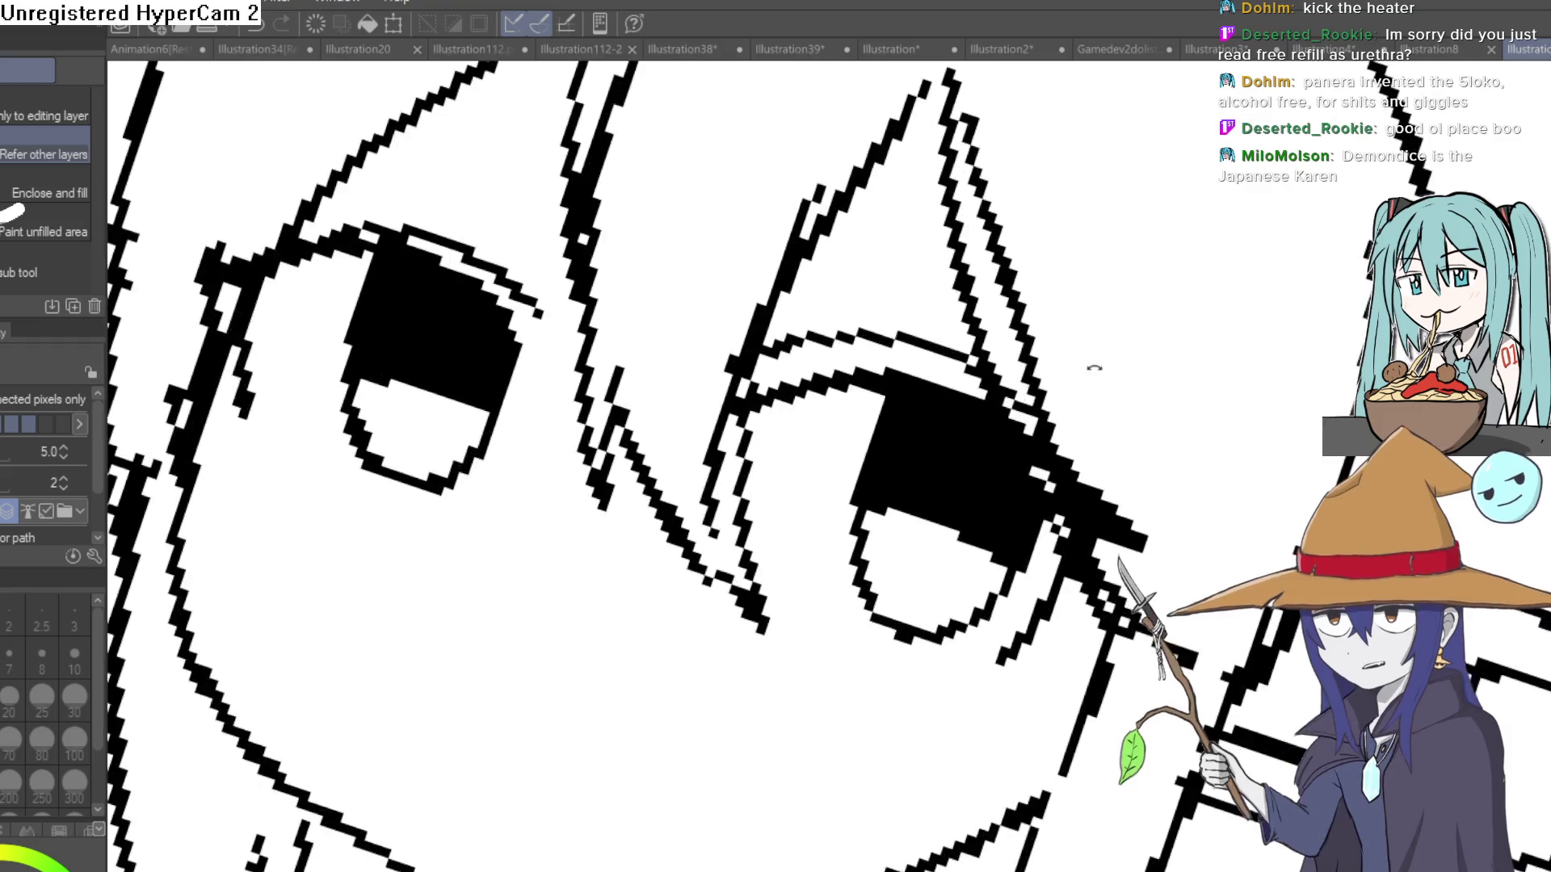
# Erase a small white highlight into the left pupil.
pyautogui.press('e')
pyautogui.click(361, 634)
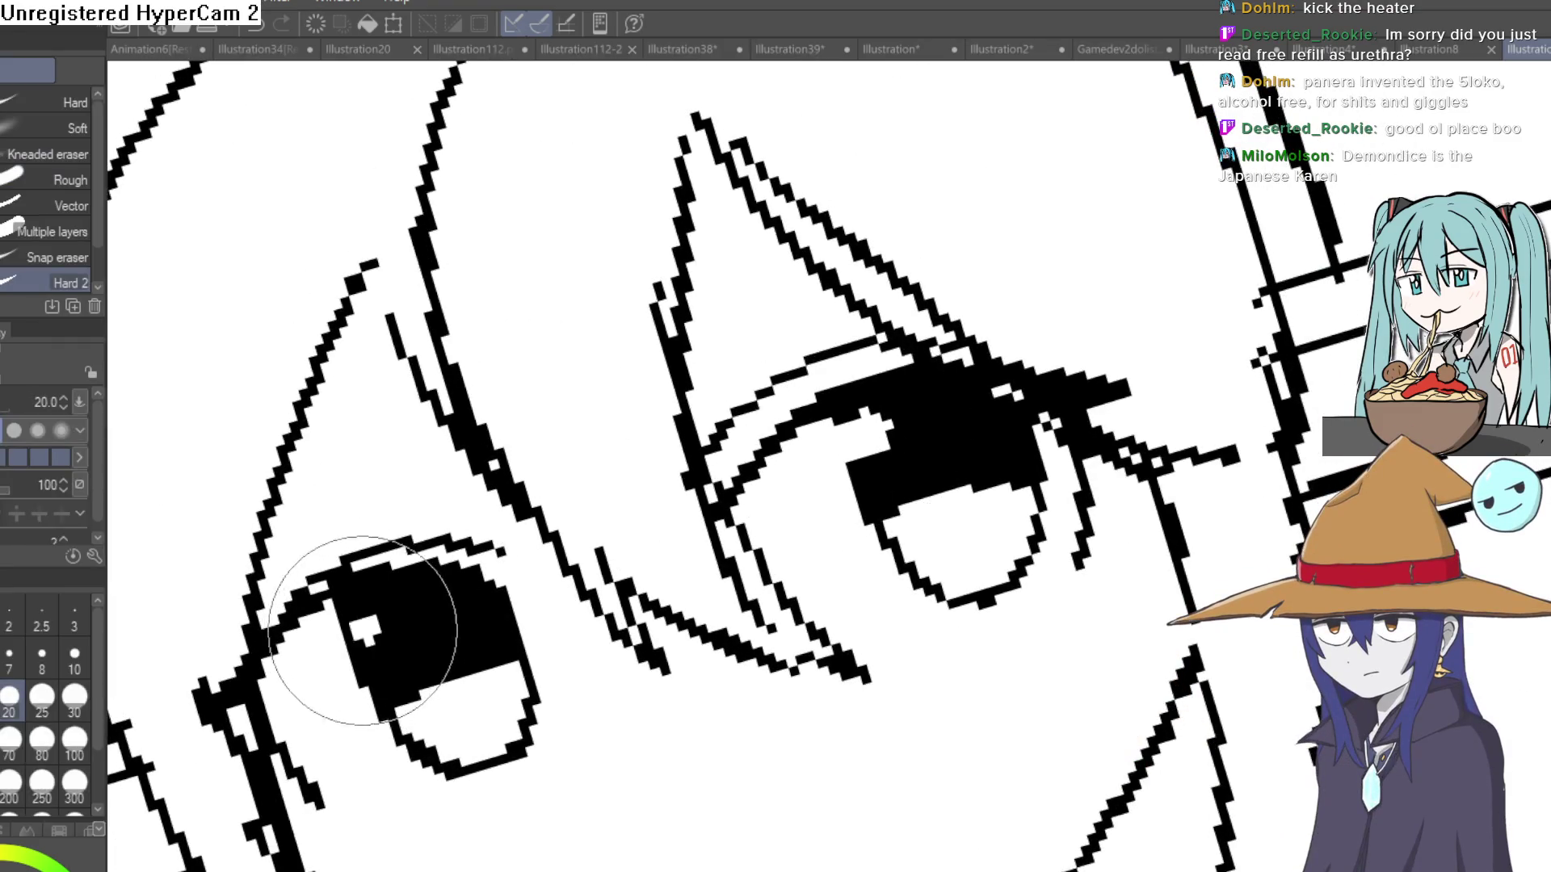
pyautogui.press('p')
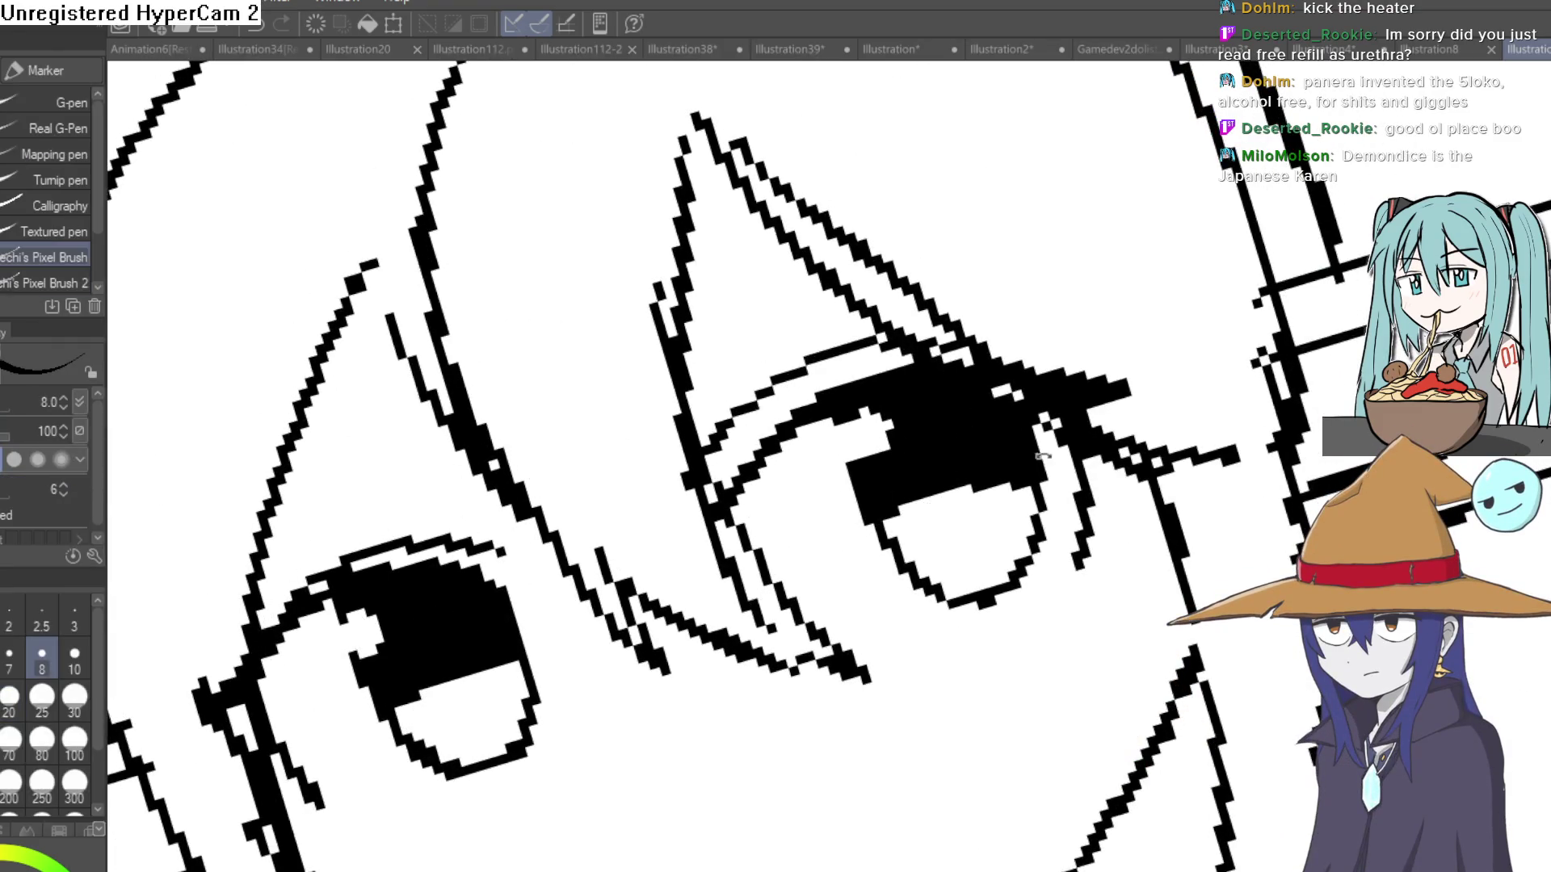
pyautogui.scroll(-5, 1042, 457)
pyautogui.scroll(3, 859, 296)
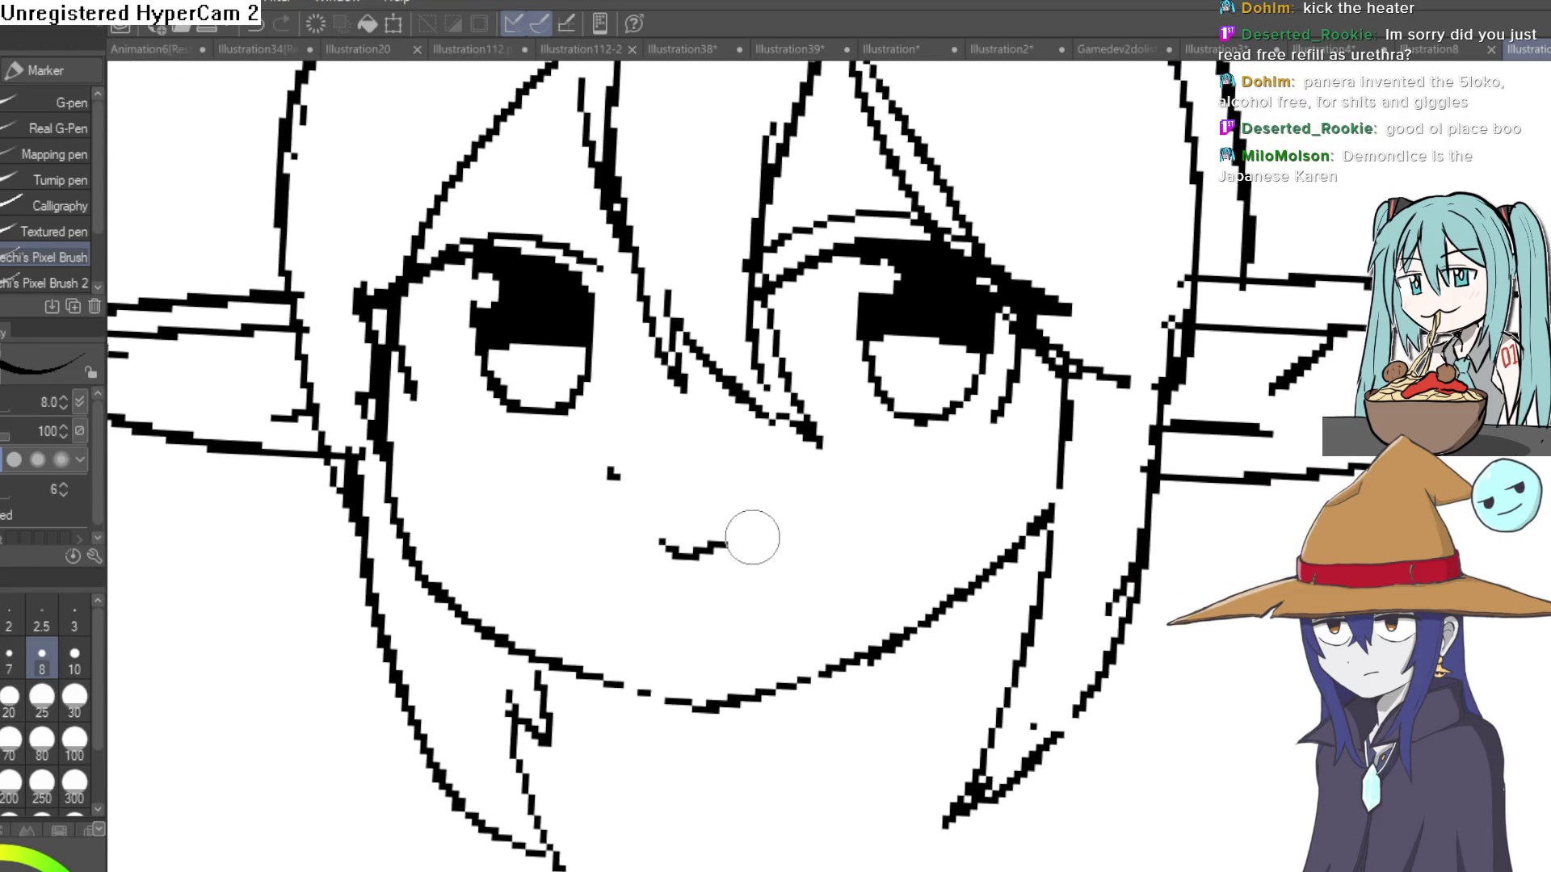
pyautogui.scroll(-5, 827, 513)
pyautogui.scroll(3, 959, 391)
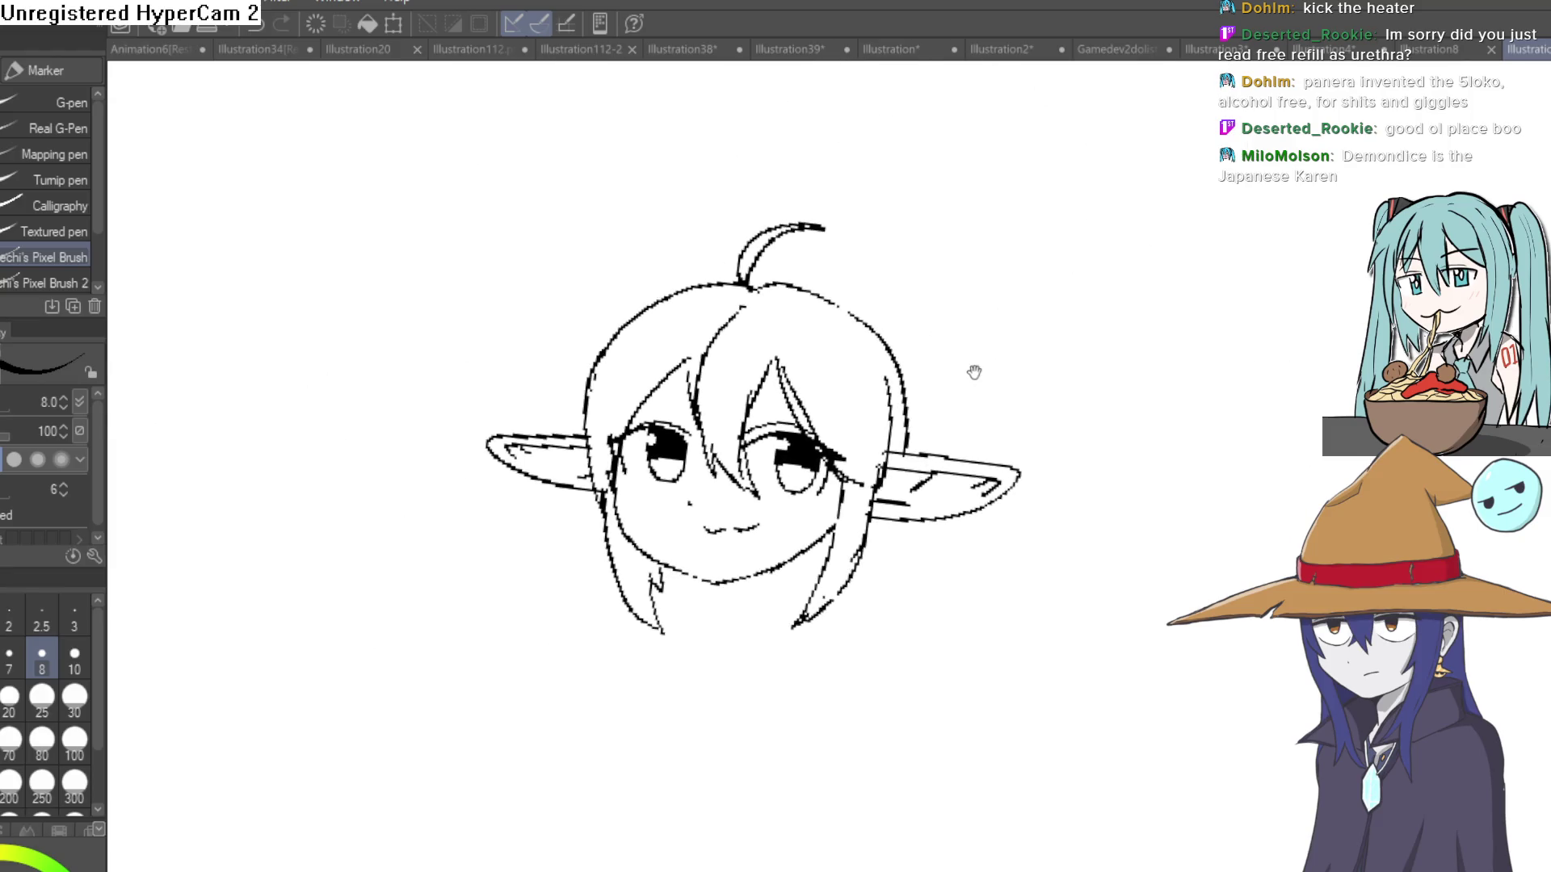
# Outline the right and left hair bunches hanging down past the ears.
pyautogui.moveTo(855, 310)
pyautogui.mouseDown()
pyautogui.moveTo(973, 319)
pyautogui.moveTo(923, 559)
pyautogui.mouseUp()
pyautogui.moveTo(901, 614); pyautogui.dragTo(892, 619)
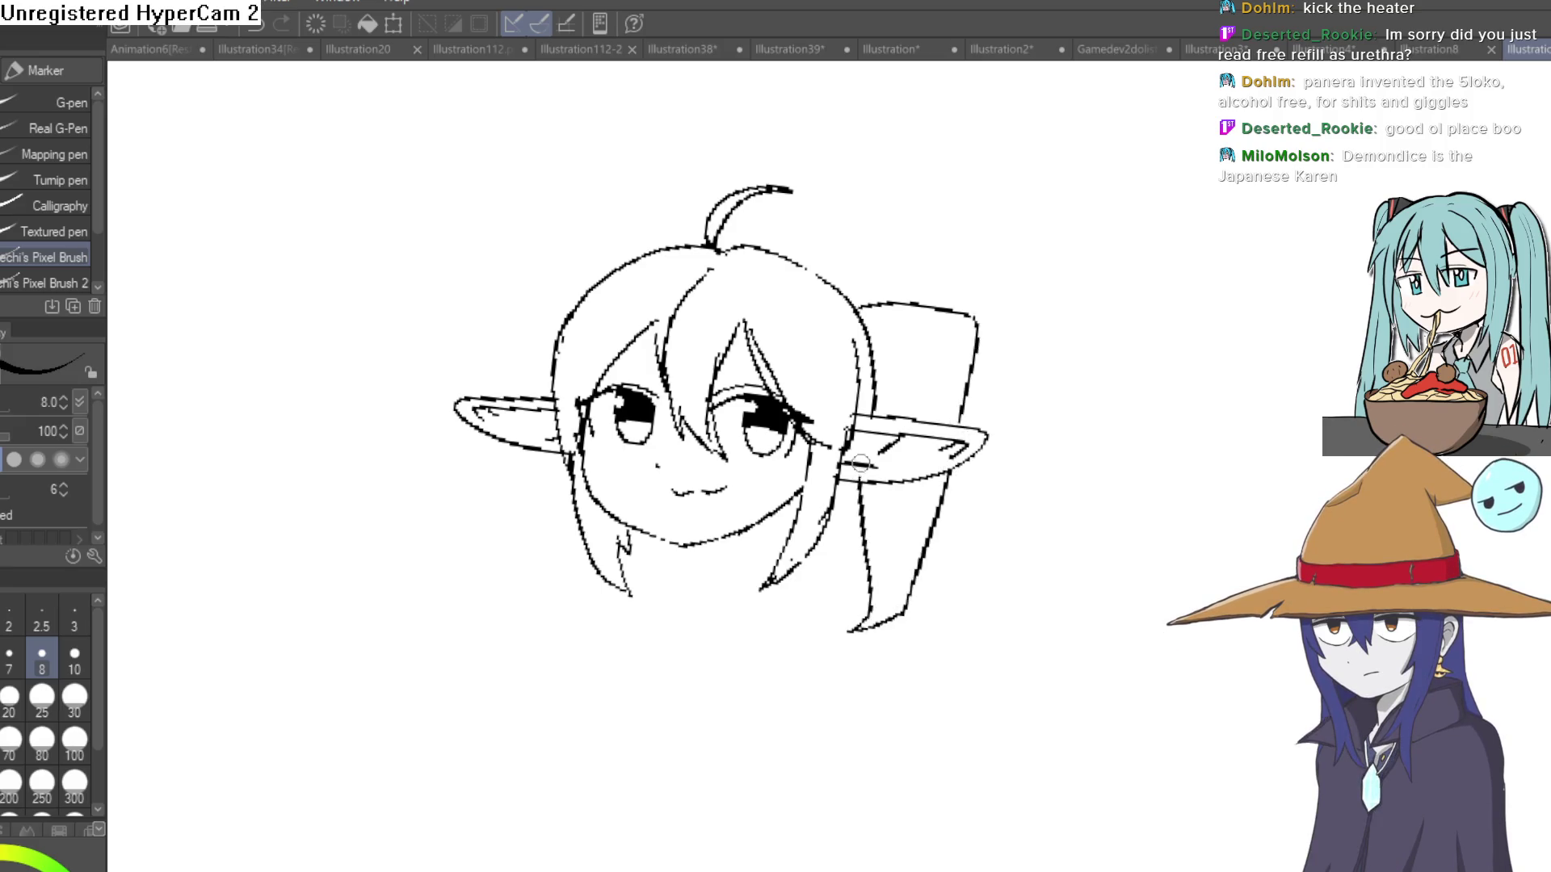
pyautogui.moveTo(588, 287)
pyautogui.mouseDown()
pyautogui.moveTo(477, 300)
pyautogui.moveTo(483, 386)
pyautogui.mouseUp()
pyautogui.moveTo(491, 440)
pyautogui.mouseDown()
pyautogui.moveTo(529, 577)
pyautogui.moveTo(577, 589)
pyautogui.mouseUp()
pyautogui.scroll(-3, 945, 351)
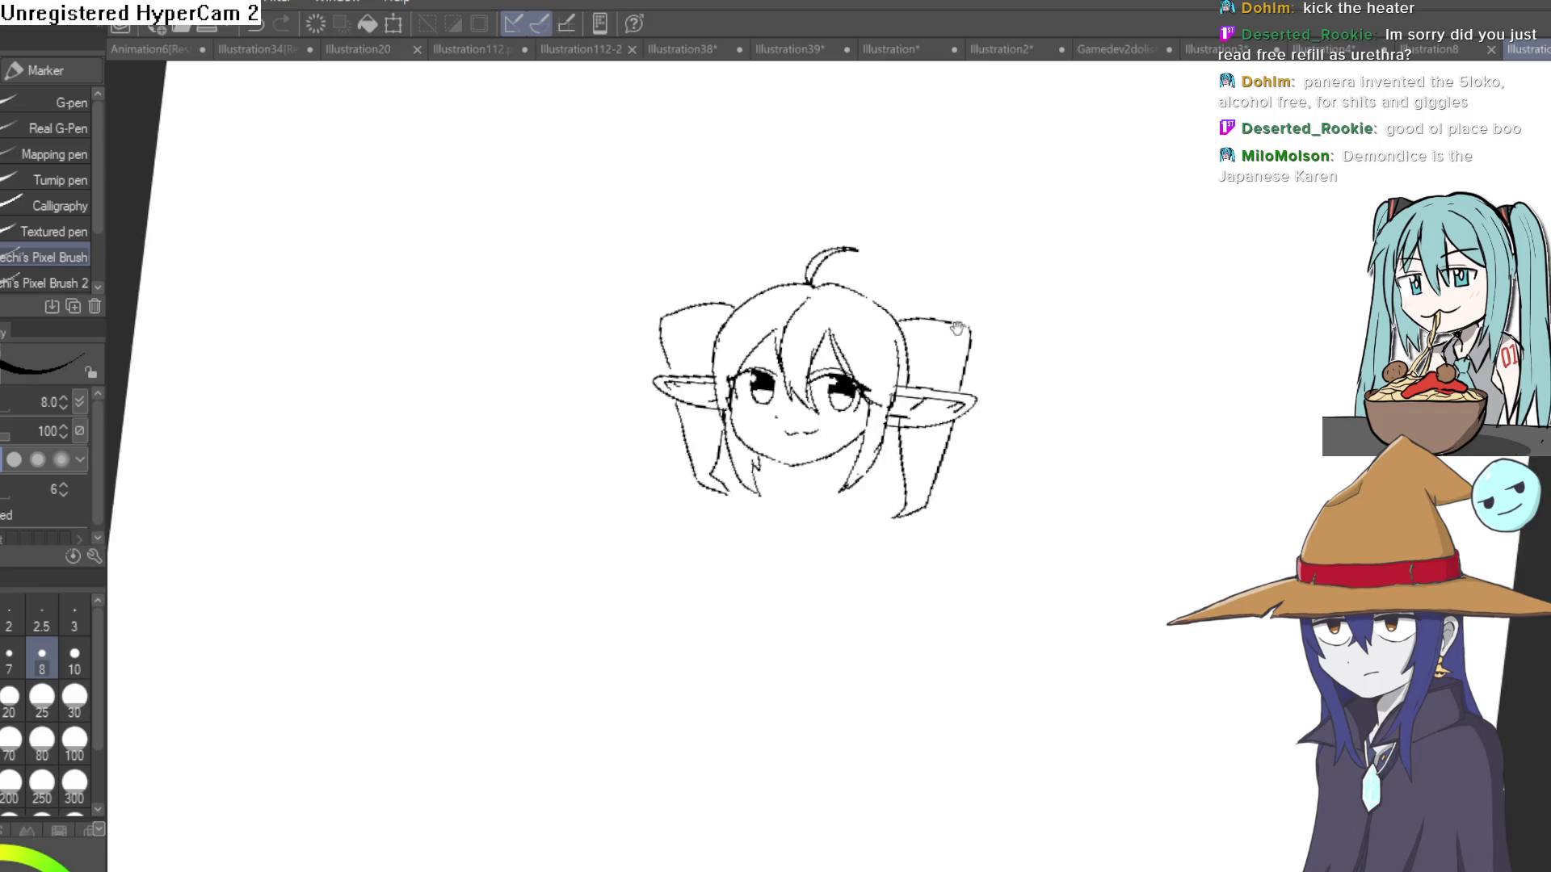
pyautogui.scroll(4, 945, 352)
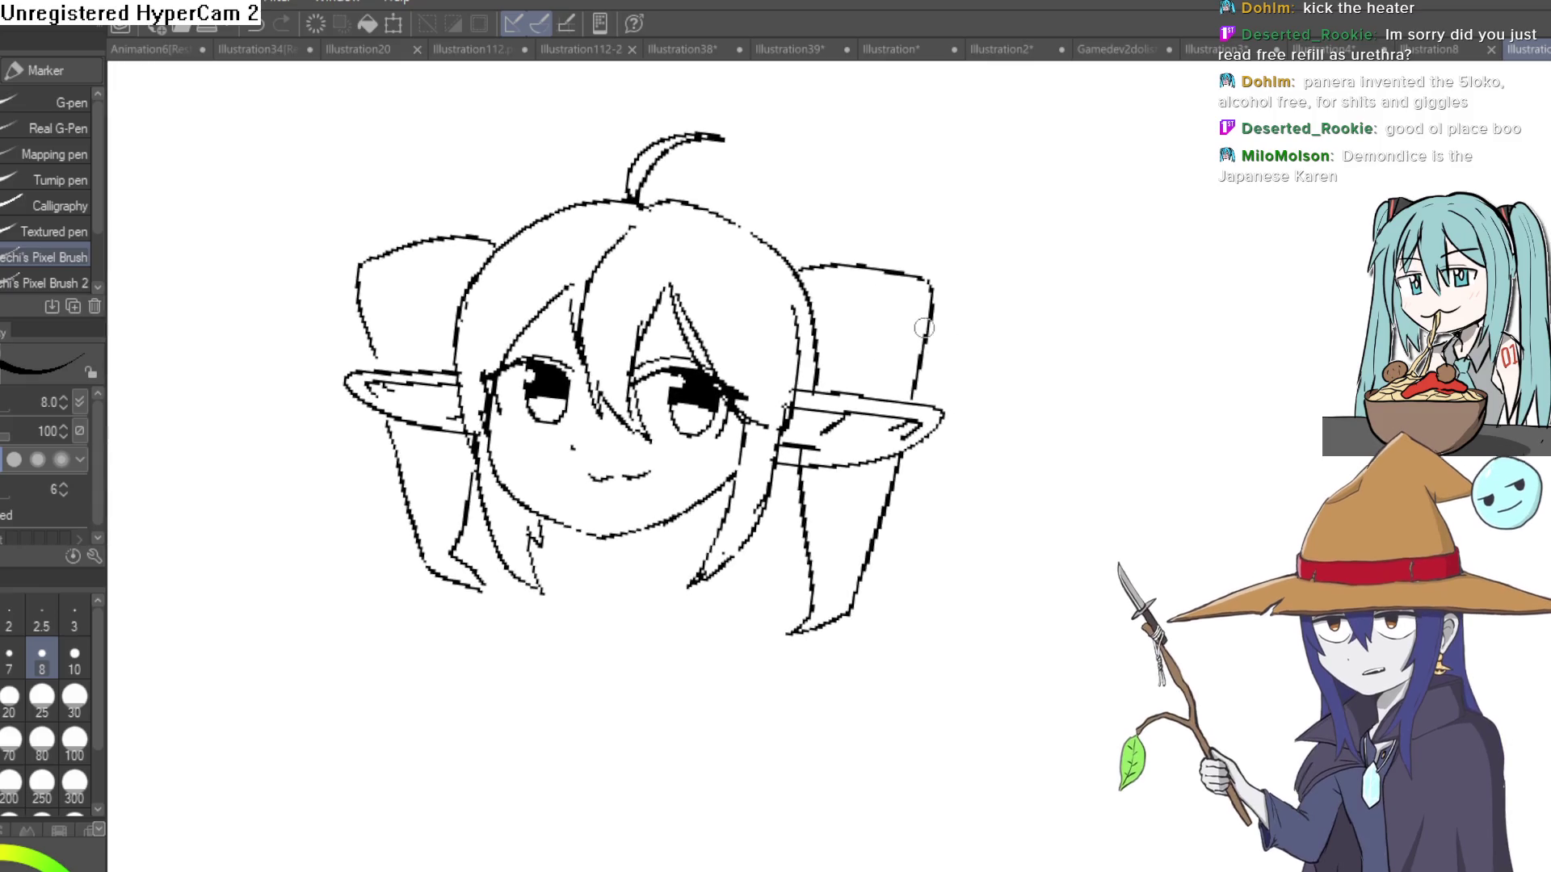
# Add inner strokes to the right hair bunch, checking it from a rotated view.
pyautogui.moveTo(929, 323); pyautogui.dragTo(844, 349)
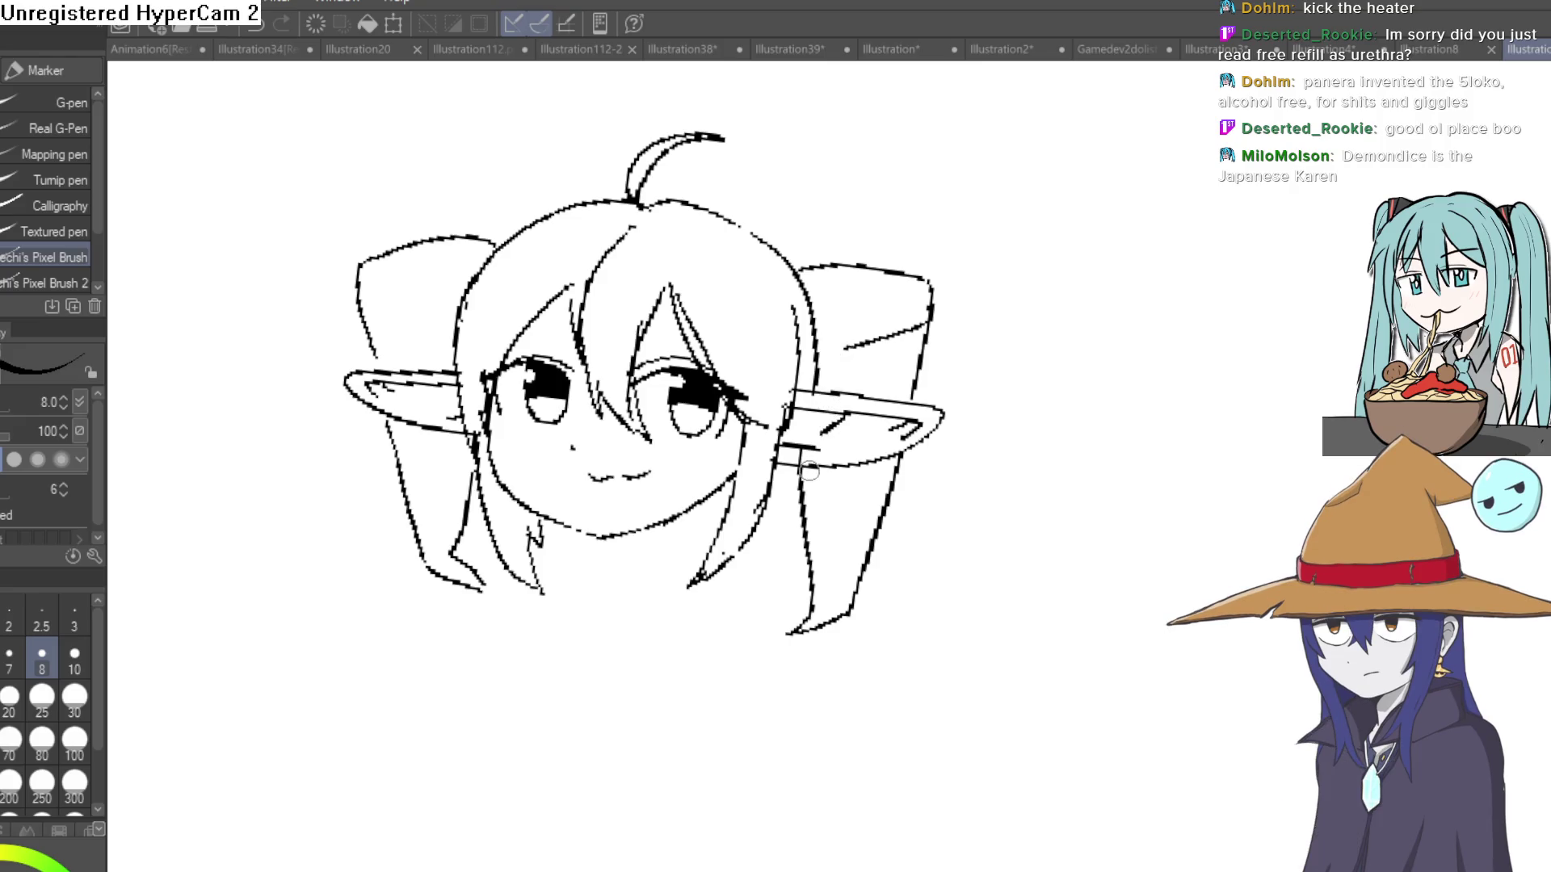
pyautogui.moveTo(850, 500); pyautogui.dragTo(867, 514)
pyautogui.scroll(3, 888, 535)
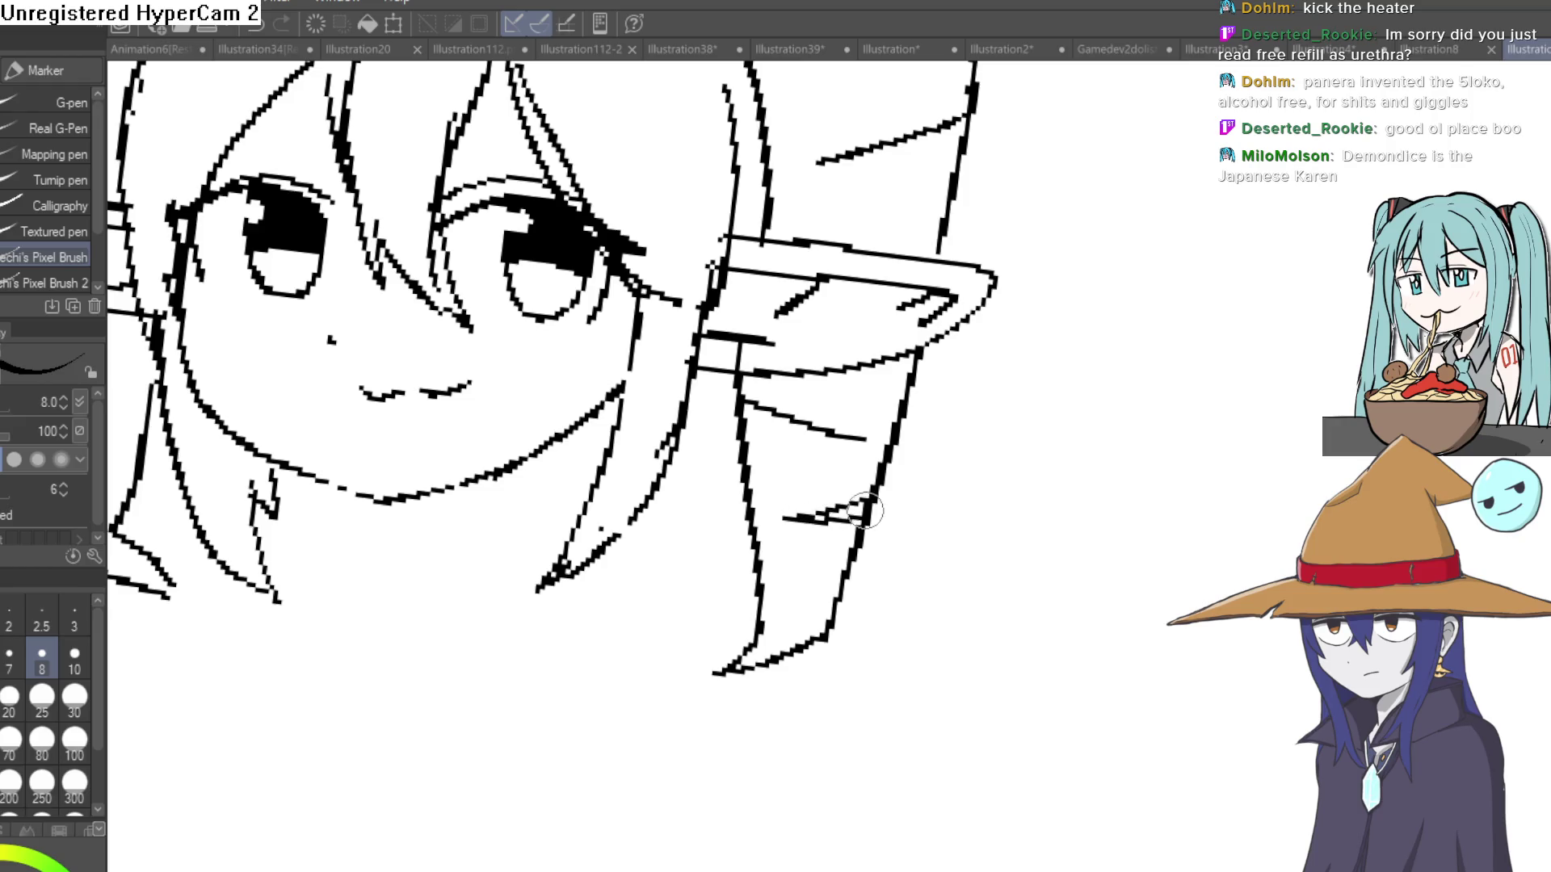
pyautogui.press('e')
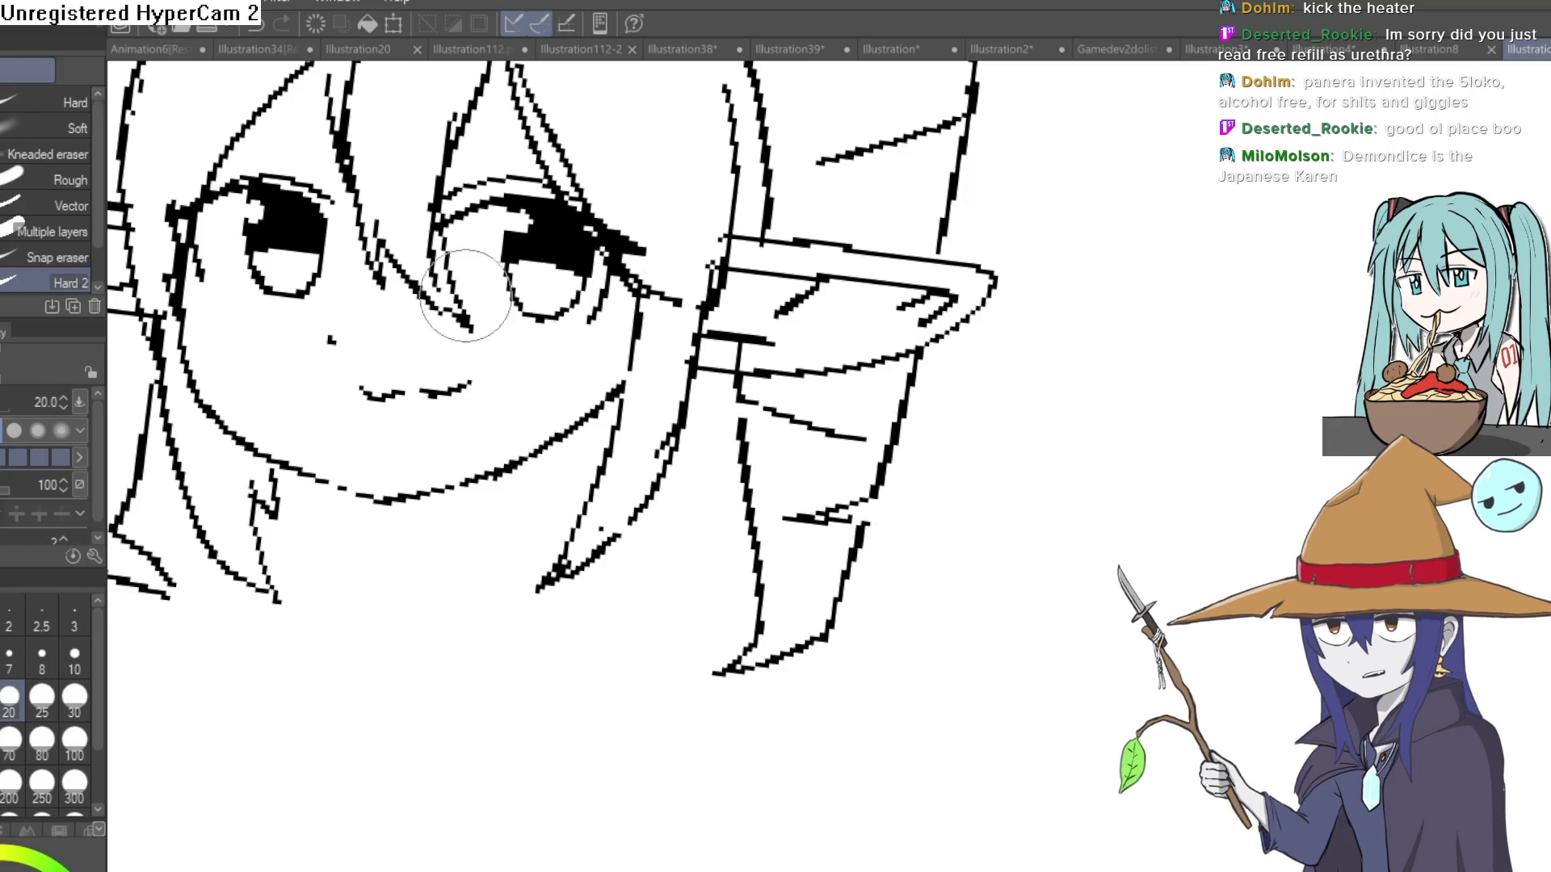
pyautogui.press('p')
pyautogui.press('-')
pyautogui.press('-')
pyautogui.press('-')
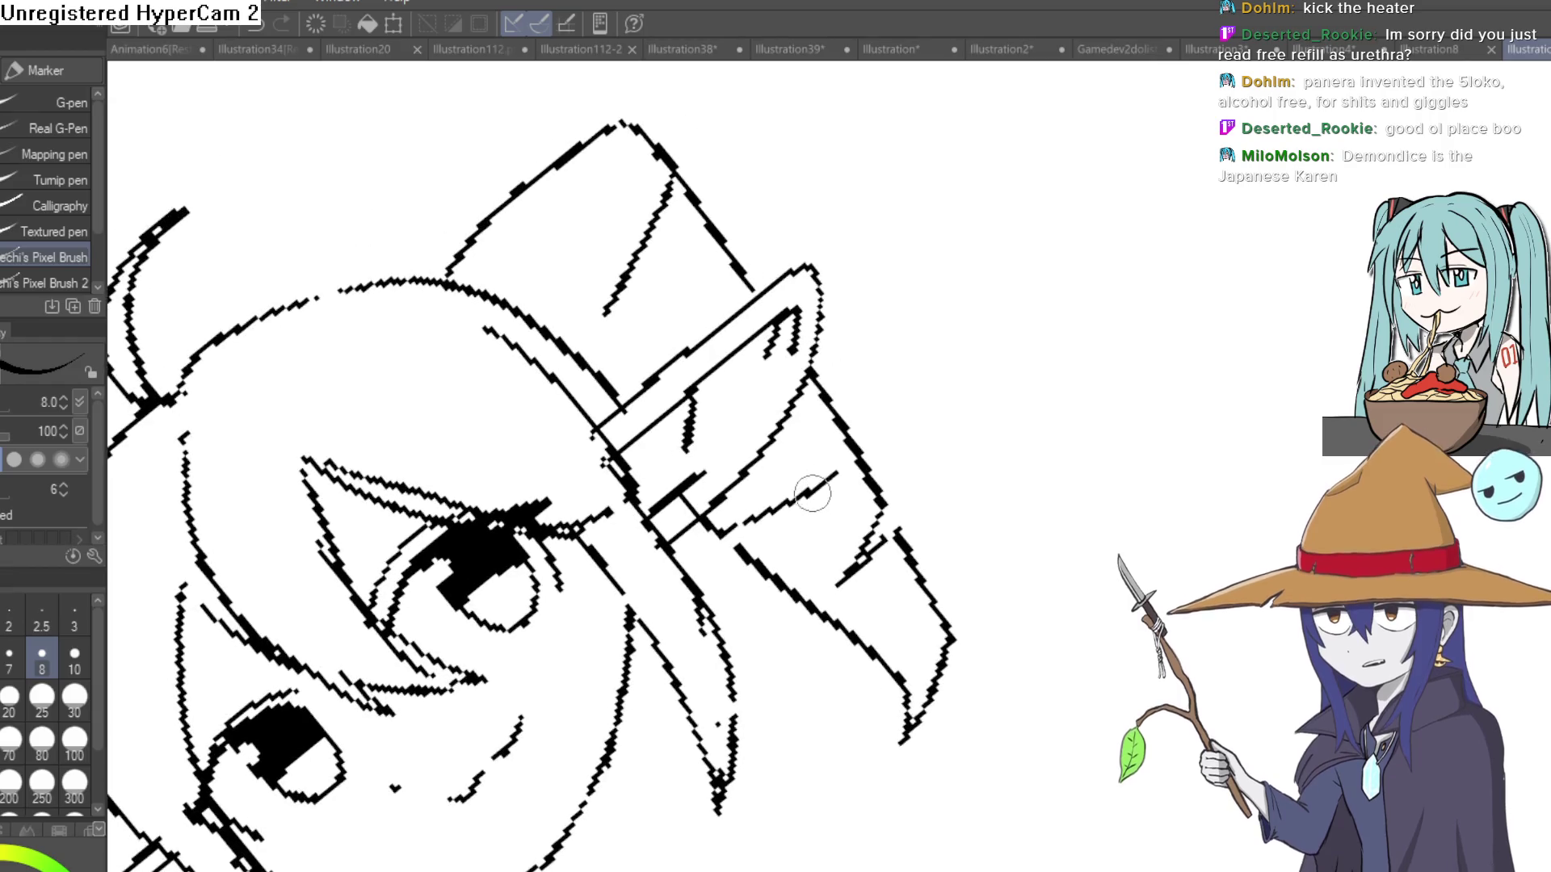
pyautogui.press('^')
pyautogui.press('^')
pyautogui.press('^')
# Erase stray strokes in the right bunch and recentre the whole head.
pyautogui.moveTo(951, 439)
pyautogui.mouseDown()
pyautogui.moveTo(965, 413)
pyautogui.moveTo(908, 521)
pyautogui.mouseUp()
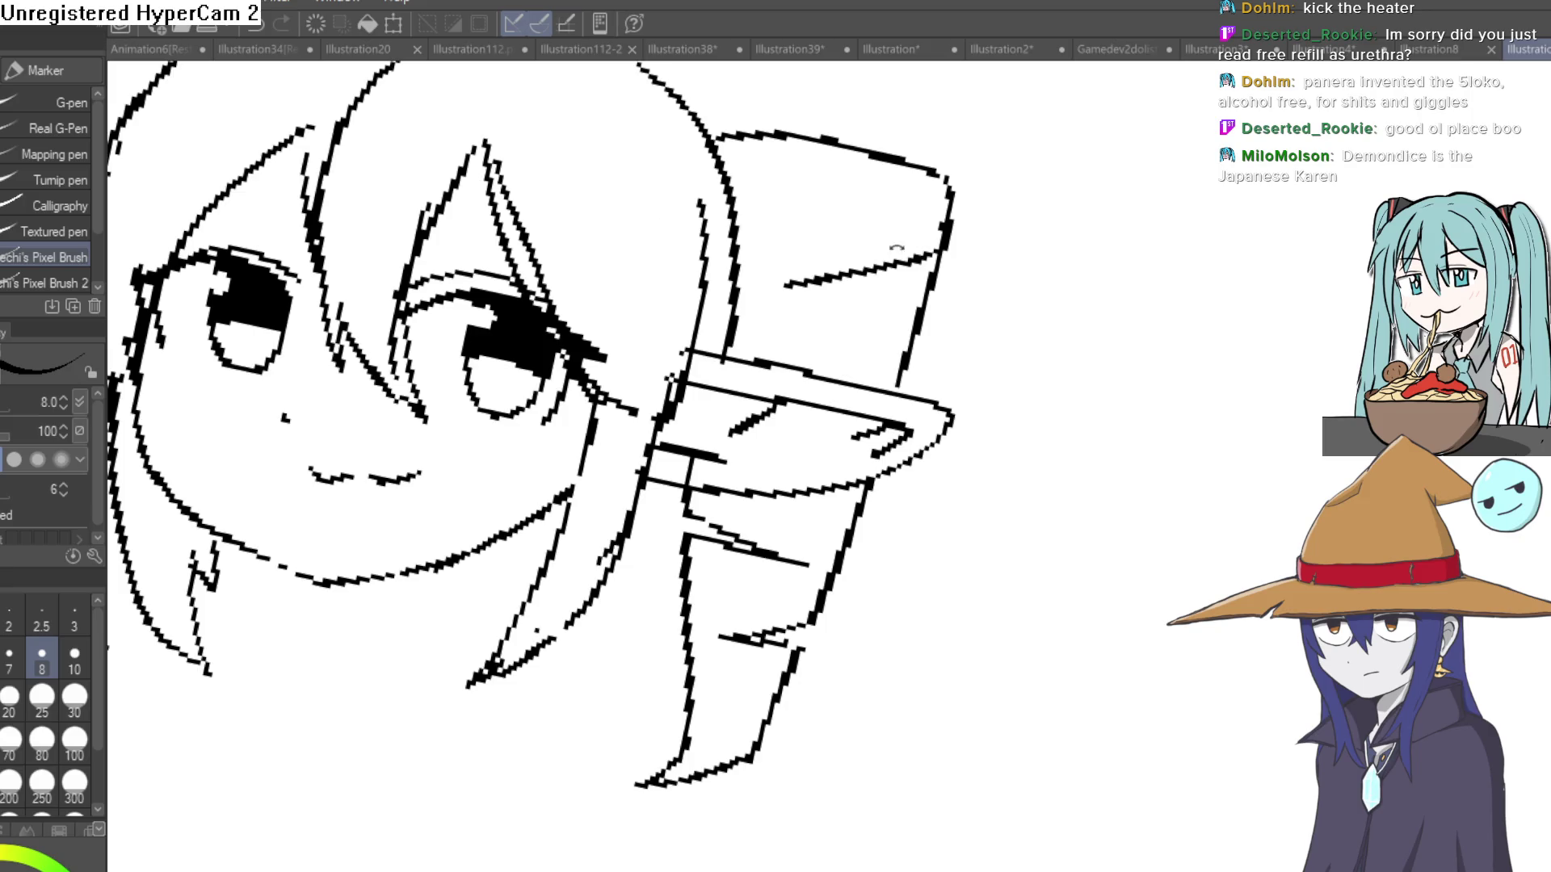
pyautogui.press('-')
pyautogui.press('^')
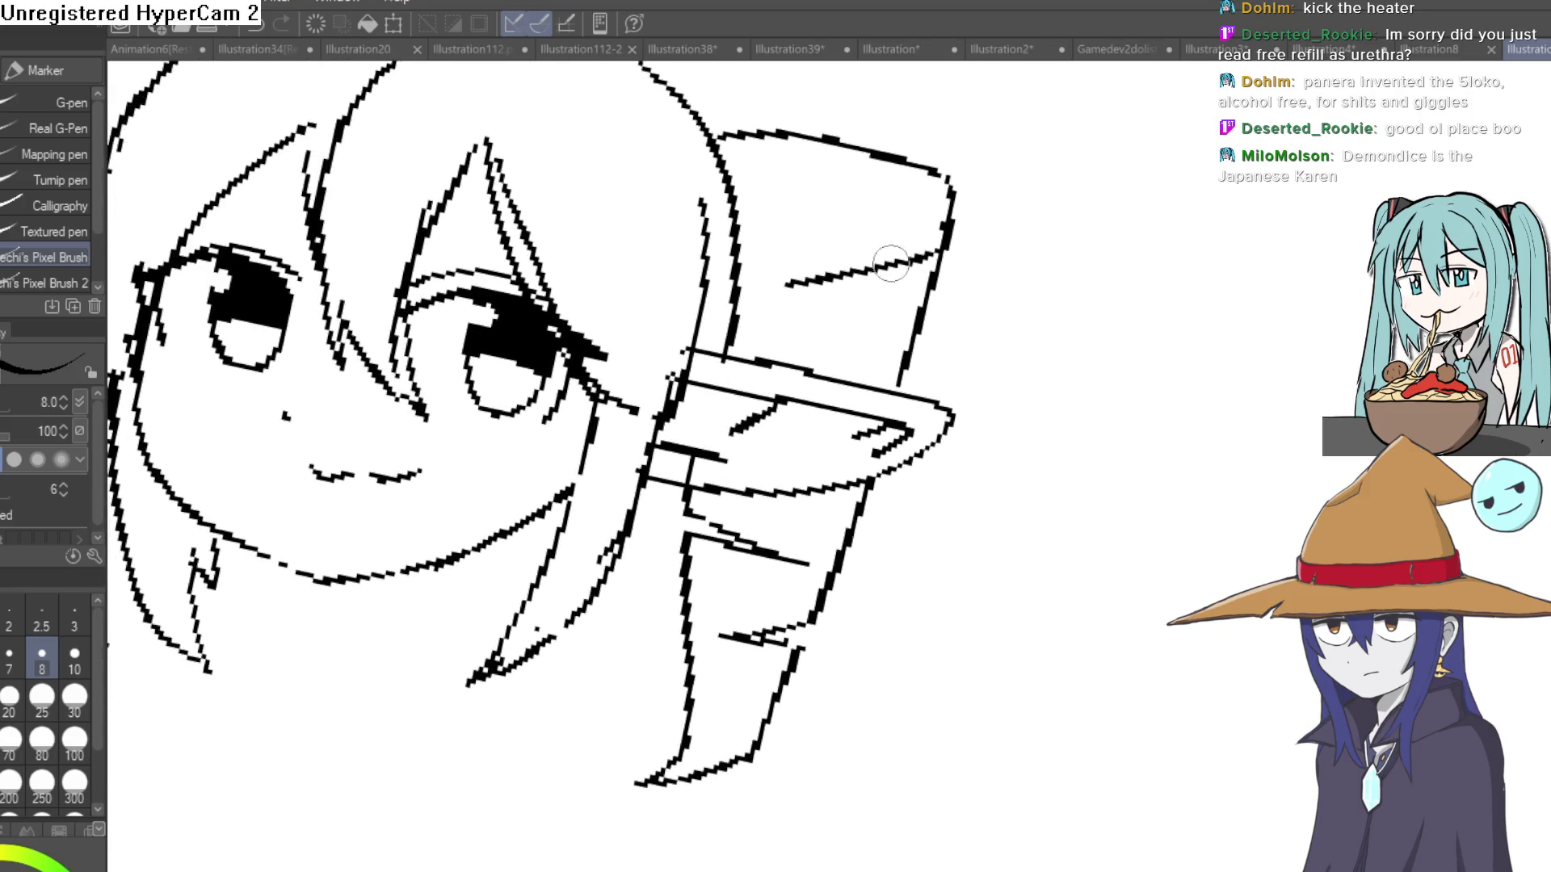
pyautogui.press('e')
pyautogui.moveTo(699, 331); pyautogui.dragTo(727, 156)
pyautogui.hotkey('ctrl', '@')
pyautogui.moveTo(971, 201); pyautogui.dragTo(955, 218)
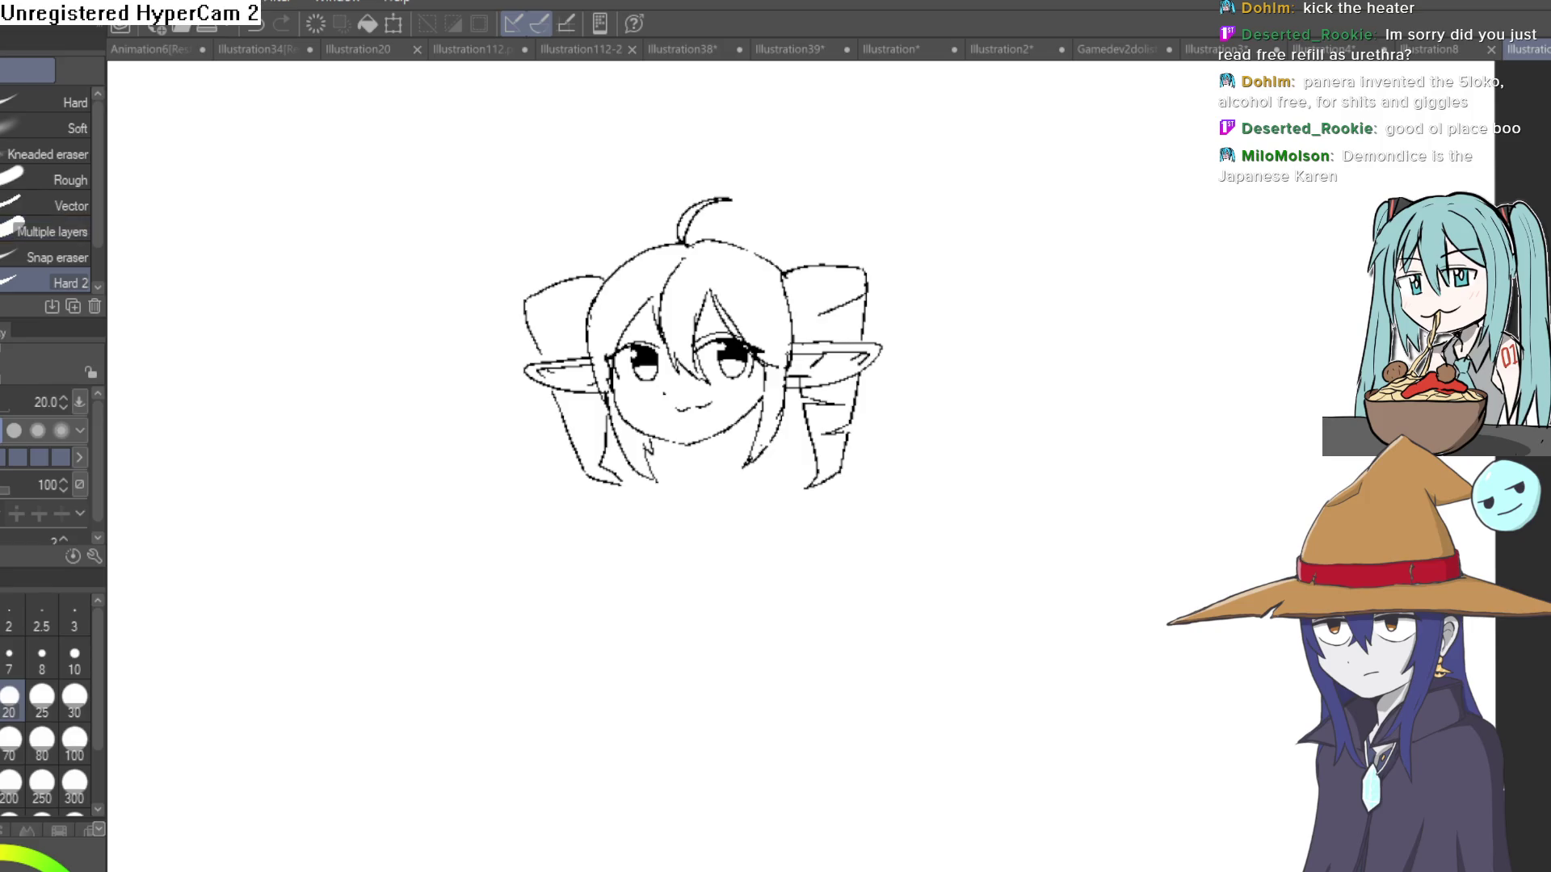
# Draw a short strand line with a small notch stroke inside the lower right hair bunch.
pyautogui.press('p')
pyautogui.click(856, 466)
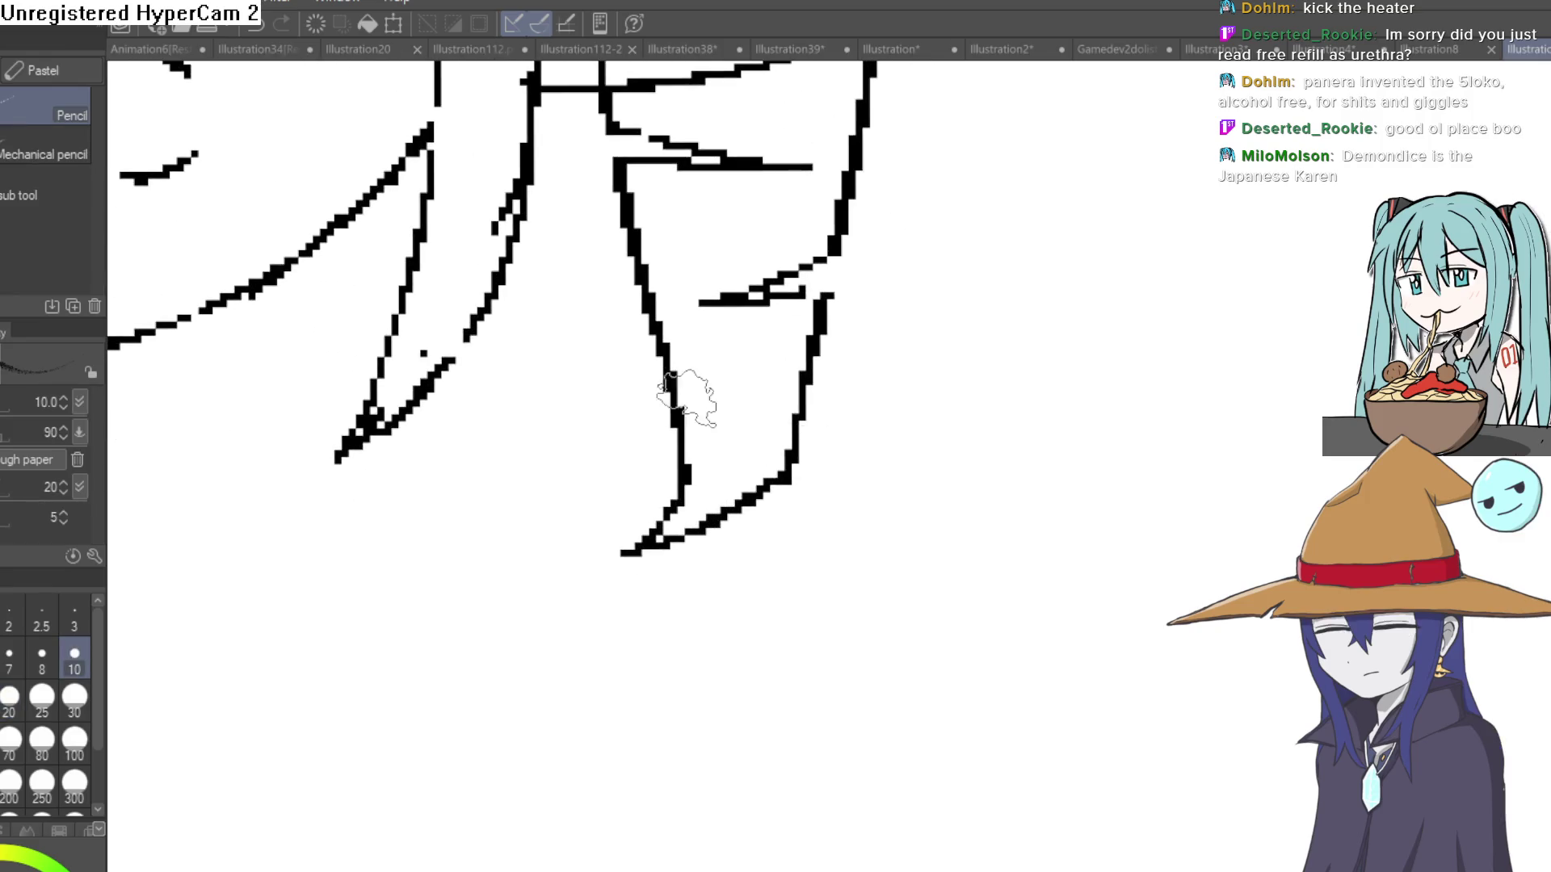
pyautogui.press('p')
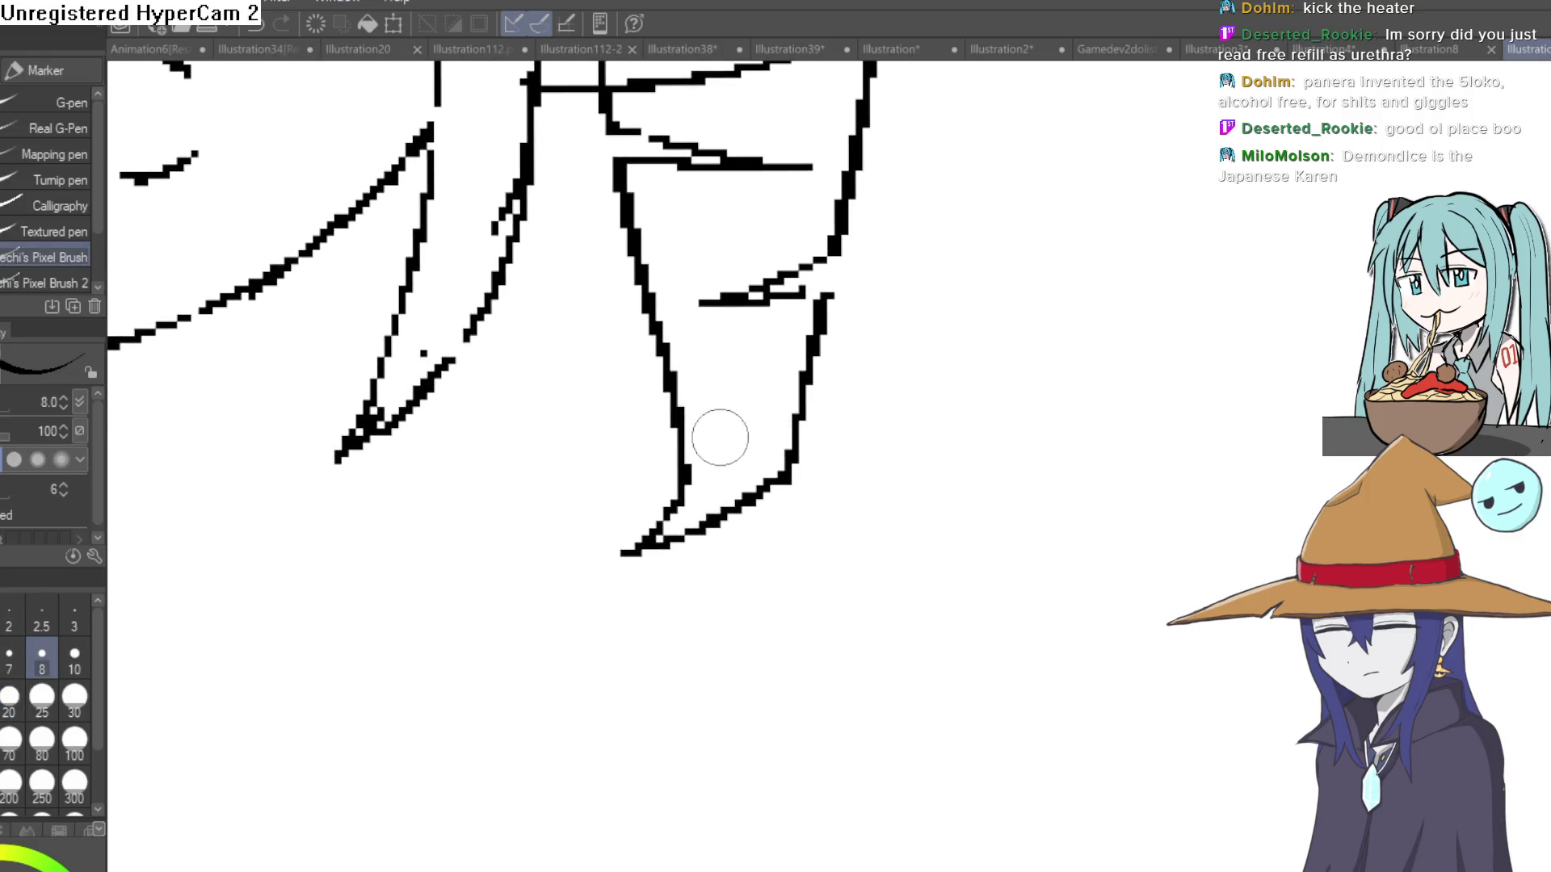
pyautogui.moveTo(678, 424); pyautogui.dragTo(733, 439)
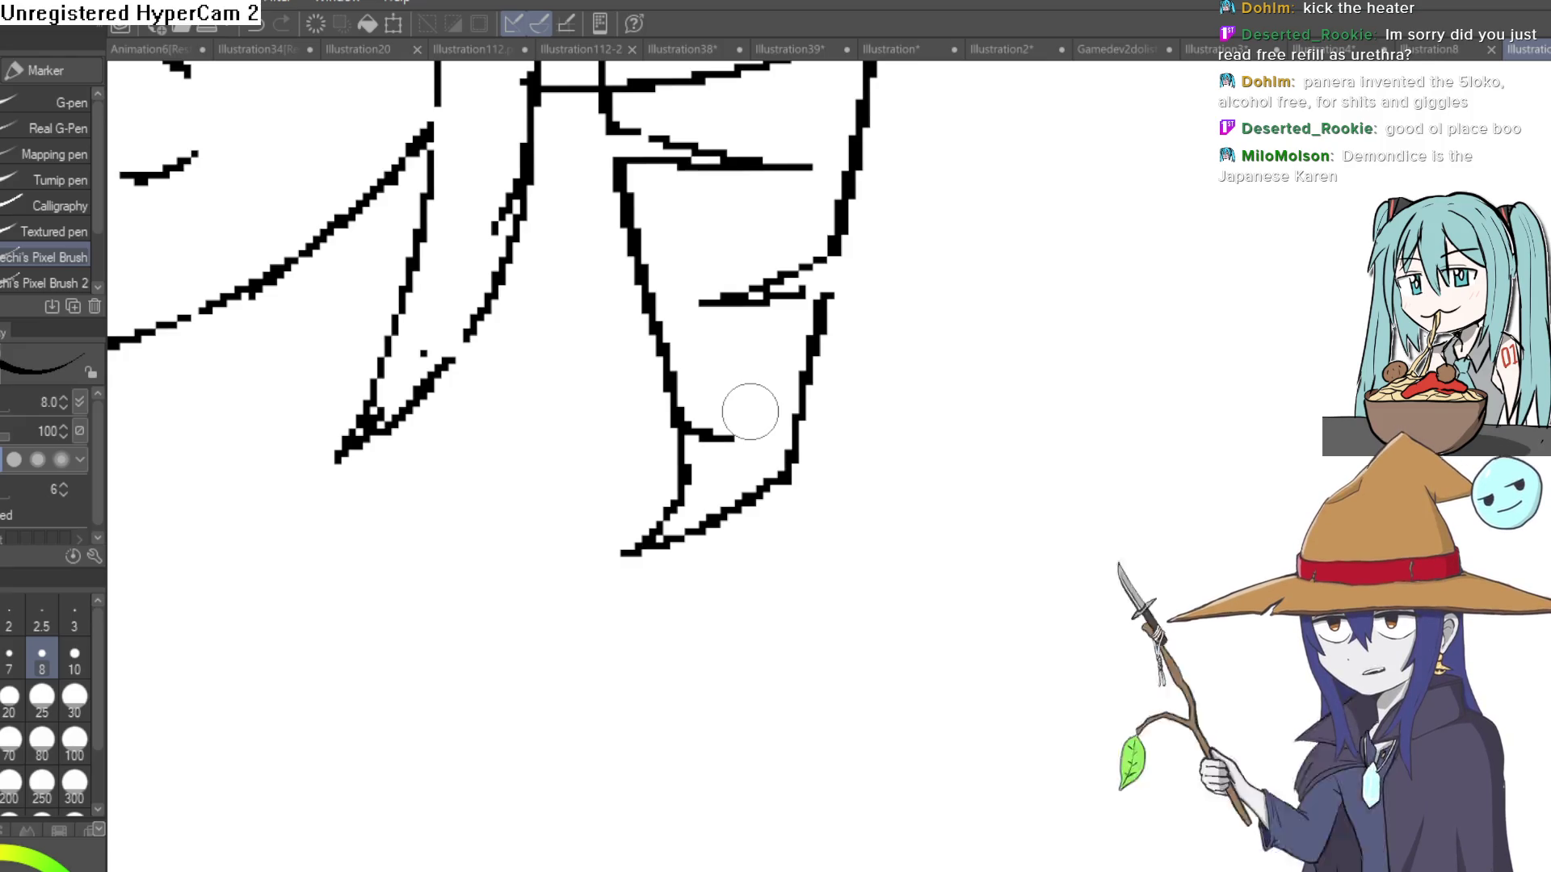
pyautogui.scroll(2, 832, 281)
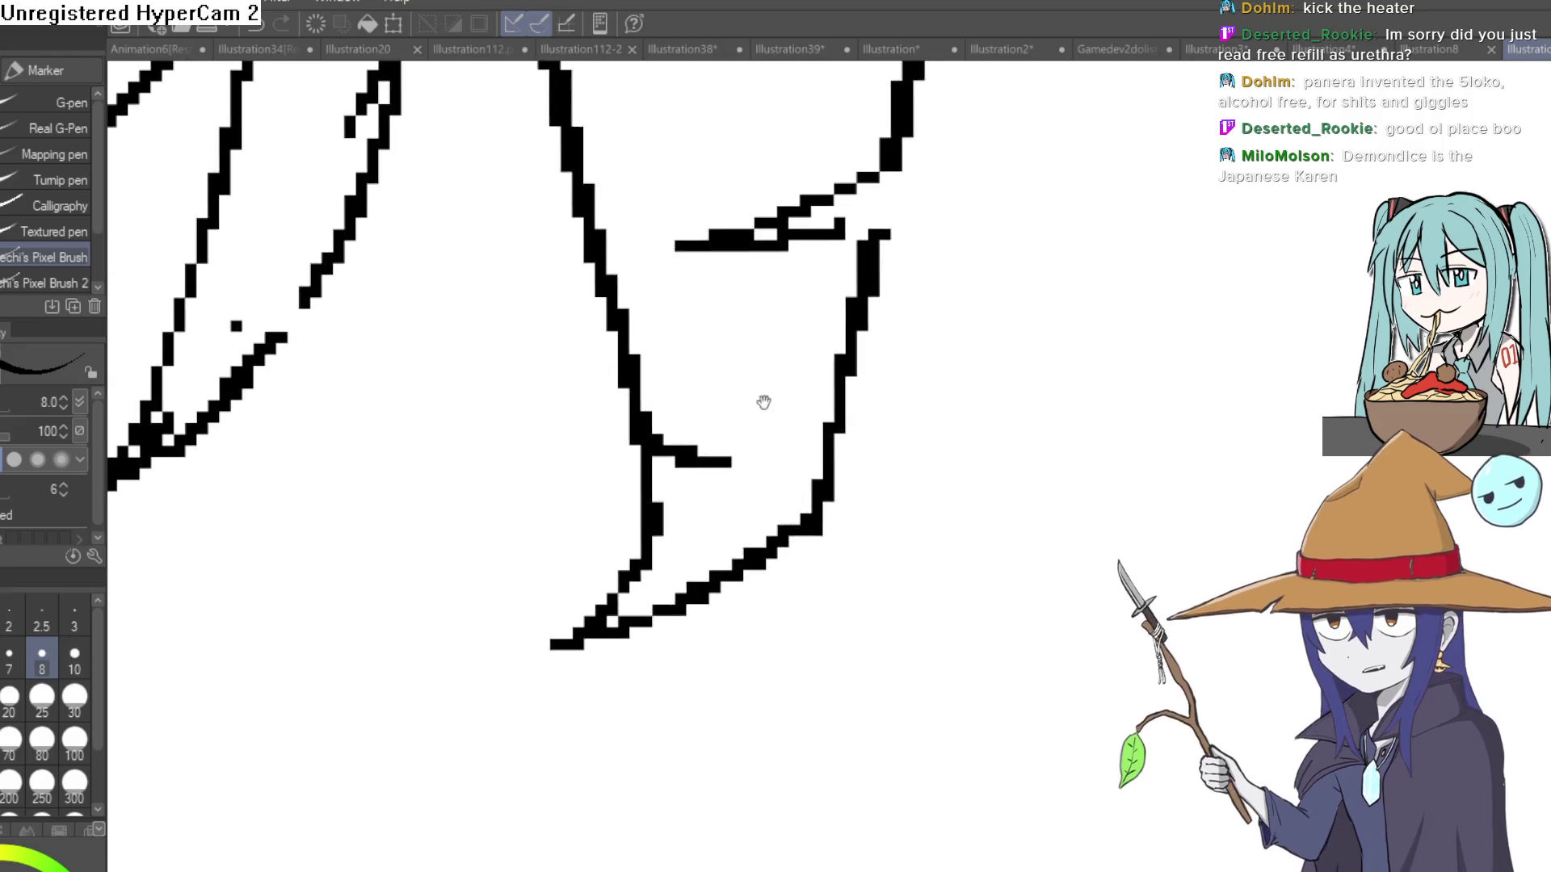
pyautogui.moveTo(734, 371); pyautogui.dragTo(710, 356)
pyautogui.press('e')
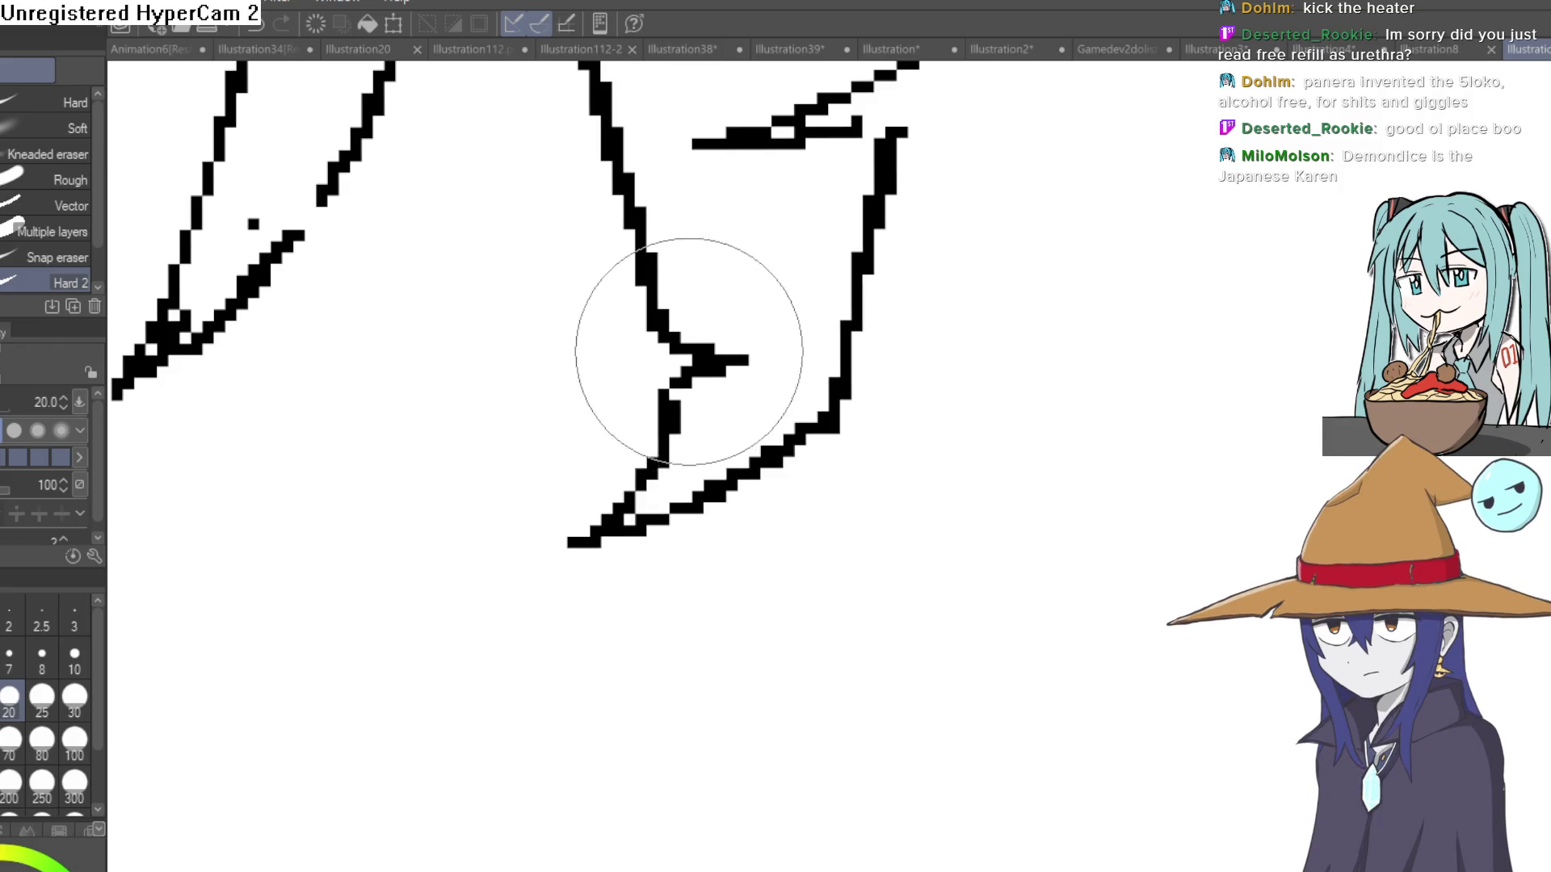
pyautogui.scroll(-4, 858, 385)
pyautogui.scroll(-5, 858, 385)
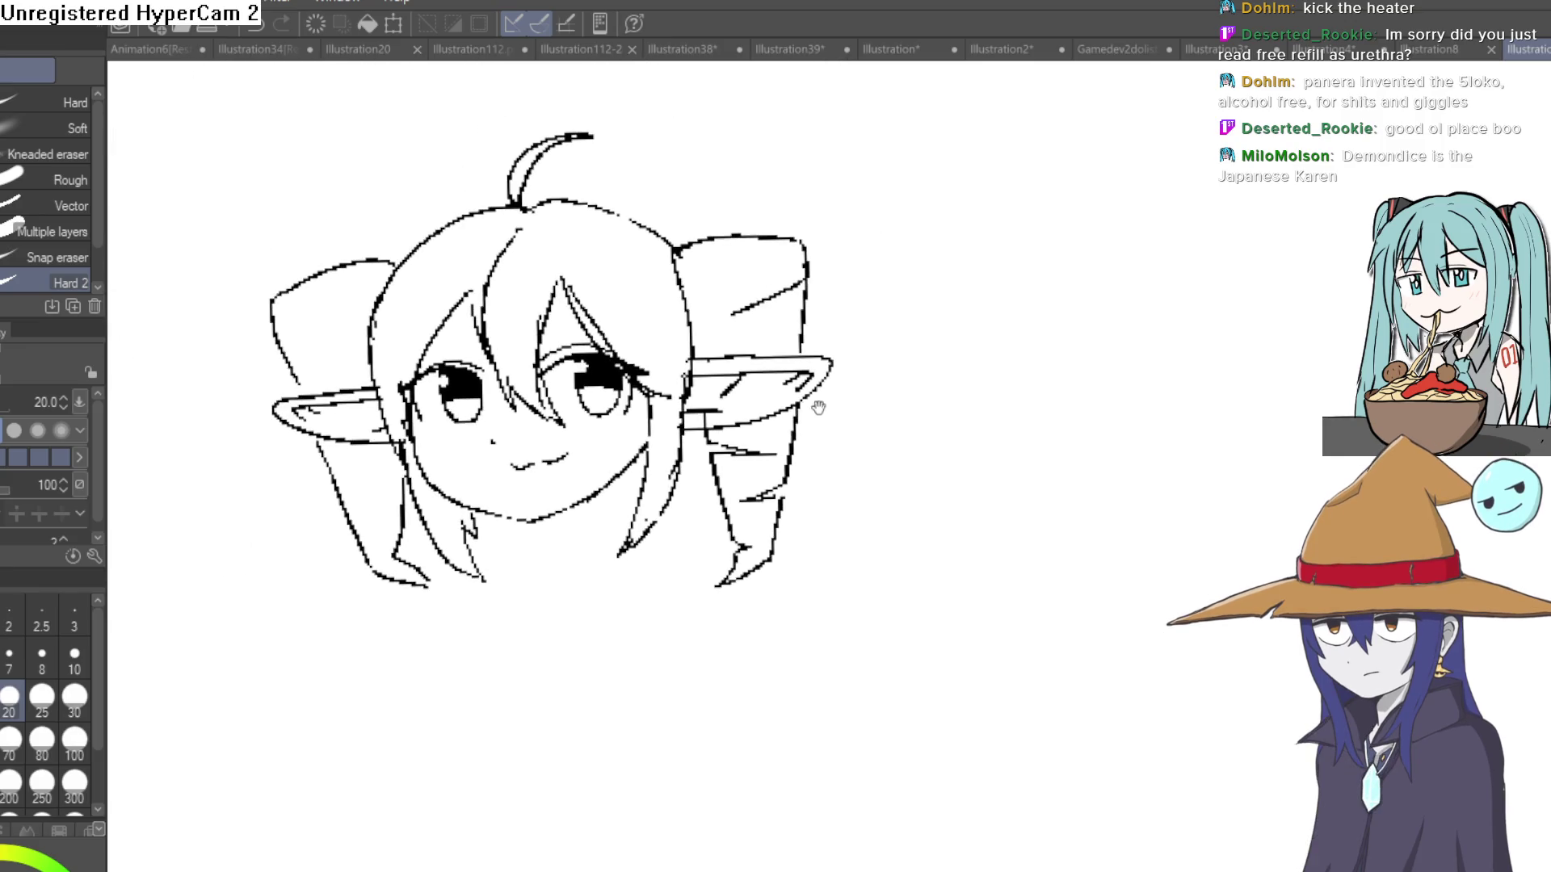
# Redraw the inner fold line across the left hair bunch and add a stroke at its inner edge.
pyautogui.moveTo(817, 404); pyautogui.dragTo(824, 386)
pyautogui.press('p')
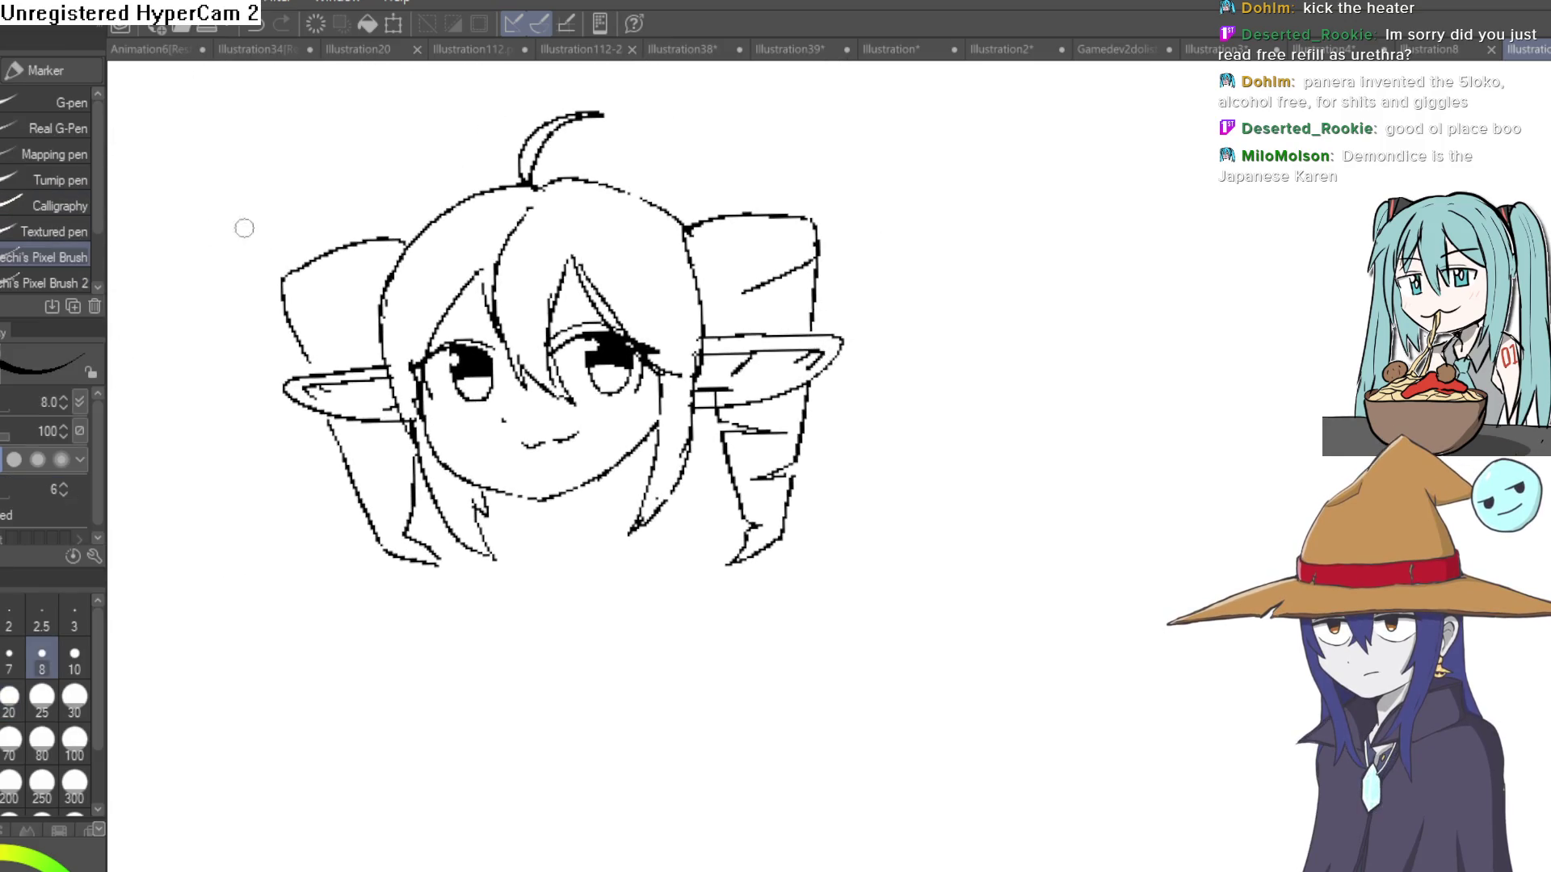
pyautogui.scroll(5, 645, 323)
pyautogui.scroll(-5, 919, 357)
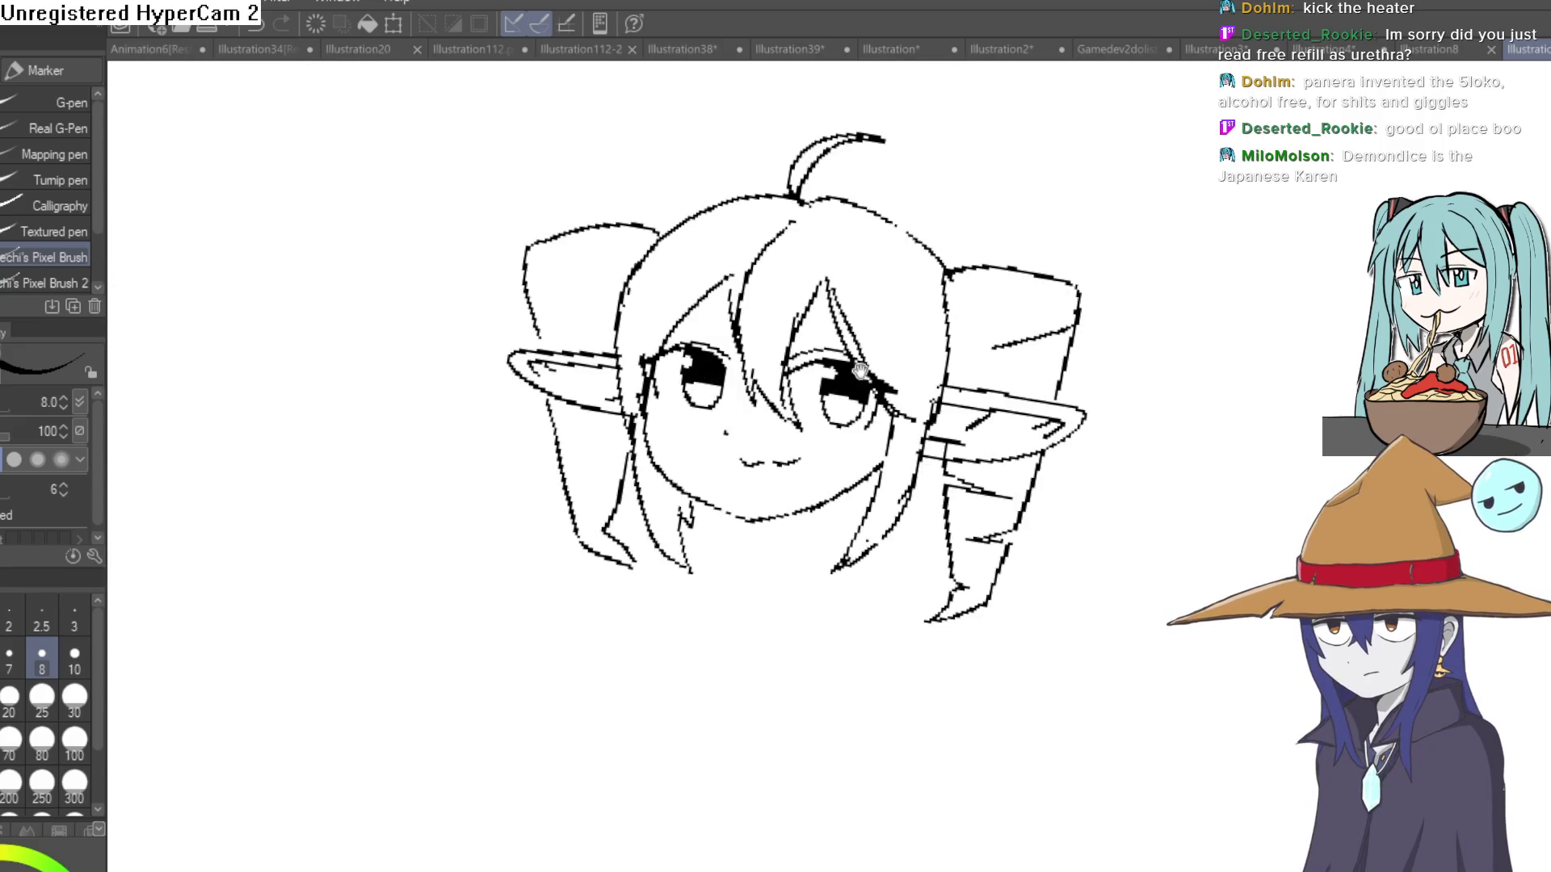
pyautogui.scroll(5, 517, 262)
pyautogui.moveTo(534, 288); pyautogui.dragTo(519, 266)
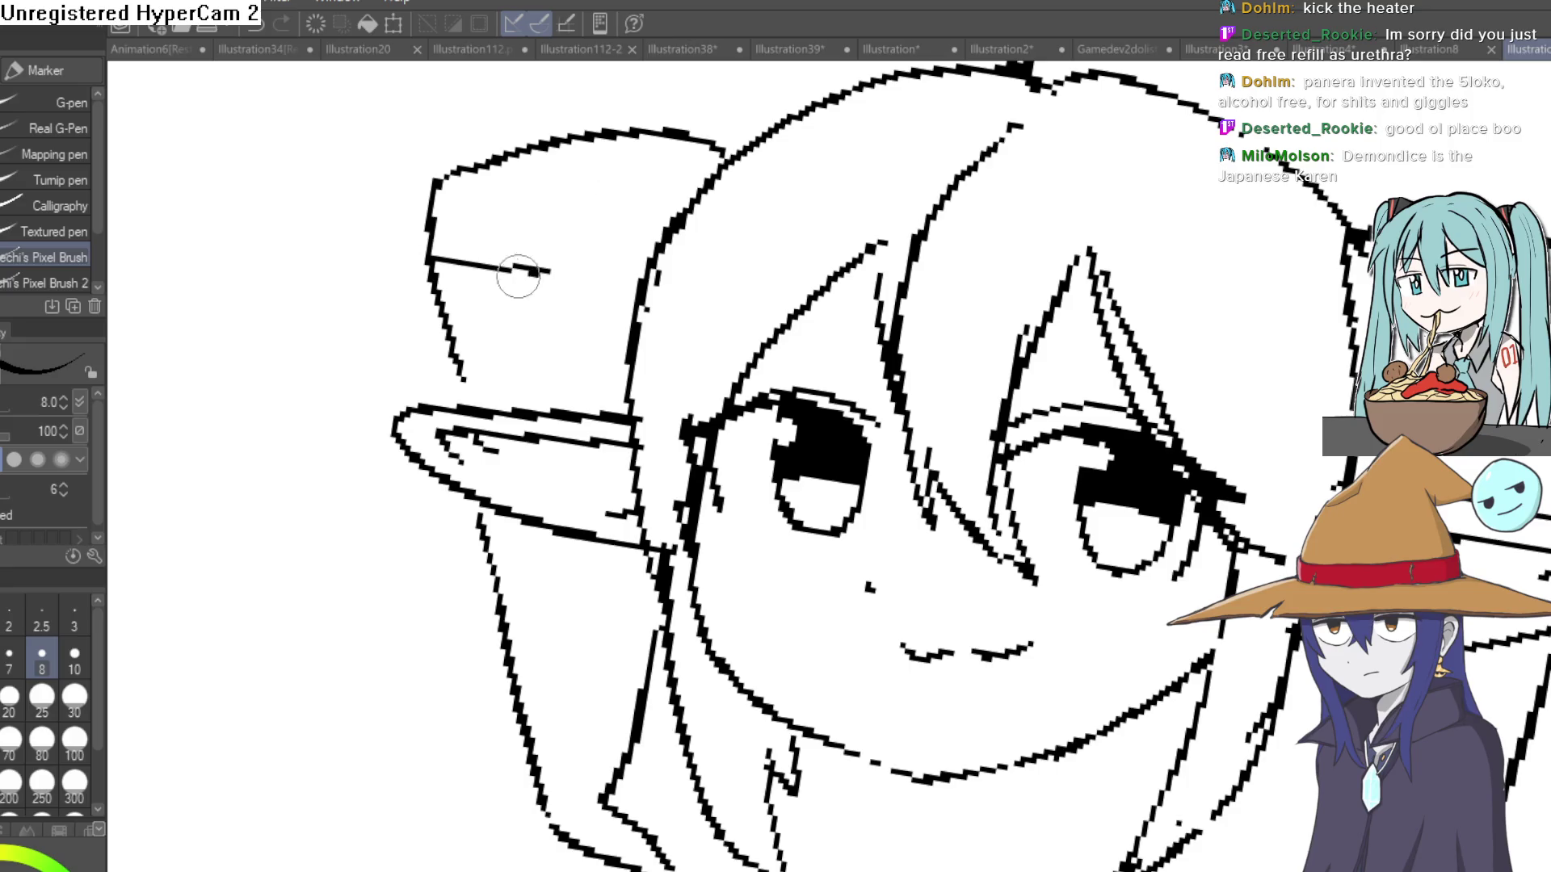
pyautogui.scroll(-2, 636, 313)
pyautogui.hotkey('ctrl', 'z')
pyautogui.moveTo(440, 214); pyautogui.dragTo(532, 220)
pyautogui.moveTo(628, 307); pyautogui.dragTo(531, 295)
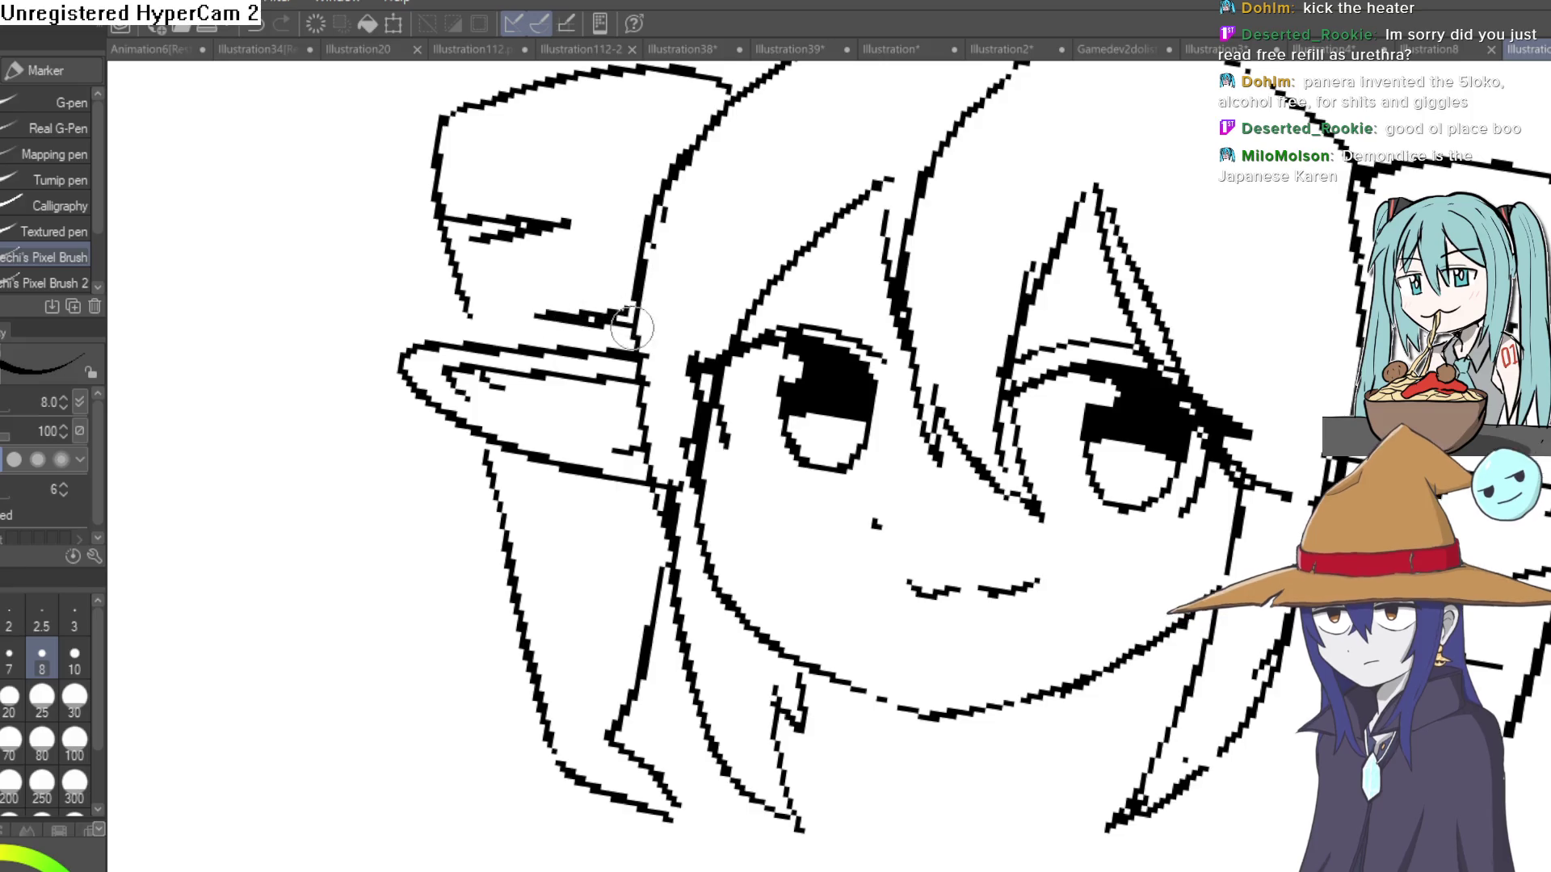
# Add short strokes along the left ear and lower hair tip, erasing the stray ones.
pyautogui.scroll(-3, 634, 372)
pyautogui.moveTo(404, 347); pyautogui.dragTo(476, 365)
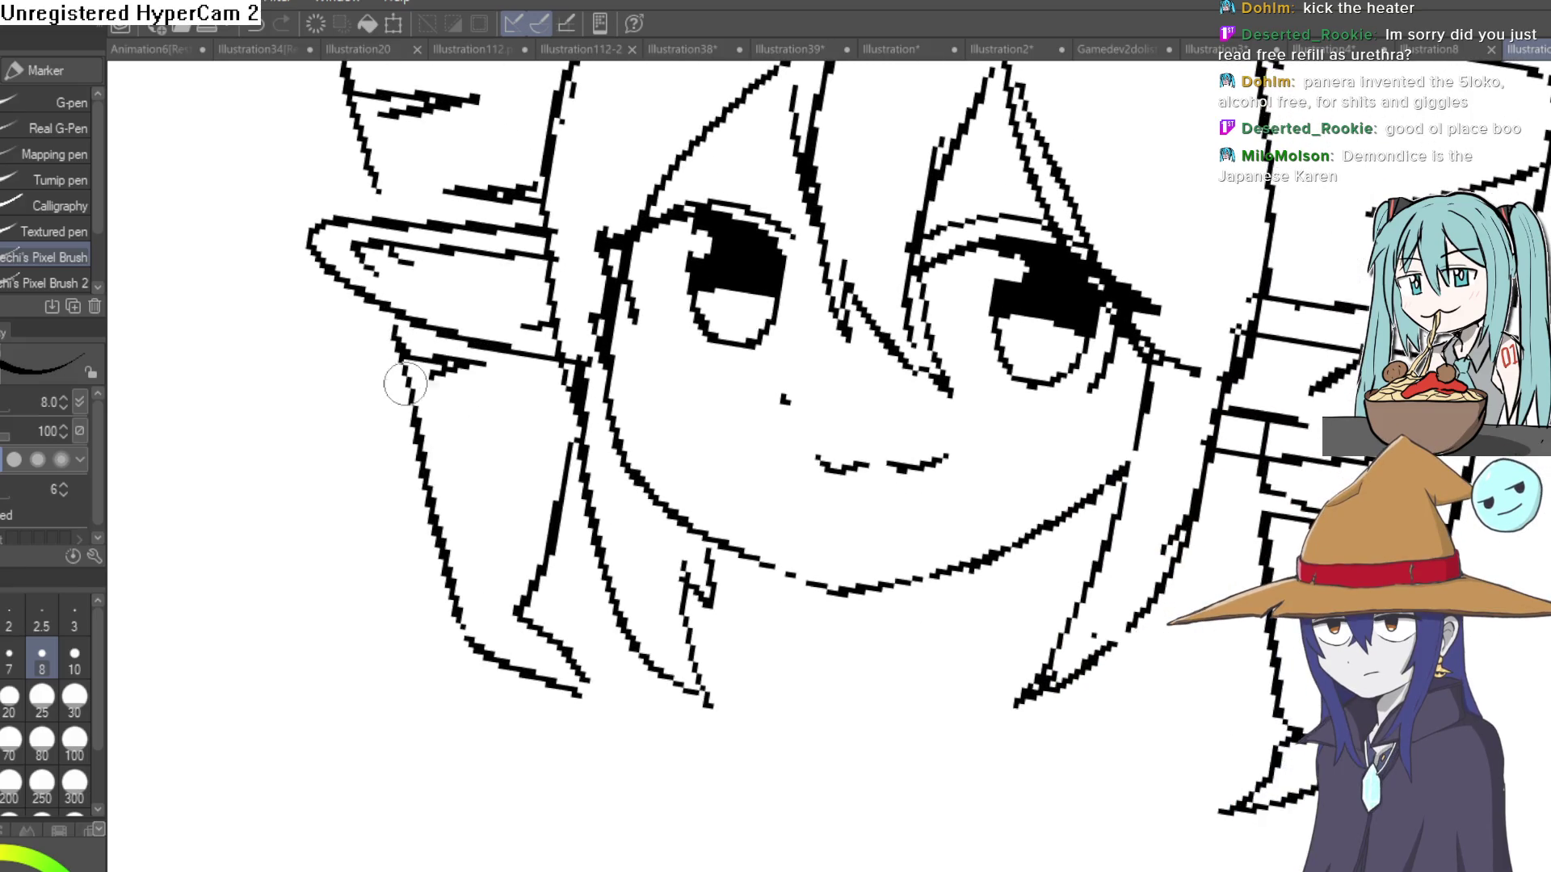
pyautogui.press('e')
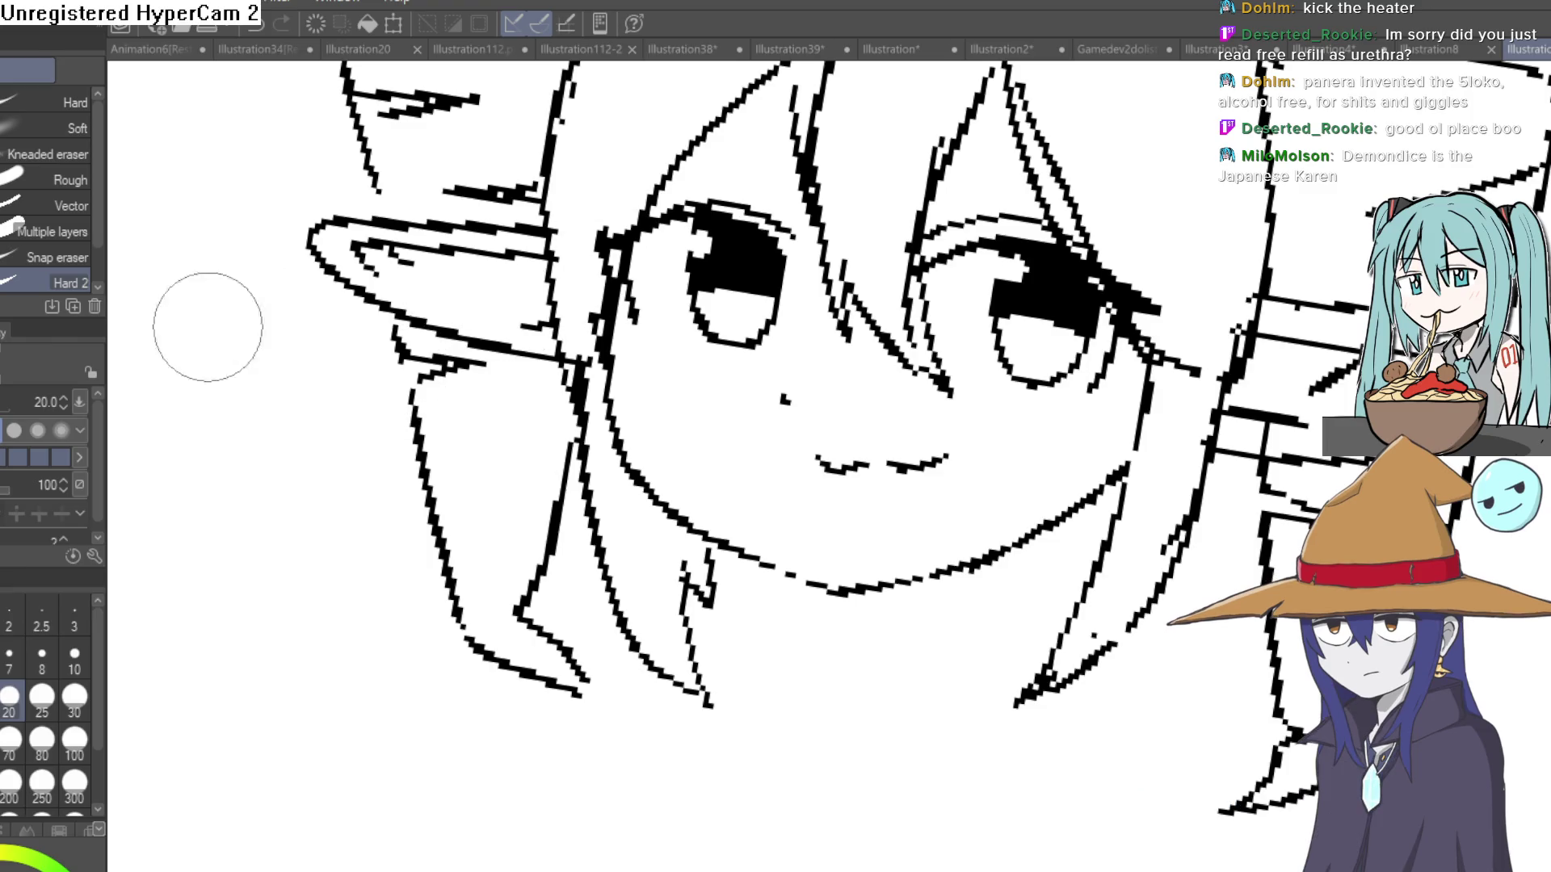
pyautogui.press('p')
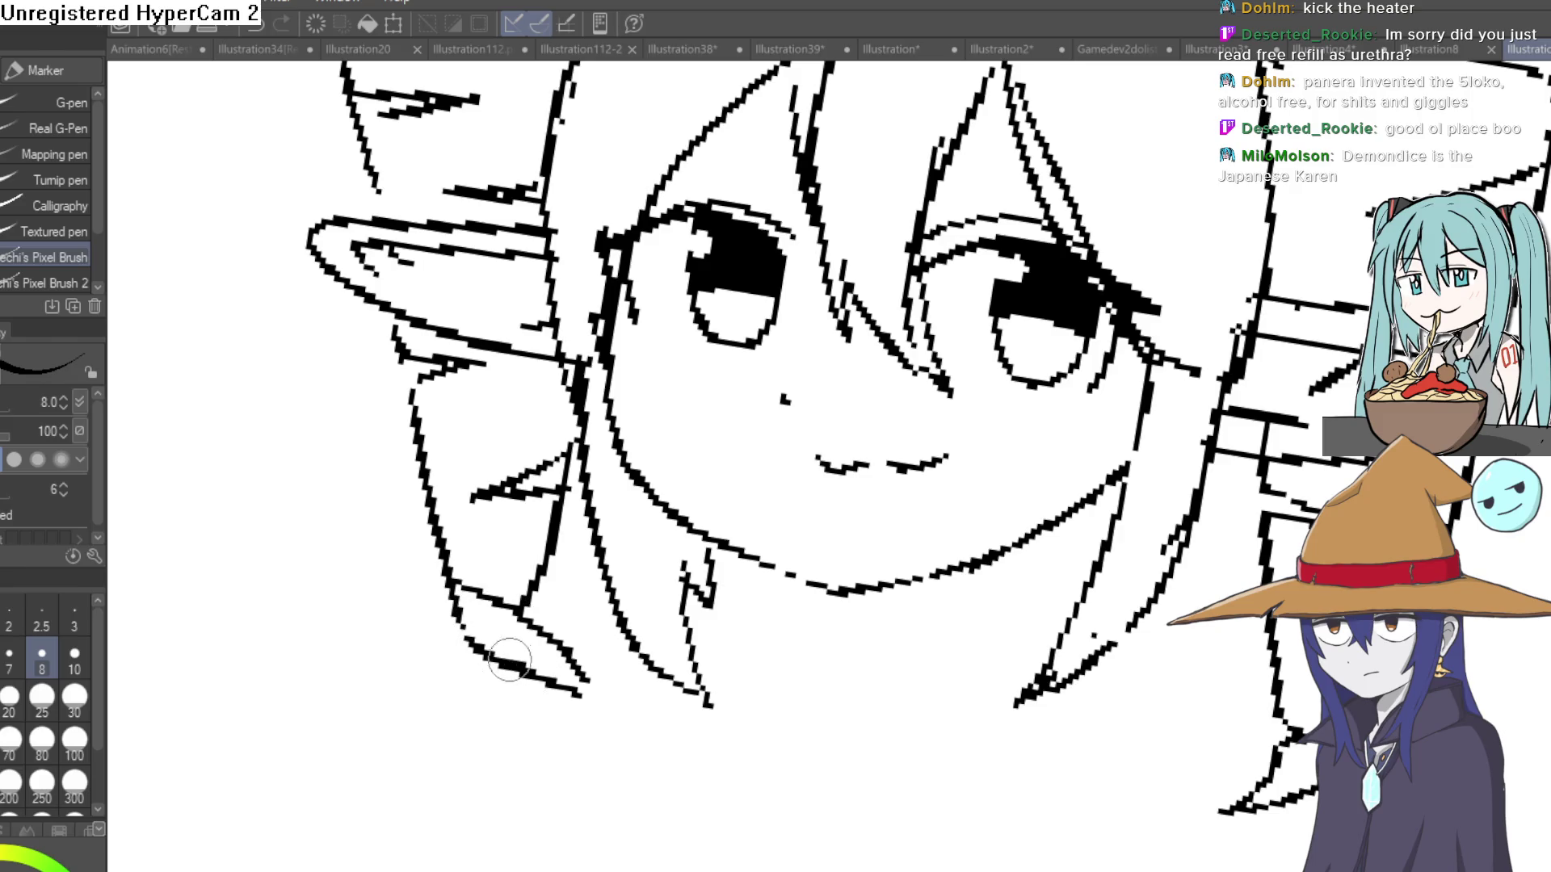
pyautogui.moveTo(590, 656); pyautogui.dragTo(497, 646)
pyautogui.press('e')
pyautogui.moveTo(571, 682)
pyautogui.mouseDown()
pyautogui.moveTo(554, 692)
pyautogui.moveTo(563, 677)
pyautogui.mouseUp()
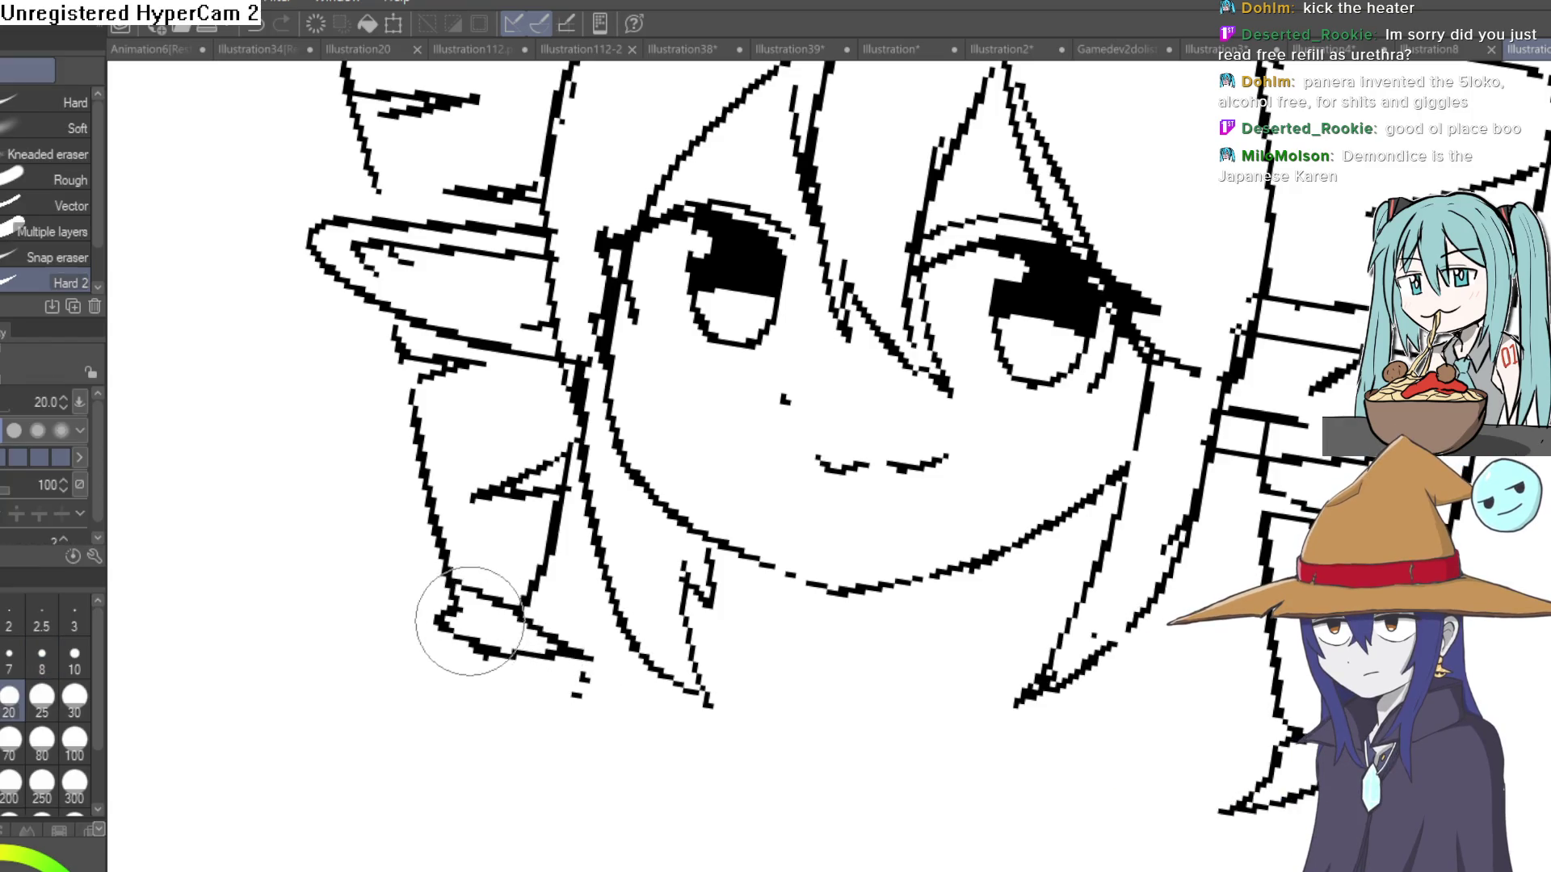
pyautogui.scroll(-2, 571, 462)
pyautogui.scroll(2, 486, 523)
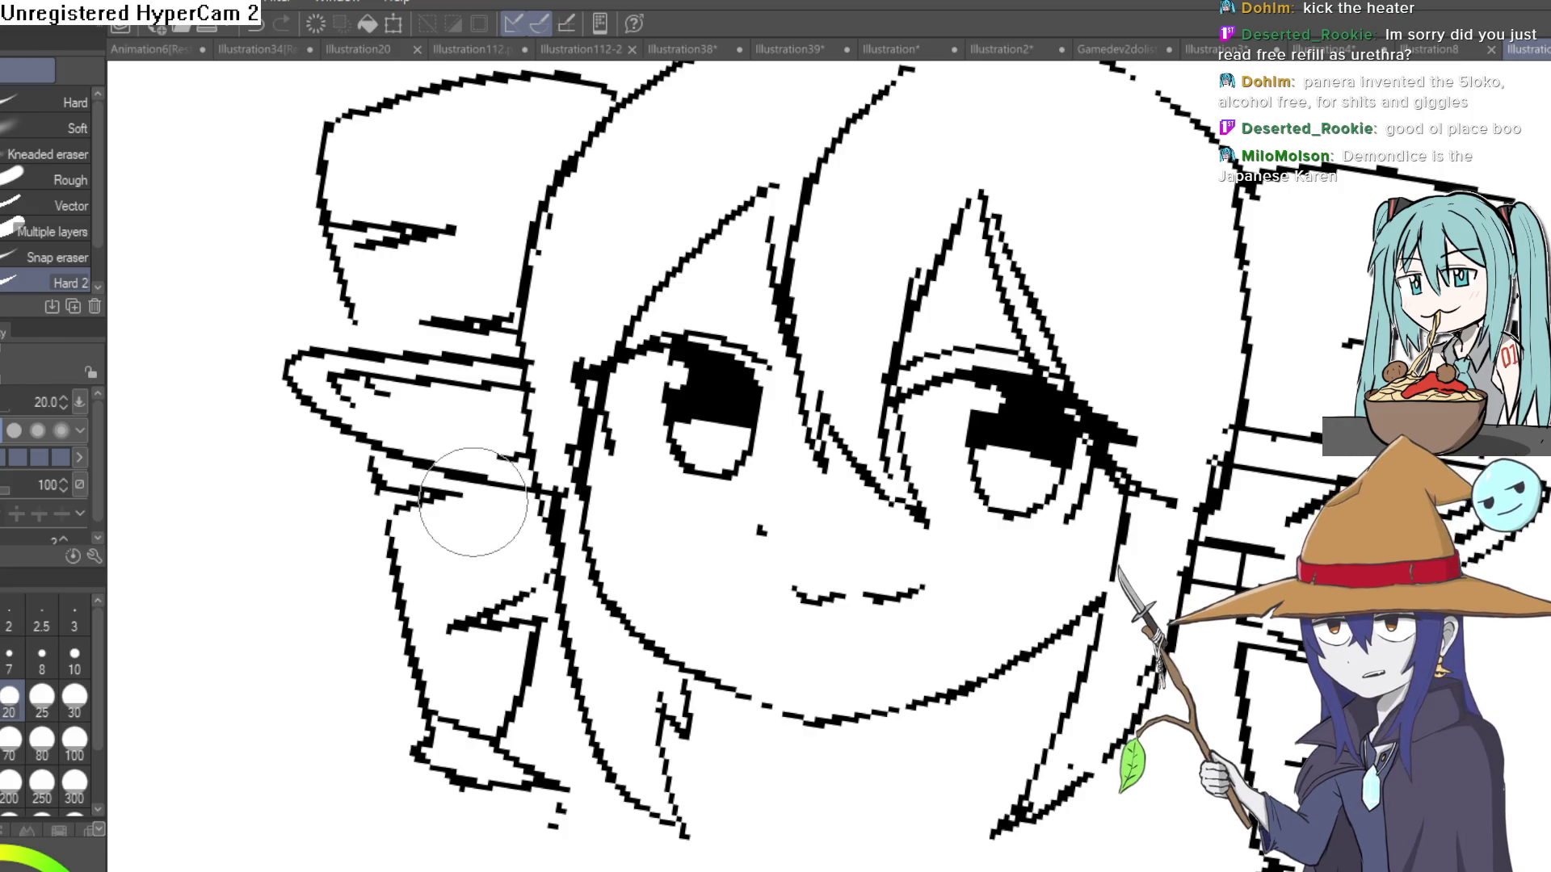
pyautogui.scroll(-5, 893, 318)
# Redraw the ahoge outline and clean up its tip.
pyautogui.moveTo(961, 321); pyautogui.dragTo(908, 370)
pyautogui.scroll(4, 747, 194)
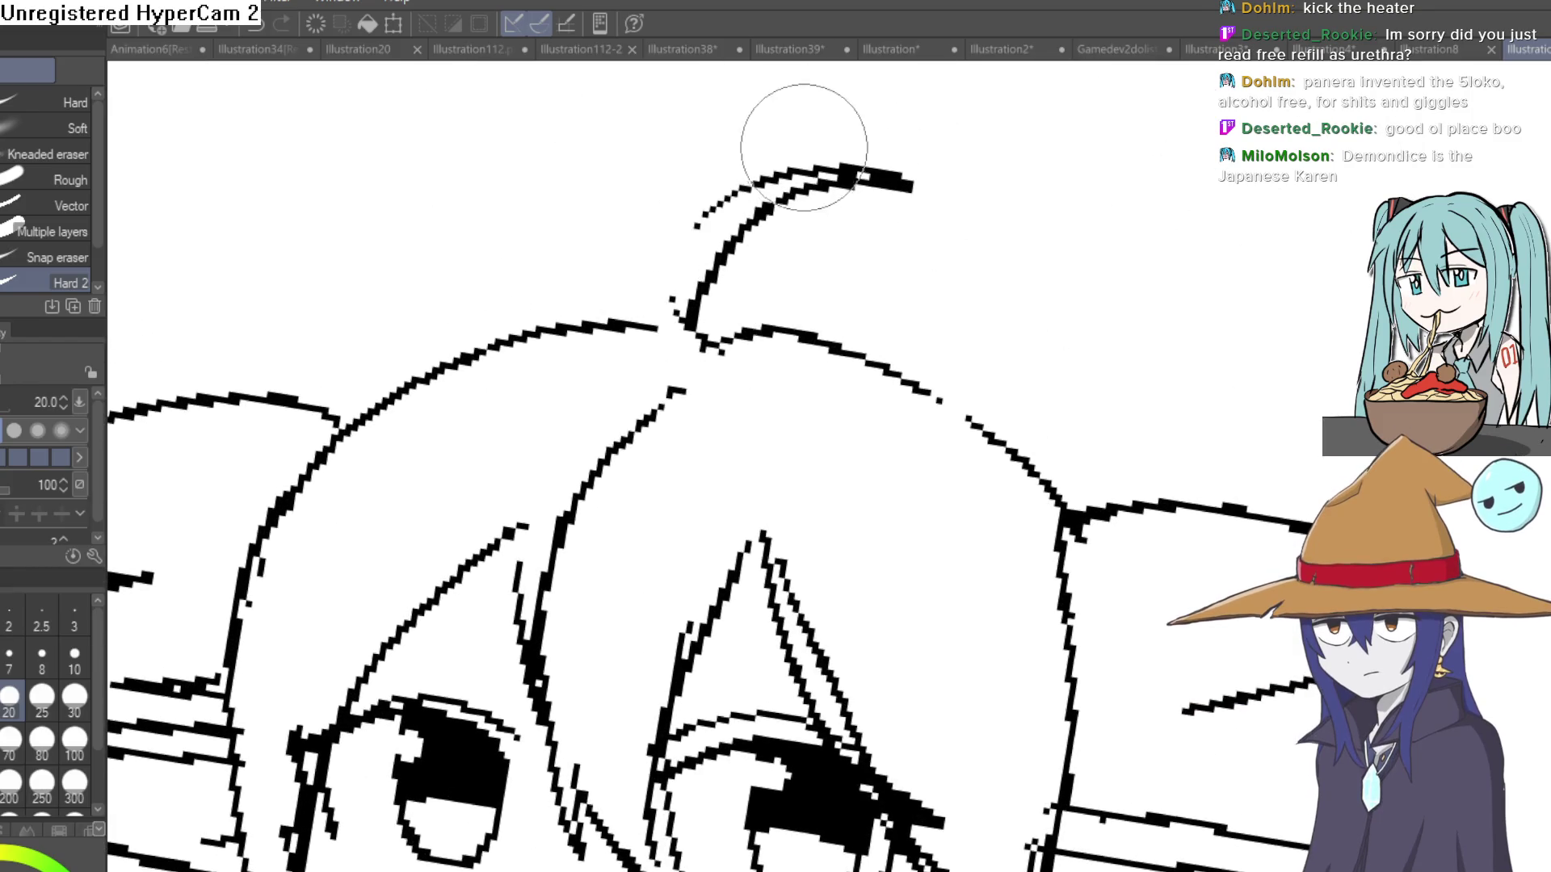
pyautogui.press('p')
pyautogui.moveTo(808, 169)
pyautogui.mouseDown()
pyautogui.moveTo(674, 322)
pyautogui.moveTo(937, 186)
pyautogui.moveTo(876, 162)
pyautogui.moveTo(739, 207)
pyautogui.mouseUp()
pyautogui.press('e')
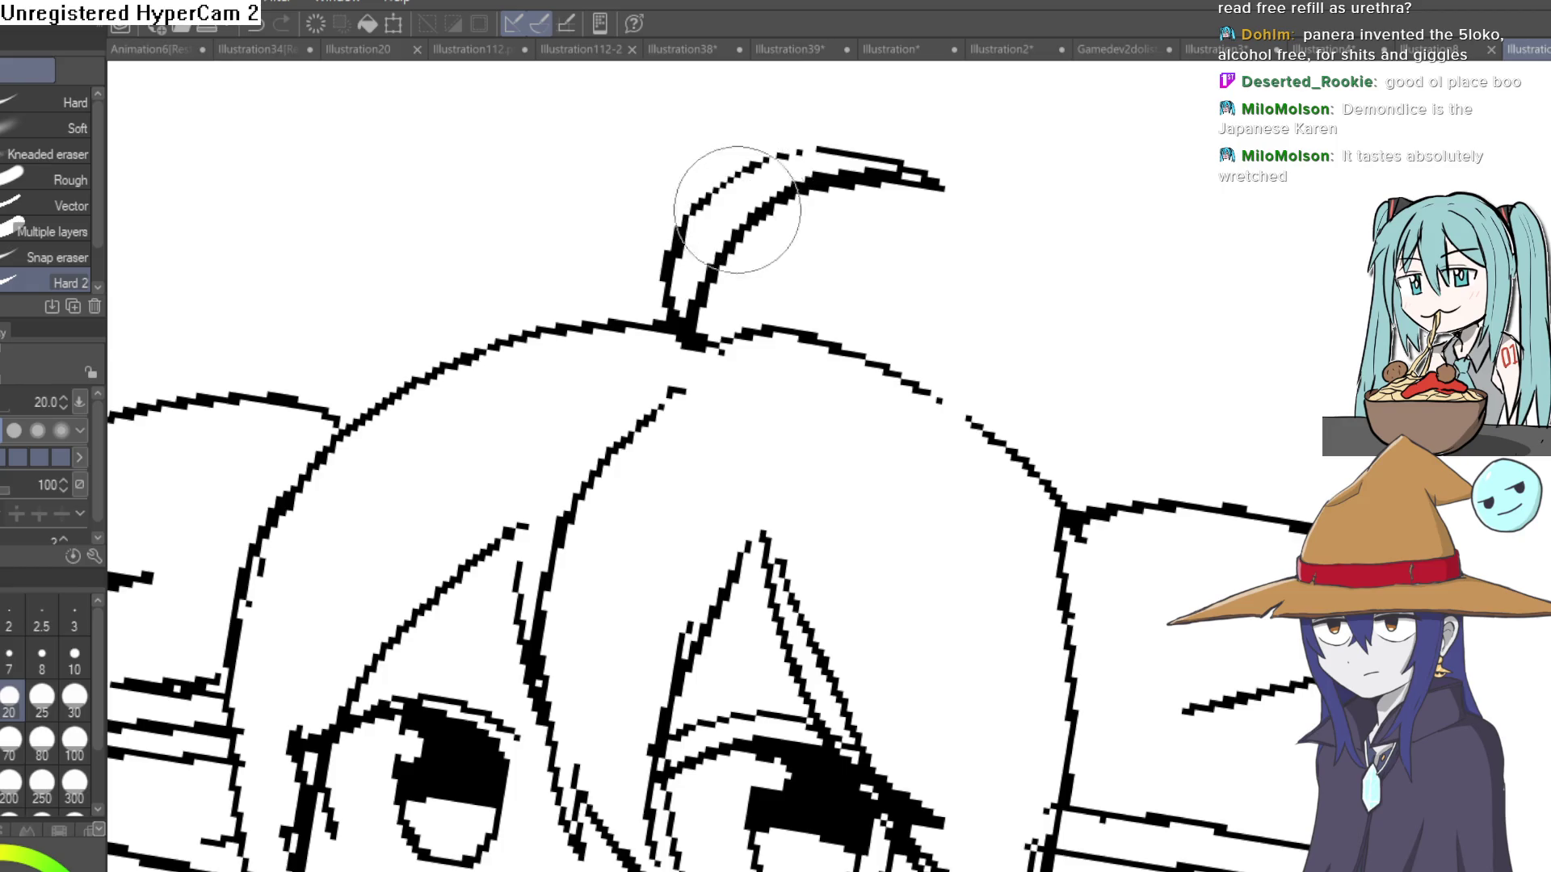
pyautogui.scroll(-5, 1034, 269)
pyautogui.scroll(-4, 1033, 269)
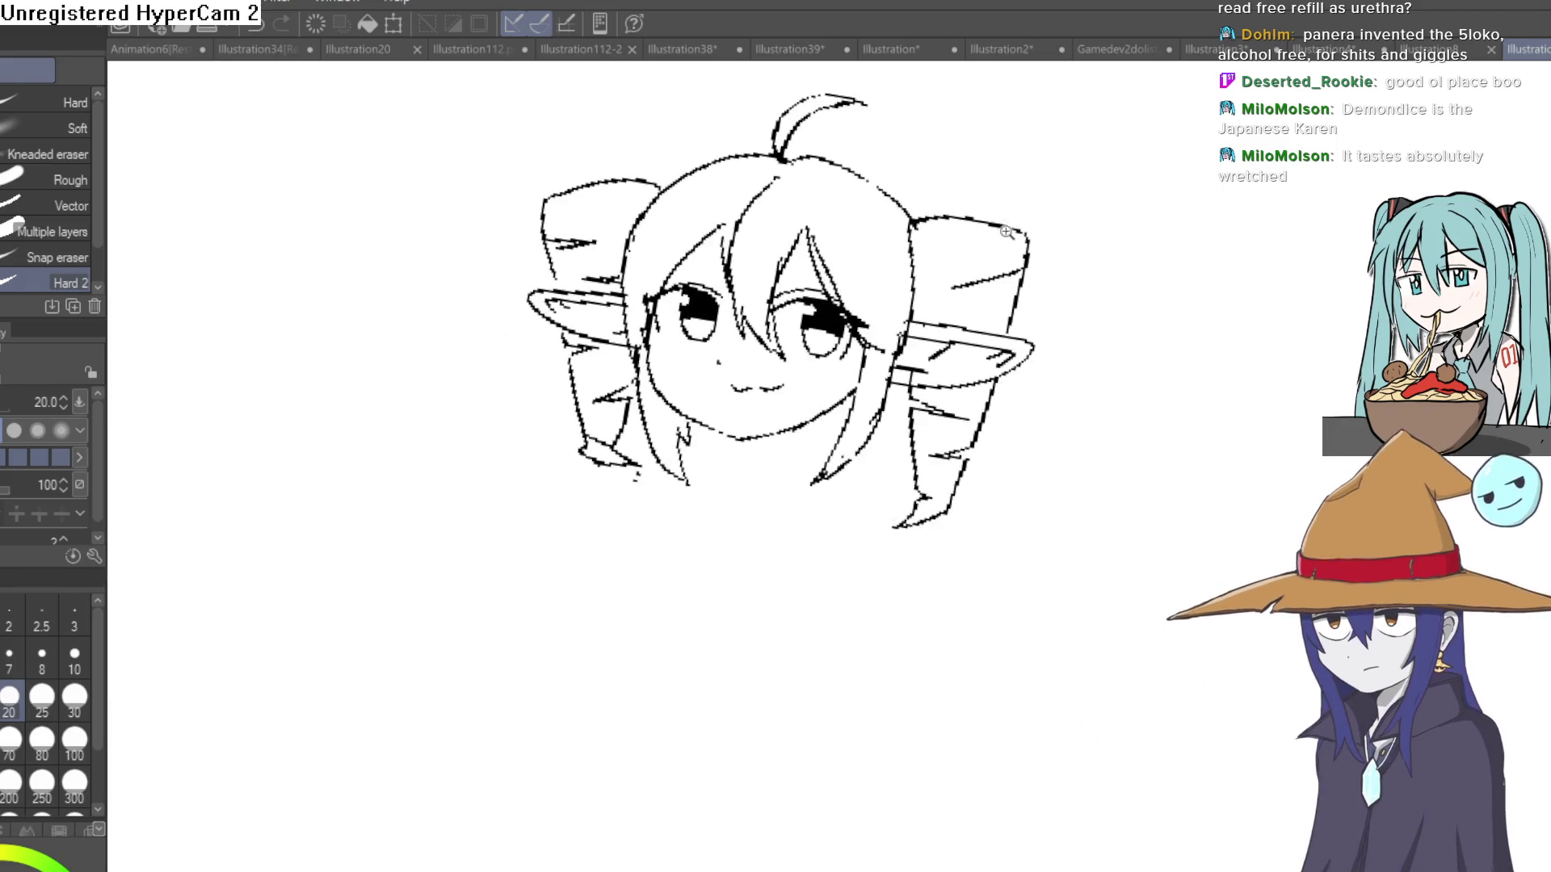
pyautogui.scroll(10, 889, 274)
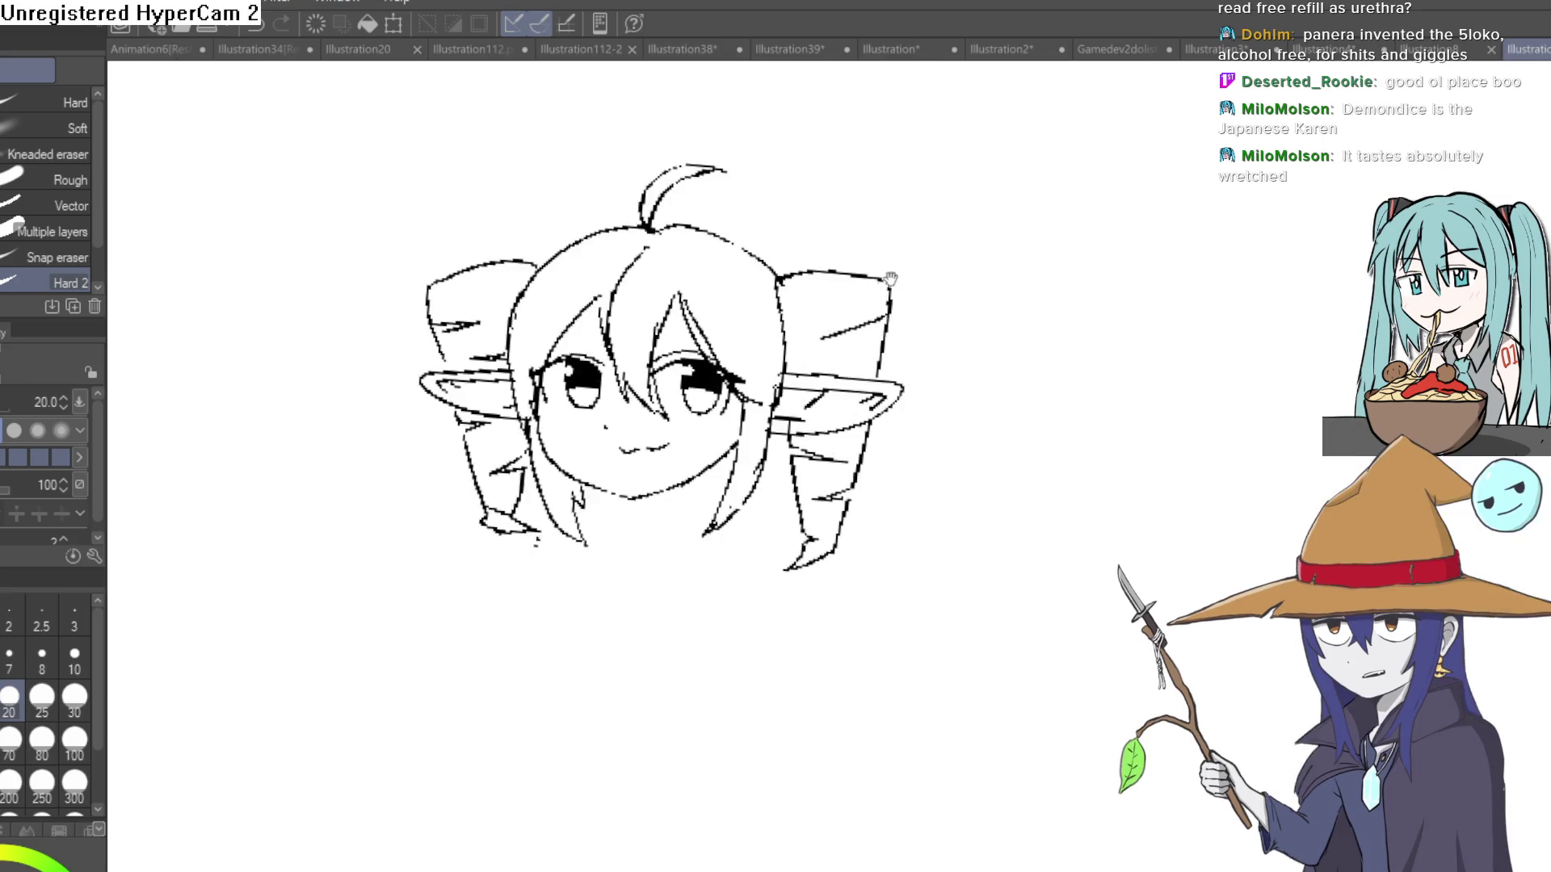
pyautogui.scroll(2, 831, 333)
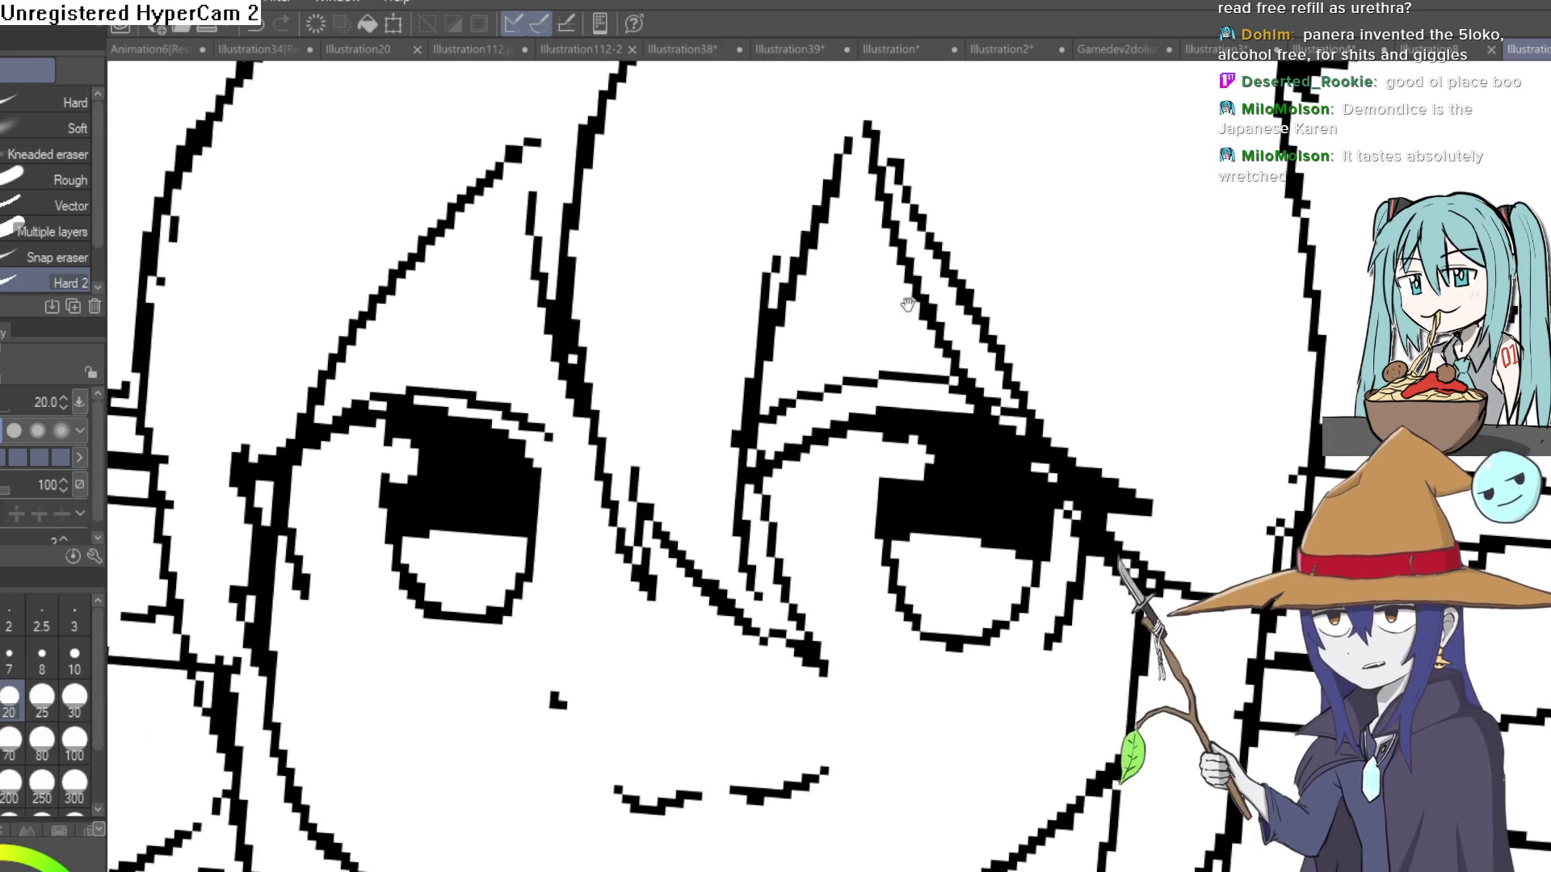
# Draw a strand line across the bangs.
pyautogui.press('p')
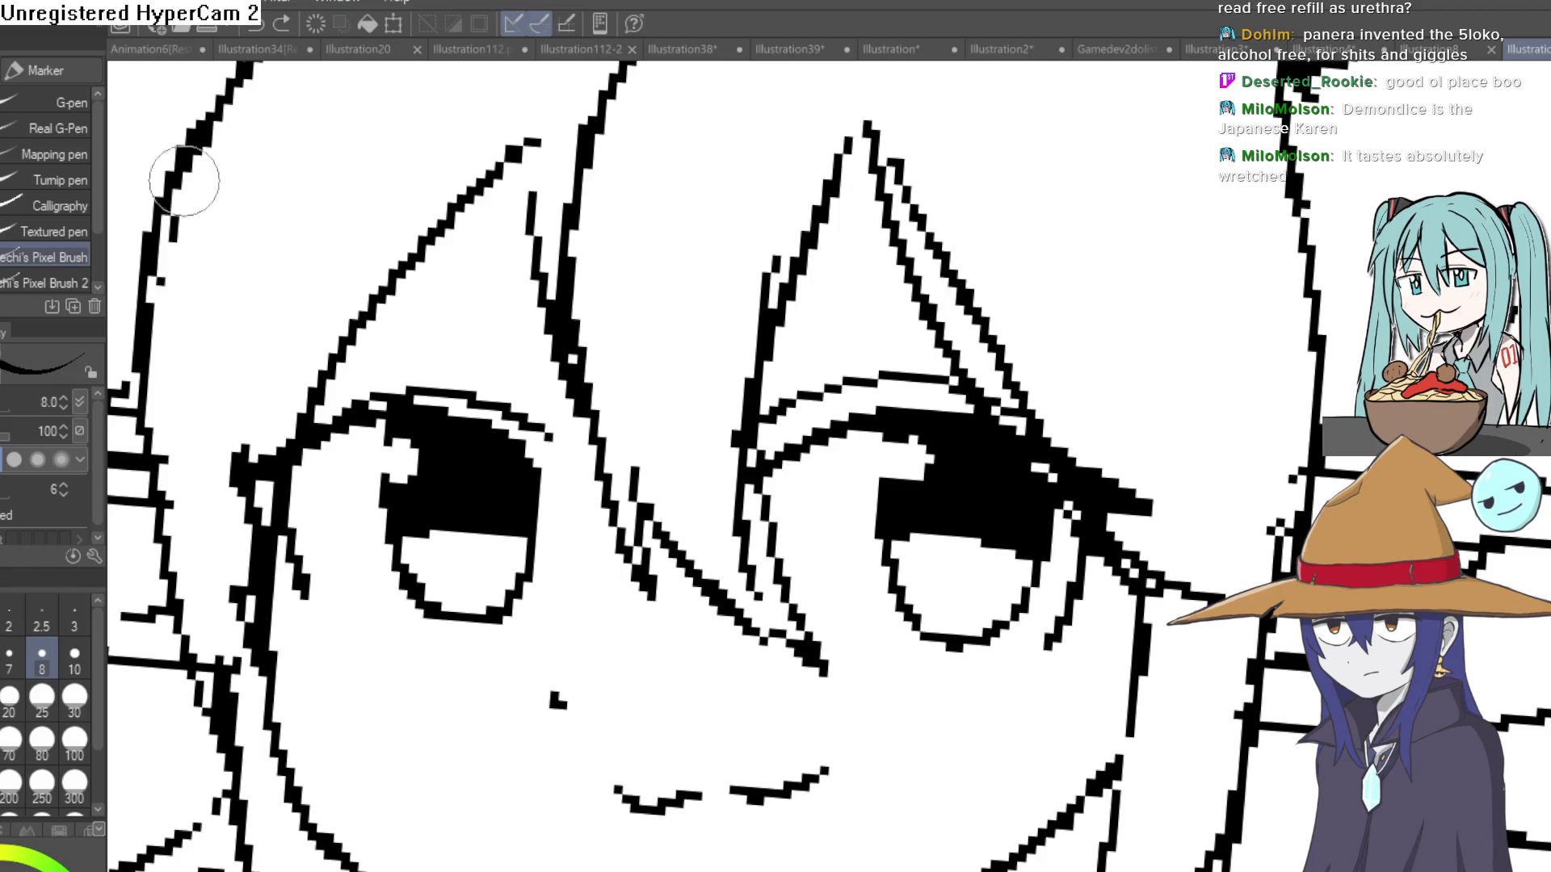
pyautogui.moveTo(819, 314); pyautogui.dragTo(1098, 276)
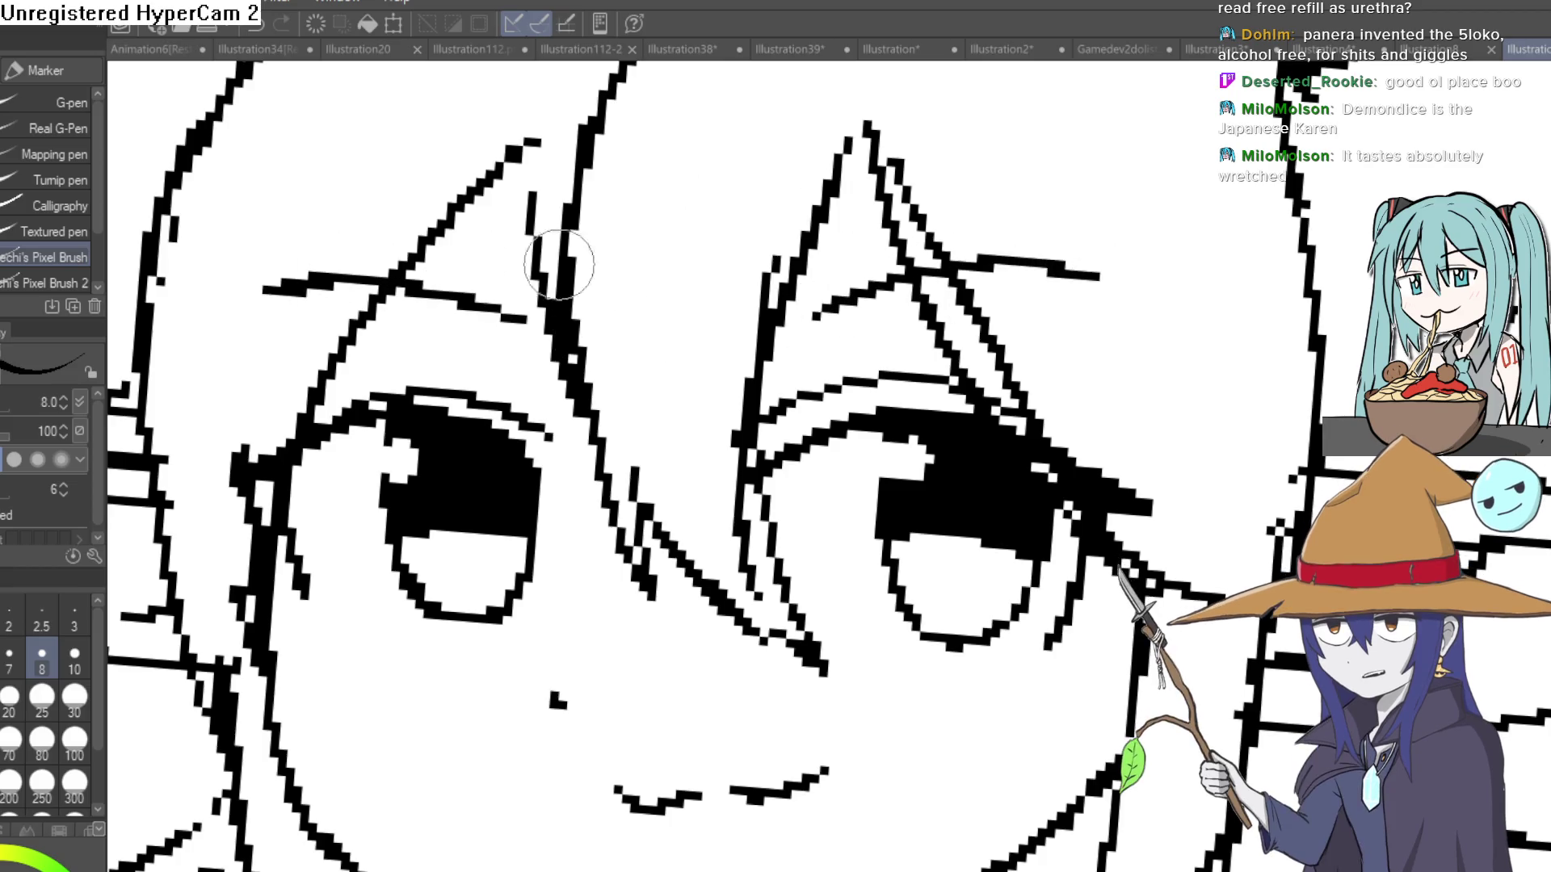
pyautogui.scroll(-5, 560, 259)
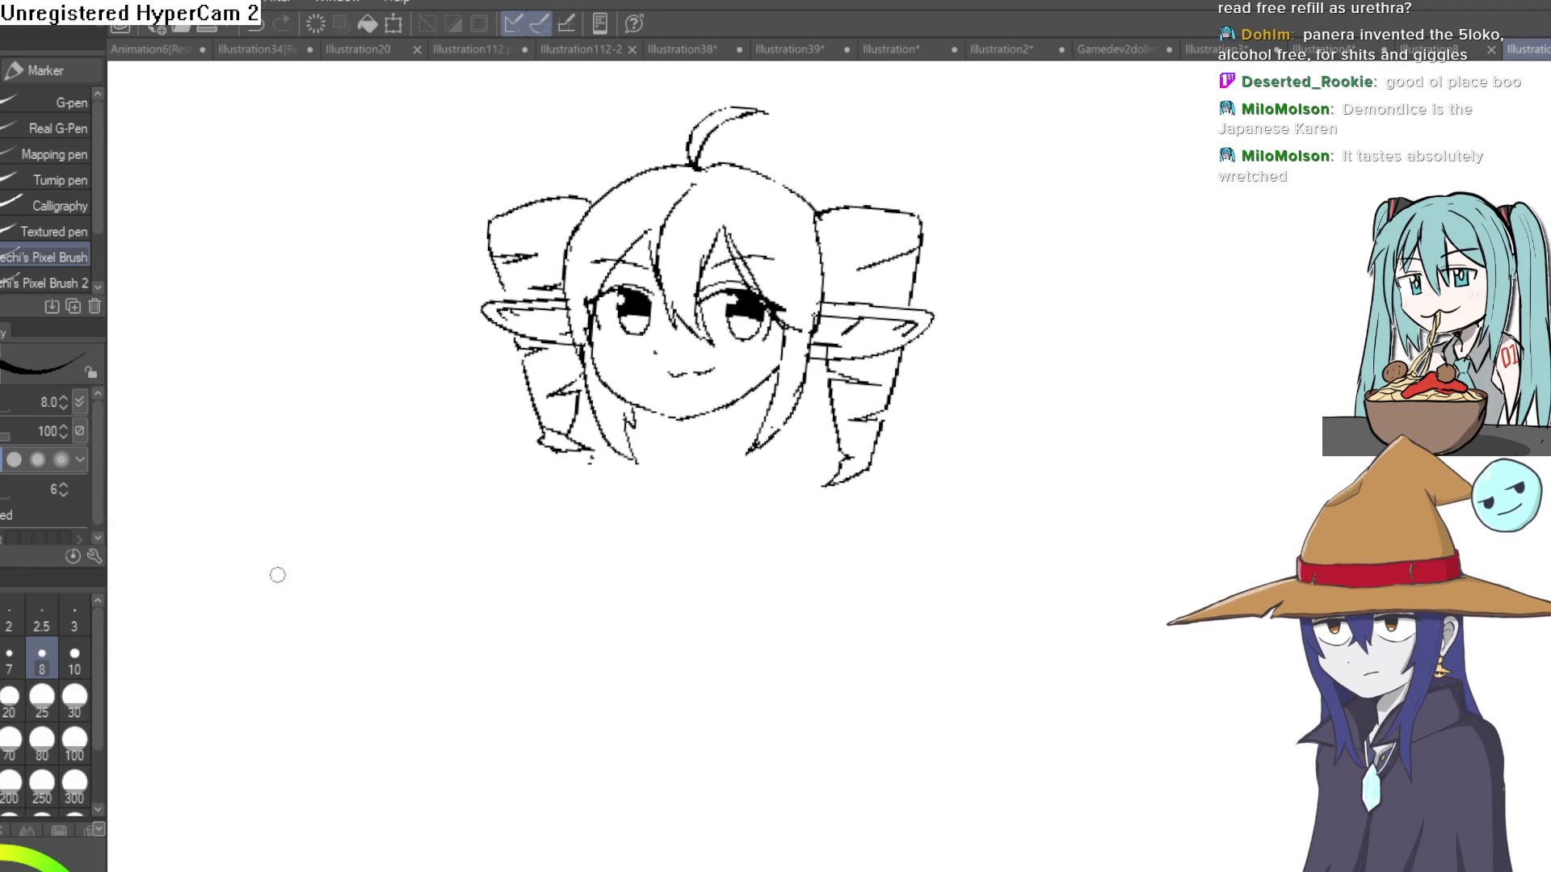
pyautogui.scroll(5, 684, 377)
# Redraw the jaw line from cheek to chin and erase the doubled line.
pyautogui.moveTo(370, 358)
pyautogui.mouseDown()
pyautogui.moveTo(484, 554)
pyautogui.moveTo(713, 645)
pyautogui.mouseUp()
pyautogui.press('e')
pyautogui.moveTo(351, 363)
pyautogui.mouseDown()
pyautogui.moveTo(422, 554)
pyautogui.moveTo(623, 664)
pyautogui.moveTo(771, 660)
pyautogui.mouseUp()
pyautogui.scroll(-5, 771, 660)
pyautogui.moveTo(864, 517); pyautogui.dragTo(774, 534)
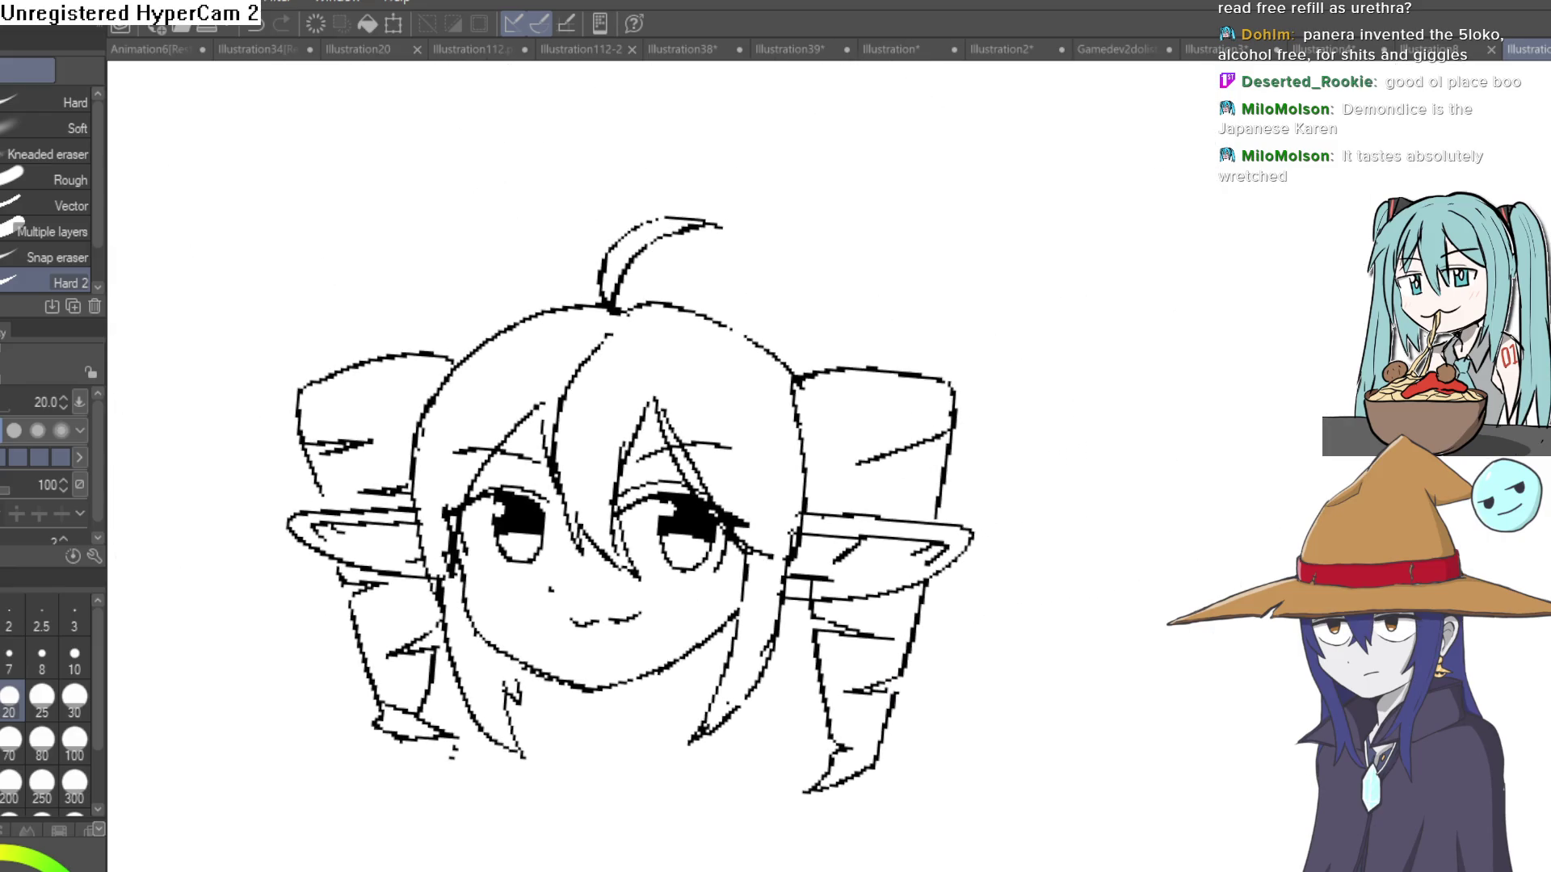
# Flip the canvas horizontally back and forth to check the head's symmetry.
pyautogui.press('h')
pyautogui.scroll(-3, 808, 453)
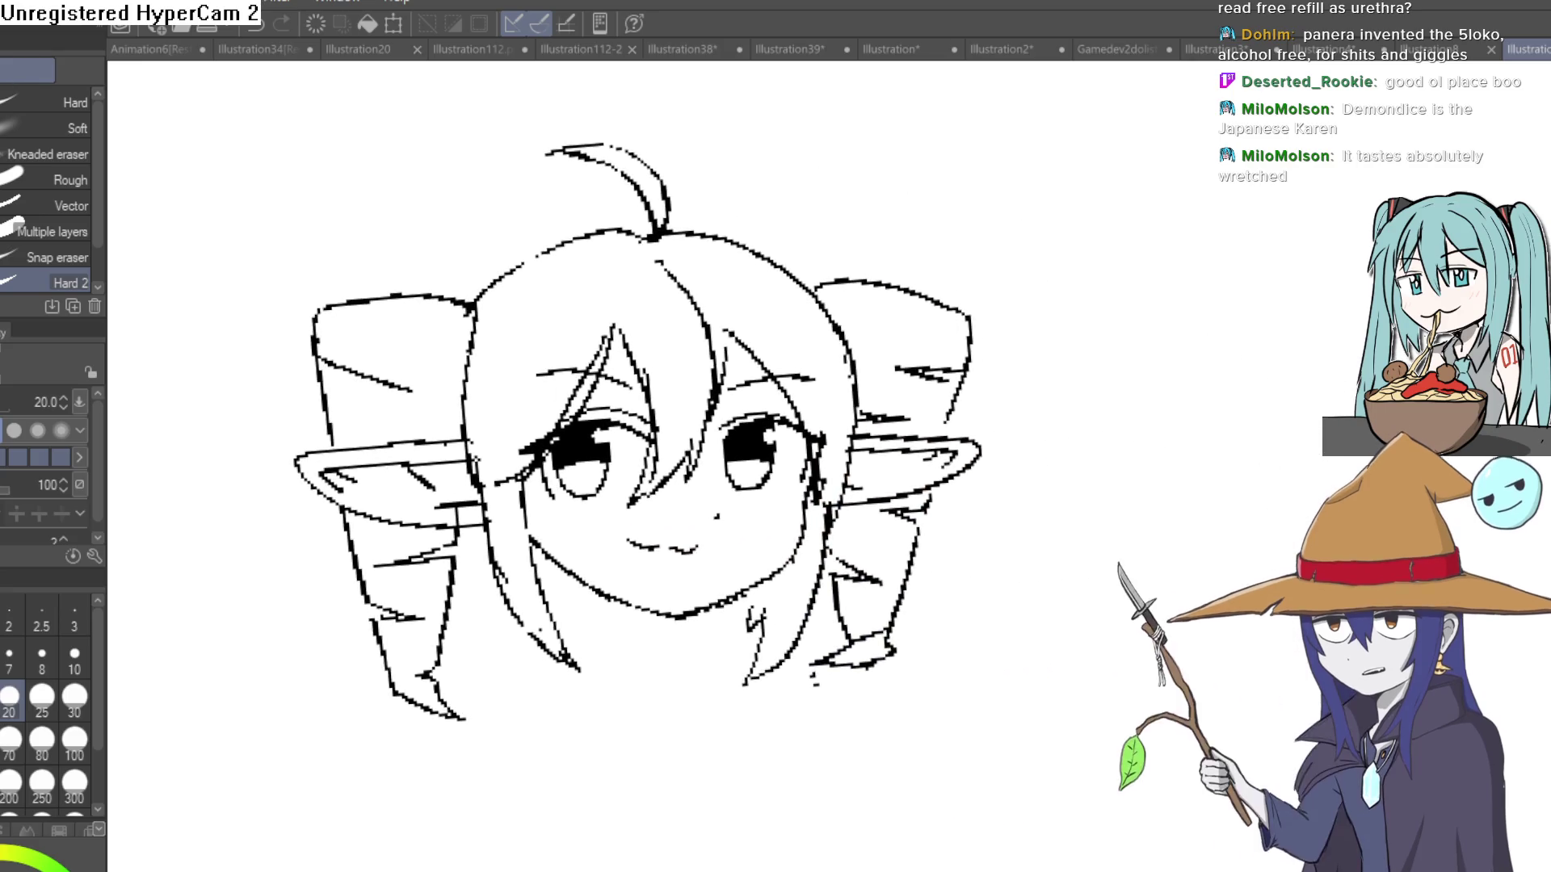
pyautogui.scroll(3, 807, 453)
pyautogui.press('h')
pyautogui.press('h')
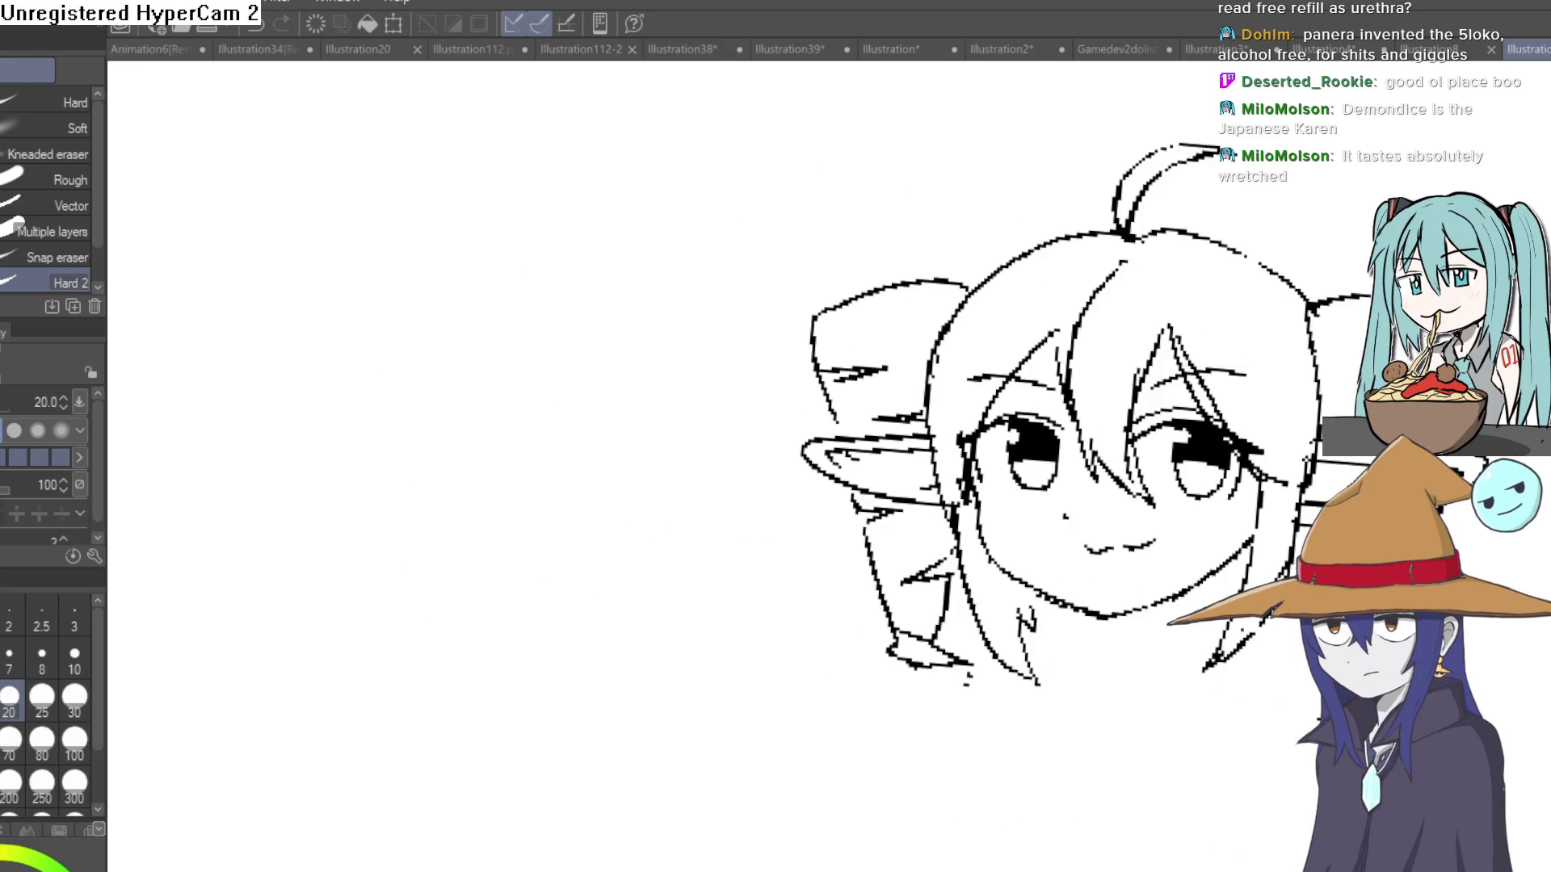
pyautogui.scroll(3, 833, 462)
pyautogui.scroll(-2, 833, 462)
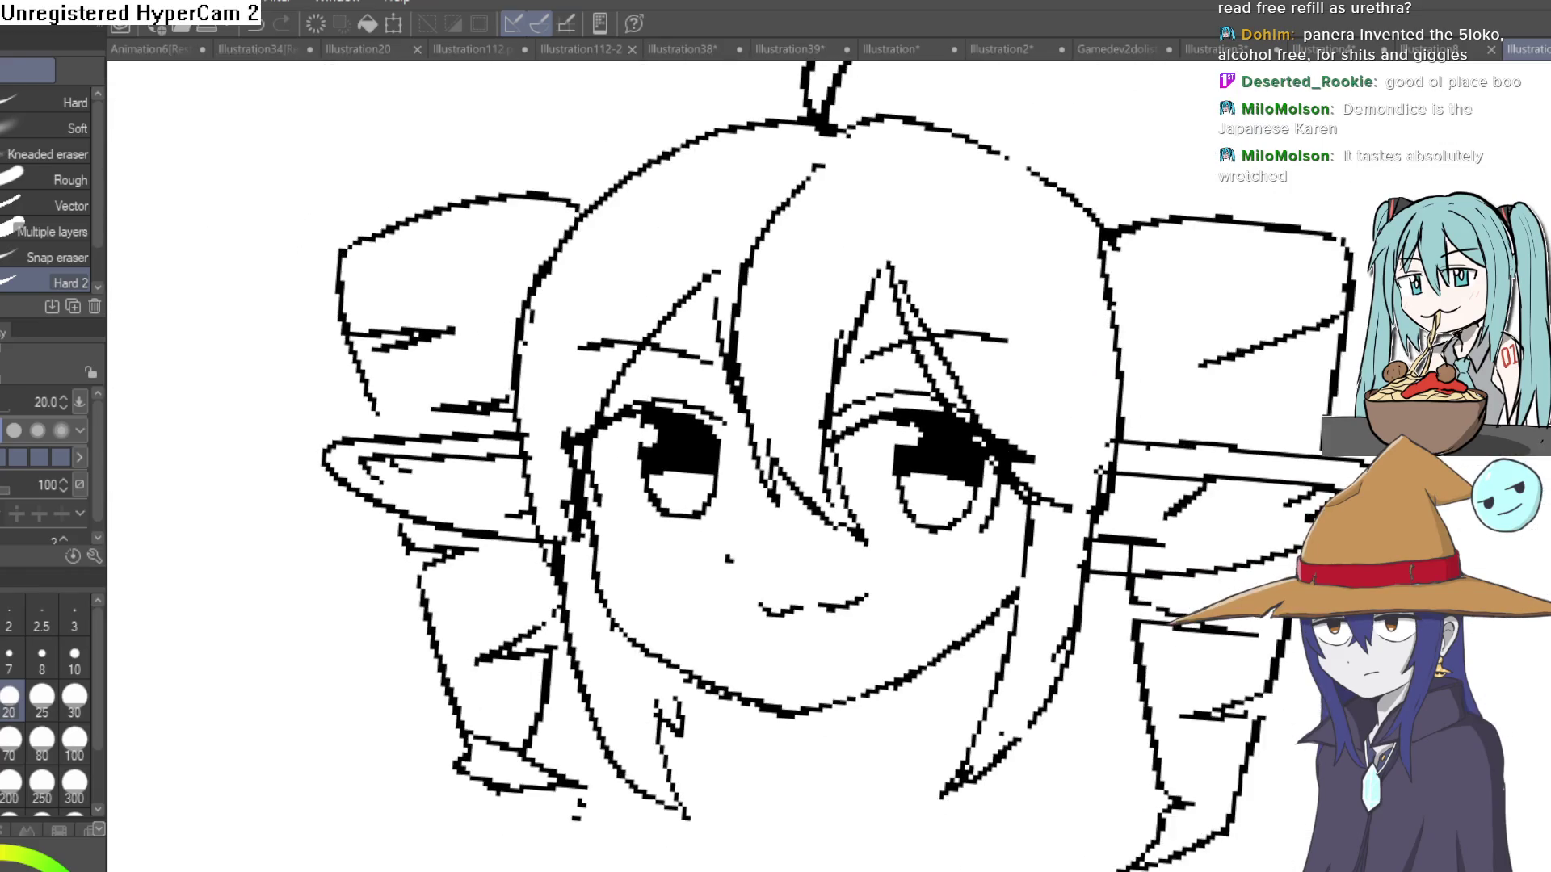
pyautogui.scroll(-2, 894, 543)
pyautogui.scroll(1, 808, 525)
pyautogui.scroll(1, 808, 525)
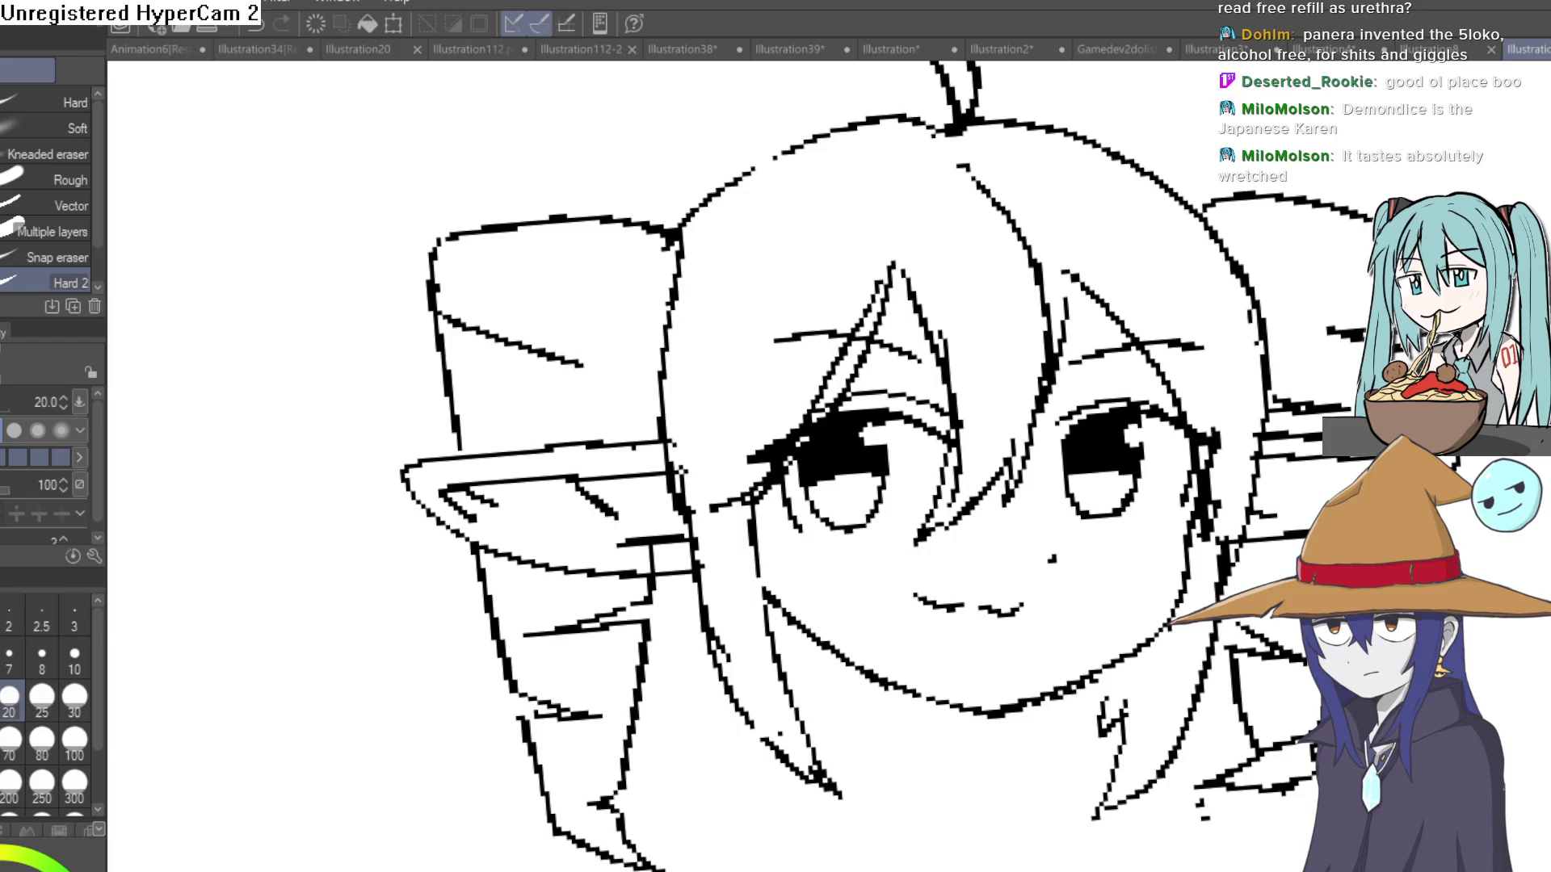
pyautogui.scroll(-2, 808, 484)
pyautogui.press('h')
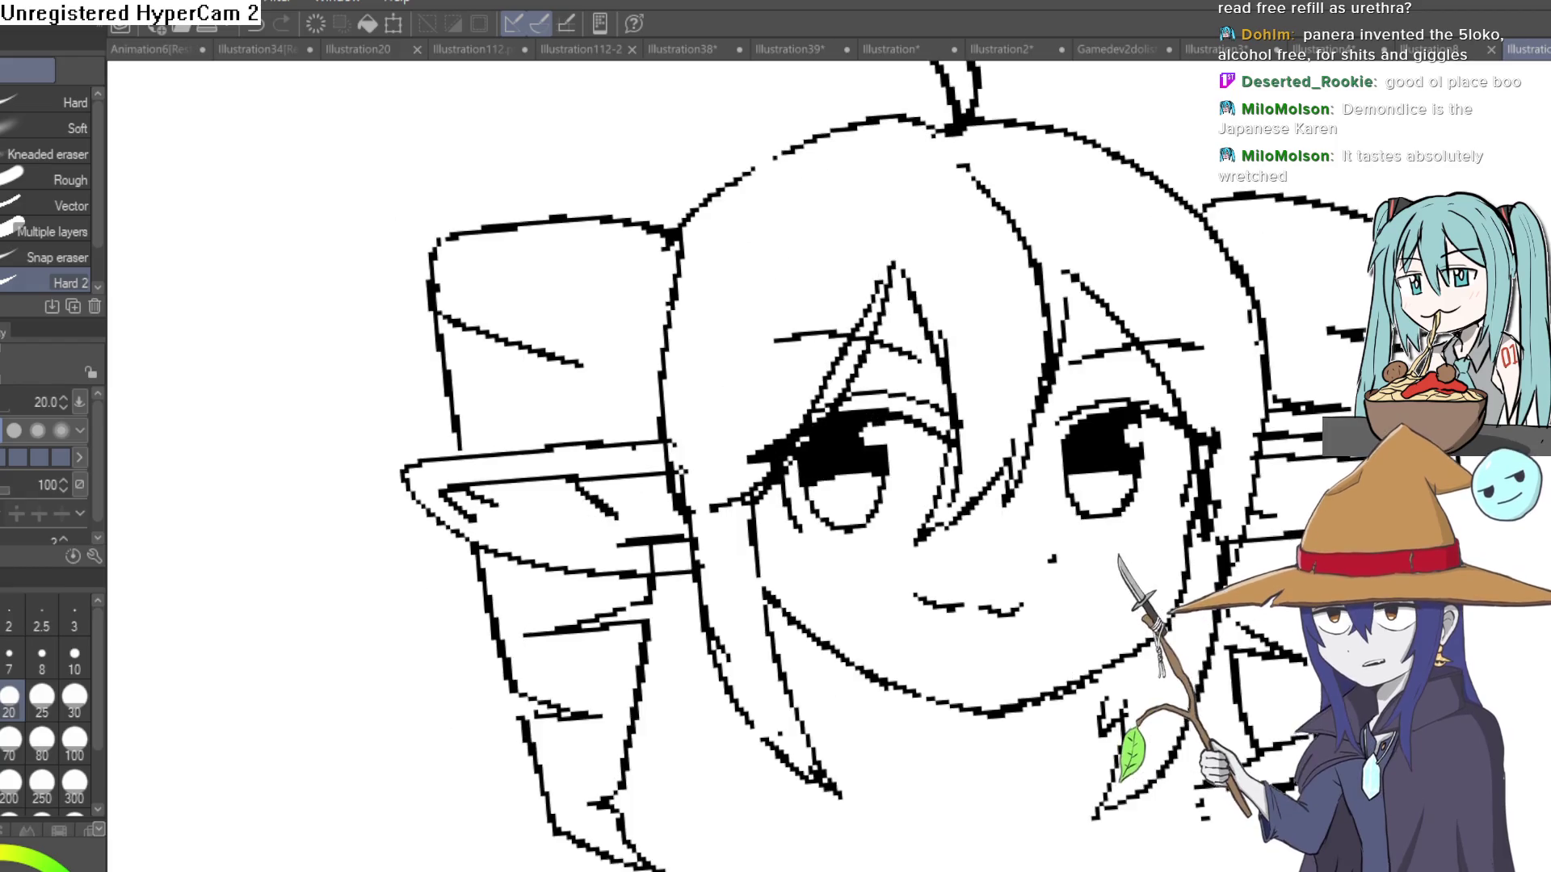
pyautogui.press('h')
pyautogui.scroll(2, 808, 485)
pyautogui.scroll(-2, 977, 473)
pyautogui.scroll(3, 977, 473)
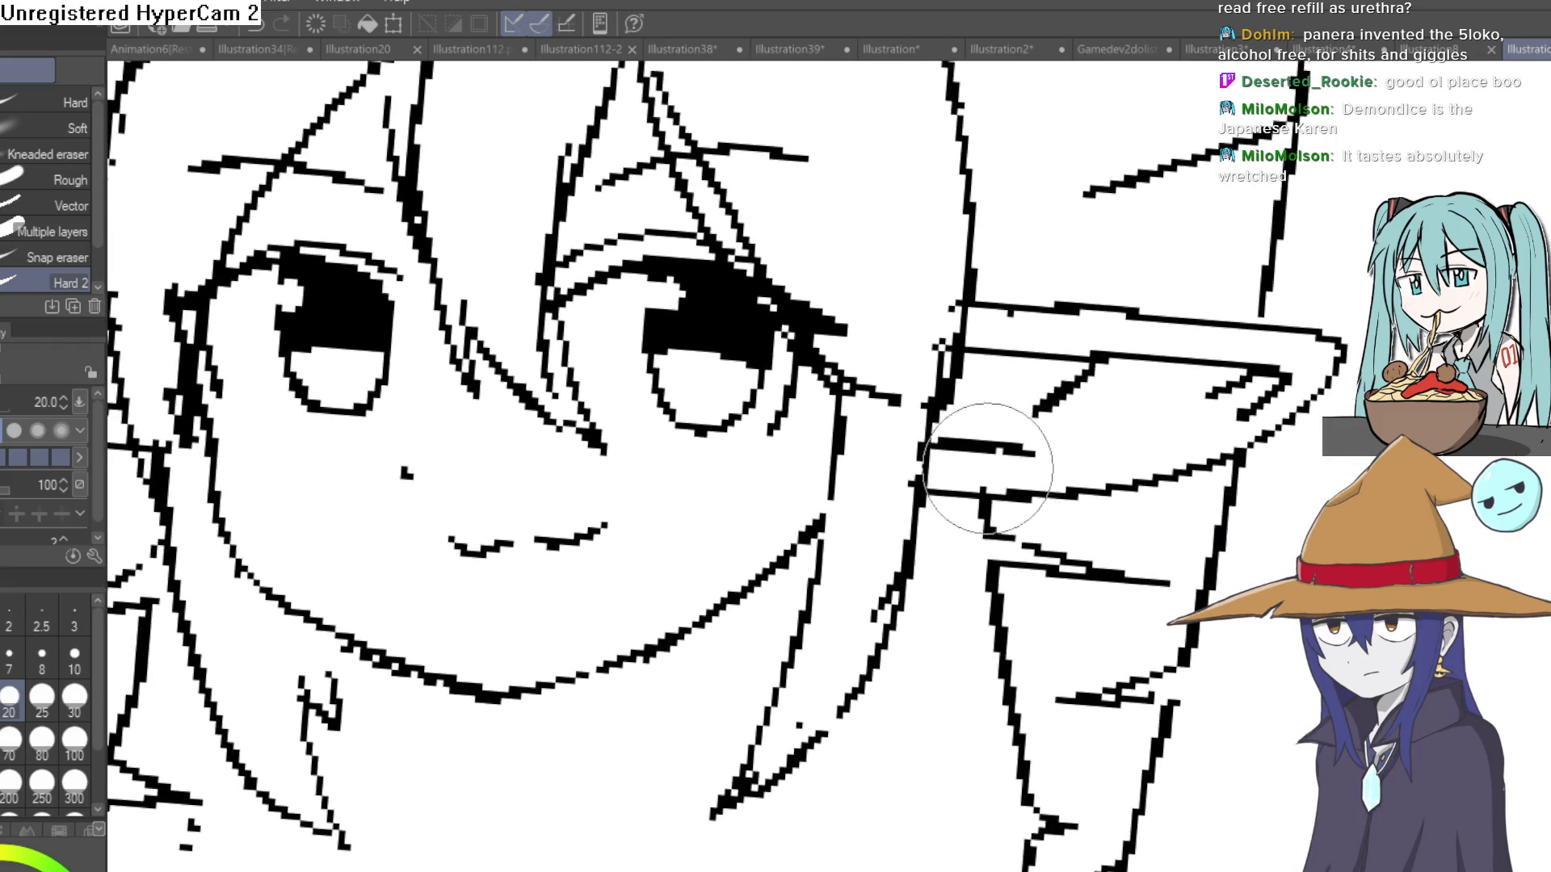
pyautogui.scroll(-4, 1076, 450)
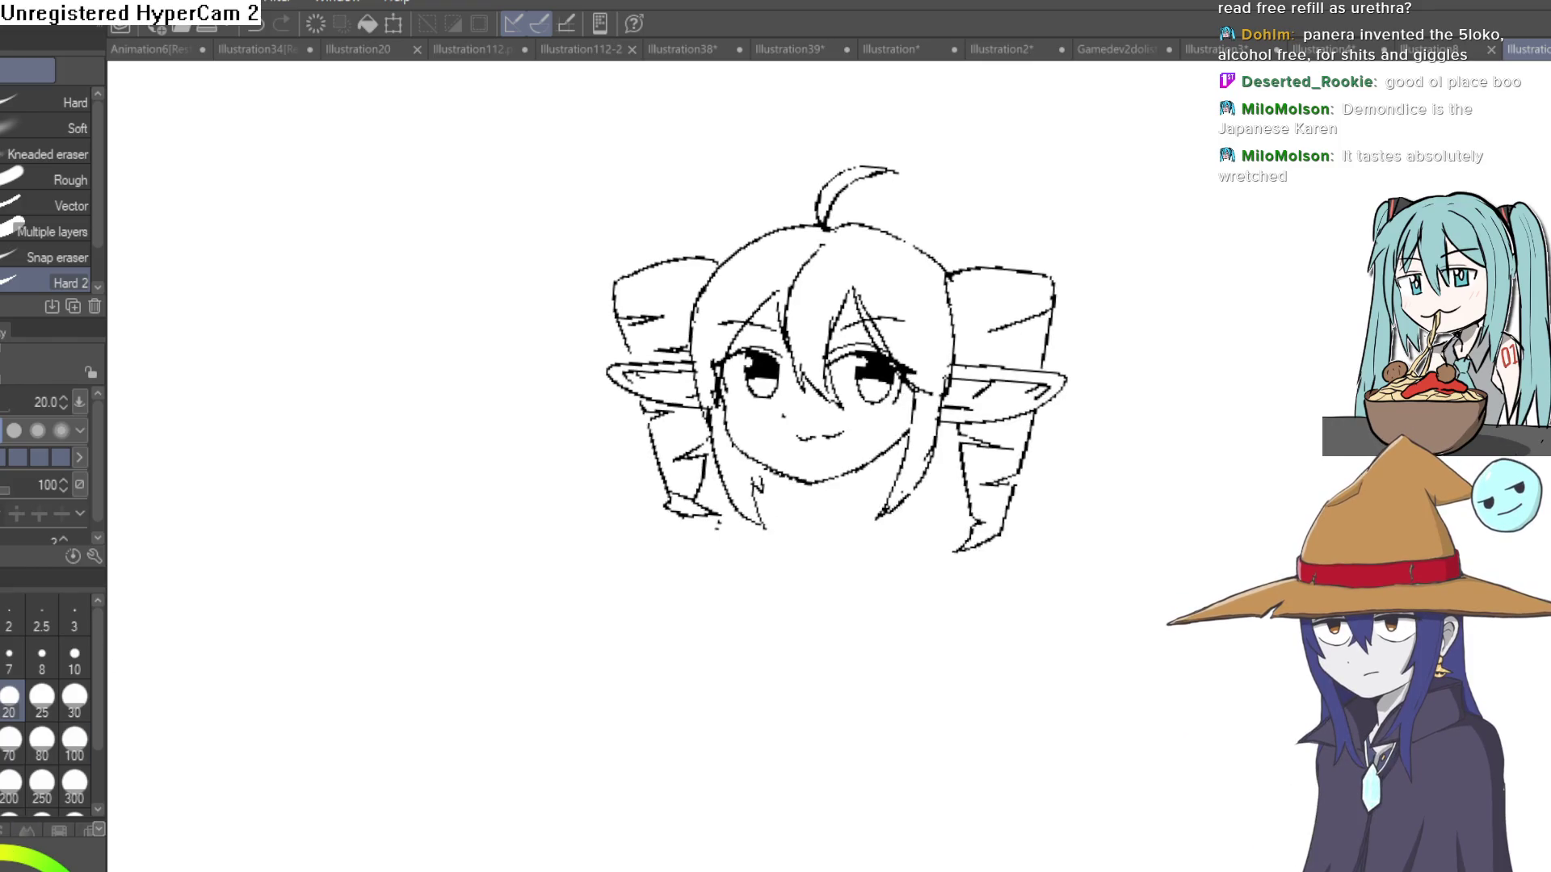
pyautogui.press('g')
pyautogui.moveTo(962, 297); pyautogui.dragTo(866, 342)
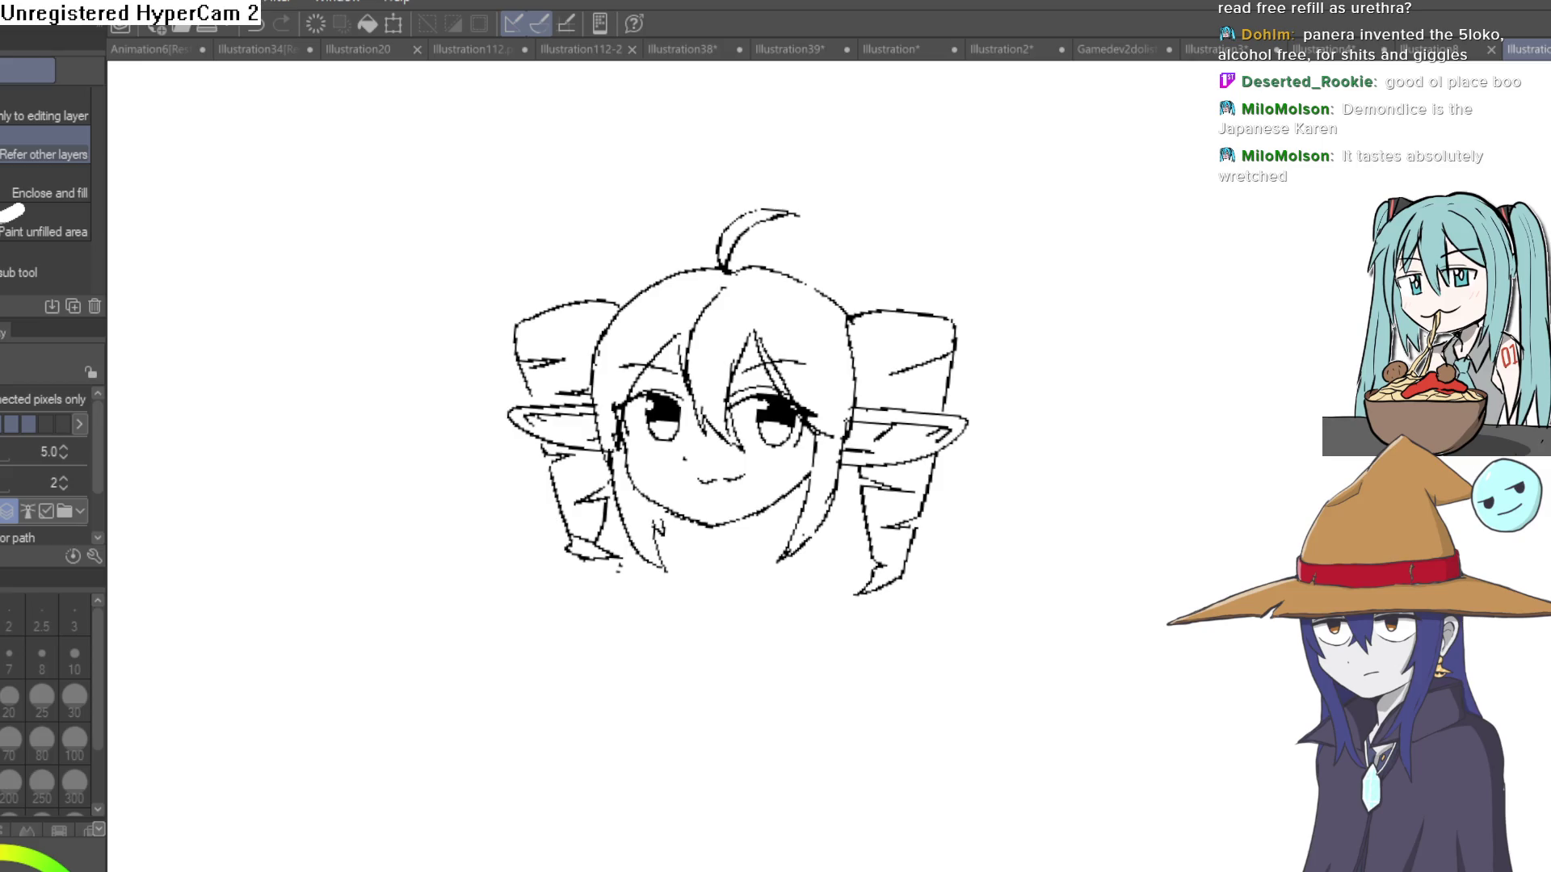
pyautogui.press('p')
pyautogui.scroll(4, 848, 291)
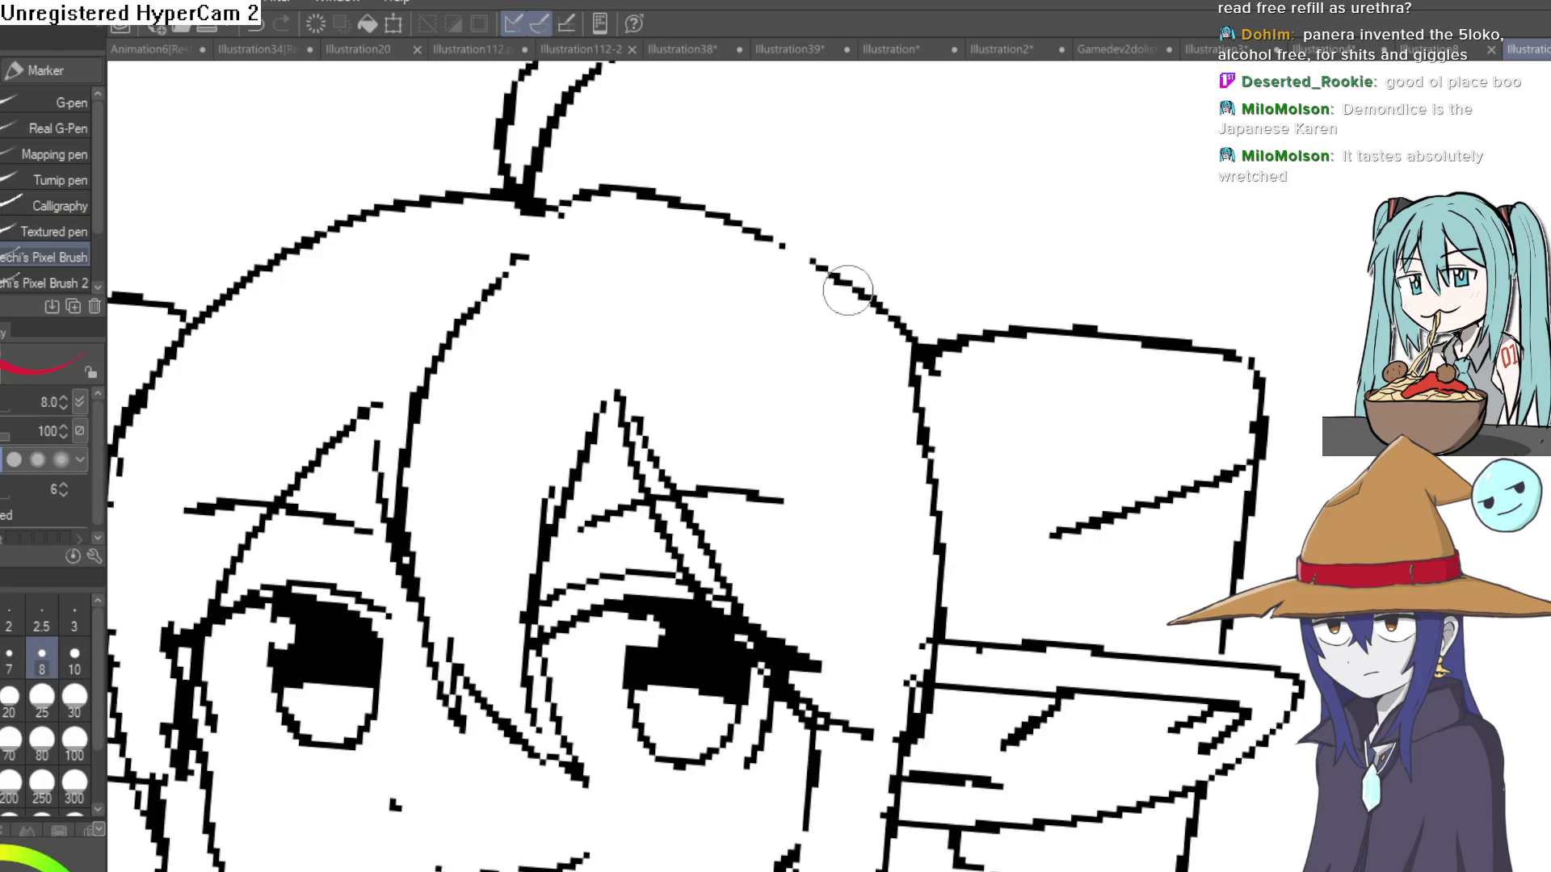
# Bucket-fill the bangs, back hair and right-side hair sections with red.
pyautogui.press('g')
pyautogui.scroll(-4, 794, 289)
pyautogui.click(802, 311)
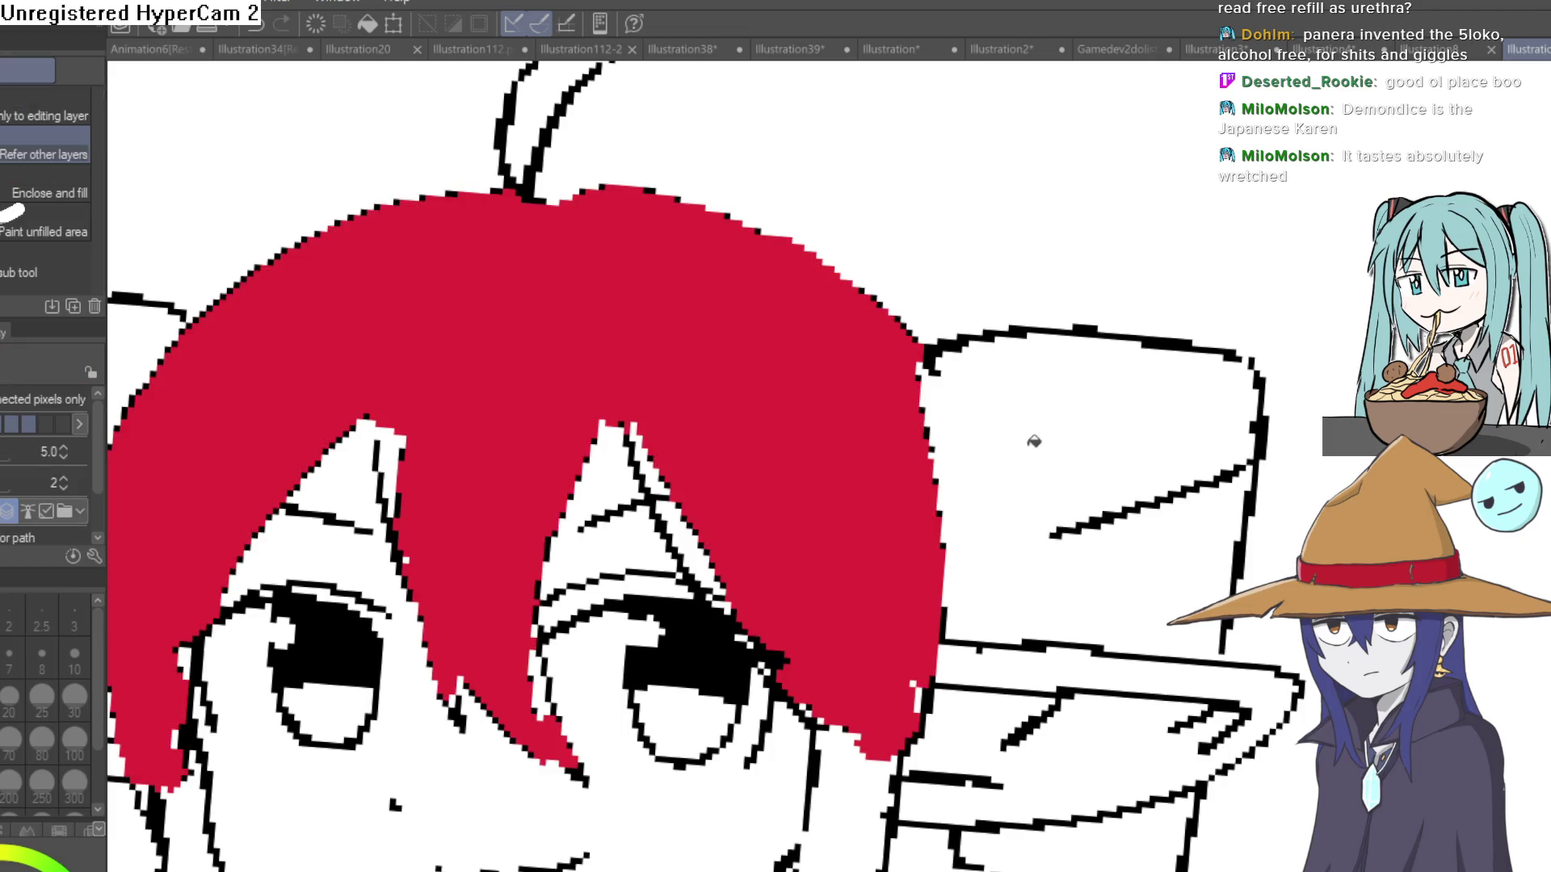
pyautogui.click(1117, 457)
pyautogui.scroll(2, 1180, 346)
pyautogui.click(1183, 579)
pyautogui.moveTo(1163, 662); pyautogui.dragTo(1194, 448)
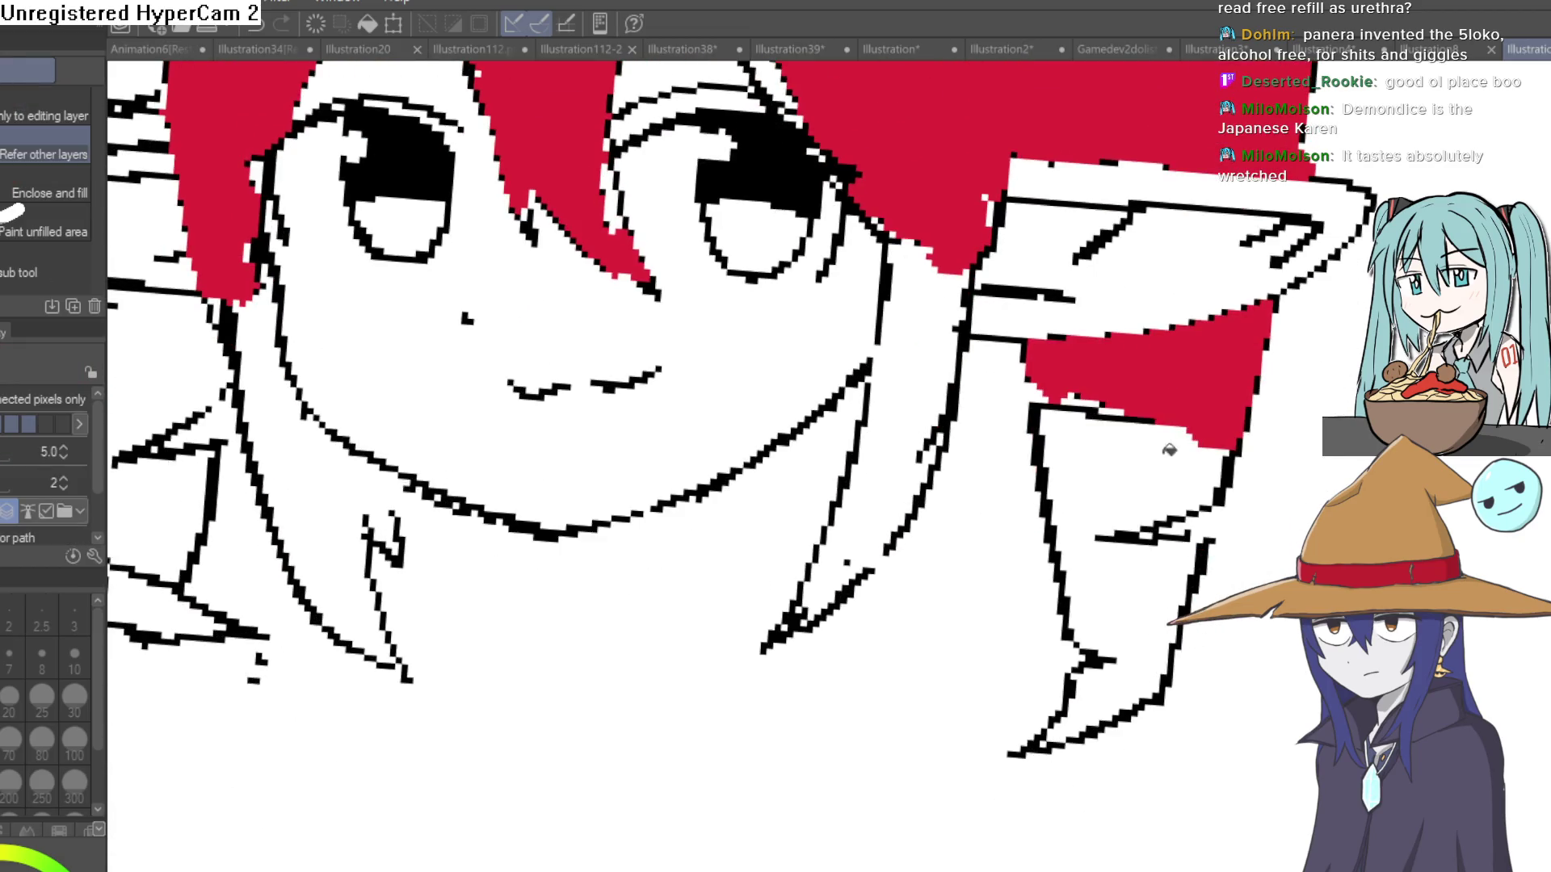
pyautogui.click(1146, 471)
pyautogui.click(1139, 570)
pyautogui.click(1101, 689)
# Fill the left hair sections red, undoing one mistaken upper-left fill.
pyautogui.moveTo(1101, 689); pyautogui.dragTo(1488, 664)
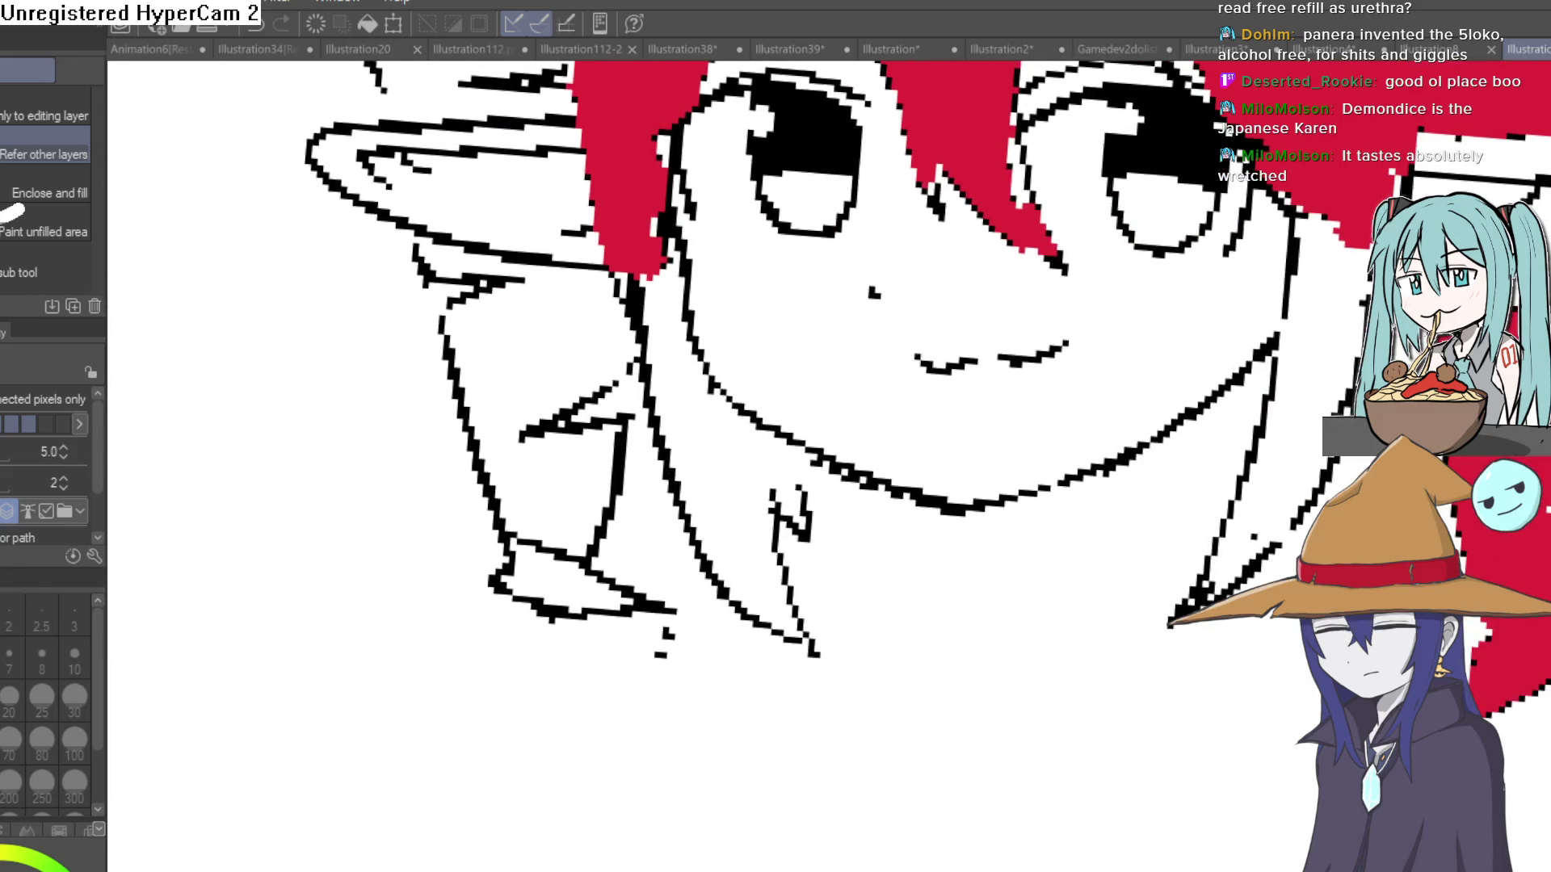
pyautogui.click(565, 512)
pyautogui.click(565, 578)
pyautogui.click(552, 353)
pyautogui.moveTo(552, 353); pyautogui.dragTo(570, 620)
pyautogui.click(502, 282)
pyautogui.hotkey('ctrl', 'z')
# Fill the remaining white hair strands at the top and beside the cheeks red.
pyautogui.press('p')
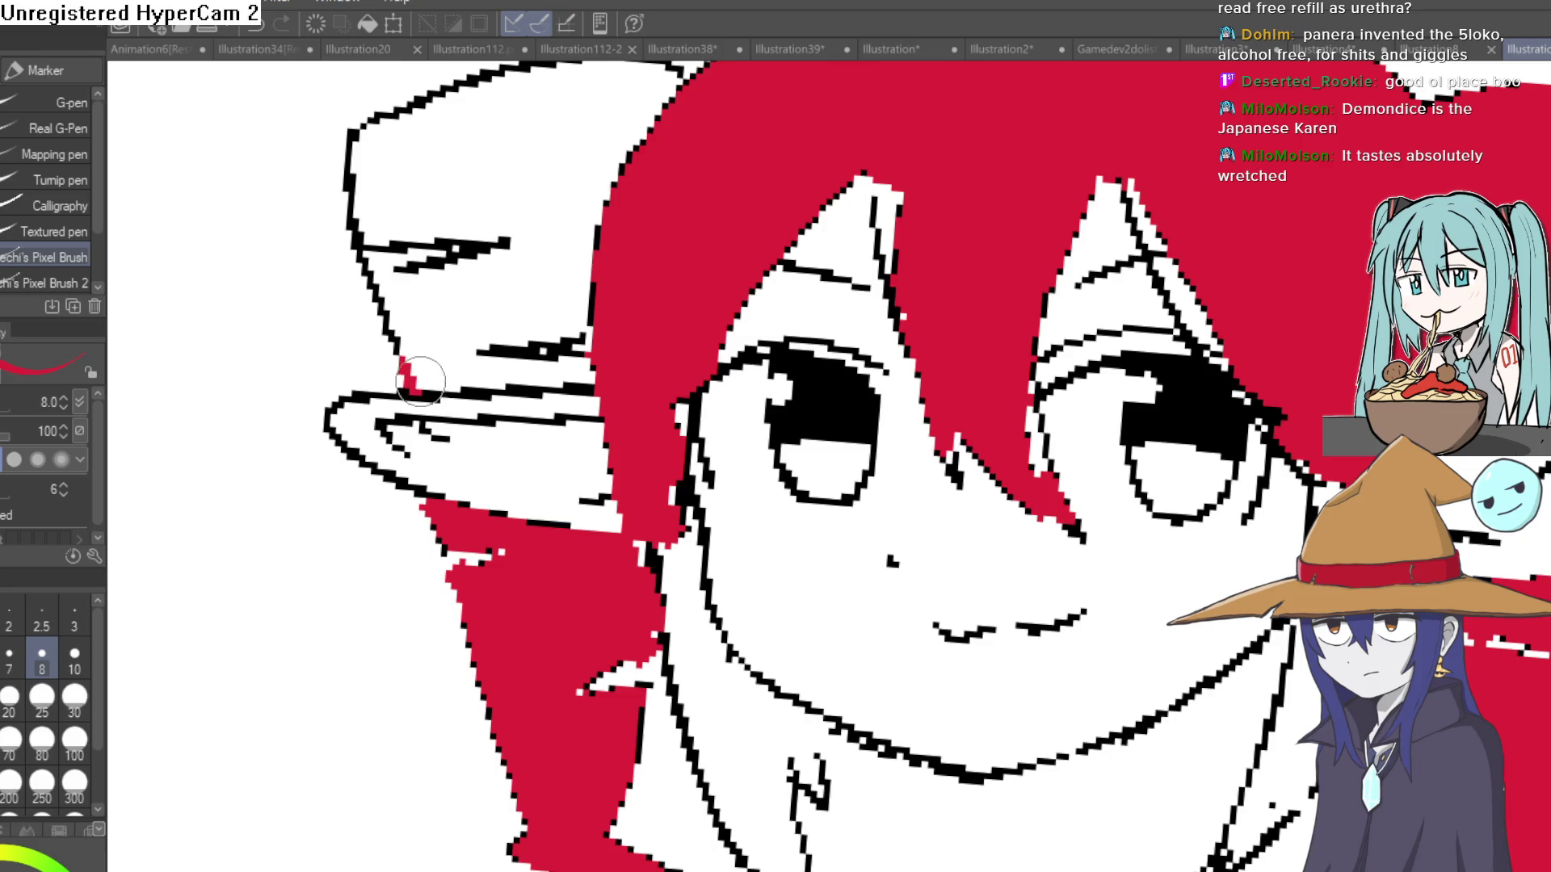
pyautogui.press('g')
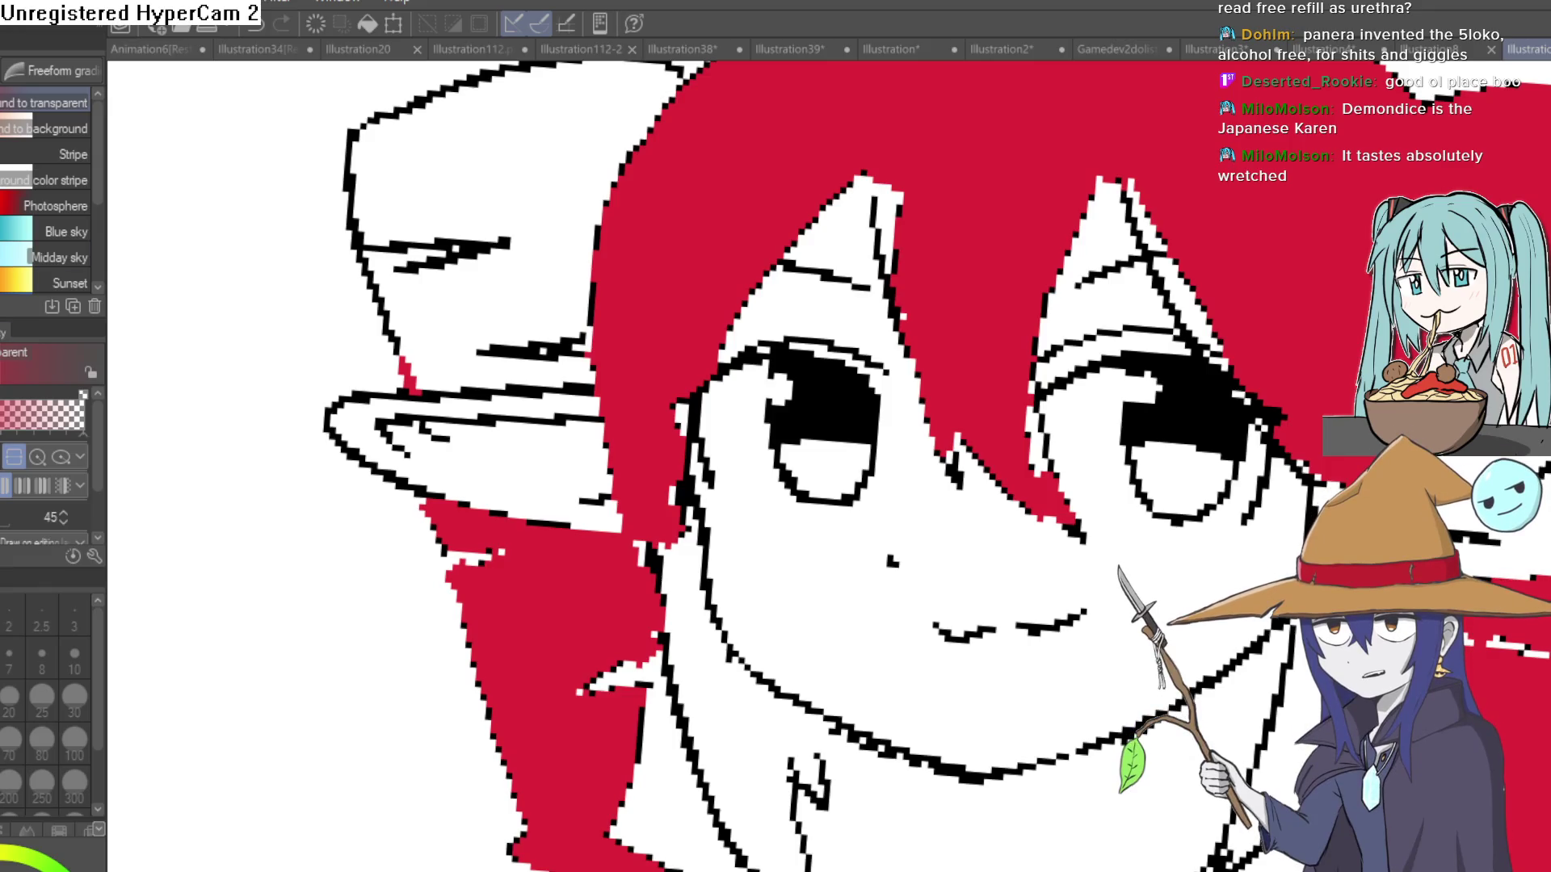
pyautogui.press('p')
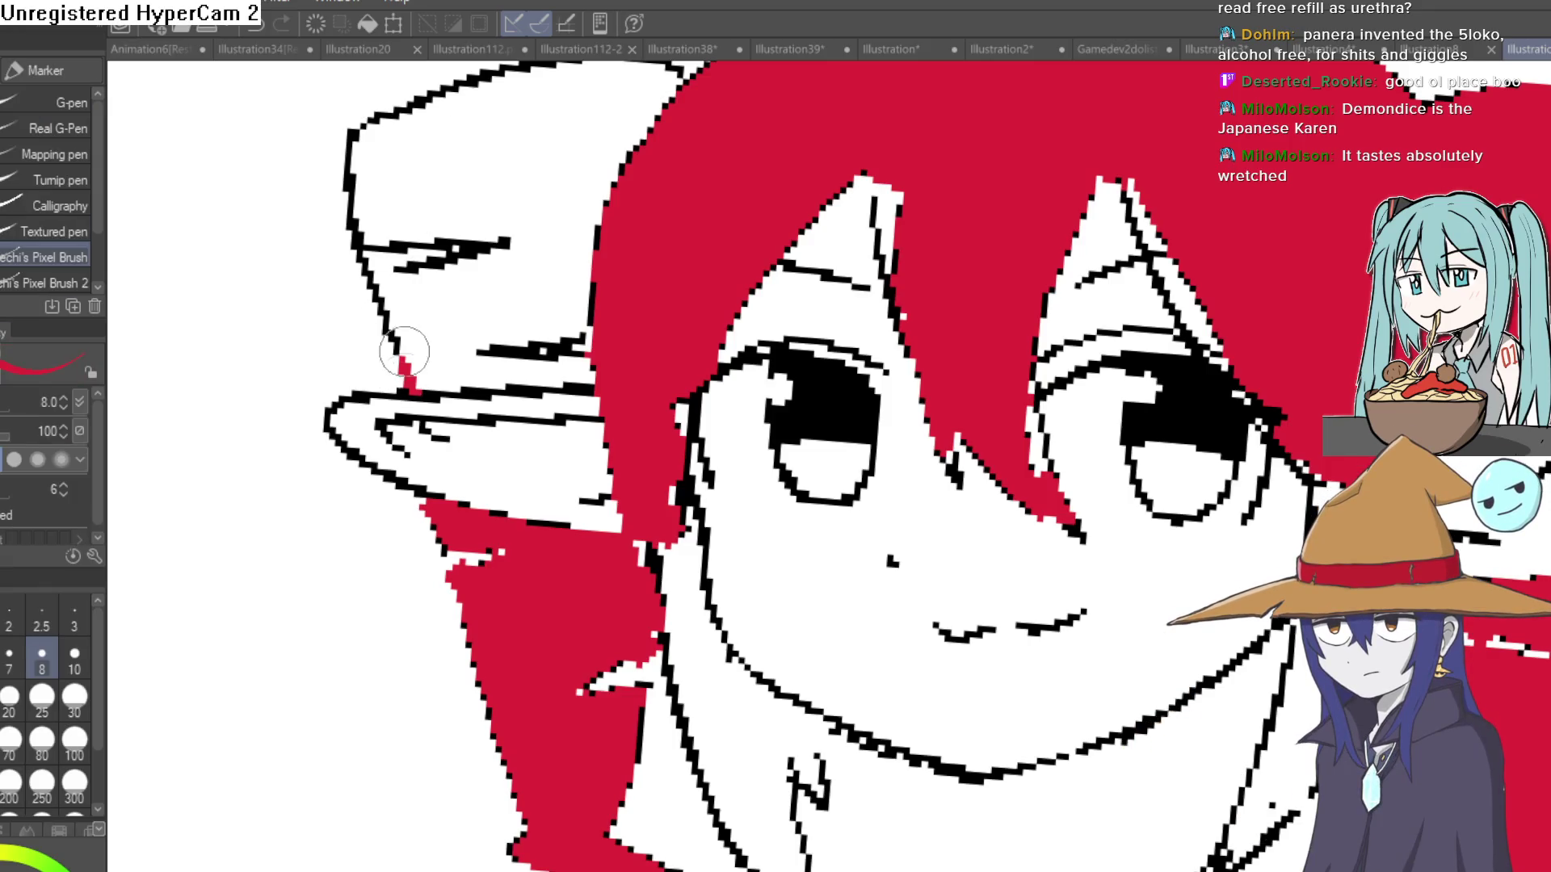
pyautogui.press('g')
pyautogui.click(572, 257)
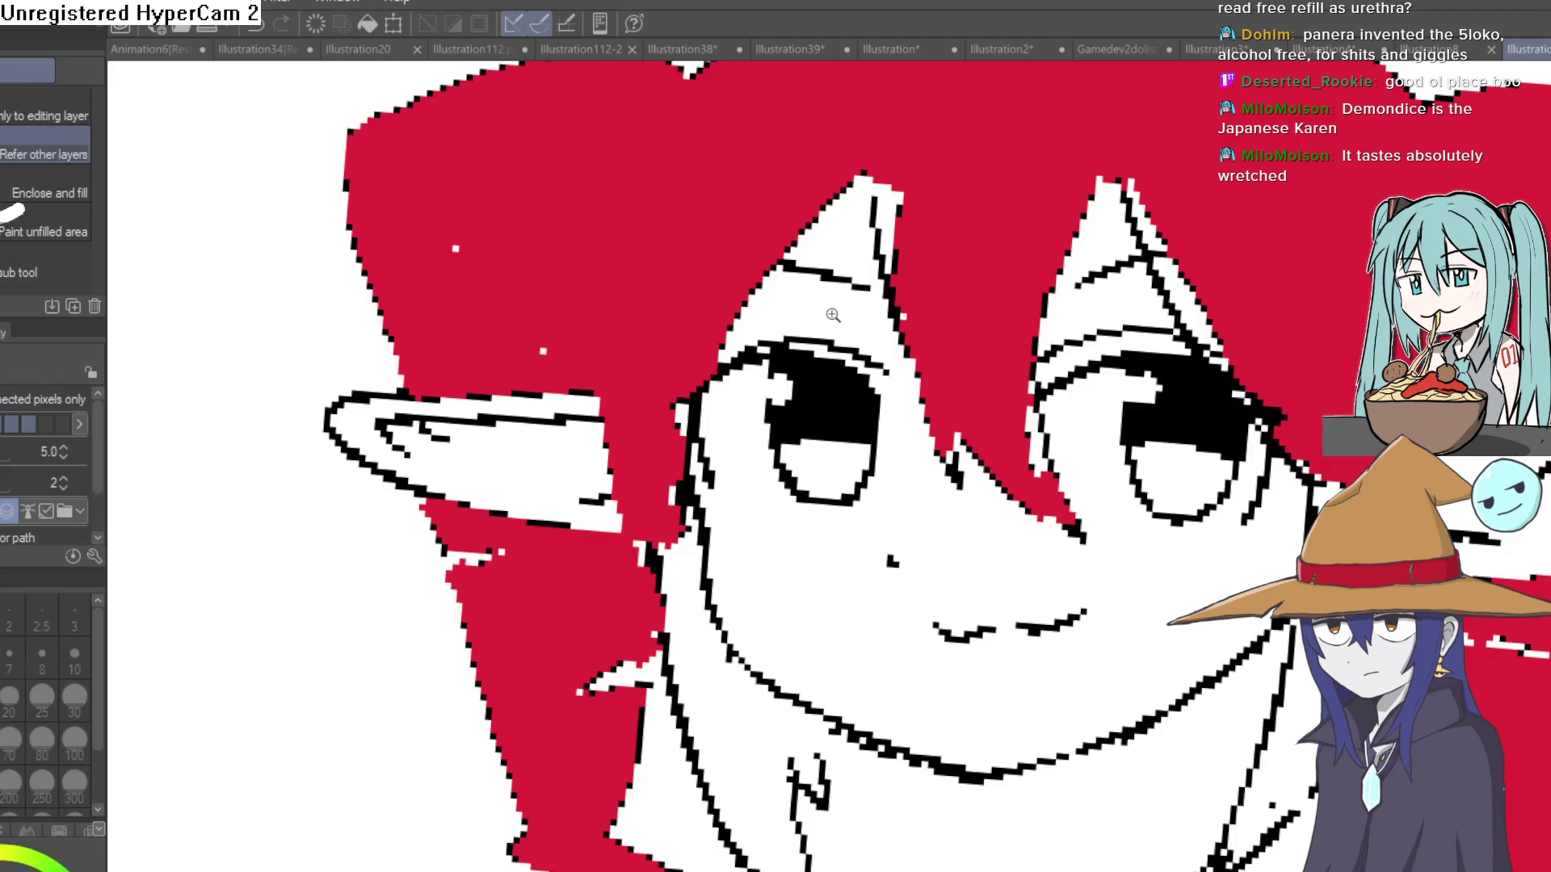
pyautogui.scroll(-5, 833, 315)
pyautogui.scroll(5, 838, 339)
pyautogui.click(838, 338)
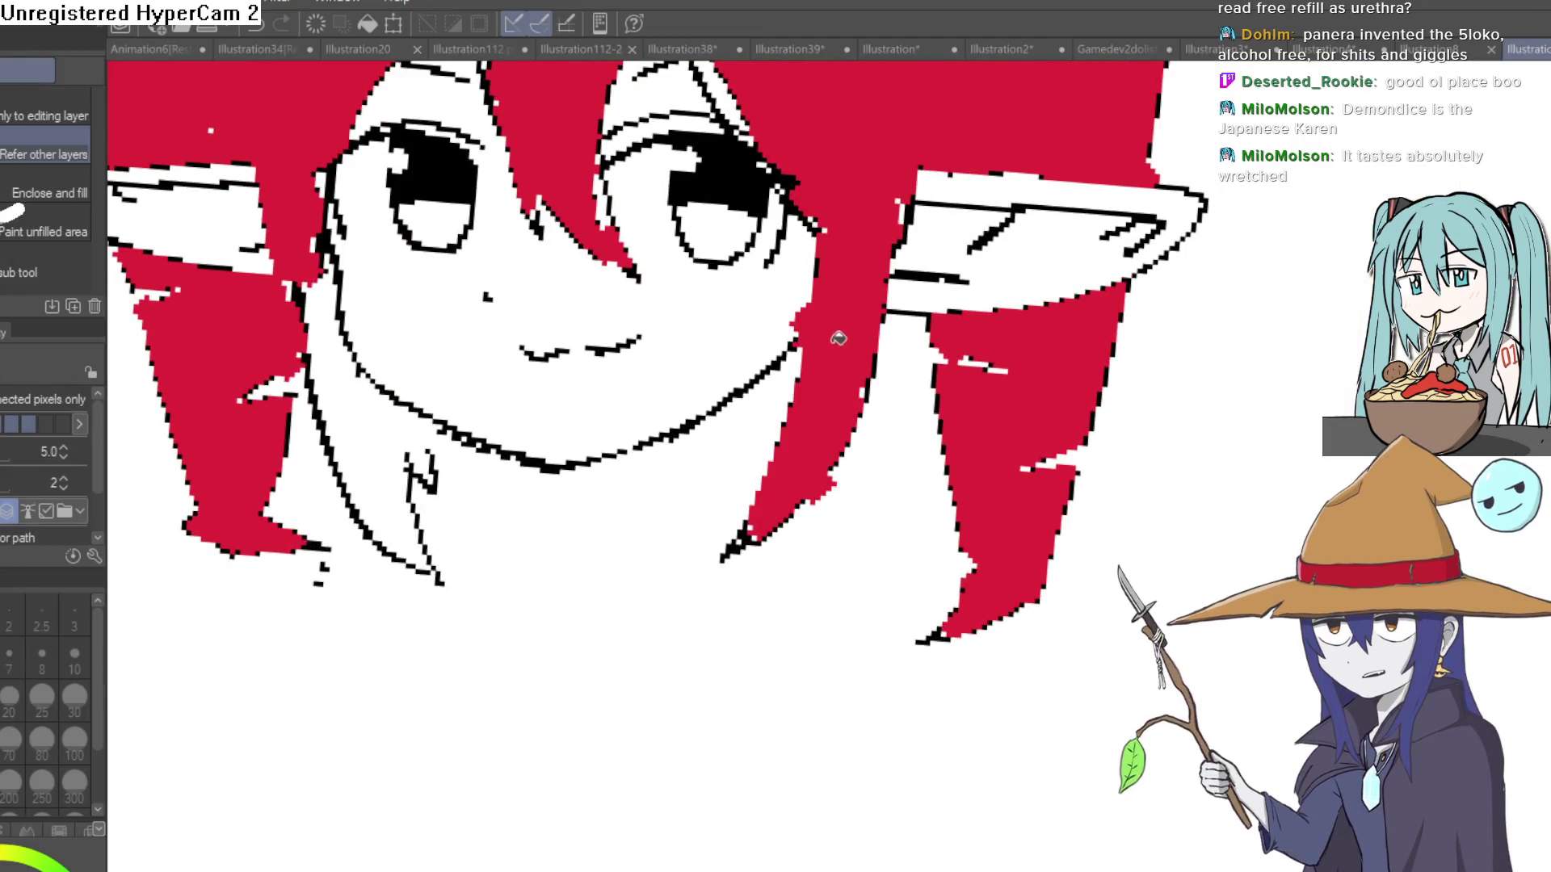
pyautogui.click(372, 388)
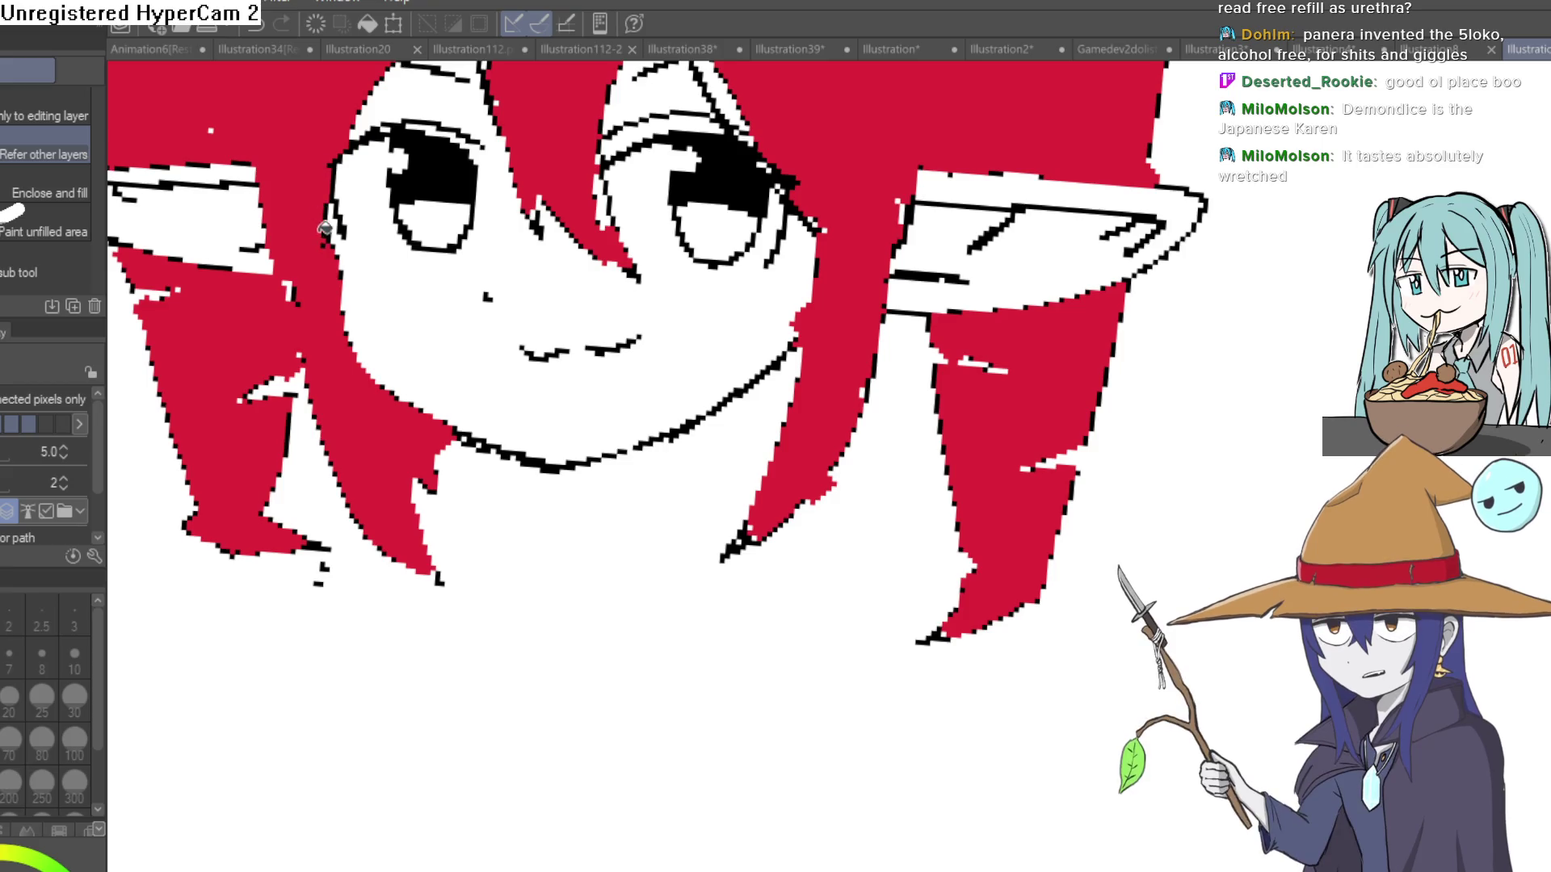
pyautogui.scroll(-5, 295, 269)
pyautogui.scroll(5, 284, 287)
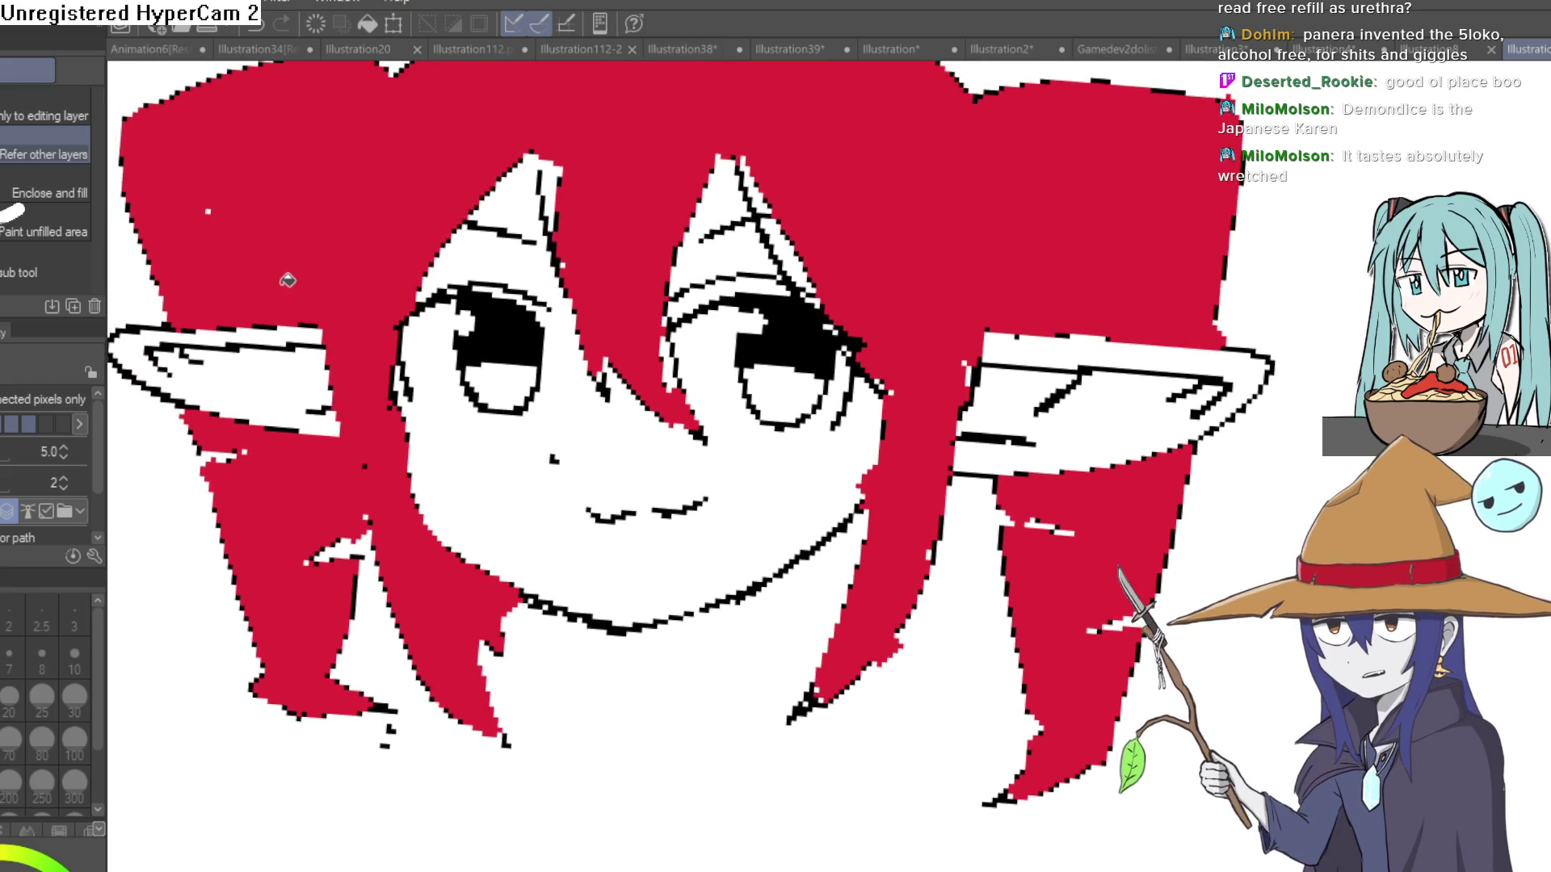
# Close the line gap in the hair highlight near the right eye with the pixel brush.
pyautogui.moveTo(687, 142); pyautogui.dragTo(658, 312)
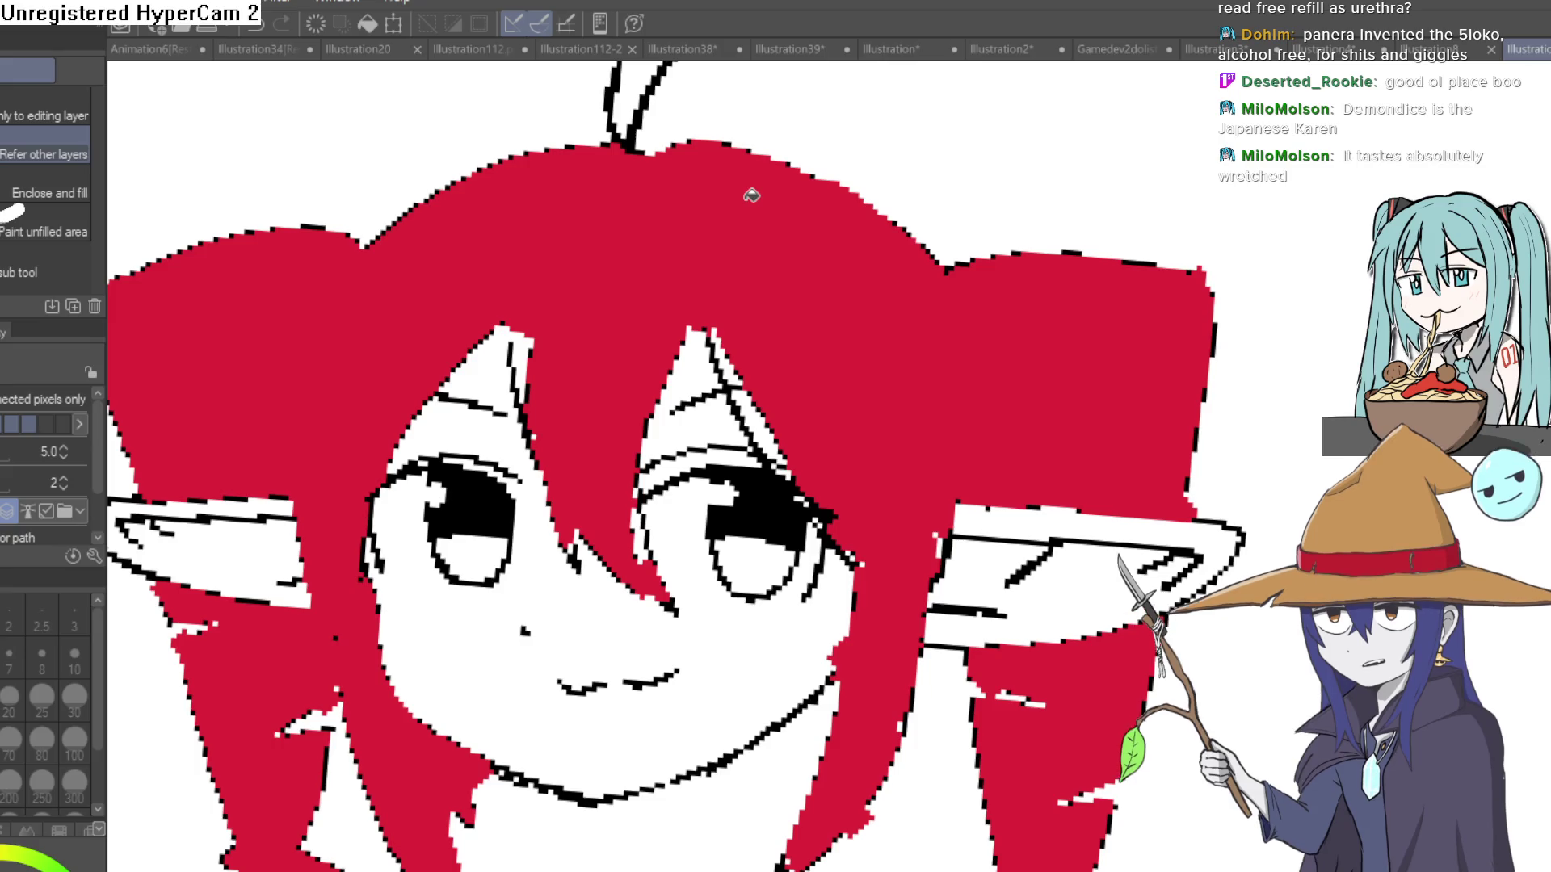
pyautogui.moveTo(867, 311); pyautogui.dragTo(756, 311)
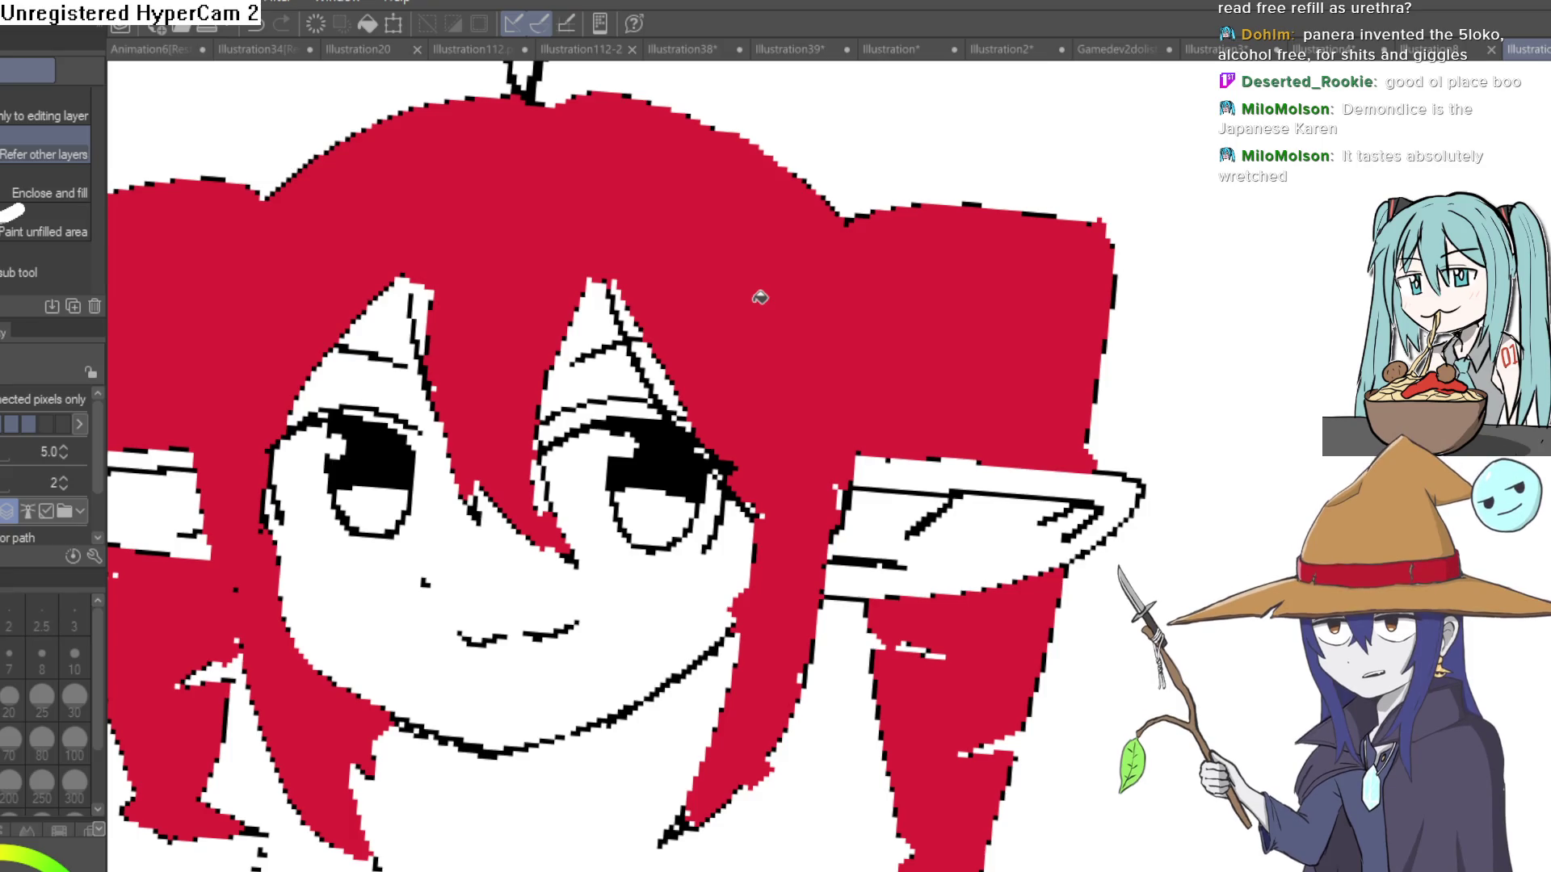
pyautogui.scroll(-3, 819, 280)
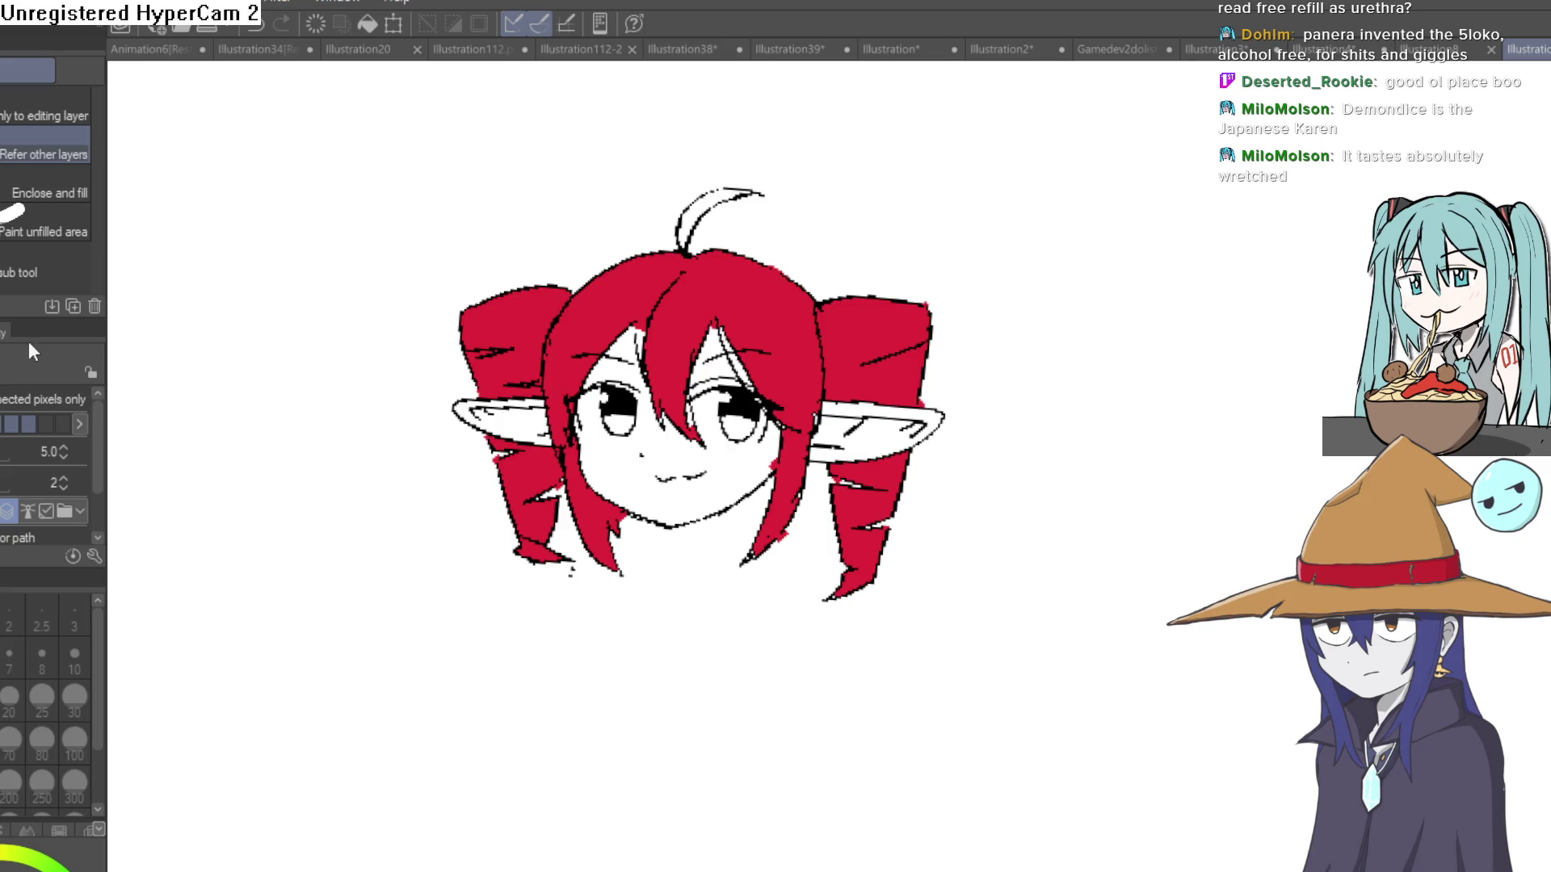
pyautogui.press('e')
pyautogui.press('g')
pyautogui.scroll(5, 645, 354)
pyautogui.press('p')
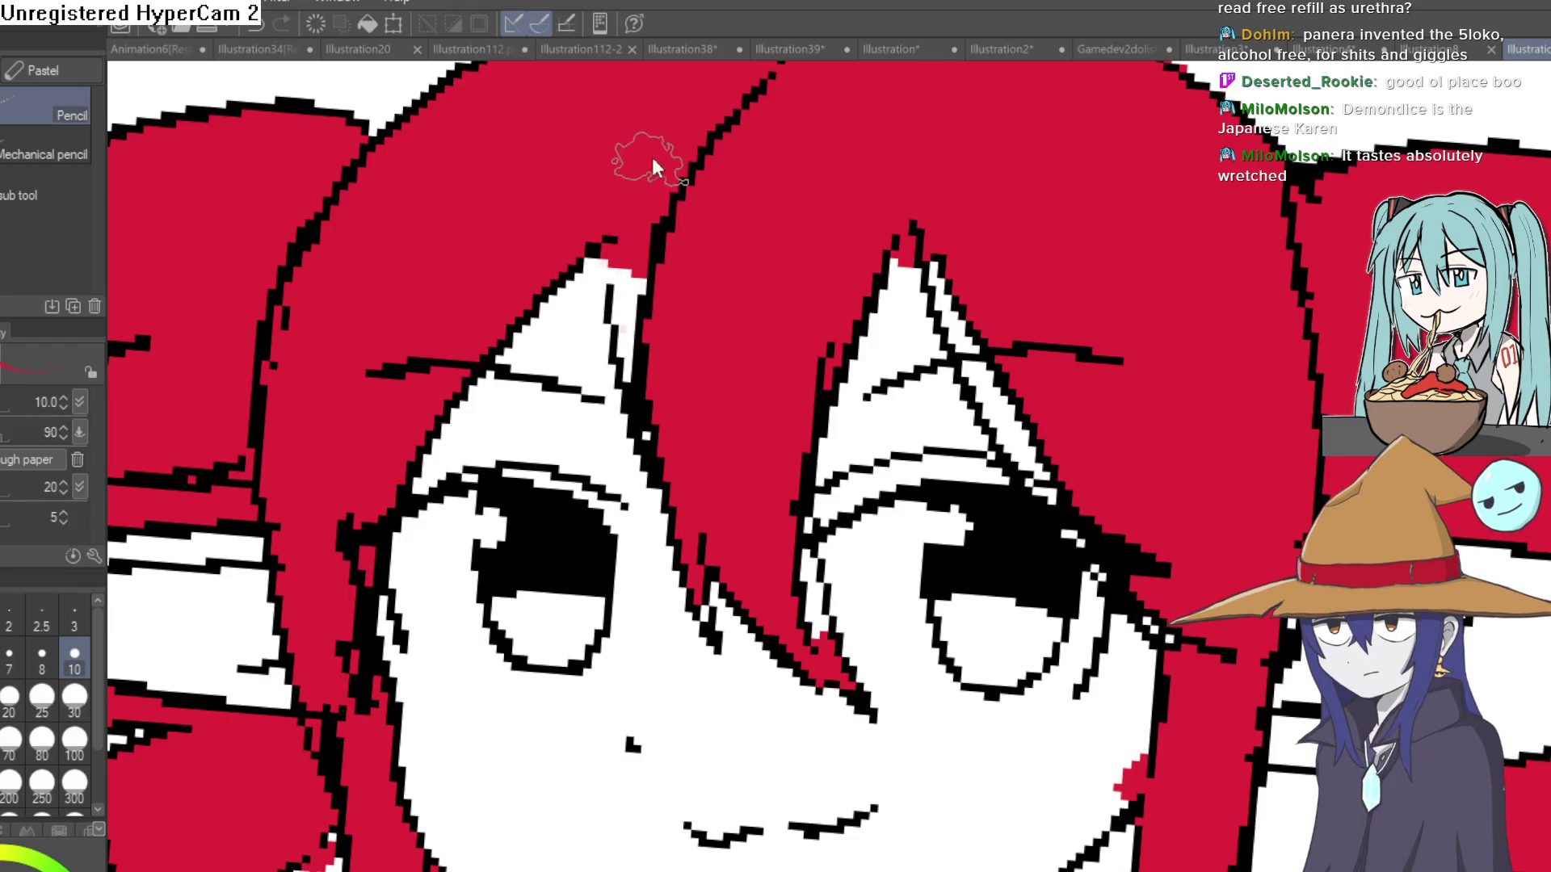
pyautogui.press('p')
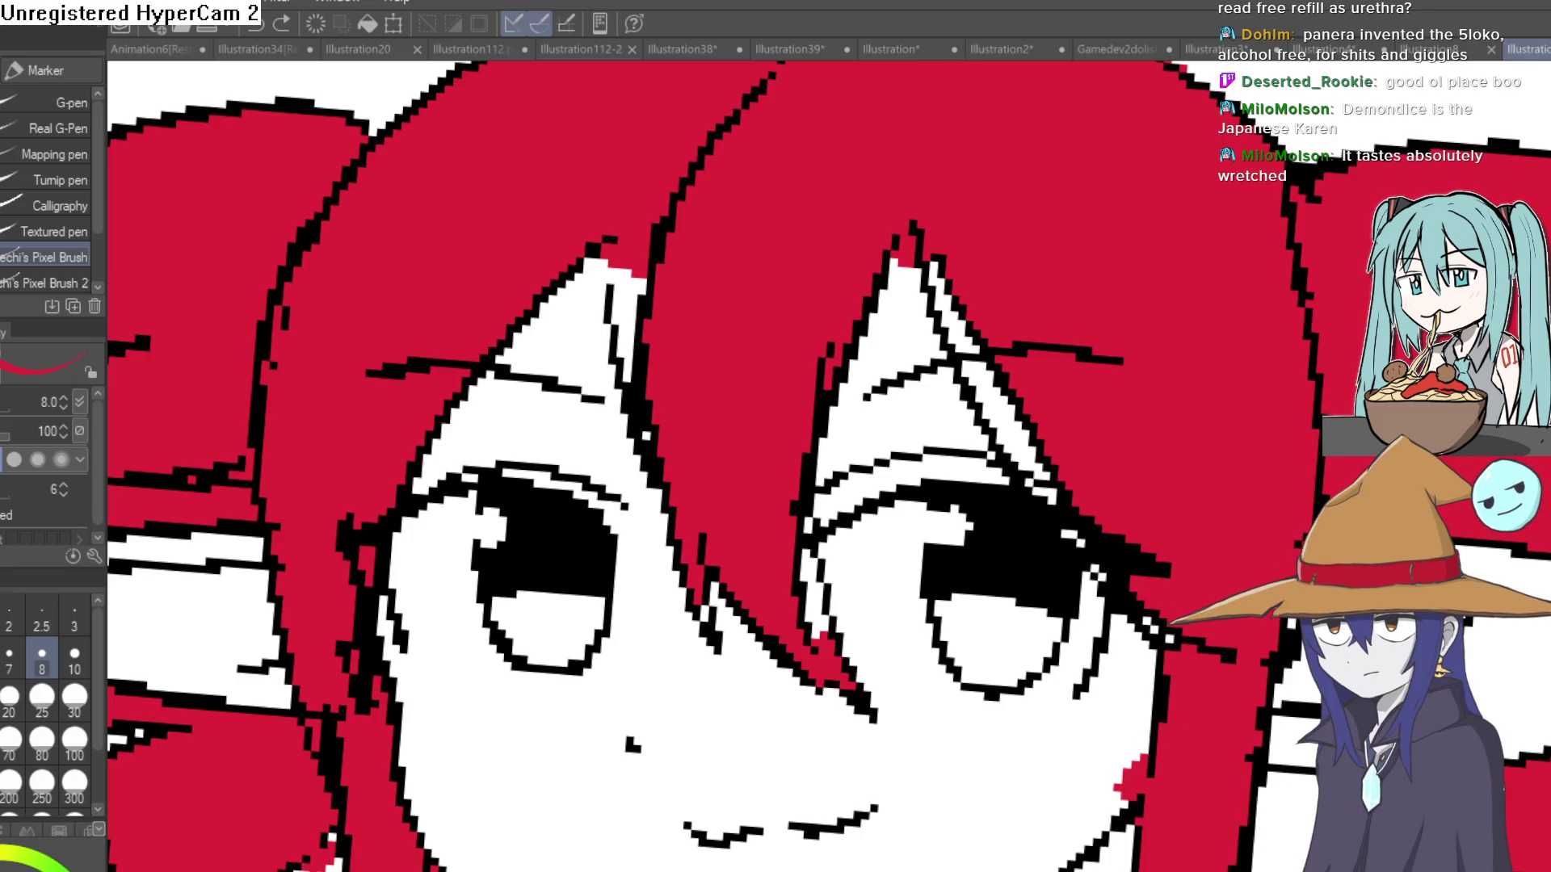
pyautogui.moveTo(642, 267); pyautogui.dragTo(630, 343)
pyautogui.moveTo(624, 287); pyautogui.dragTo(613, 276)
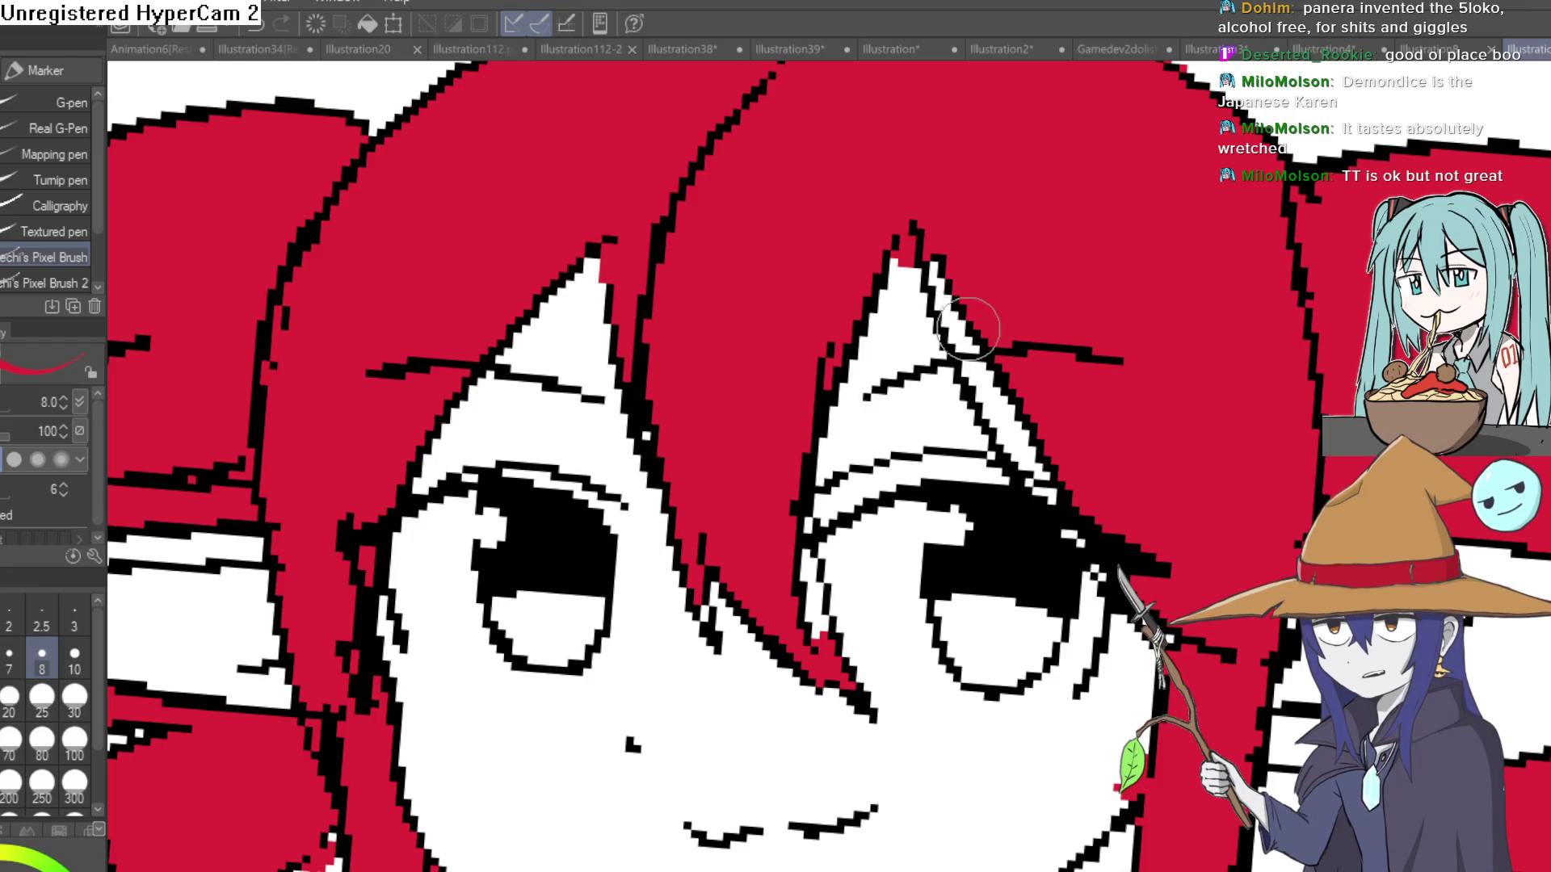
# Fill the now-enclosed white hair highlight with red.
pyautogui.press('g')
pyautogui.click(997, 391)
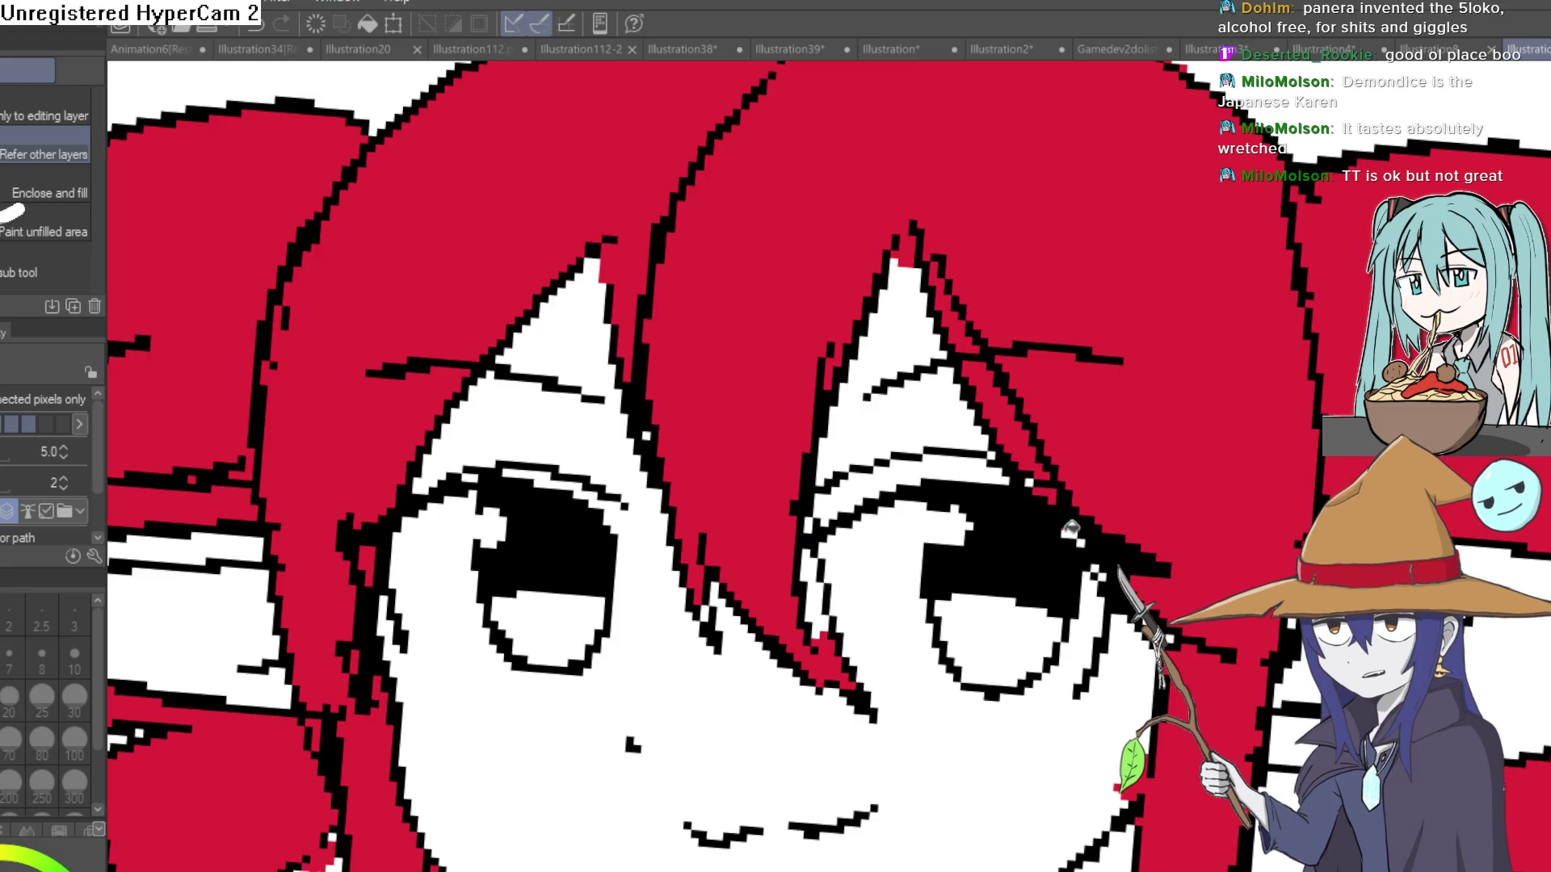
pyautogui.scroll(-5, 1156, 482)
pyautogui.moveTo(1157, 482)
pyautogui.mouseDown()
pyautogui.moveTo(1012, 251)
pyautogui.moveTo(935, 207)
pyautogui.mouseUp()
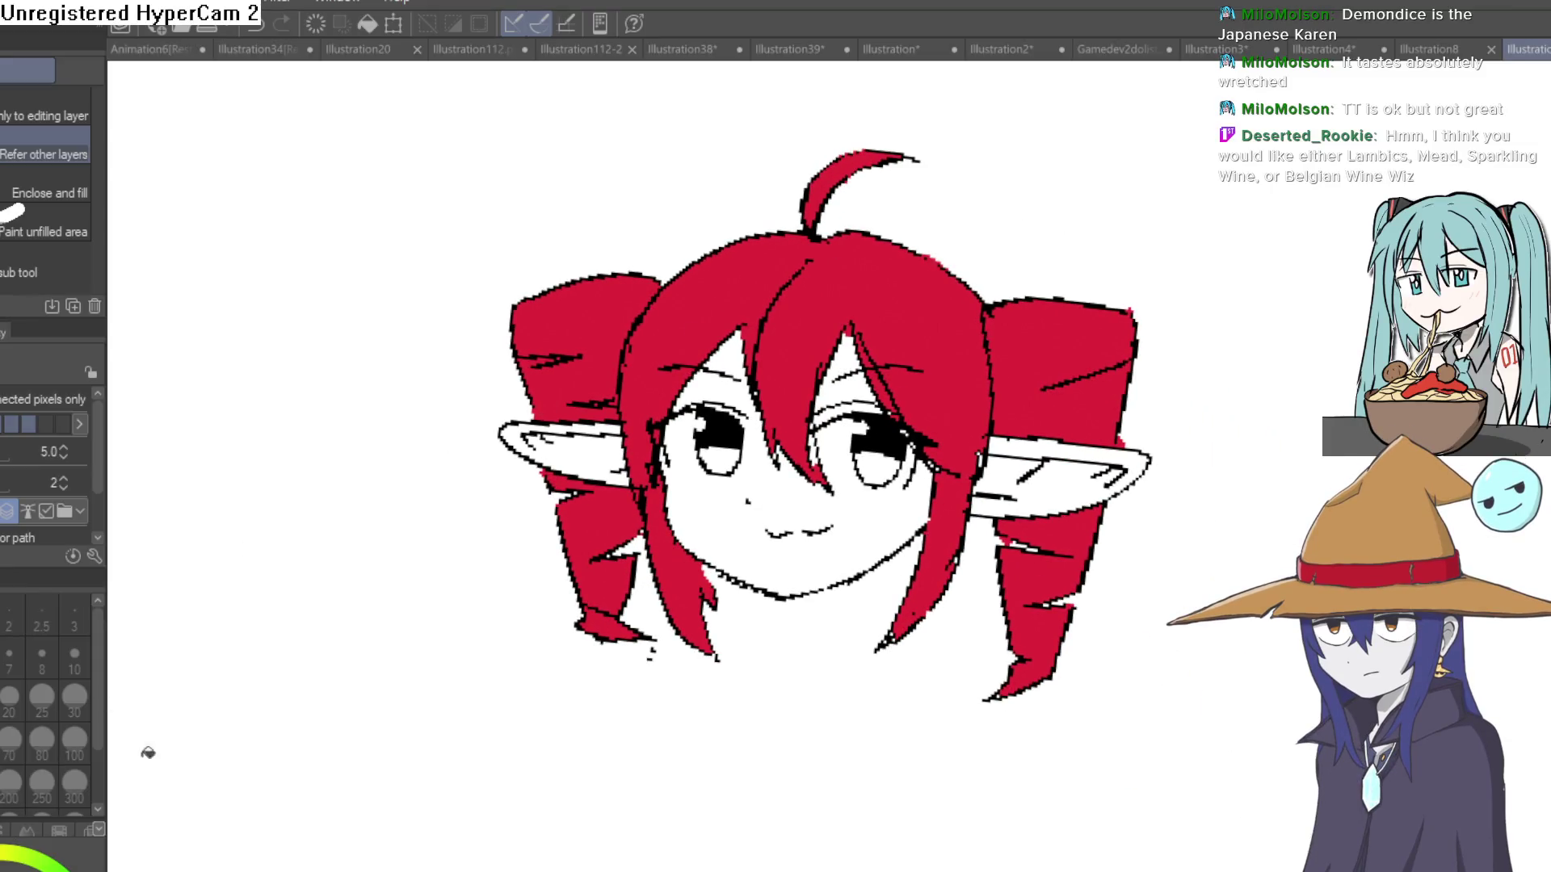
# Bucket-fill the face and the three forehead gaps with green.
pyautogui.scroll(4, 802, 428)
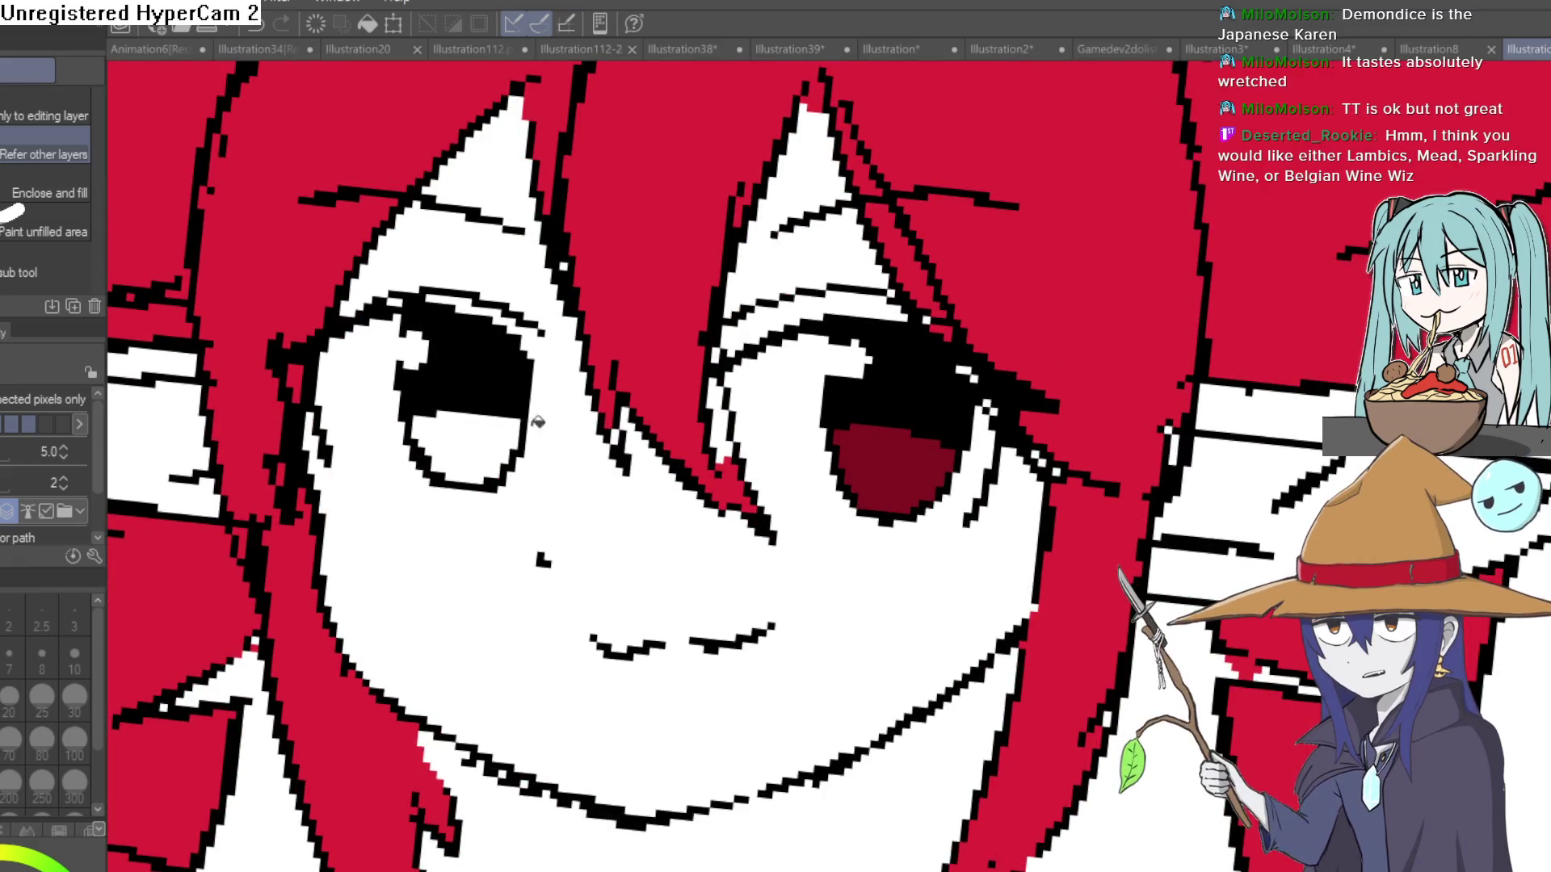
pyautogui.scroll(-5, 802, 428)
pyautogui.scroll(1, 882, 438)
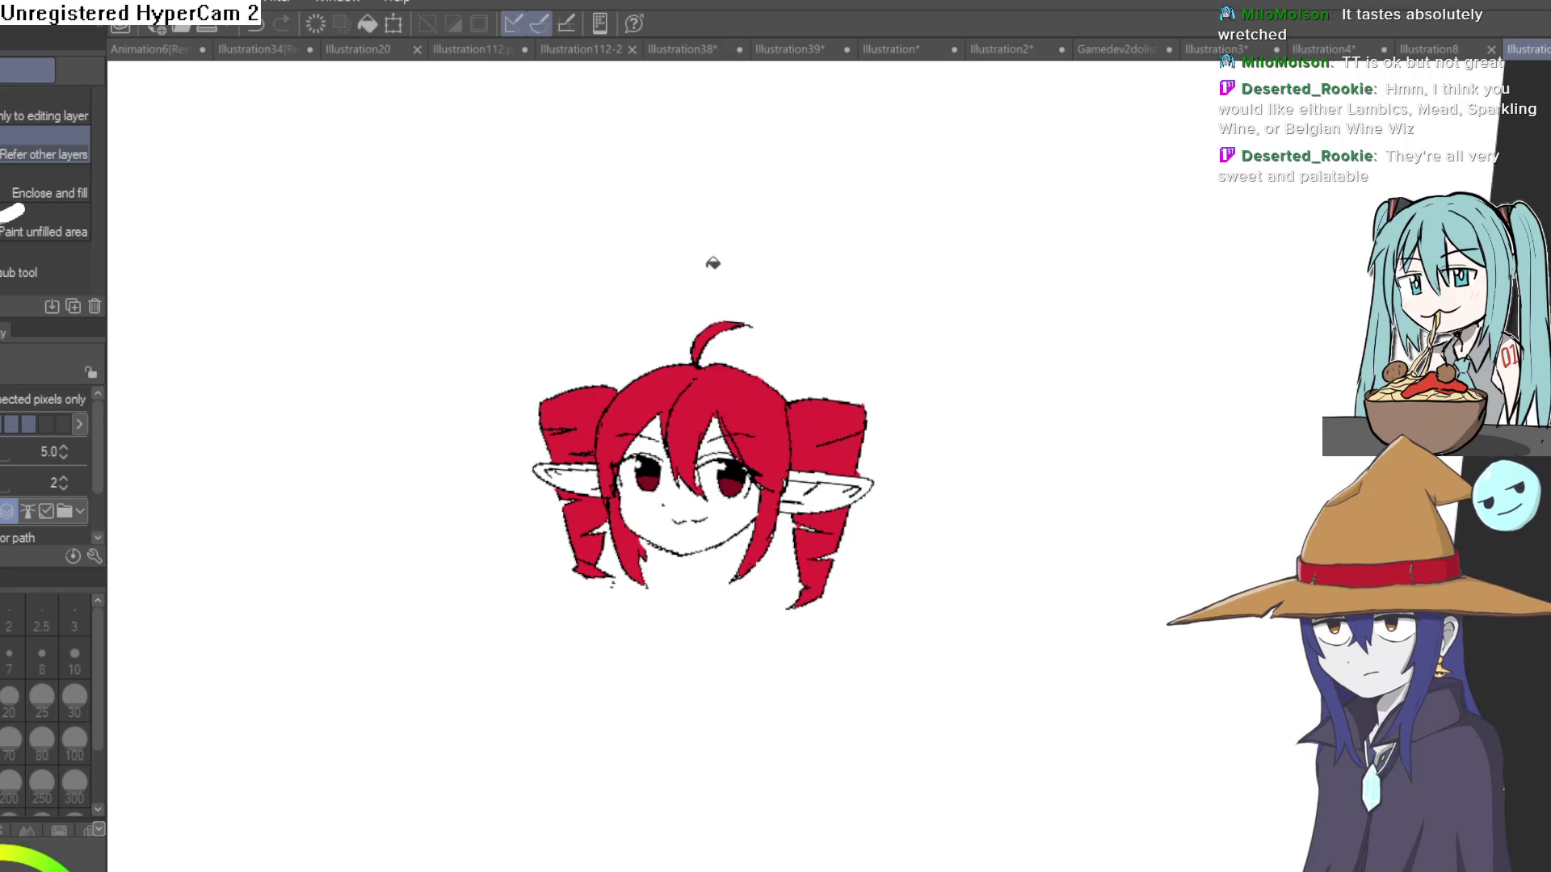
pyautogui.moveTo(939, 350); pyautogui.dragTo(908, 253)
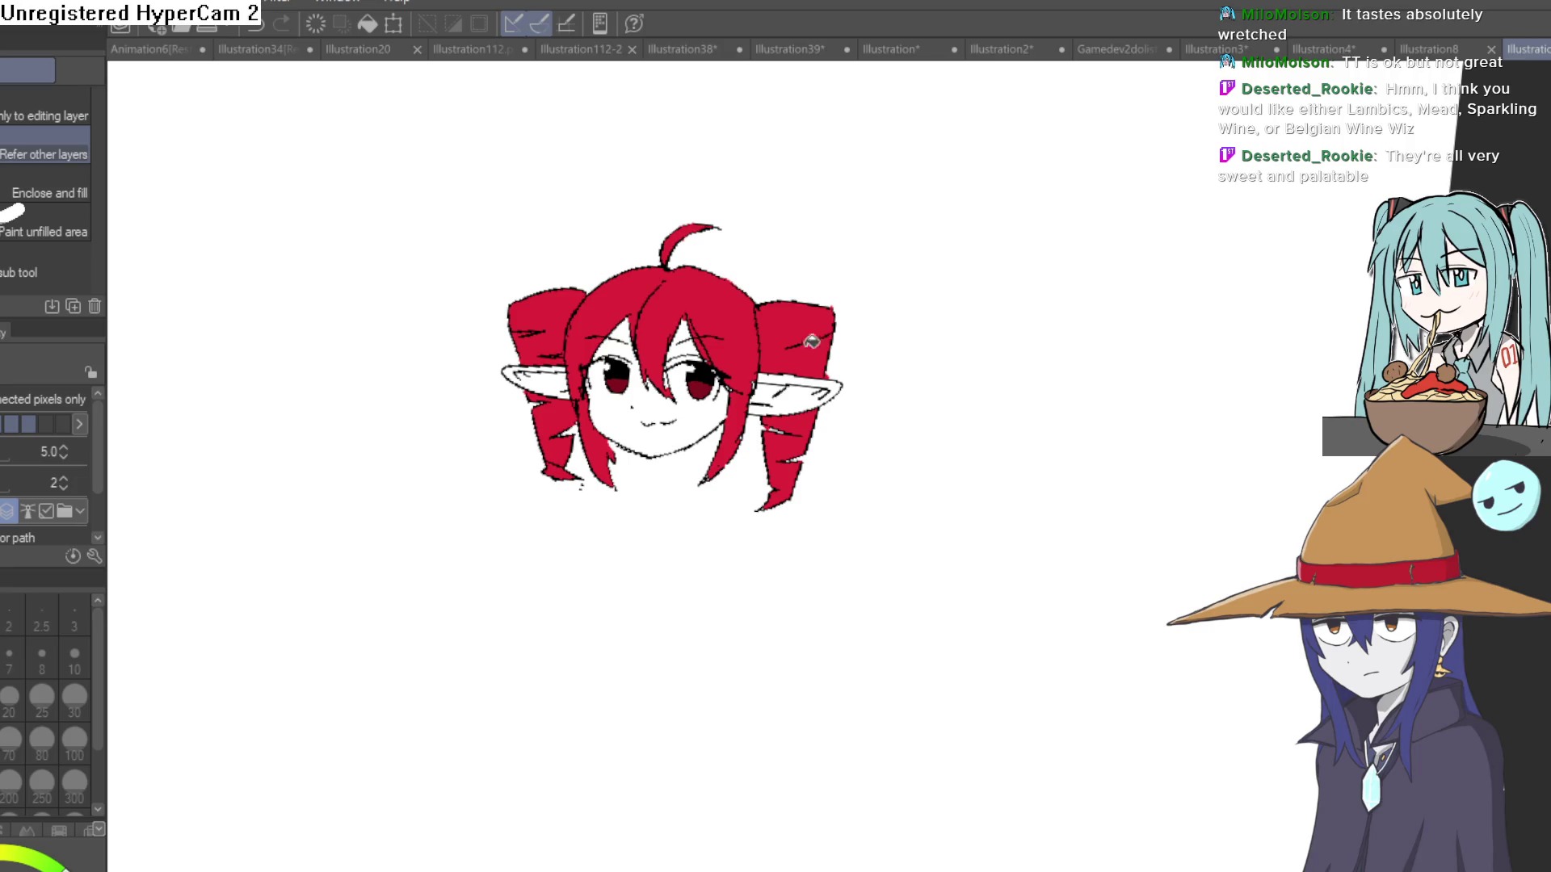
pyautogui.scroll(5, 642, 440)
pyautogui.click(727, 425)
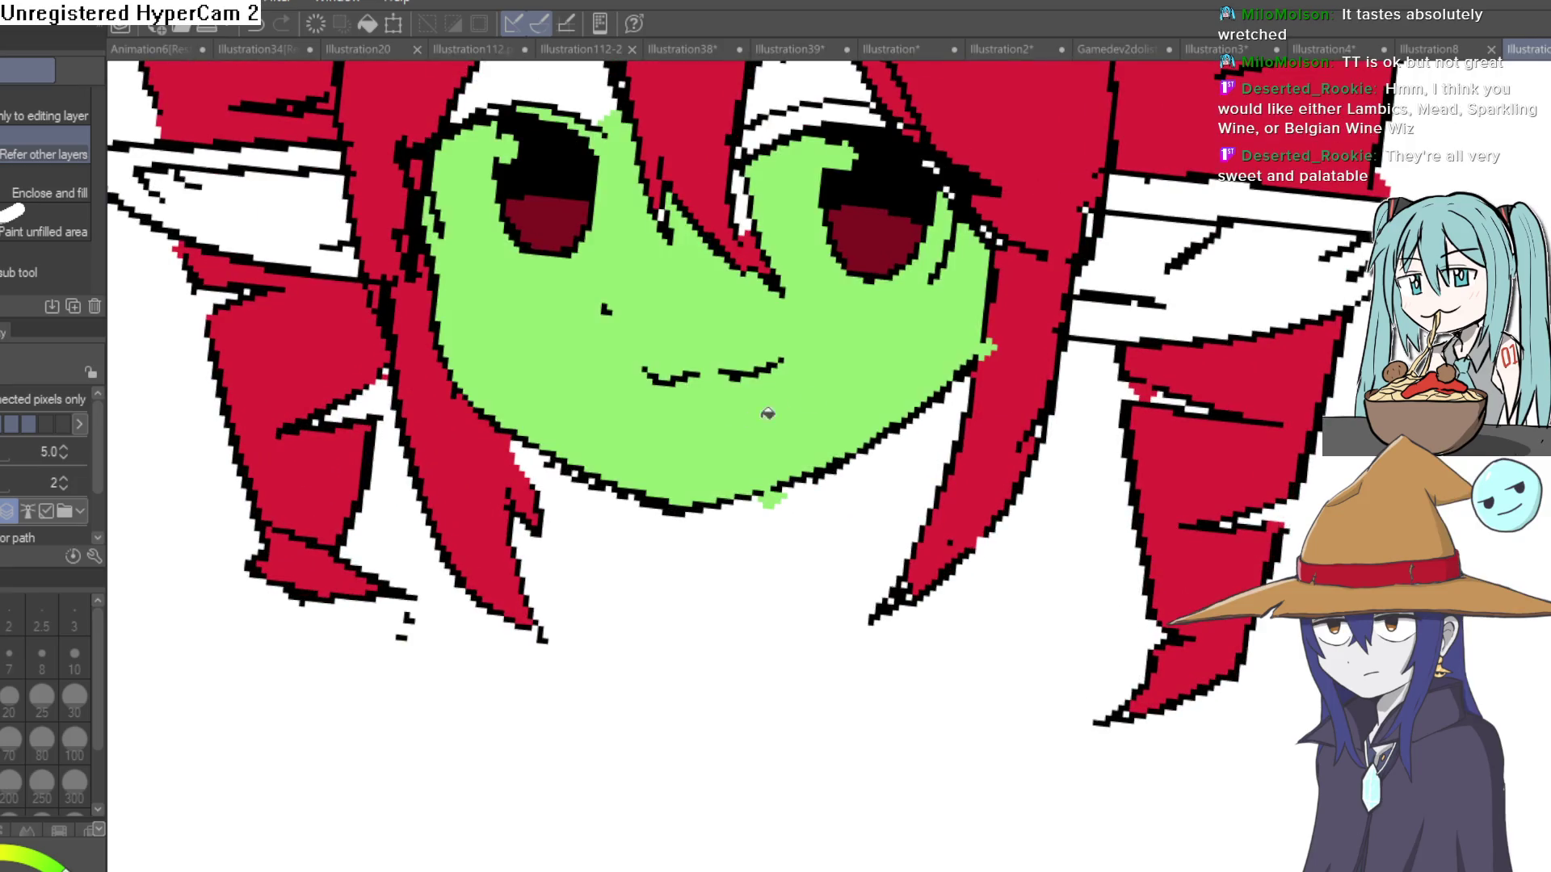
pyautogui.click(770, 319)
pyautogui.click(767, 265)
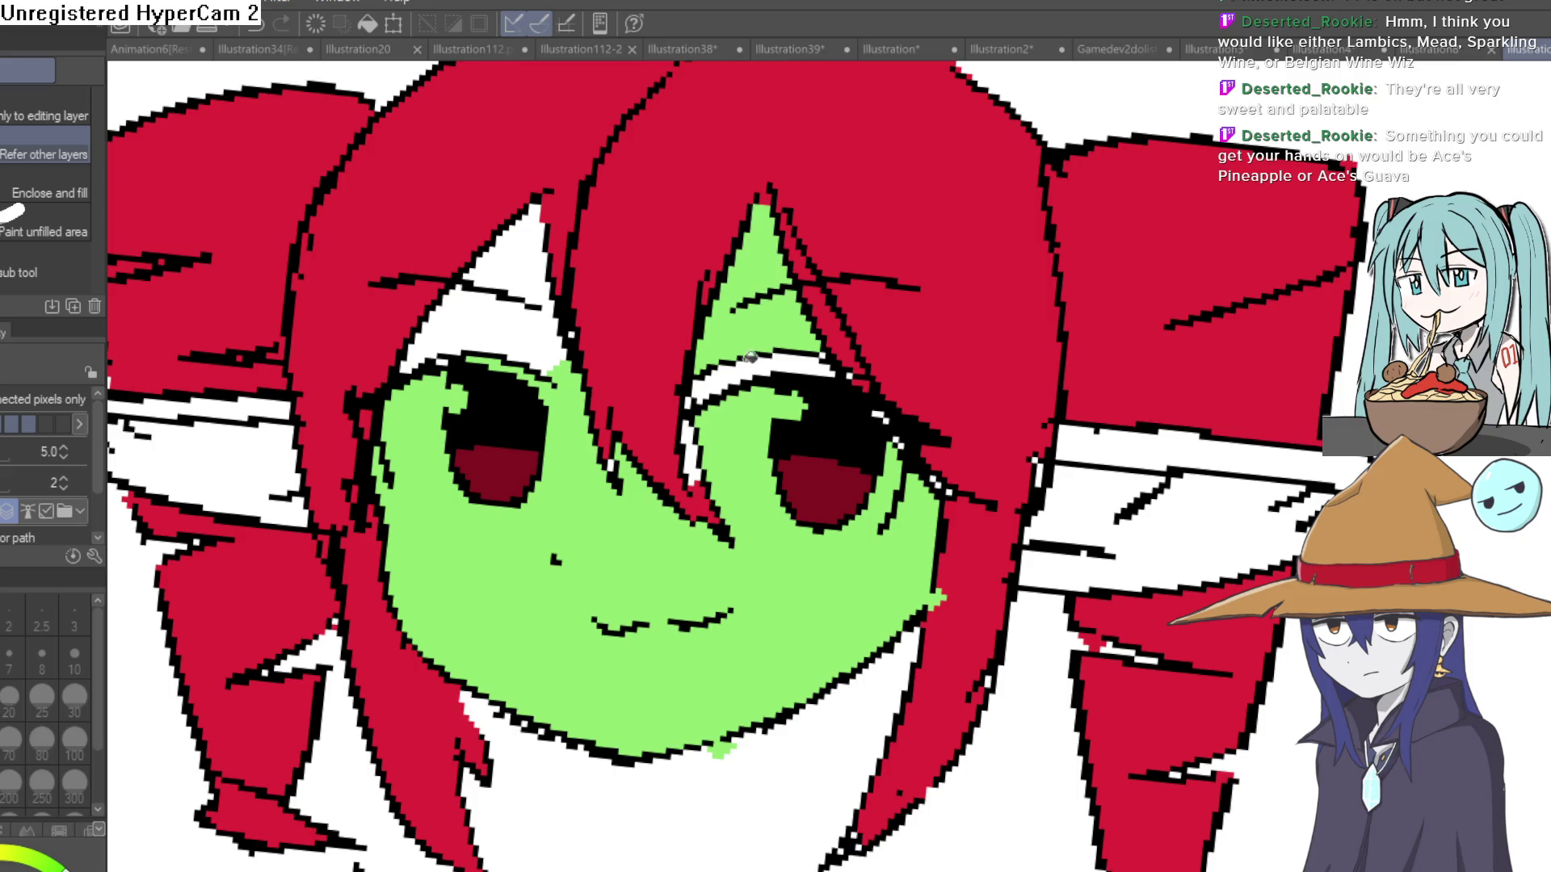
pyautogui.click(526, 322)
# Fill every part of the left and right pointed ears green.
pyautogui.click(529, 243)
pyautogui.click(218, 453)
pyautogui.moveTo(215, 402); pyautogui.dragTo(620, 383)
pyautogui.moveTo(877, 451); pyautogui.dragTo(372, 386)
pyautogui.click(1129, 392)
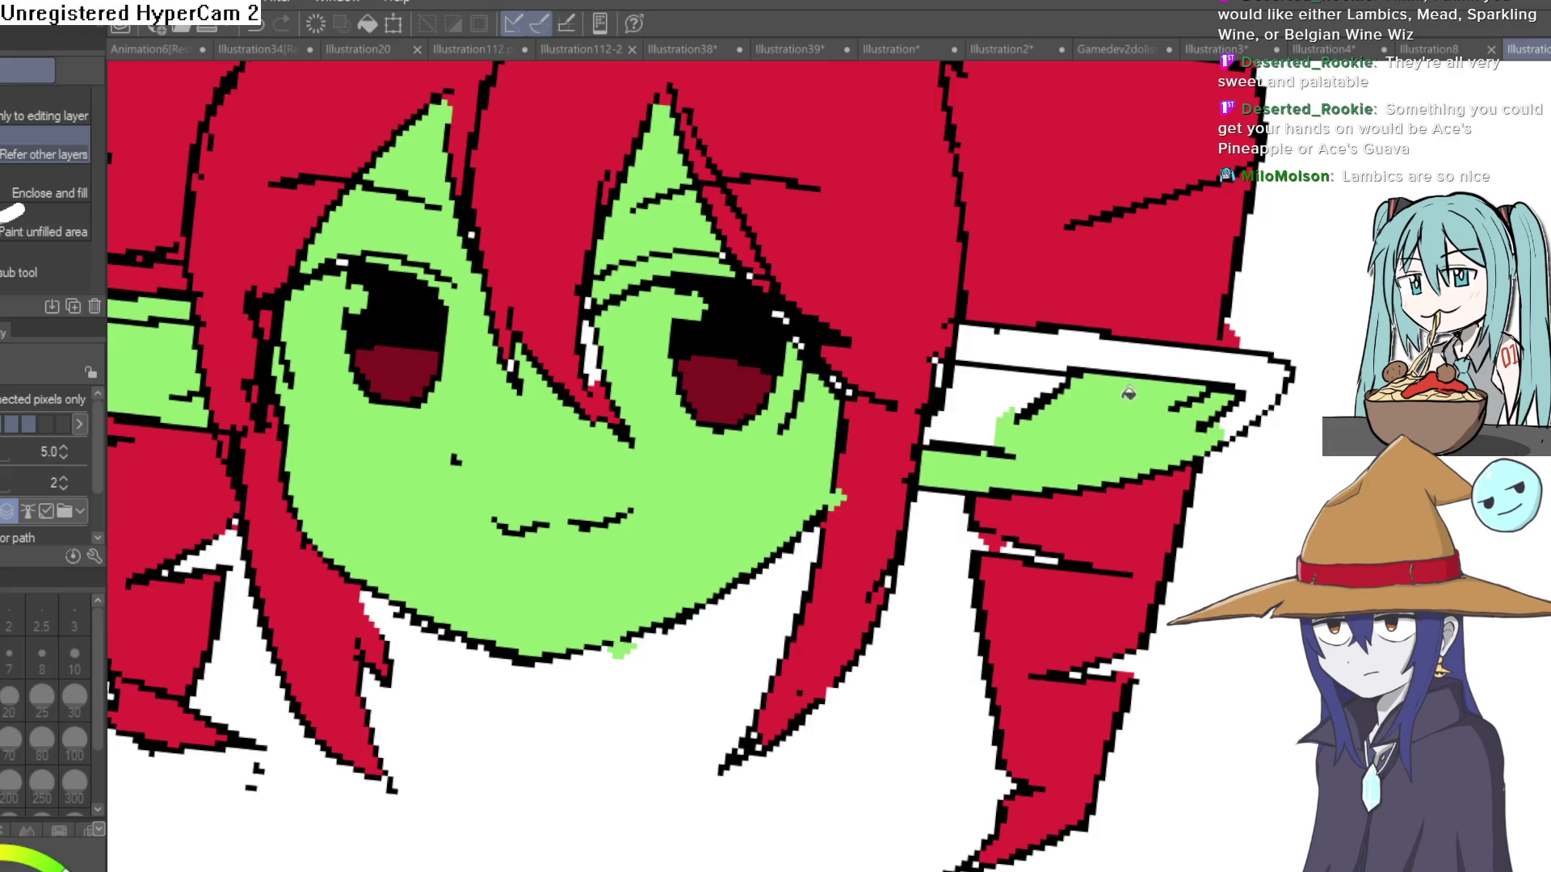
pyautogui.click(1126, 342)
pyautogui.click(1137, 365)
pyautogui.scroll(-10, 1172, 380)
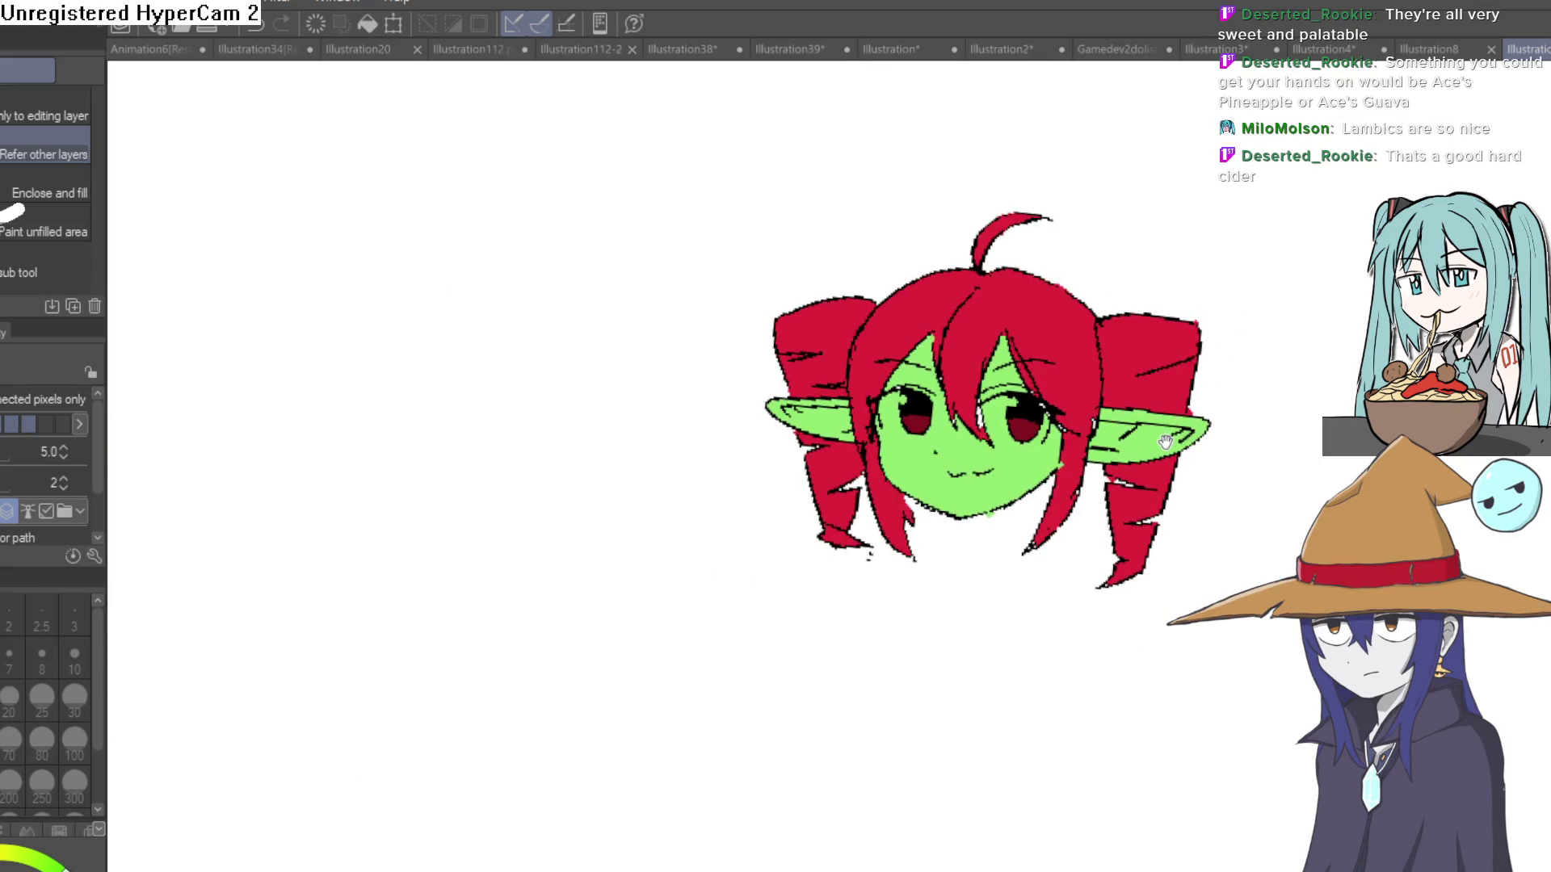
pyautogui.scroll(1, 1075, 387)
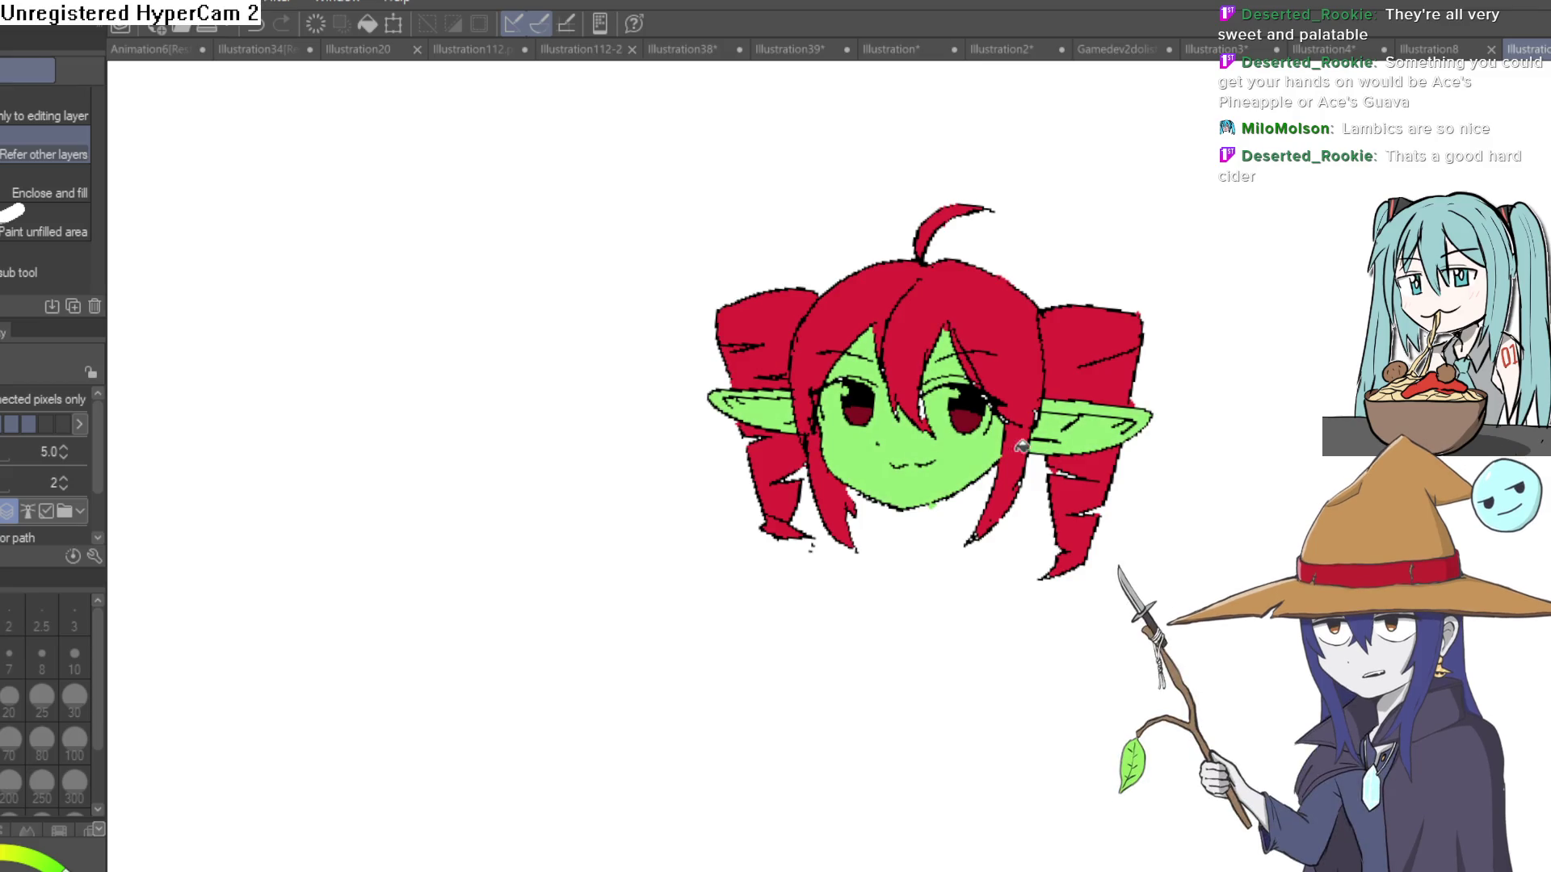
pyautogui.moveTo(1022, 446); pyautogui.dragTo(1040, 380)
# Erase the red from the white areas of both eyes.
pyautogui.press('e')
pyautogui.moveTo(840, 327)
pyautogui.mouseDown()
pyautogui.moveTo(918, 449)
pyautogui.moveTo(1050, 449)
pyautogui.moveTo(1038, 520)
pyautogui.moveTo(1057, 440)
pyautogui.mouseUp()
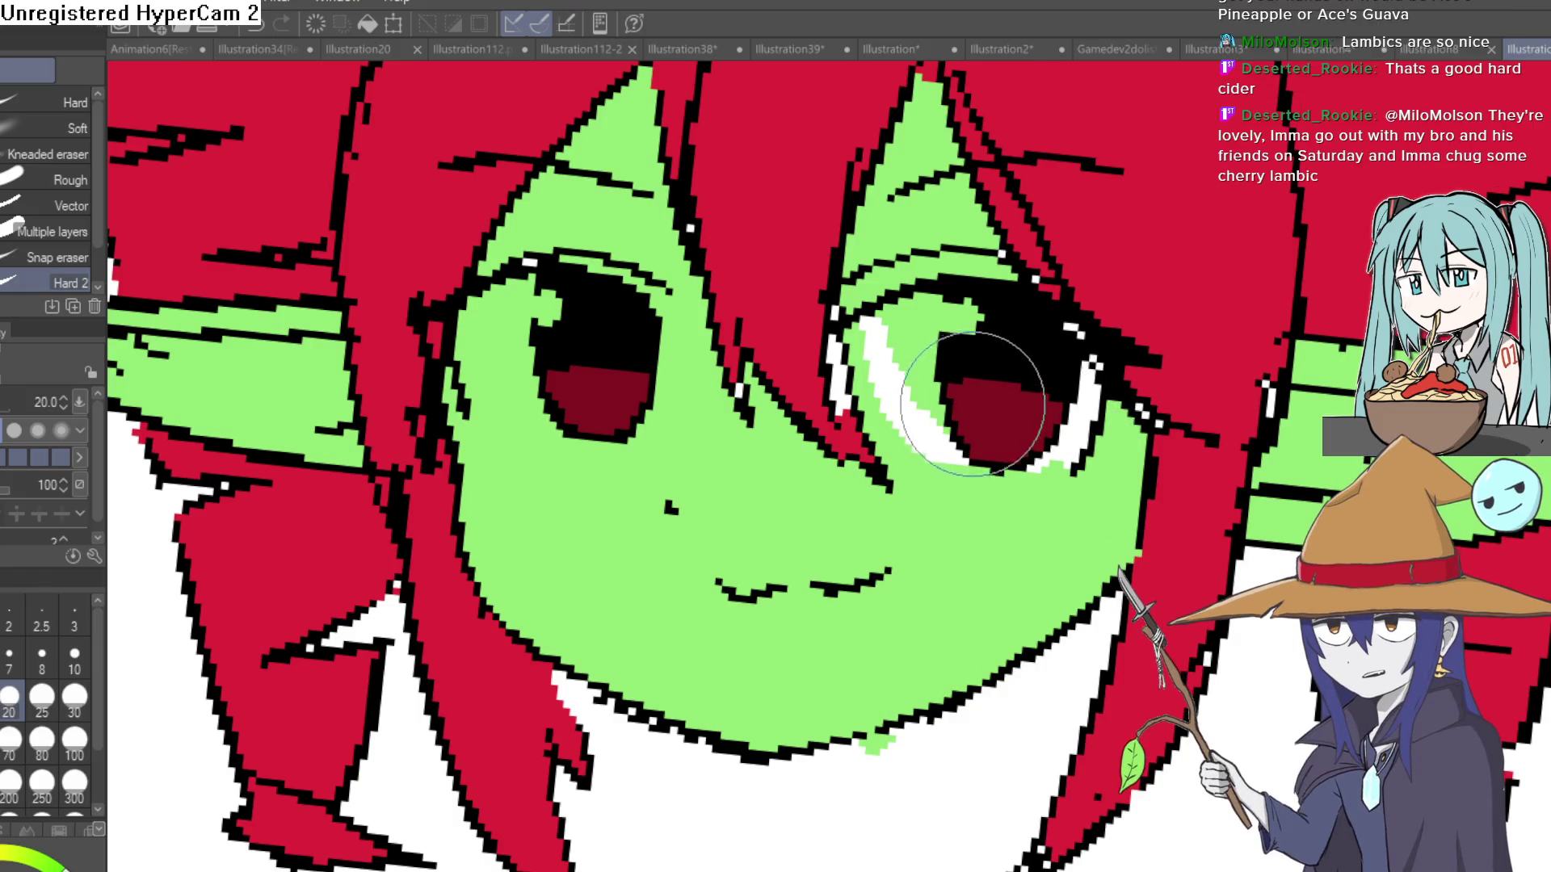
pyautogui.moveTo(950, 416)
pyautogui.mouseDown()
pyautogui.moveTo(904, 363)
pyautogui.moveTo(960, 319)
pyautogui.mouseUp()
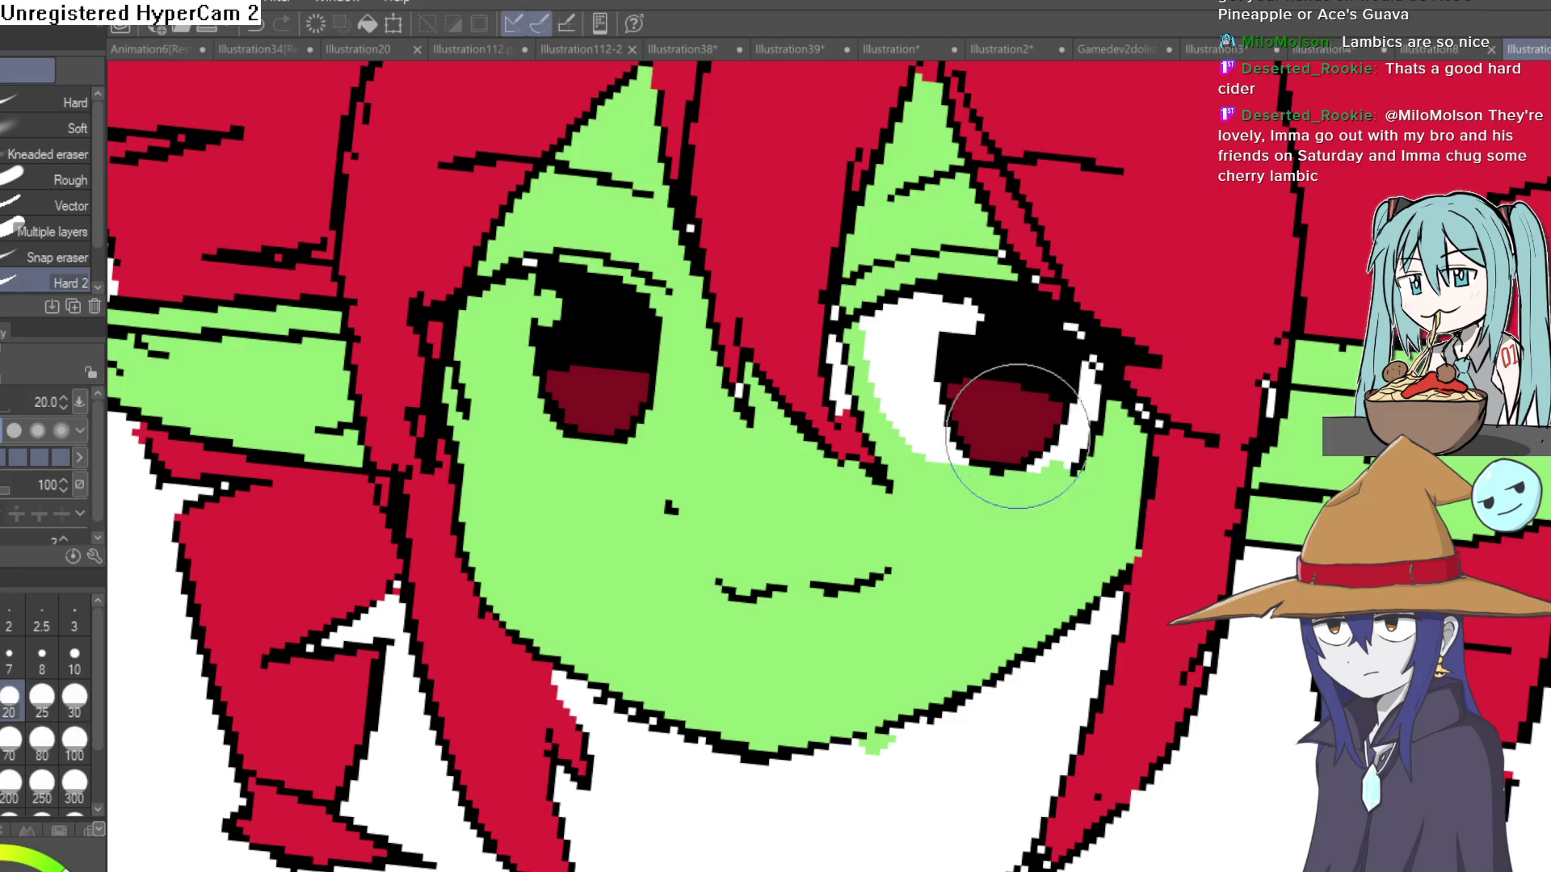
pyautogui.moveTo(974, 447); pyautogui.dragTo(882, 404)
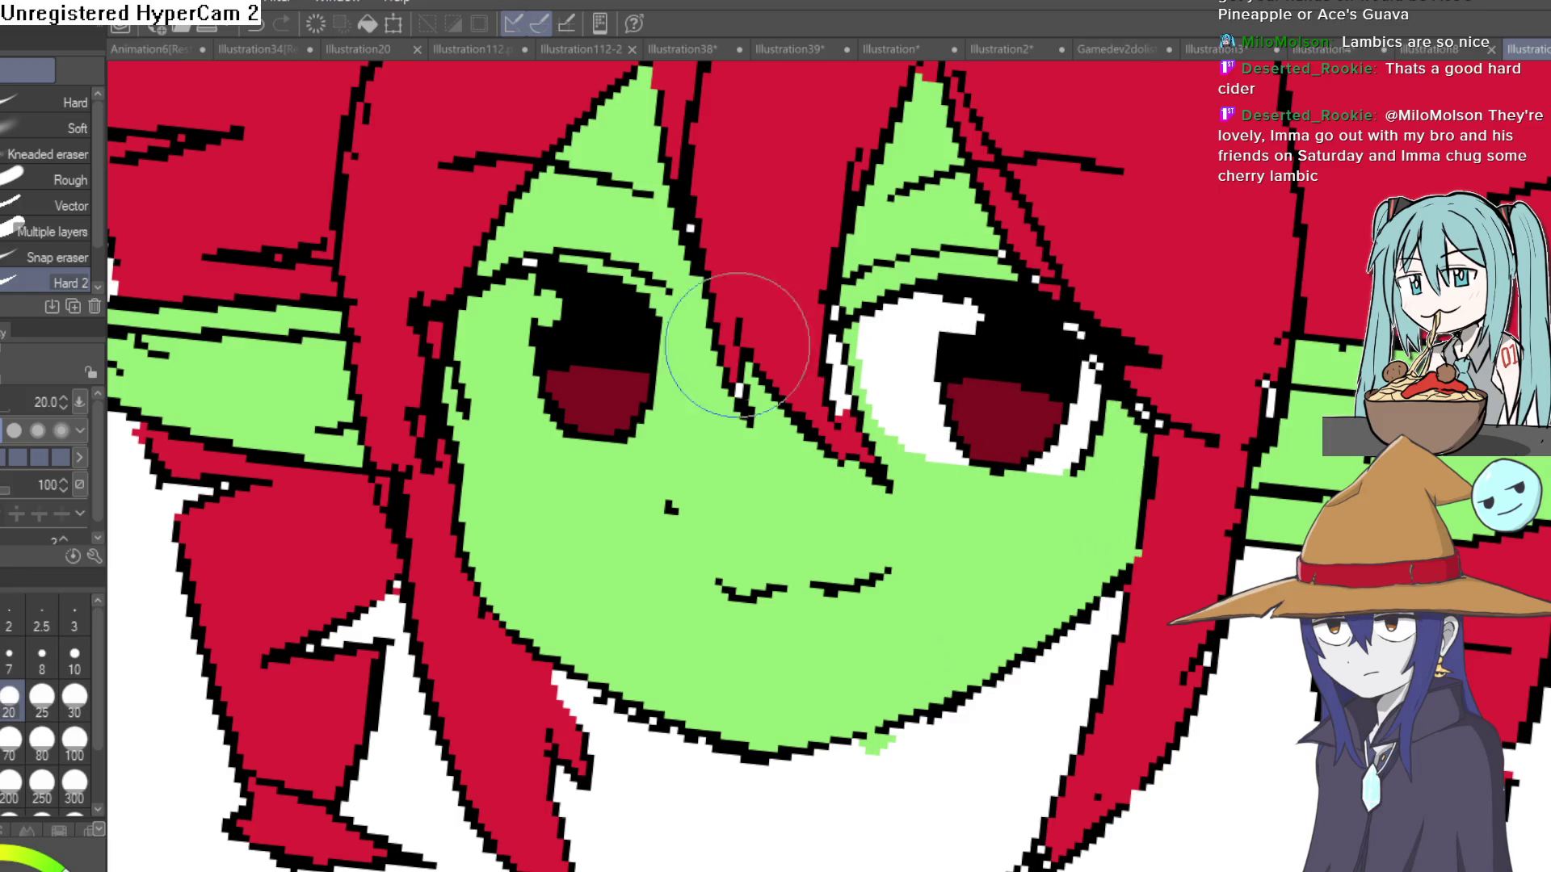
pyautogui.moveTo(651, 313)
pyautogui.mouseDown()
pyautogui.moveTo(617, 305)
pyautogui.moveTo(589, 450)
pyautogui.moveTo(481, 375)
pyautogui.moveTo(494, 323)
pyautogui.moveTo(525, 340)
pyautogui.moveTo(533, 291)
pyautogui.mouseUp()
pyautogui.scroll(-5, 1177, 250)
pyautogui.scroll(4, 1163, 363)
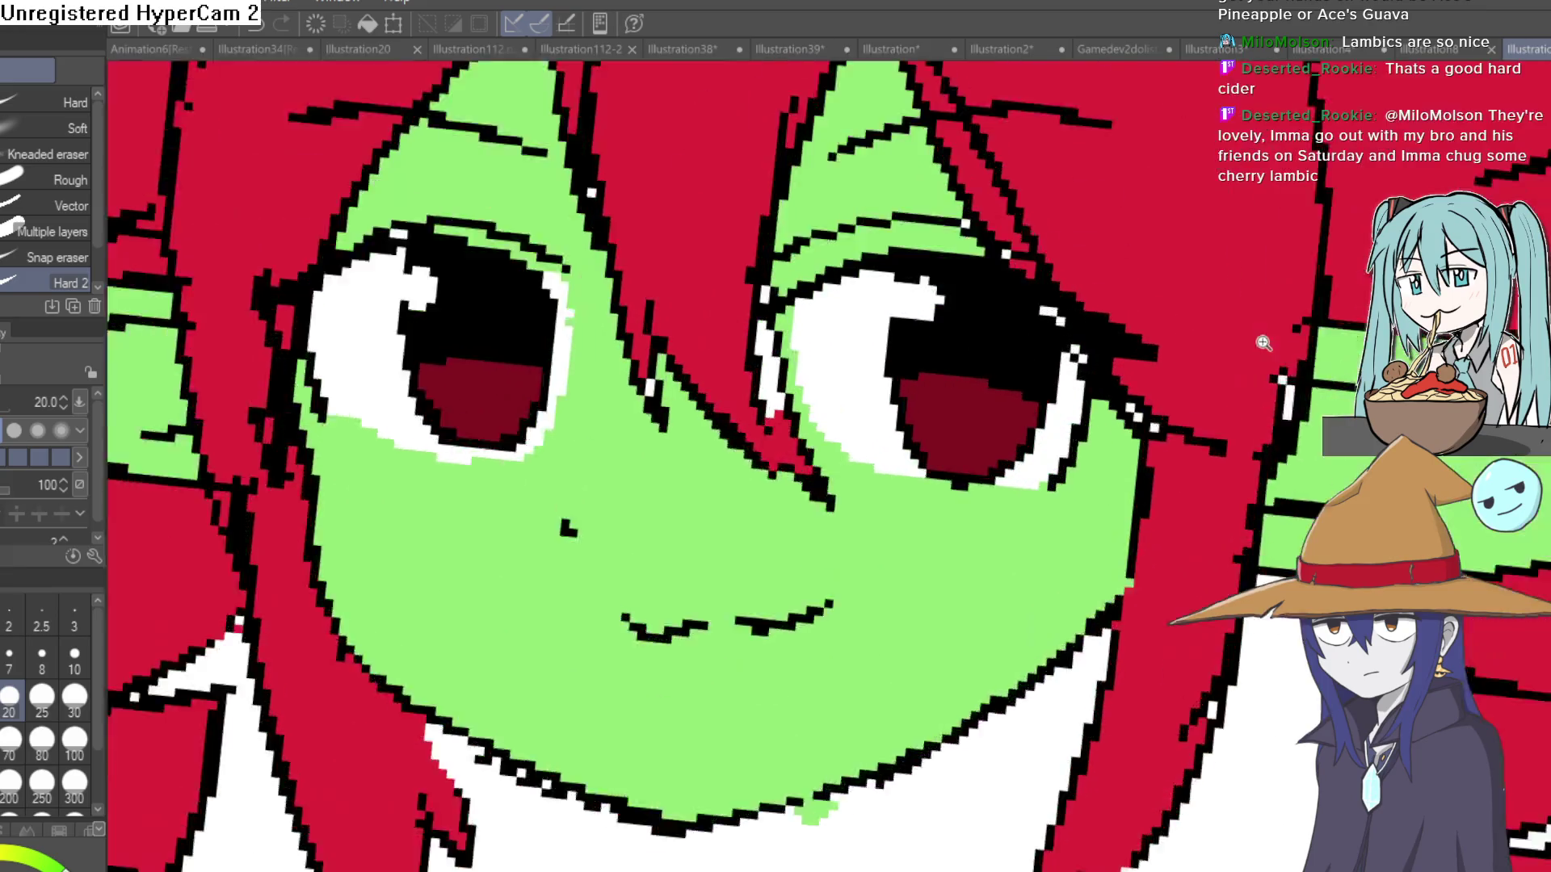
pyautogui.scroll(2, 1155, 358)
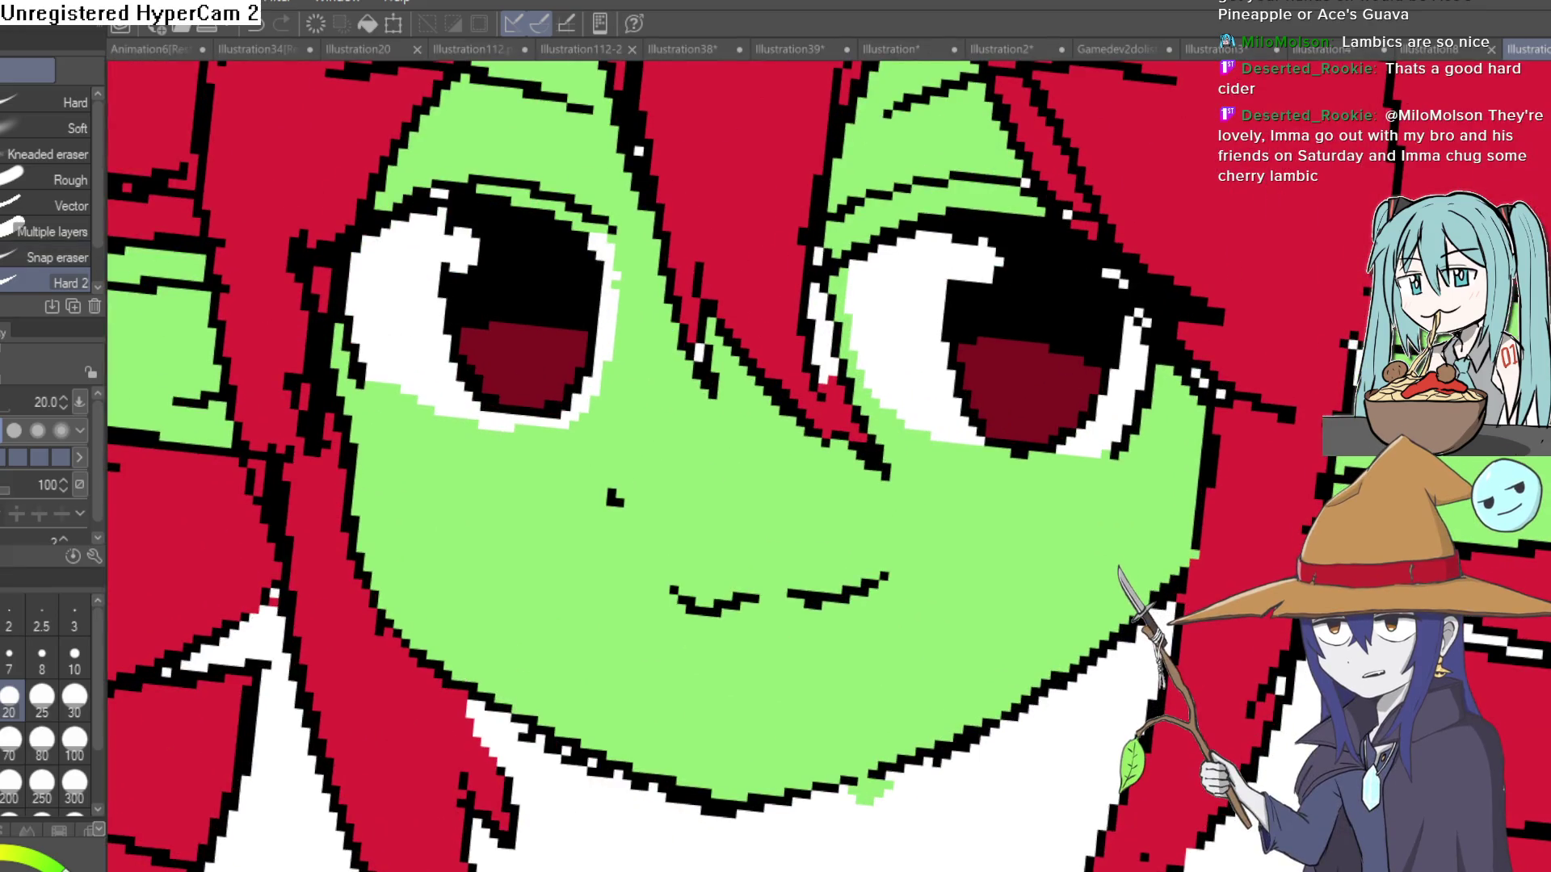
# Sample a colour and repaint the pixels at the eye's inner corner.
pyautogui.press('i')
pyautogui.press('p')
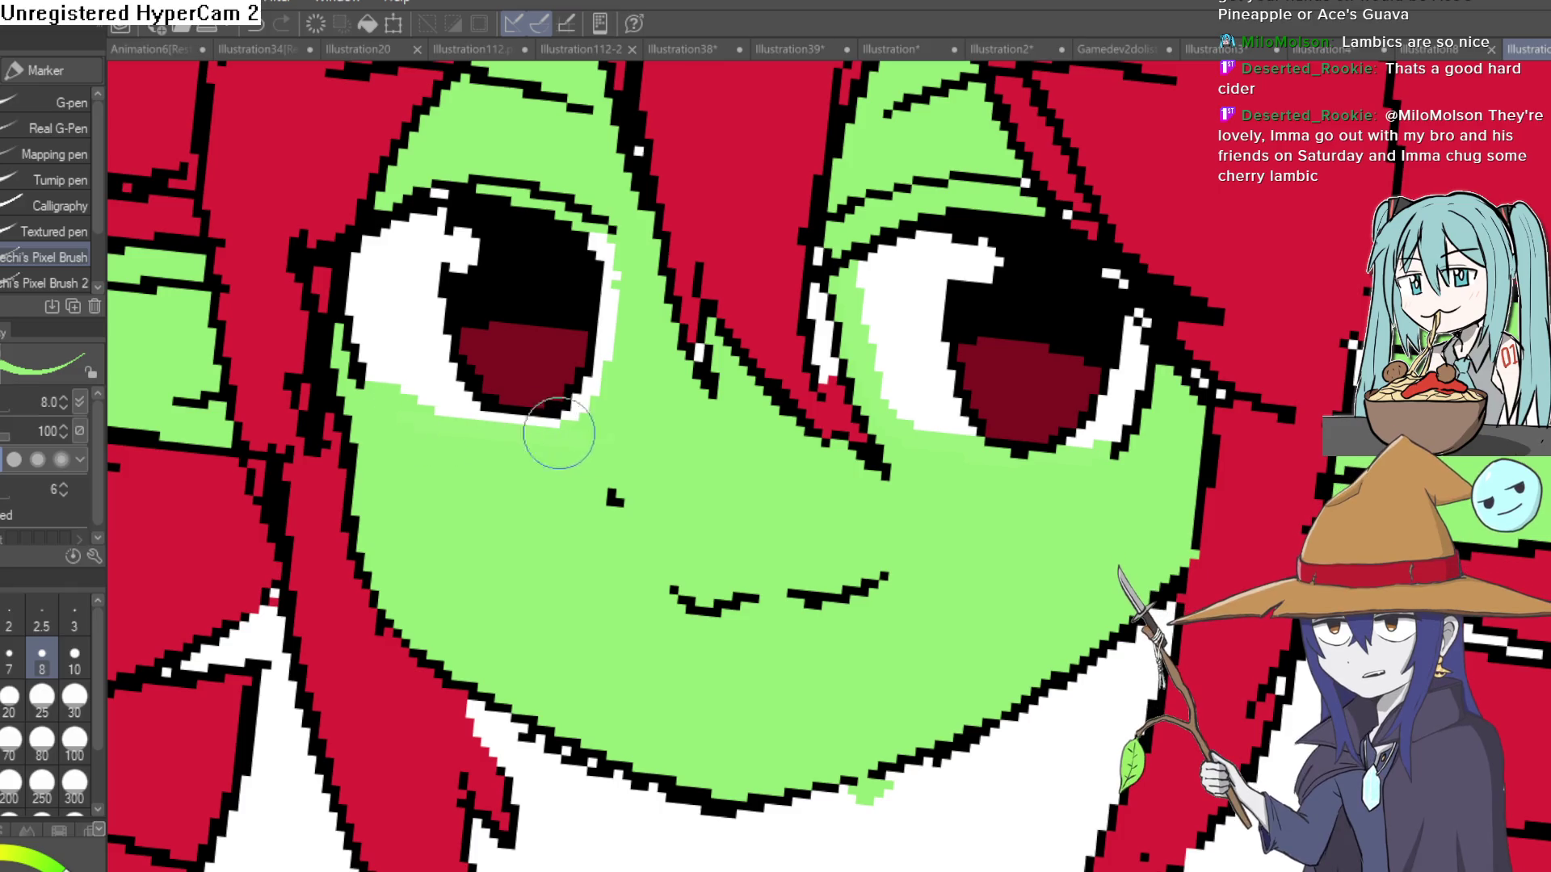
pyautogui.scroll(-3, 778, 421)
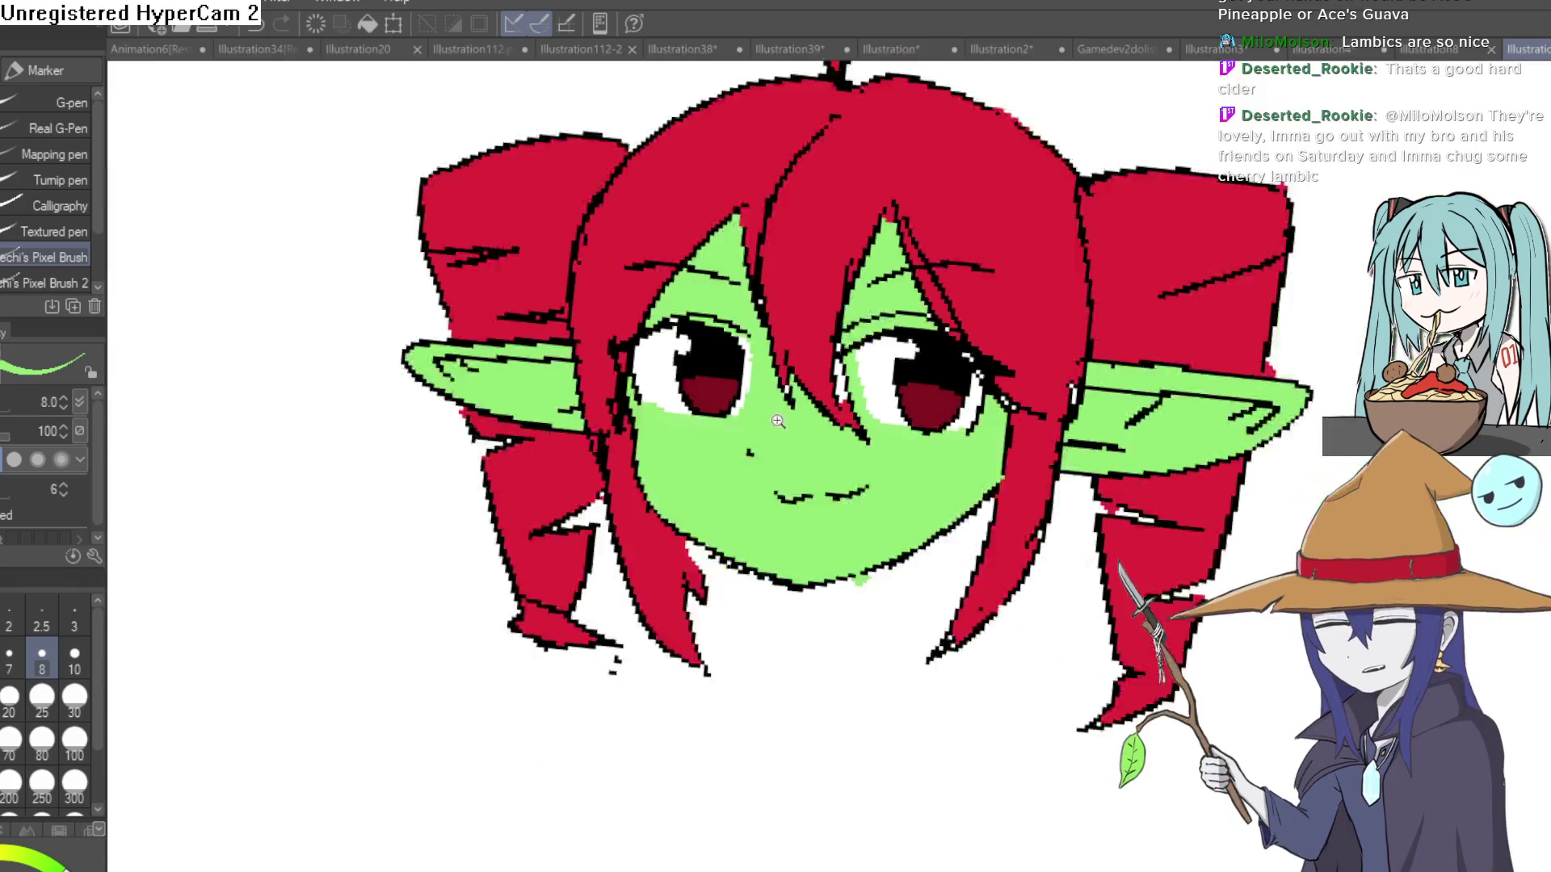
pyautogui.scroll(-2, 778, 421)
pyautogui.scroll(5, 778, 421)
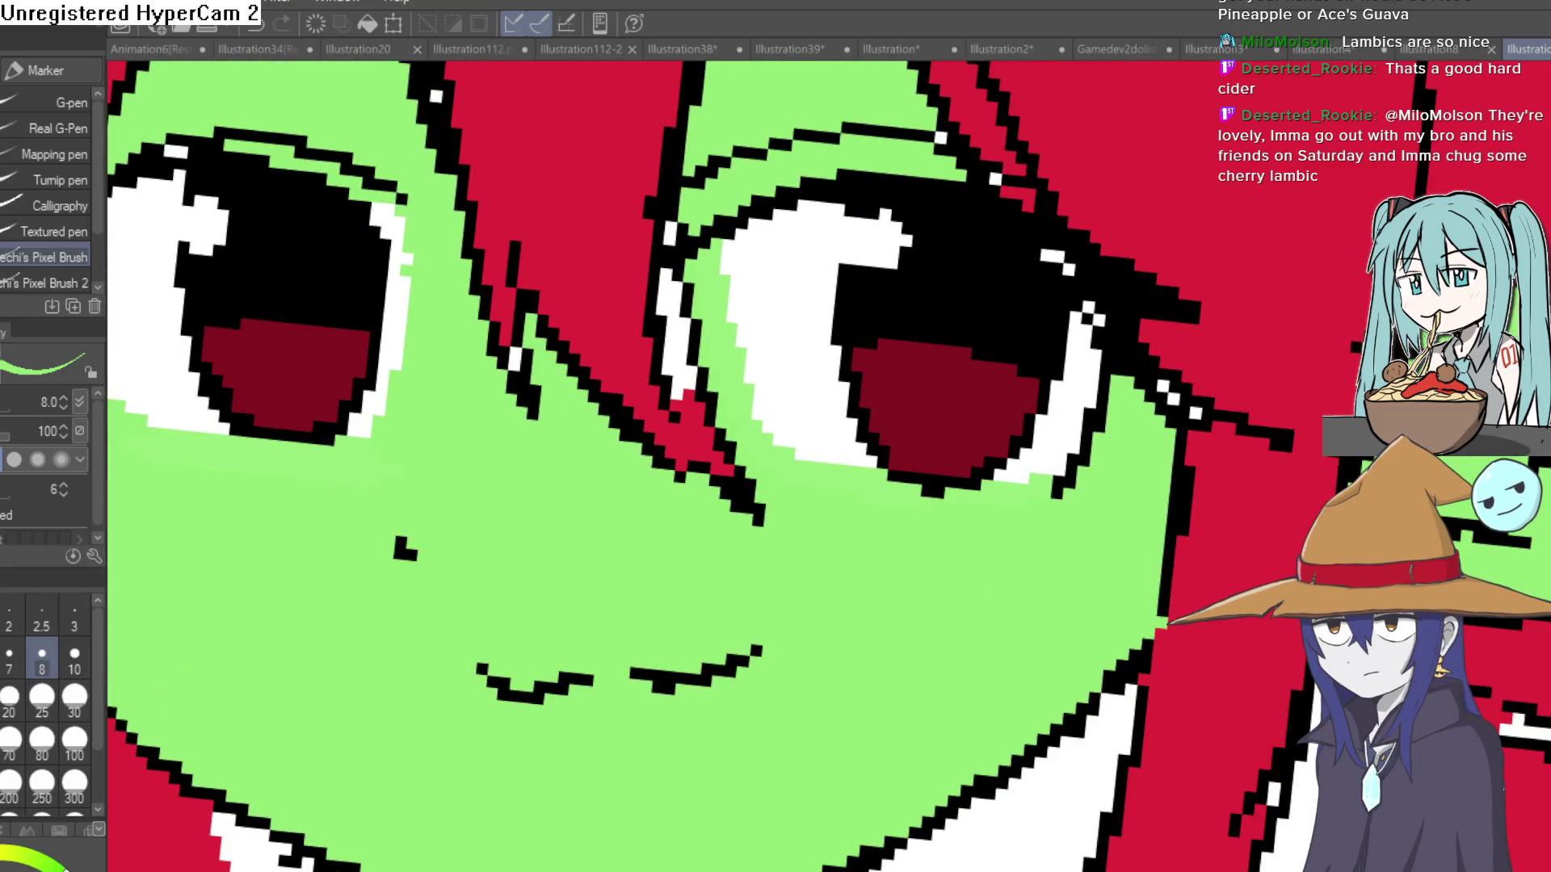
pyautogui.moveTo(744, 234); pyautogui.dragTo(758, 439)
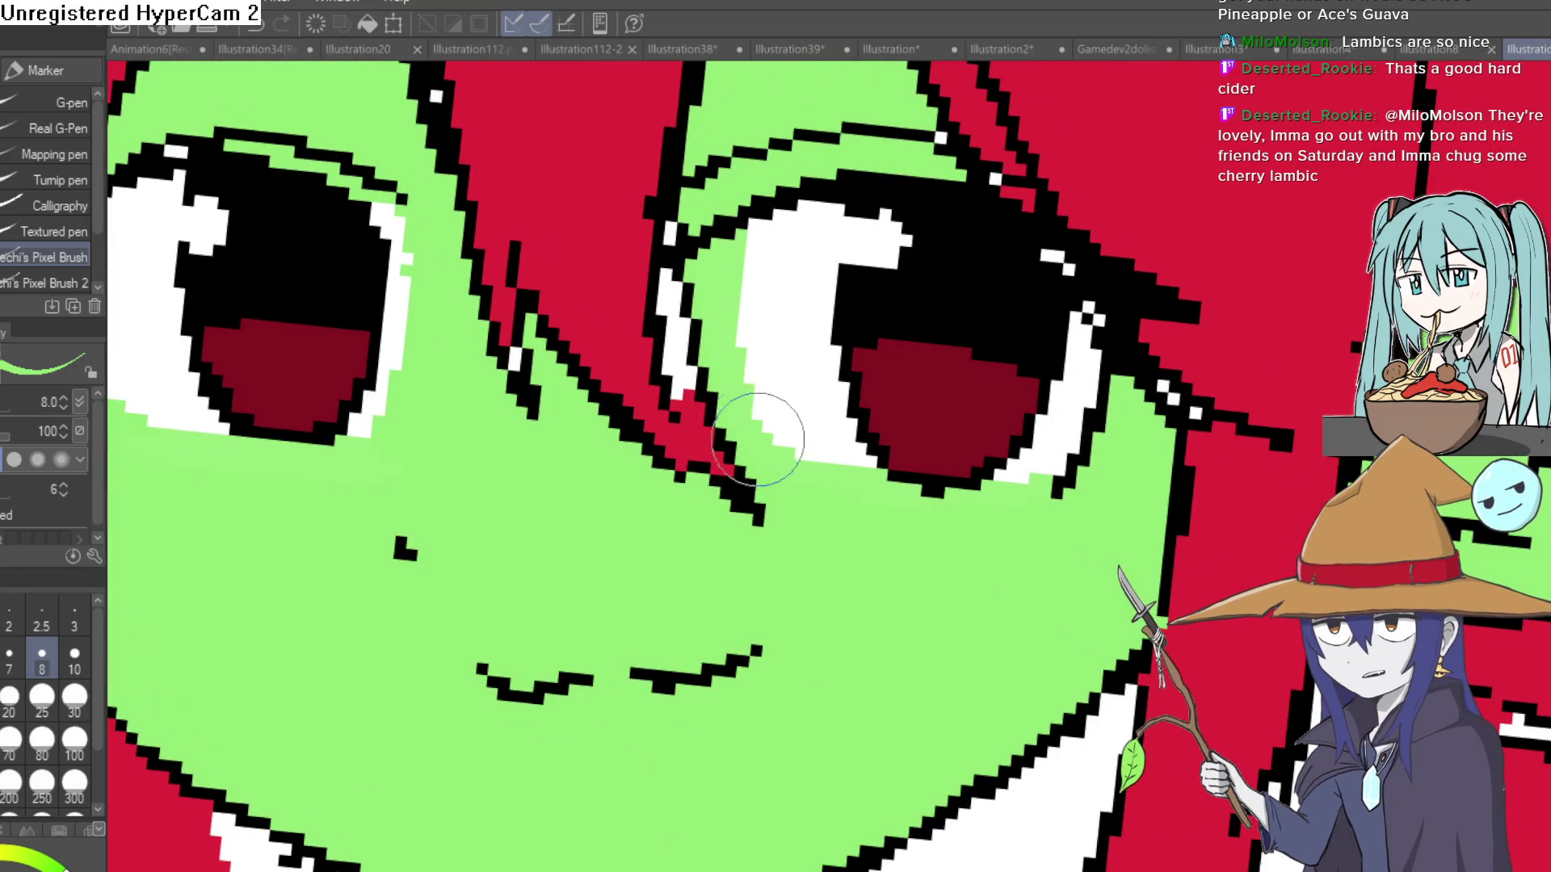
# Erase the stray green pixels beside the eye white.
pyautogui.press('e')
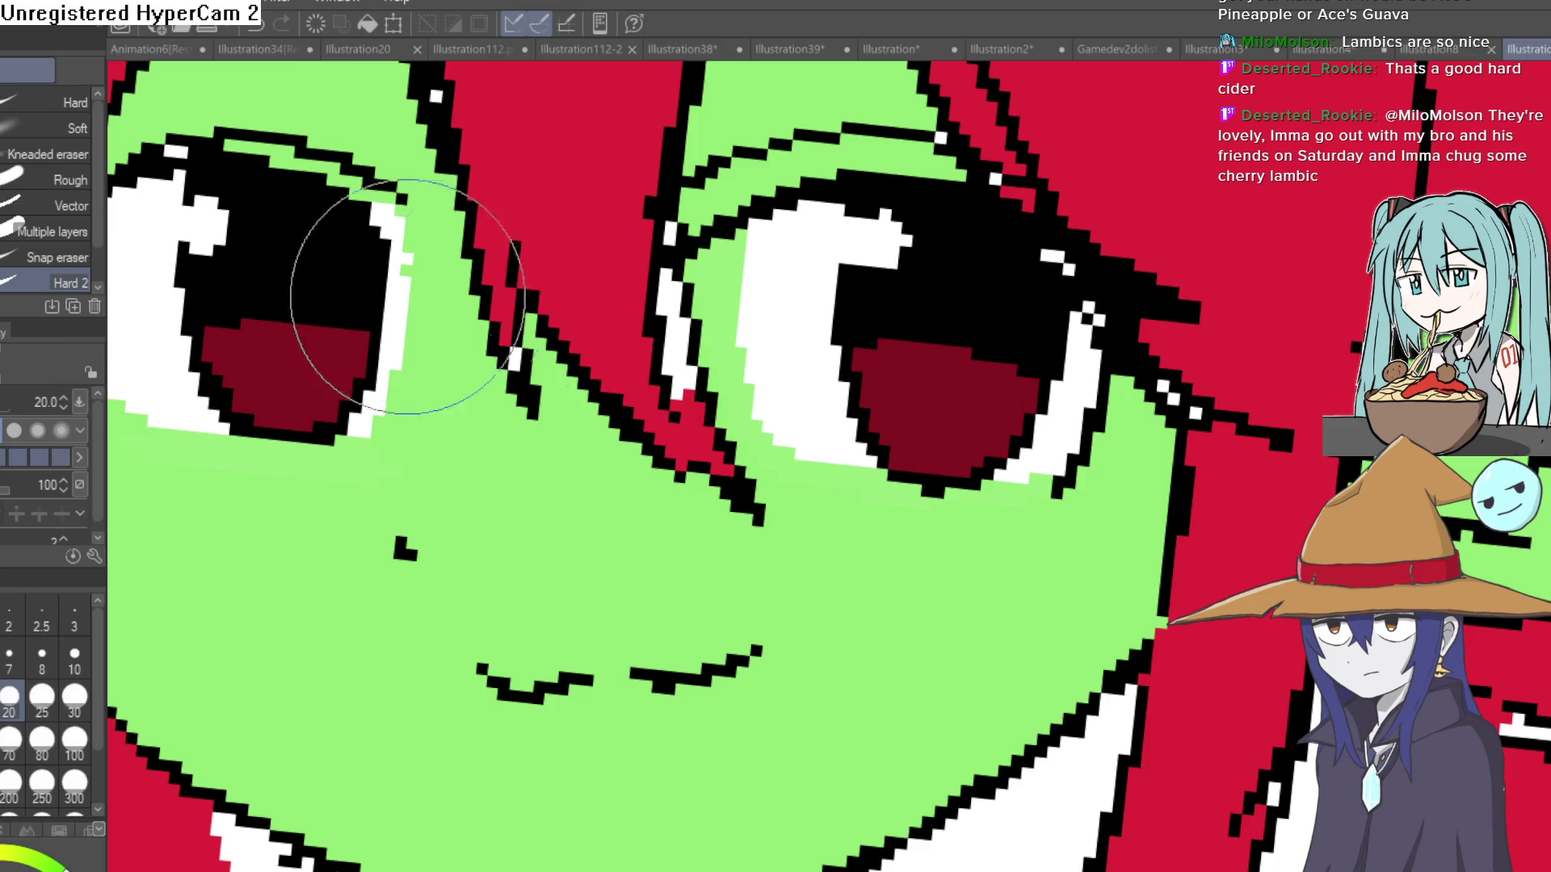
pyautogui.moveTo(807, 416)
pyautogui.mouseDown()
pyautogui.moveTo(756, 414)
pyautogui.moveTo(768, 208)
pyautogui.moveTo(727, 294)
pyautogui.moveTo(675, 208)
pyautogui.mouseUp()
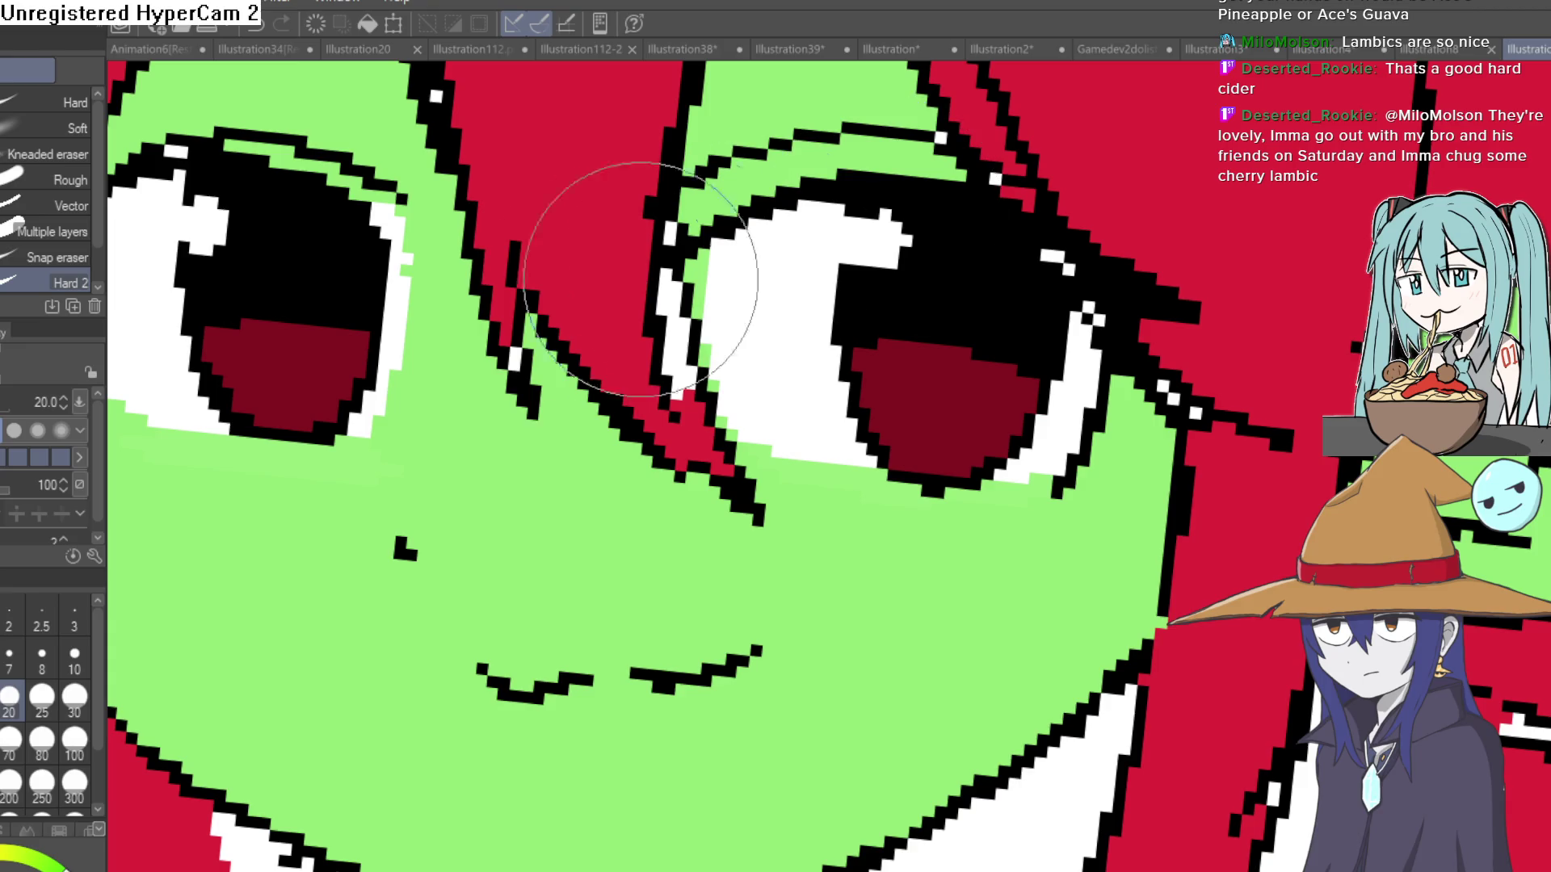
pyautogui.hscroll(-5, 347, 461)
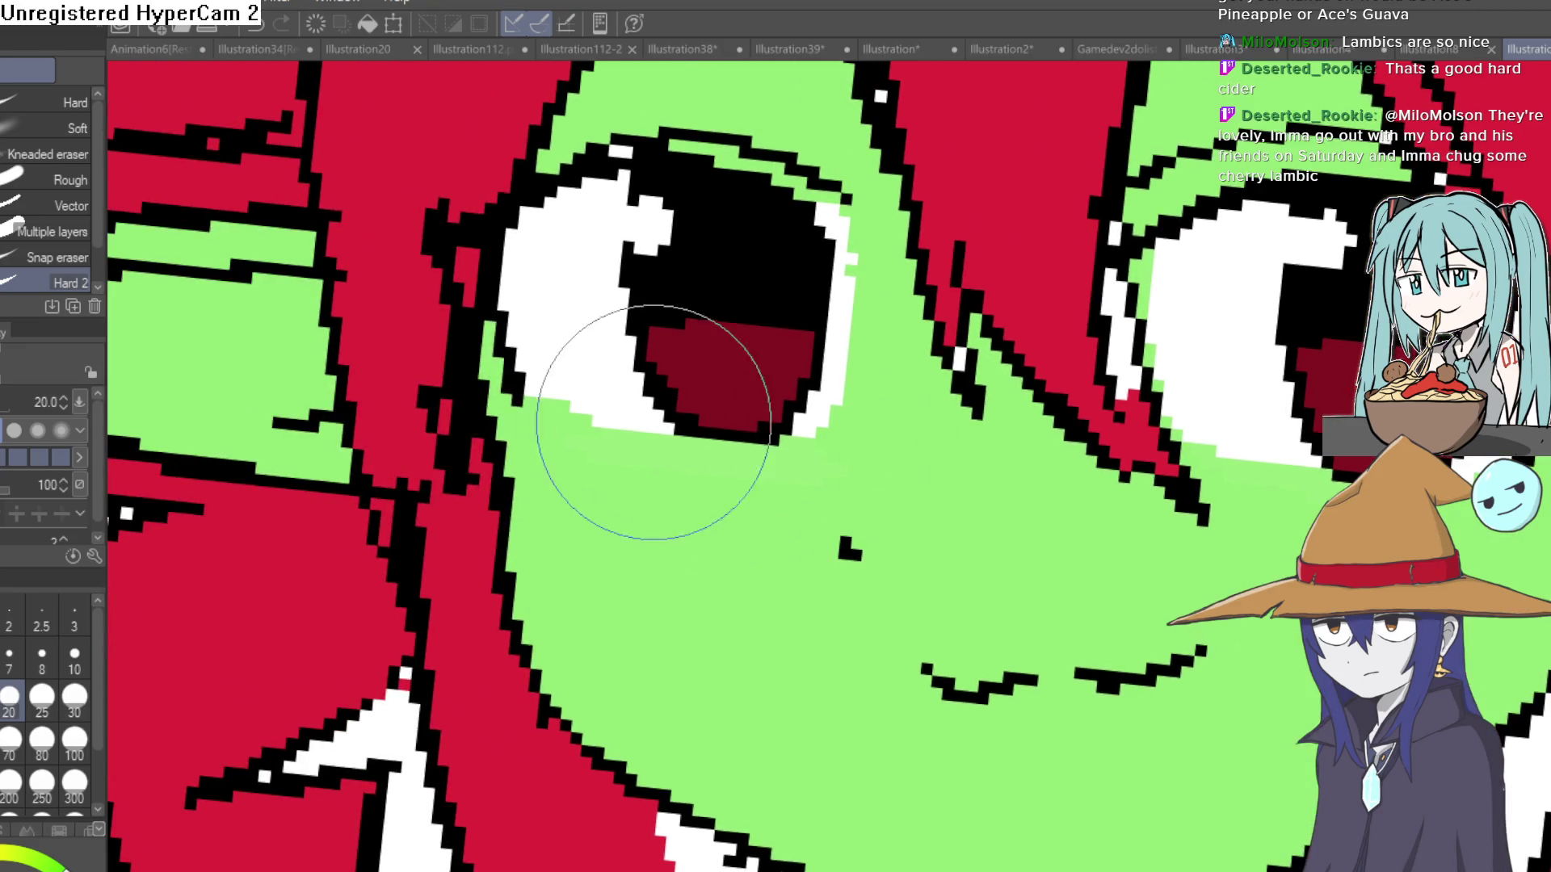
pyautogui.scroll(-3, 563, 356)
pyautogui.press('-')
pyautogui.press('-')
pyautogui.scroll(3, 911, 371)
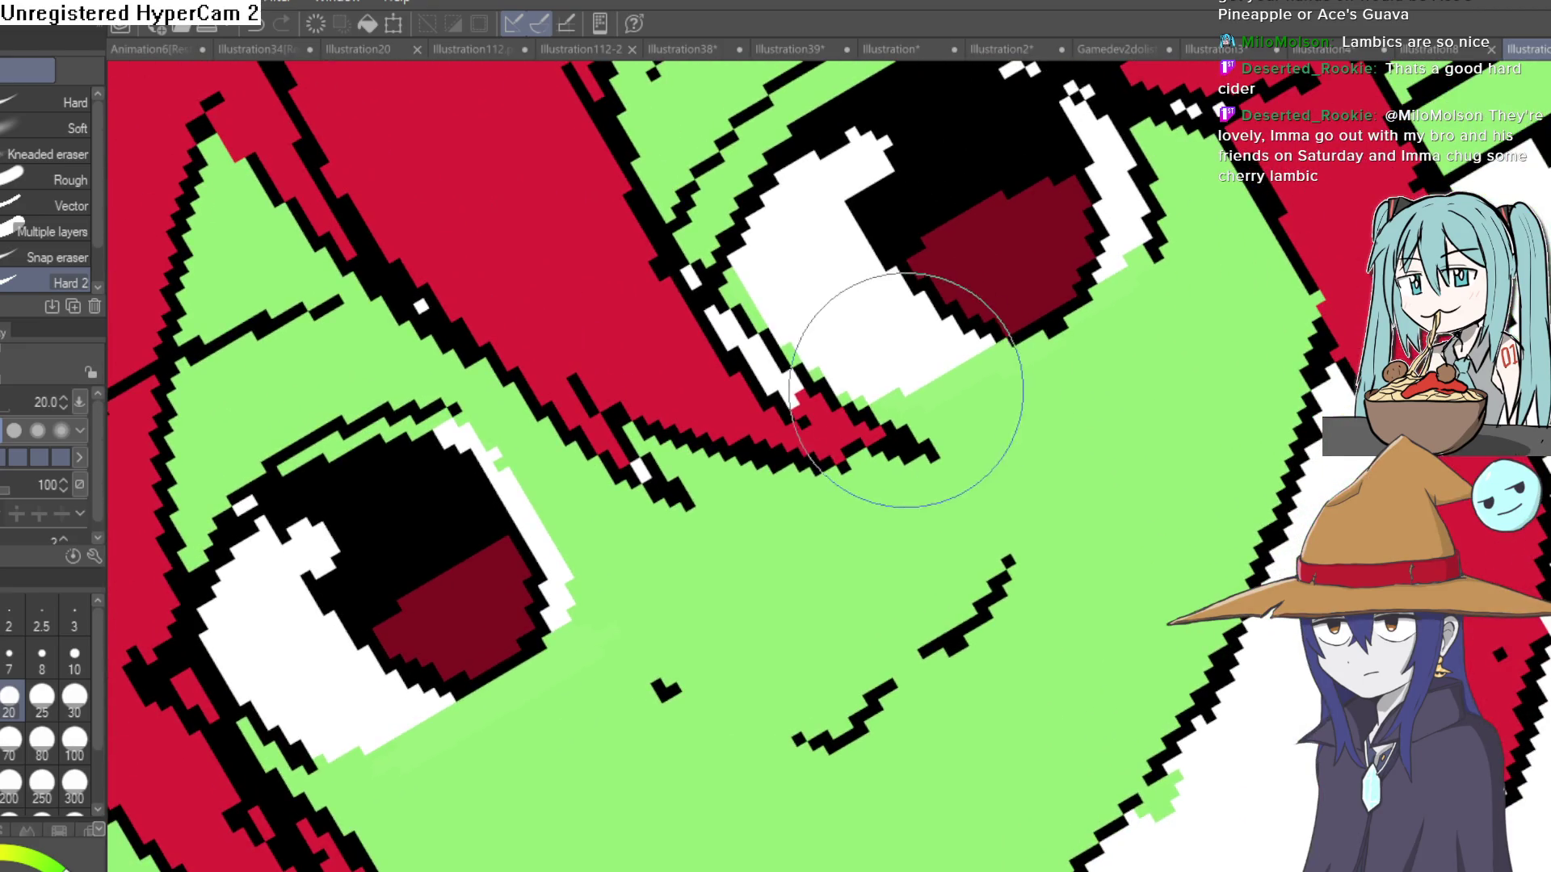
pyautogui.hotkey('ctrl', '0')
pyautogui.moveTo(1314, 578); pyautogui.dragTo(1048, 480)
pyautogui.scroll(-3, 898, 500)
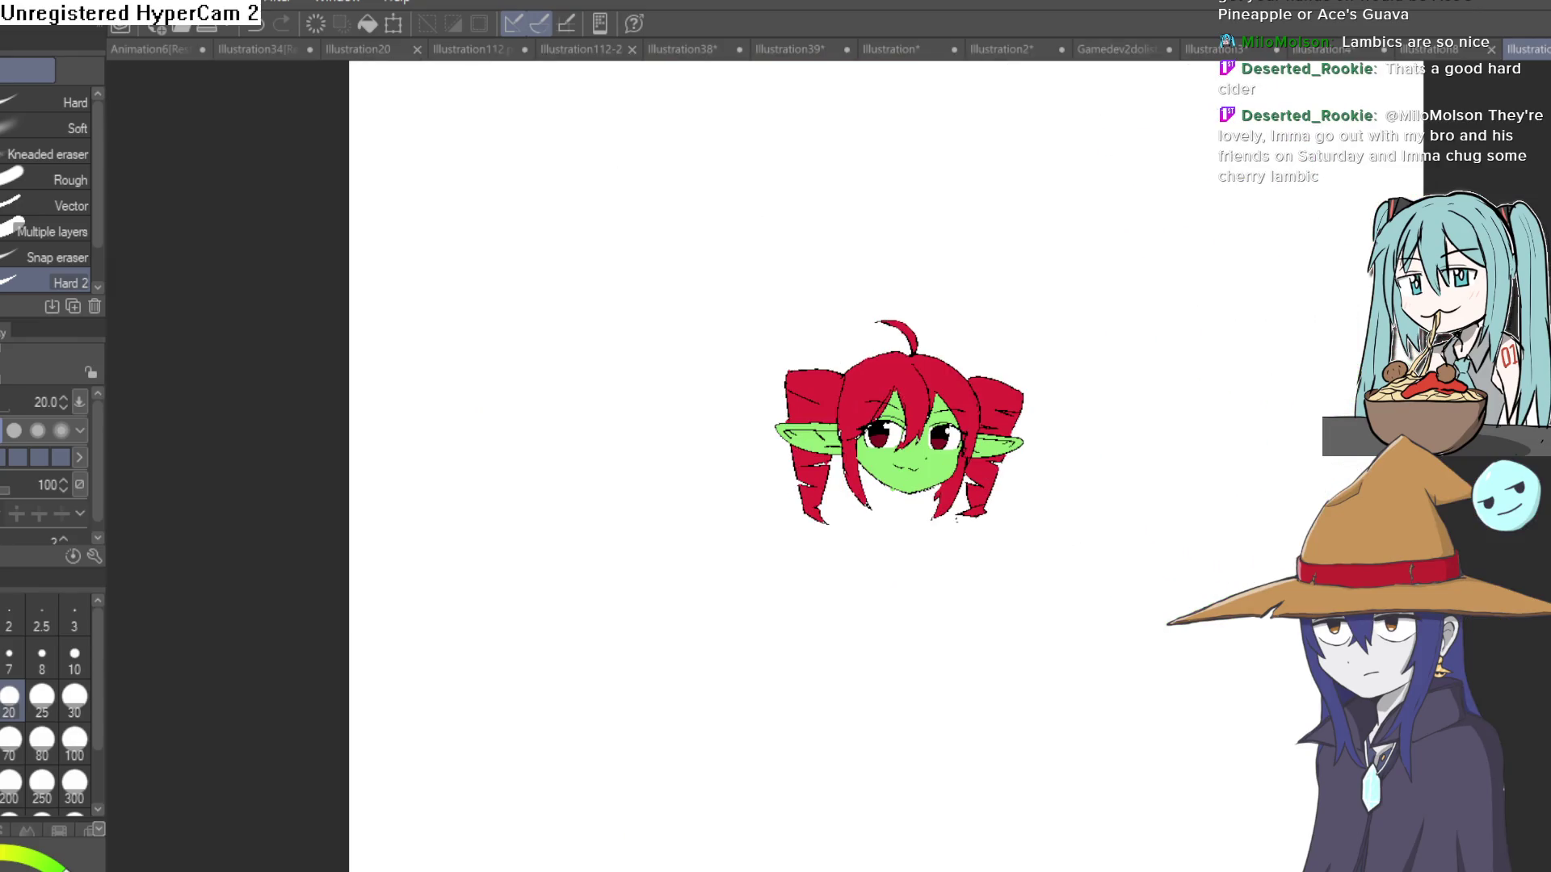
# Pick black with the eyedropper and return to the pixel pen.
pyautogui.scroll(5, 1145, 391)
pyautogui.moveTo(1146, 391); pyautogui.dragTo(1167, 322)
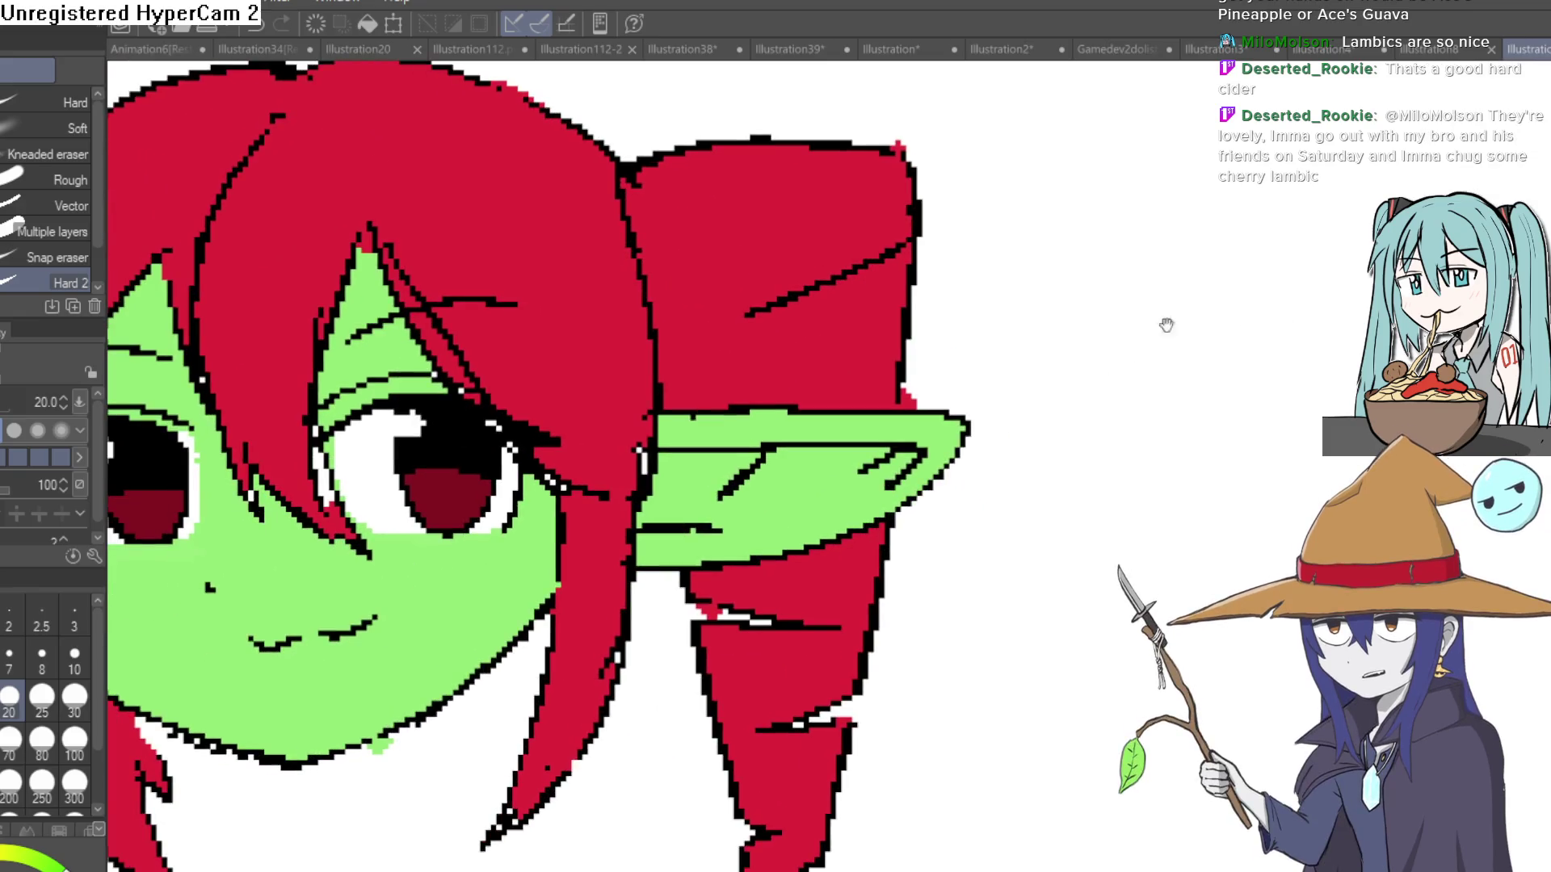
pyautogui.scroll(-2, 1059, 356)
pyautogui.moveTo(1075, 396); pyautogui.dragTo(1118, 378)
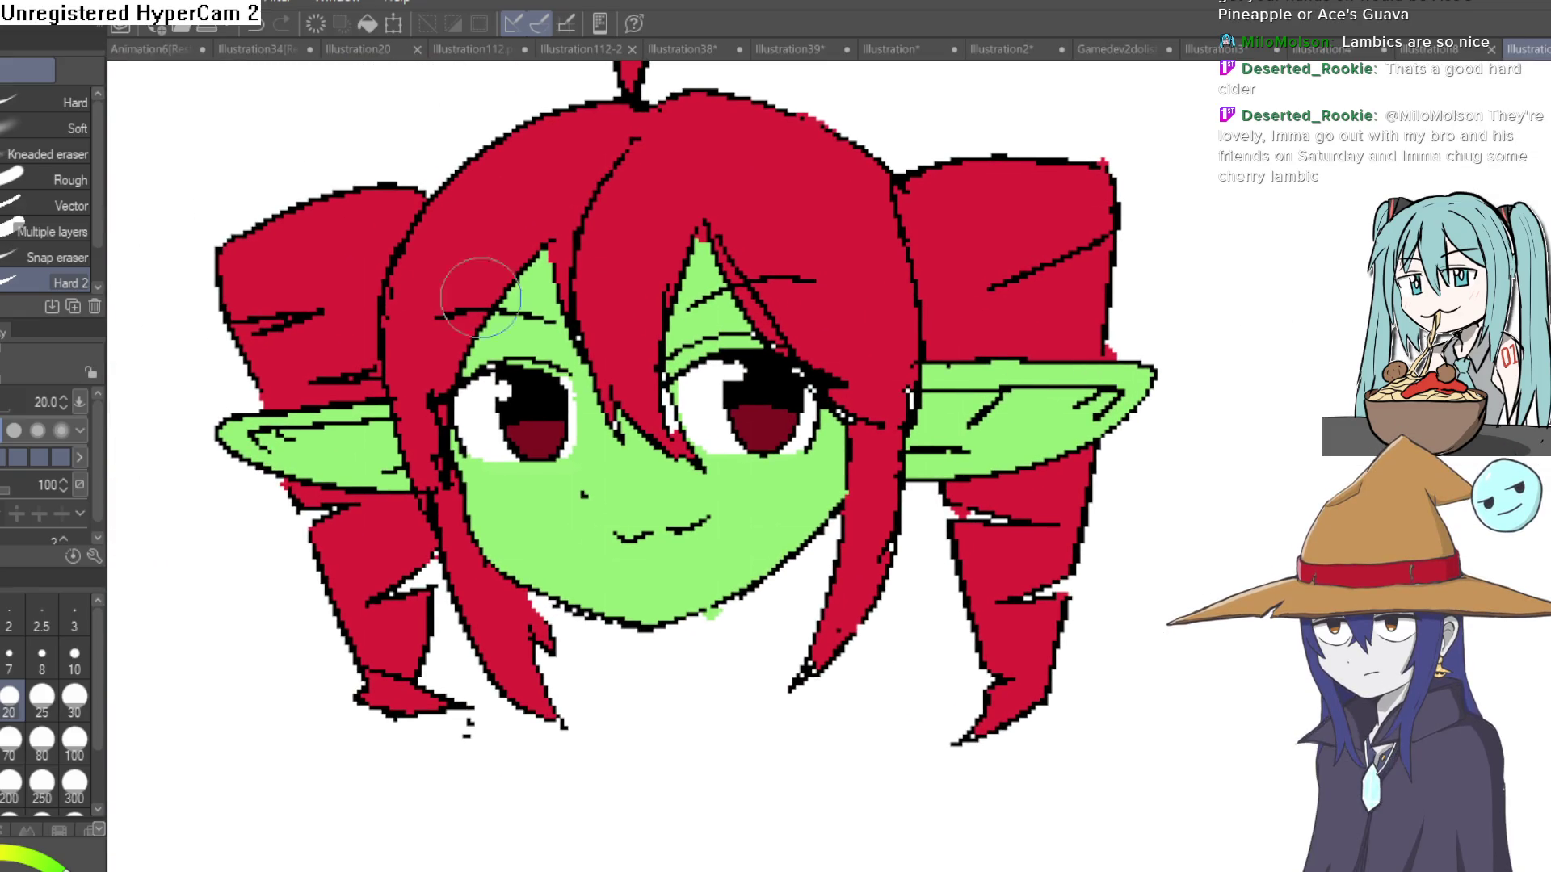
pyautogui.press('i')
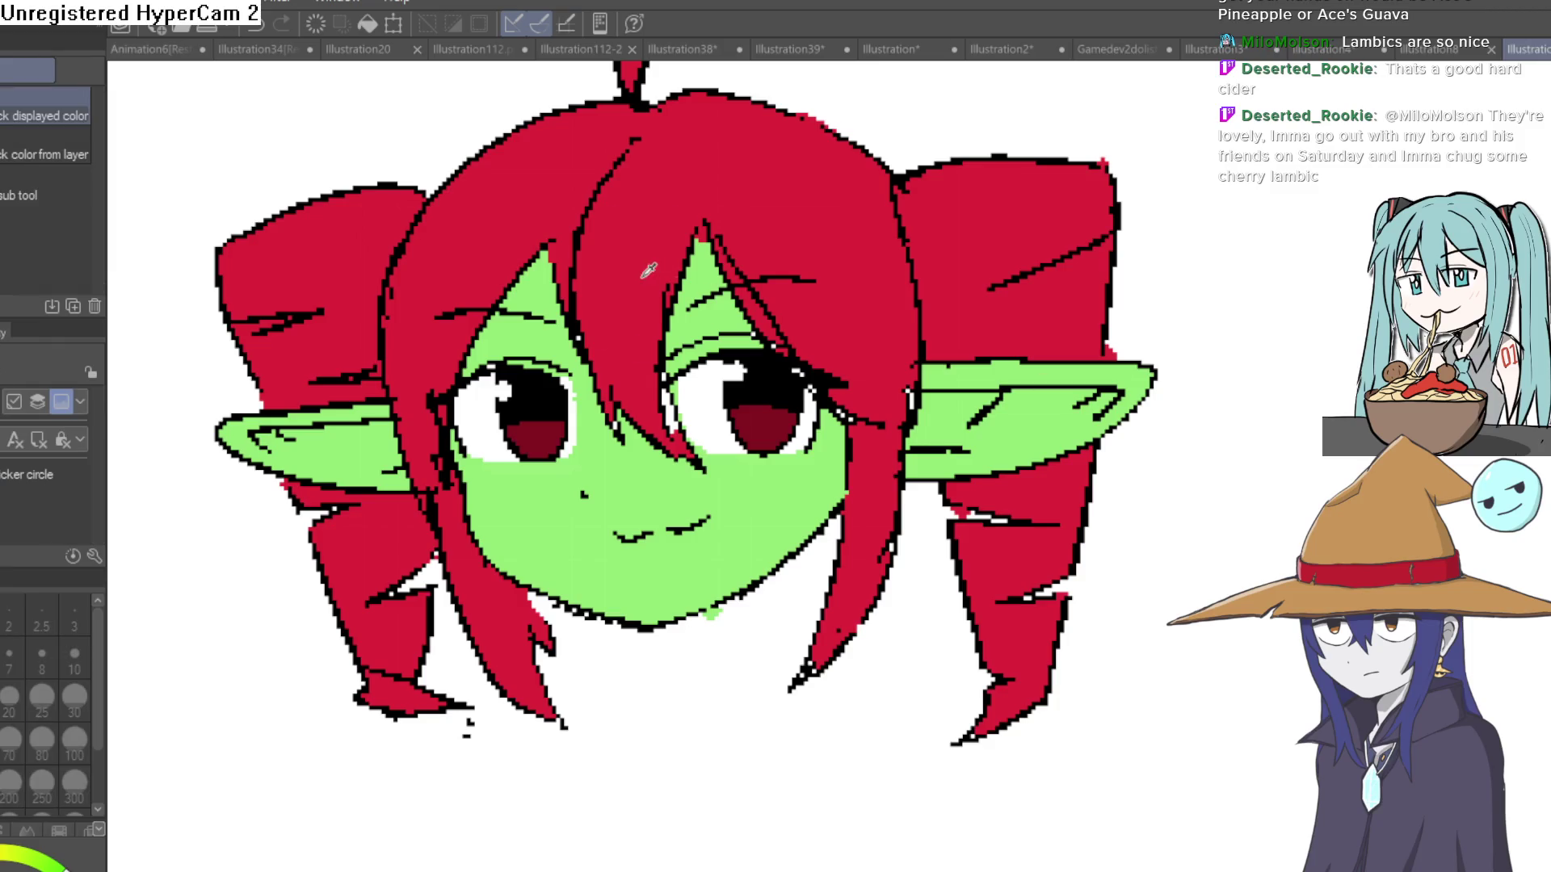
pyautogui.press('p')
# Zoom in on the chin and draw a neck line below it.
pyautogui.click(729, 387)
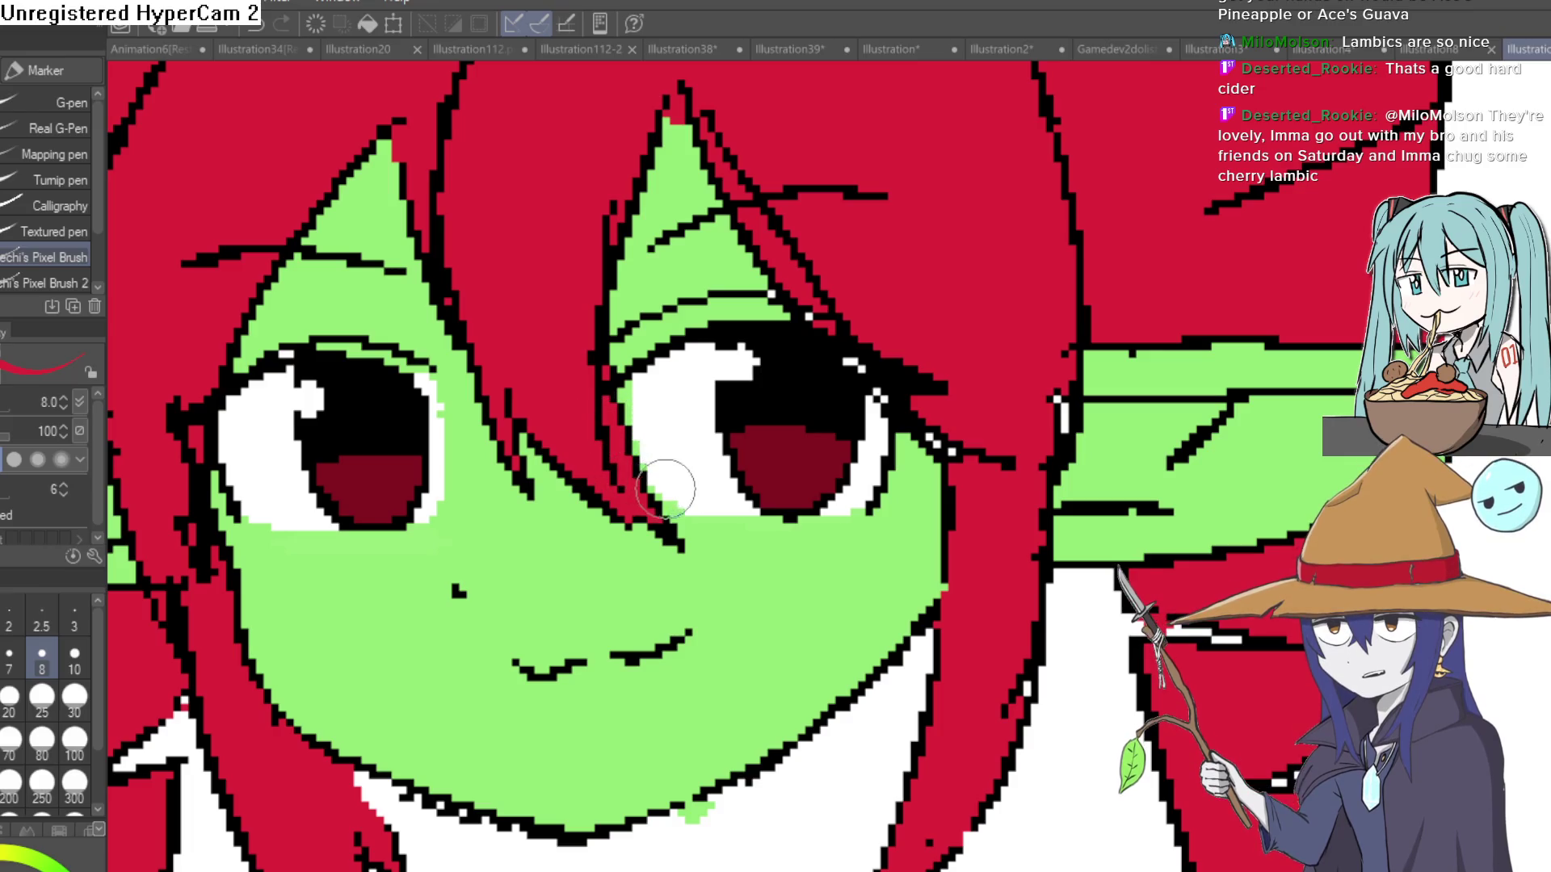
pyautogui.hotkey('ctrl', '0')
pyautogui.moveTo(804, 402); pyautogui.dragTo(792, 373)
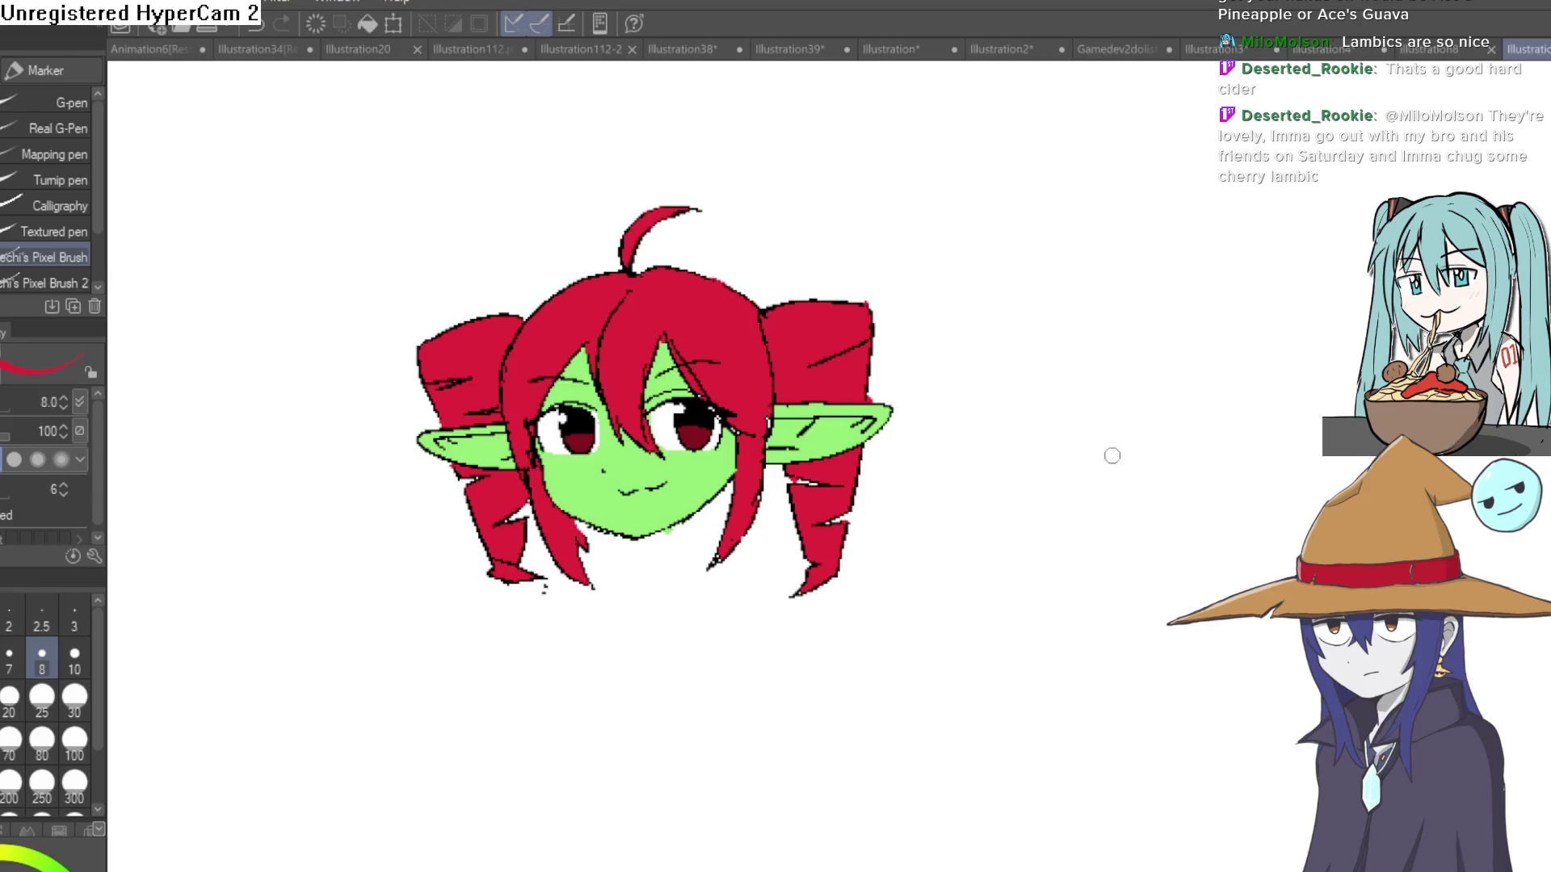
pyautogui.click(667, 550)
pyautogui.moveTo(628, 448); pyautogui.dragTo(616, 654)
# Redraw the neck lines at a slant on both sides, plus a line under the chin.
pyautogui.hotkey('ctrl', 'z')
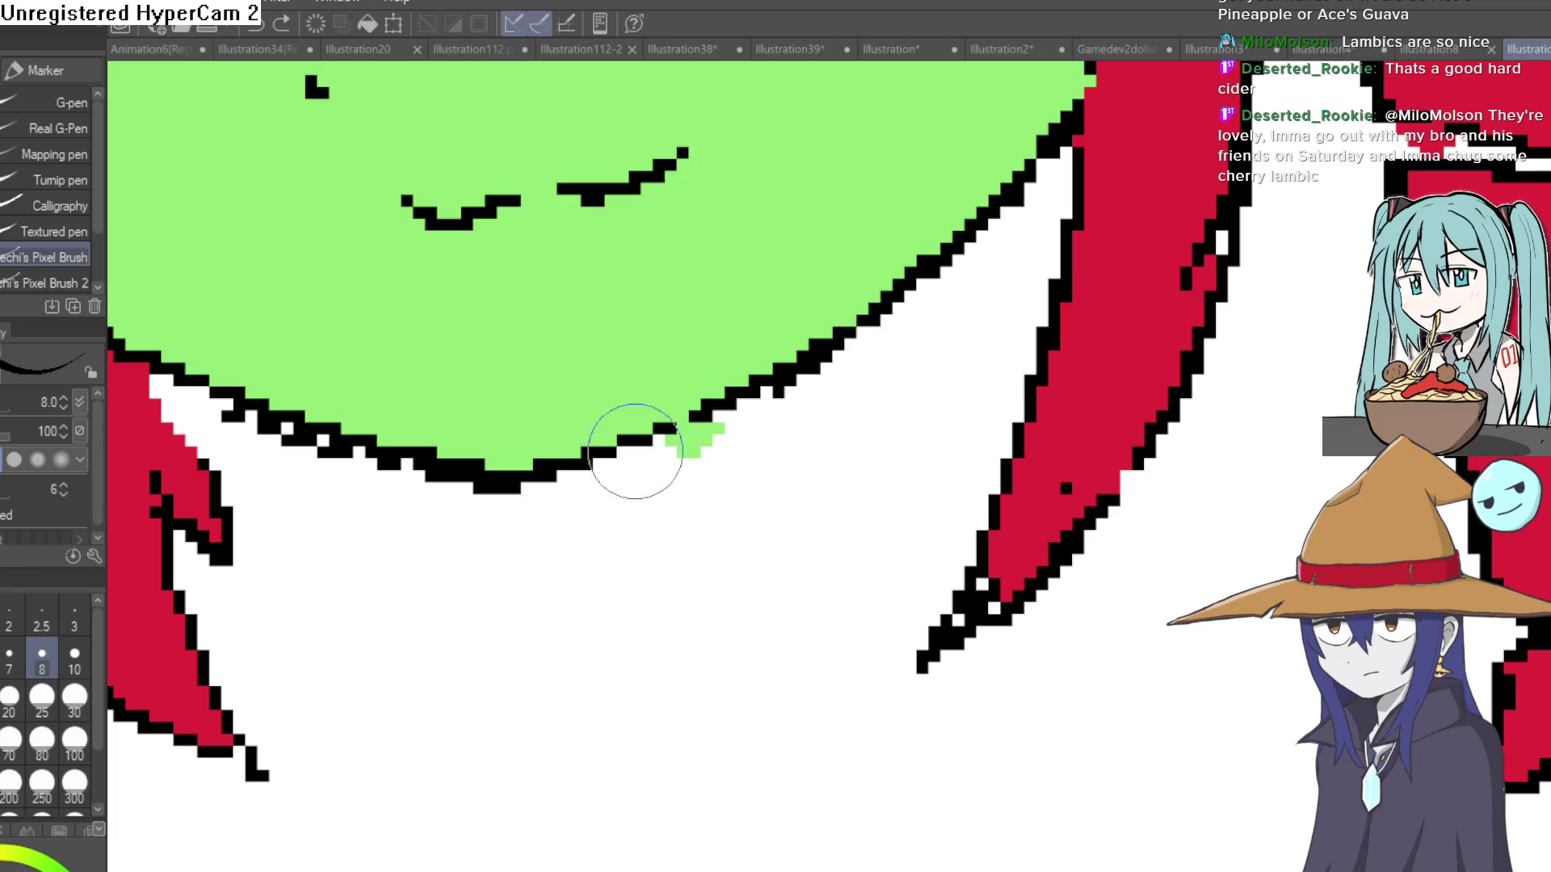
pyautogui.moveTo(633, 452); pyautogui.dragTo(673, 687)
pyautogui.moveTo(869, 316); pyautogui.dragTo(937, 491)
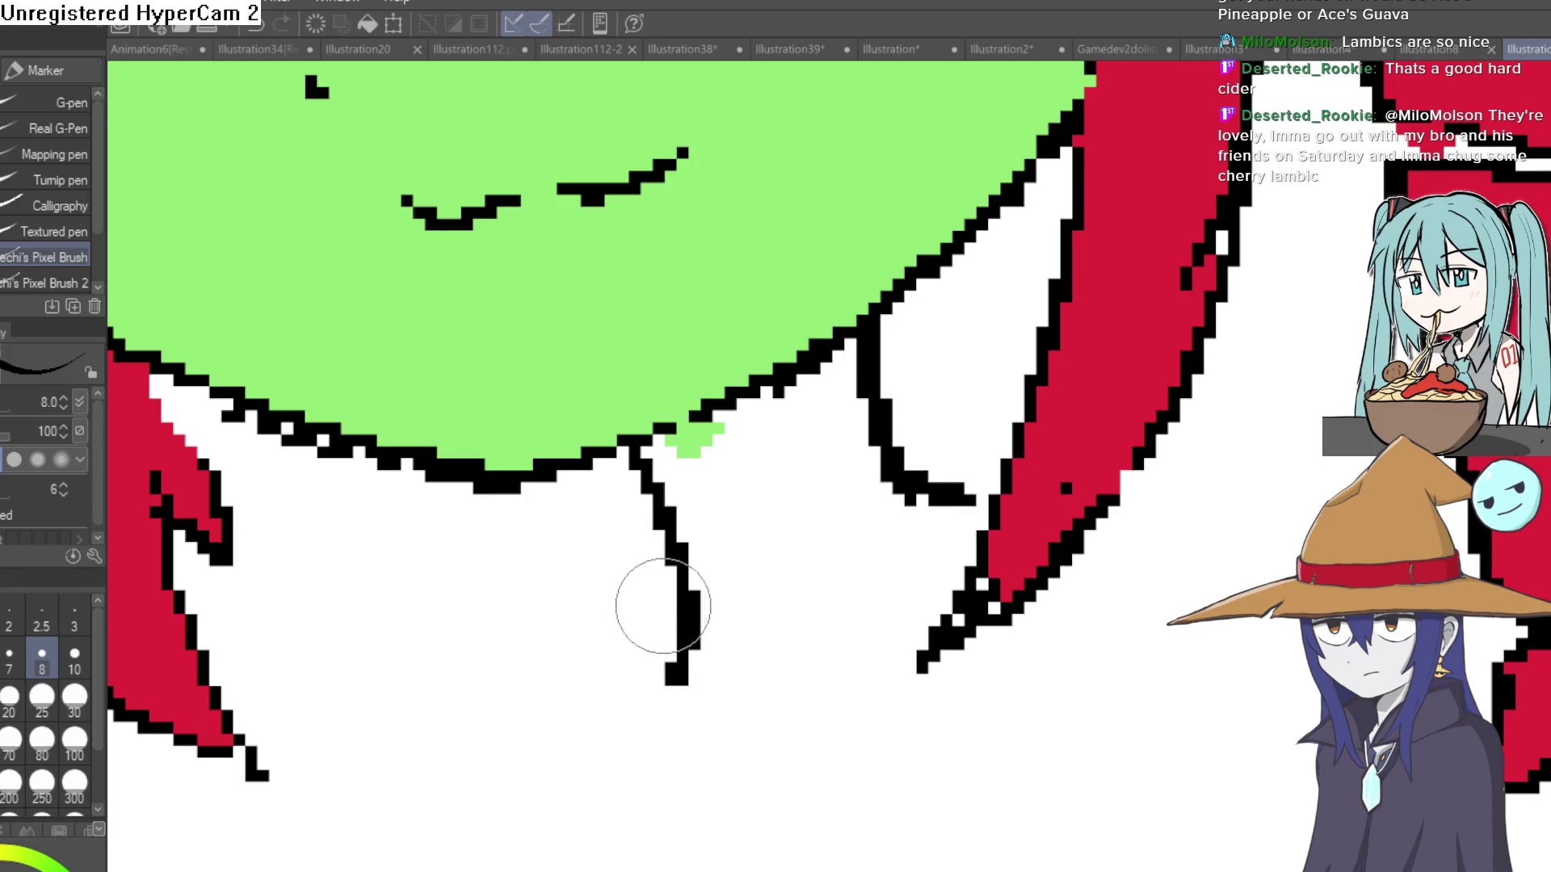
pyautogui.moveTo(703, 727); pyautogui.dragTo(396, 759)
pyautogui.scroll(-6, 1164, 542)
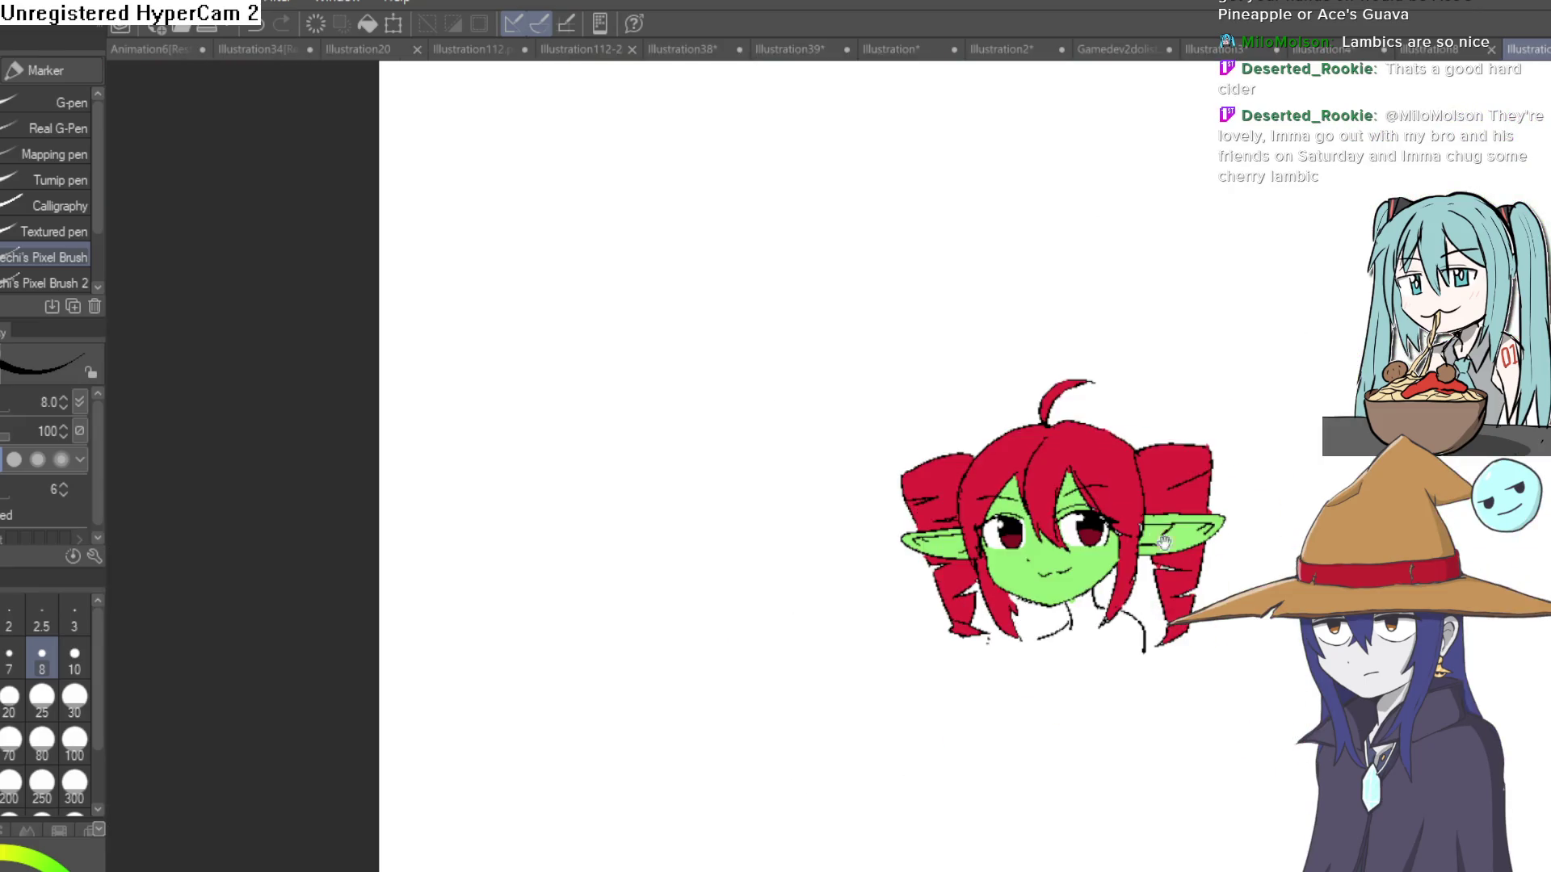
pyautogui.scroll(5, 1043, 633)
pyautogui.scroll(-5, 1000, 671)
pyautogui.scroll(8, 977, 410)
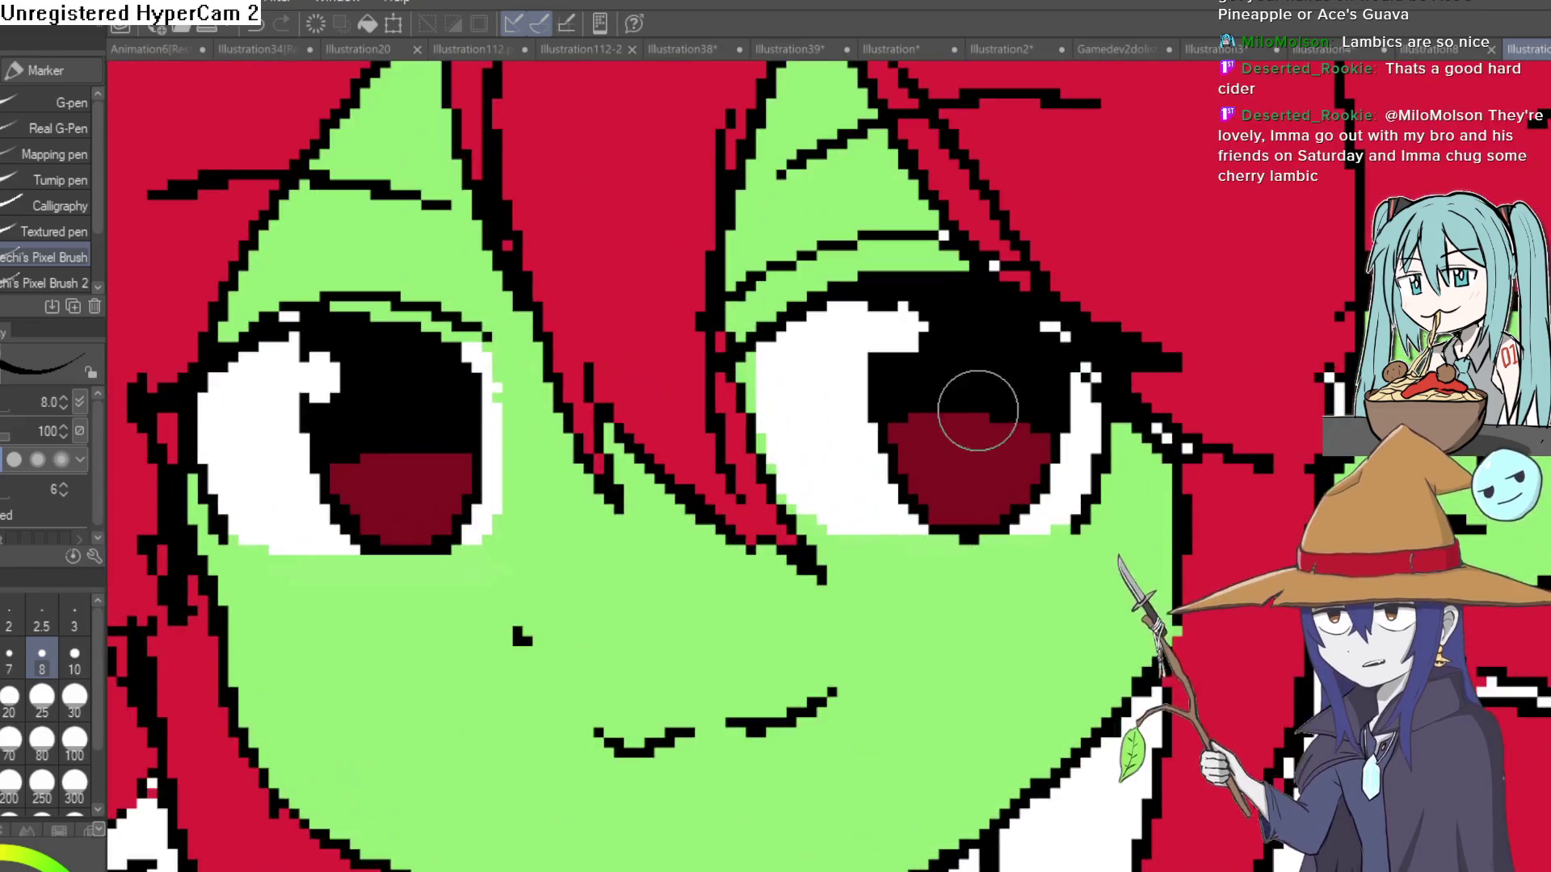
# Cut black notches into both irises, then sample the iris's dark red.
pyautogui.moveTo(981, 420); pyautogui.dragTo(984, 443)
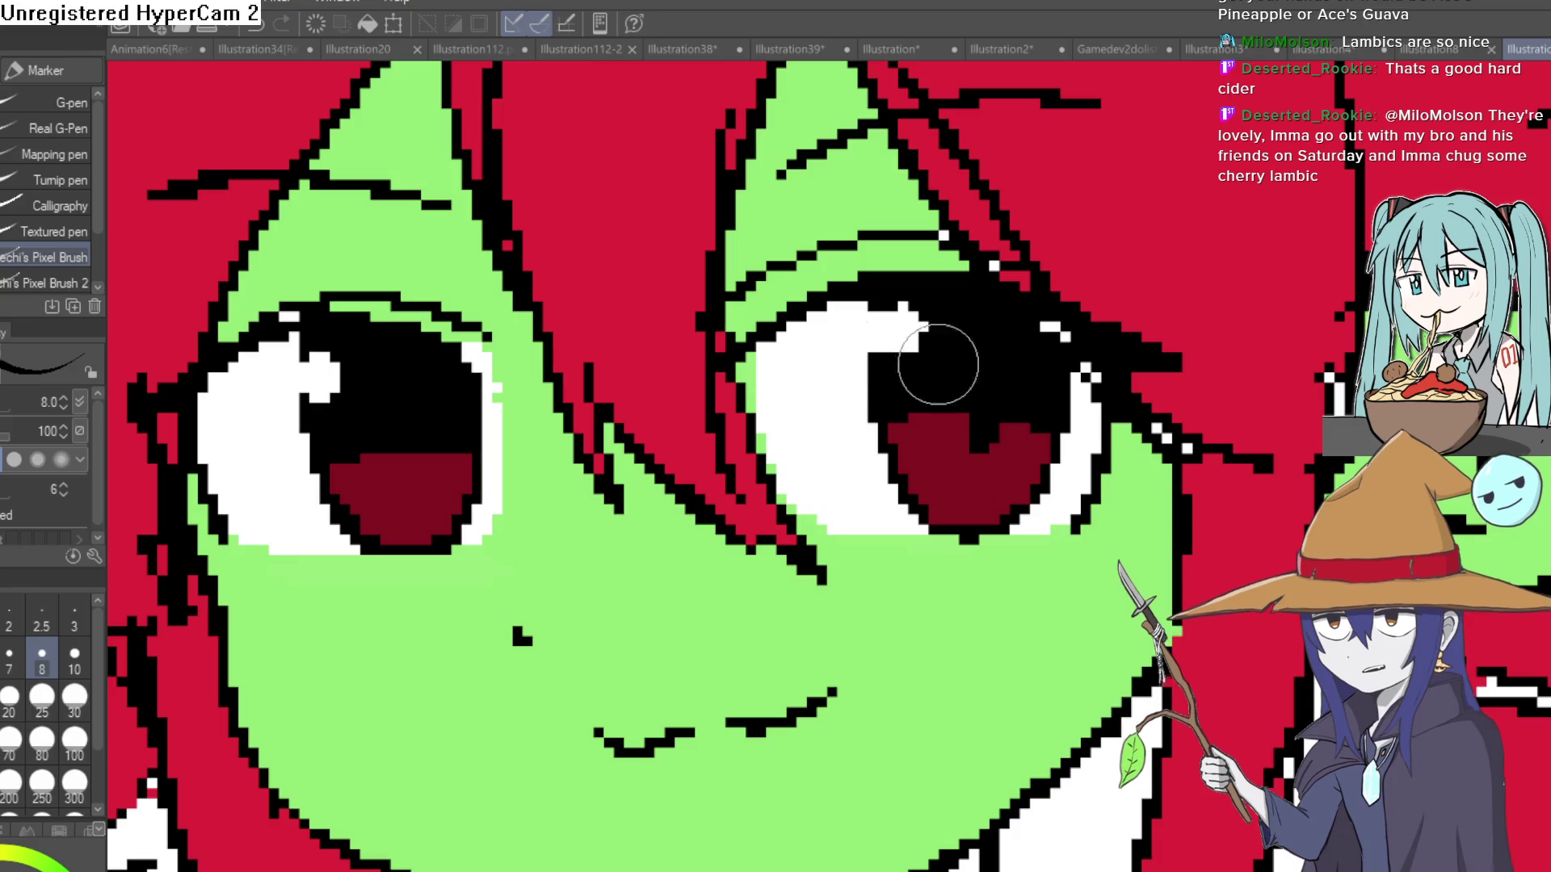
pyautogui.moveTo(394, 469); pyautogui.dragTo(404, 452)
pyautogui.scroll(-5, 1057, 382)
pyautogui.scroll(7, 941, 462)
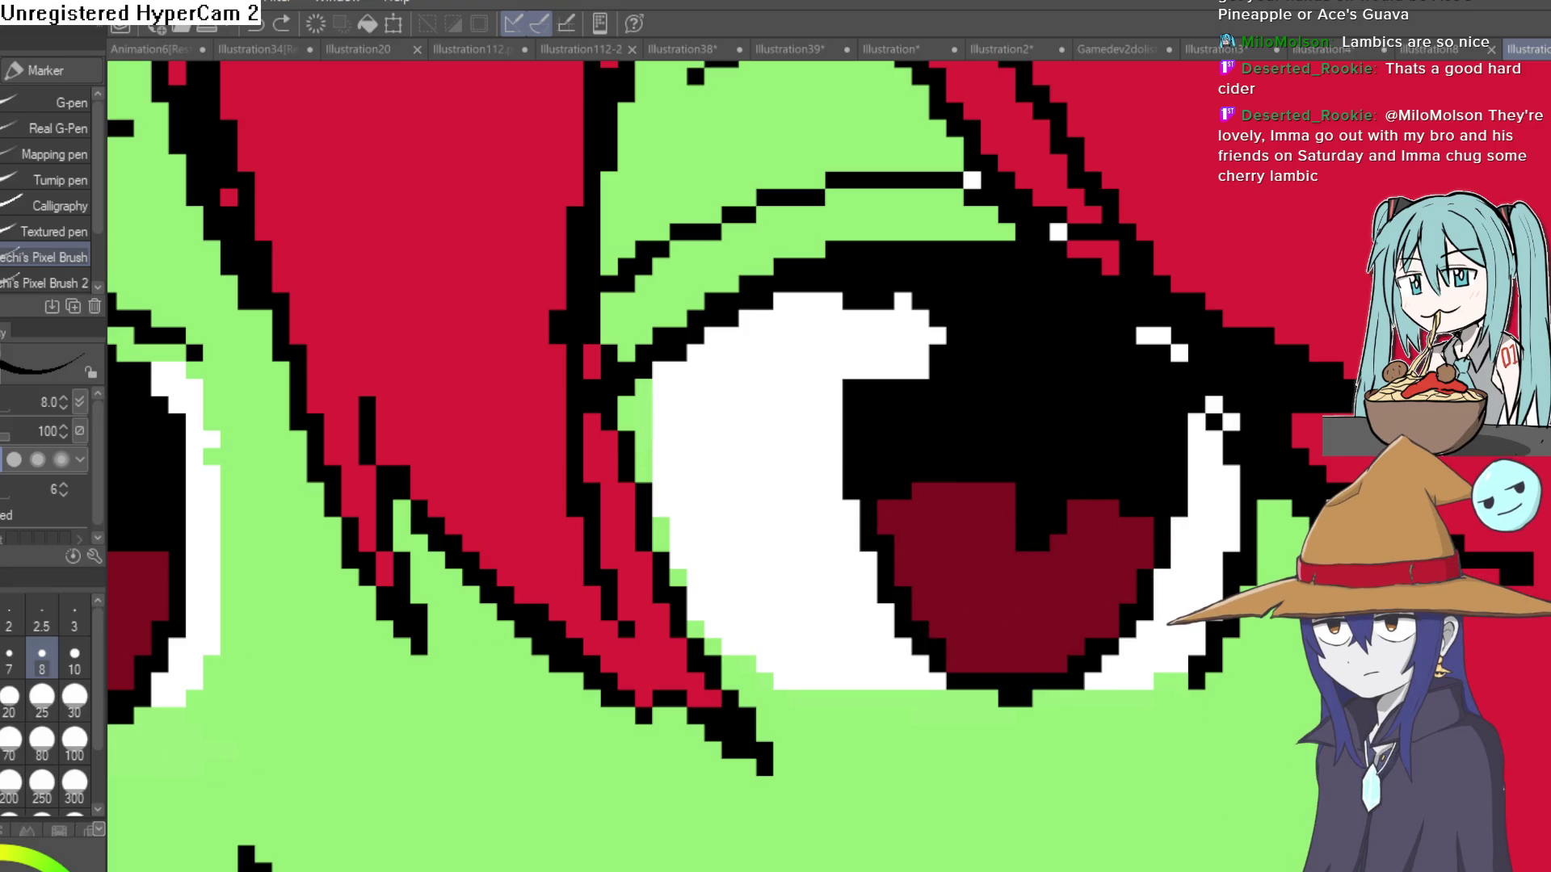
pyautogui.press('i')
pyautogui.click(965, 577)
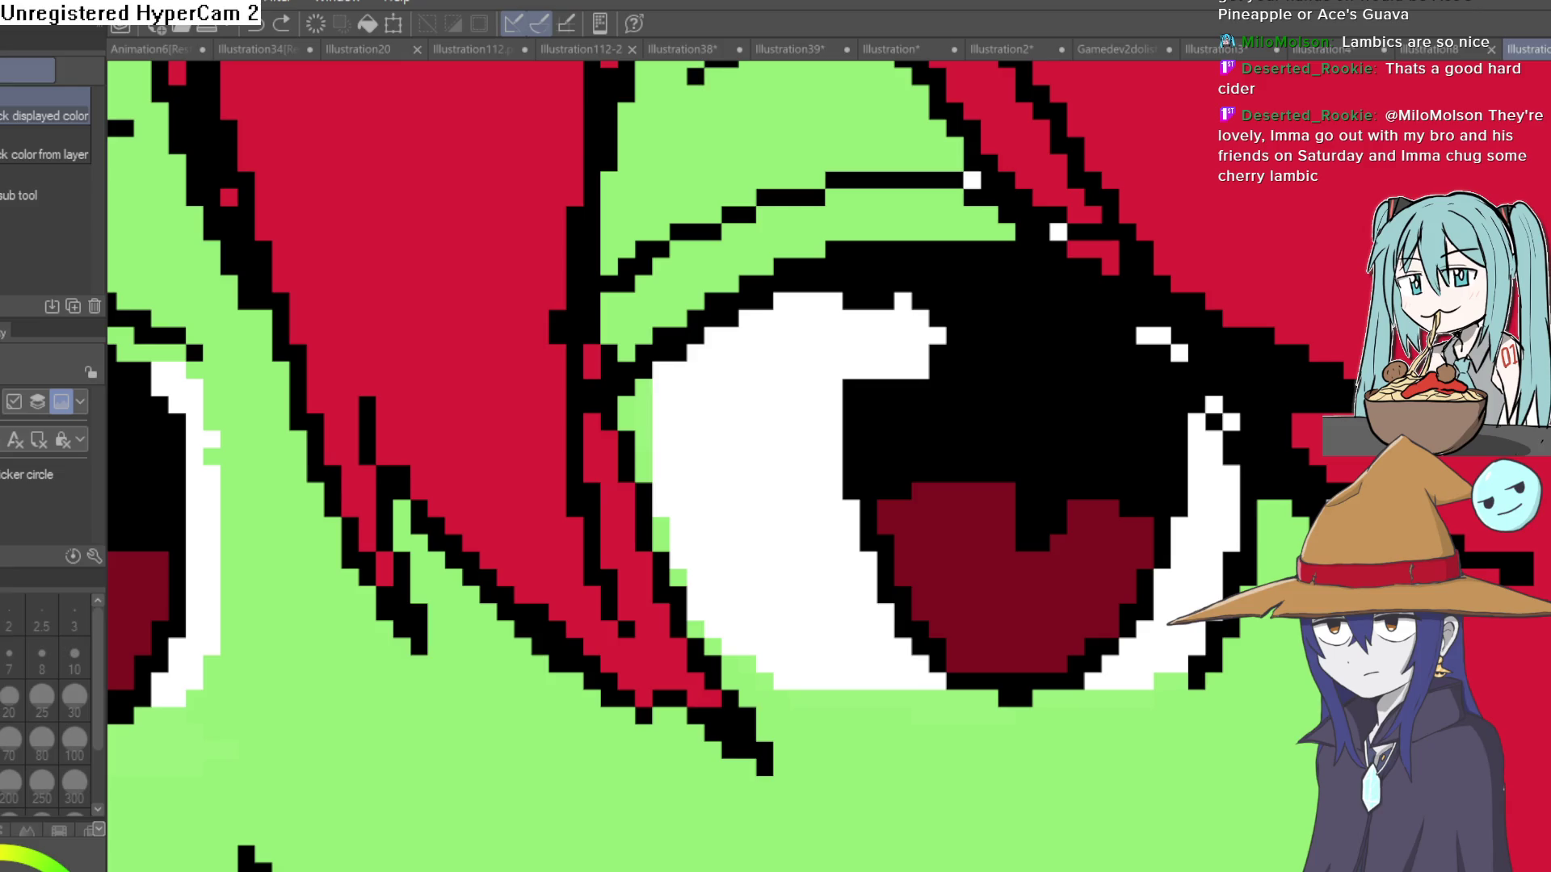
# Paint light-pink highlight pixels along the bottom of both dark-red irises.
pyautogui.press('p')
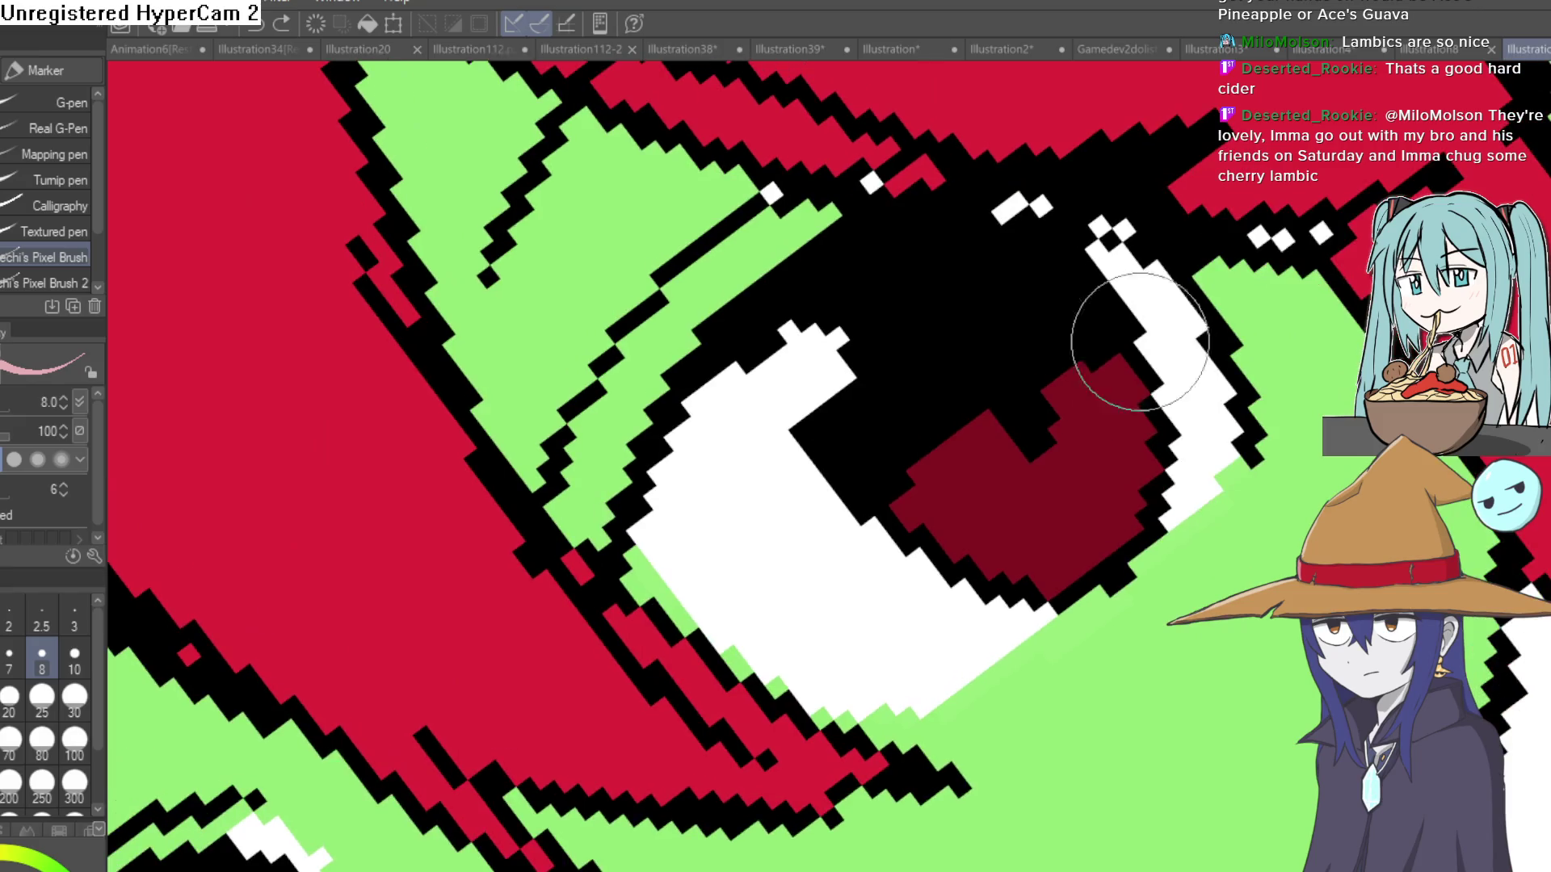
pyautogui.moveTo(1123, 484)
pyautogui.mouseDown()
pyautogui.moveTo(1038, 544)
pyautogui.moveTo(1056, 513)
pyautogui.moveTo(1024, 535)
pyautogui.moveTo(1147, 291)
pyautogui.mouseUp()
pyautogui.moveTo(848, 638)
pyautogui.mouseDown()
pyautogui.moveTo(745, 745)
pyautogui.moveTo(808, 703)
pyautogui.mouseUp()
pyautogui.scroll(-10, 900, 679)
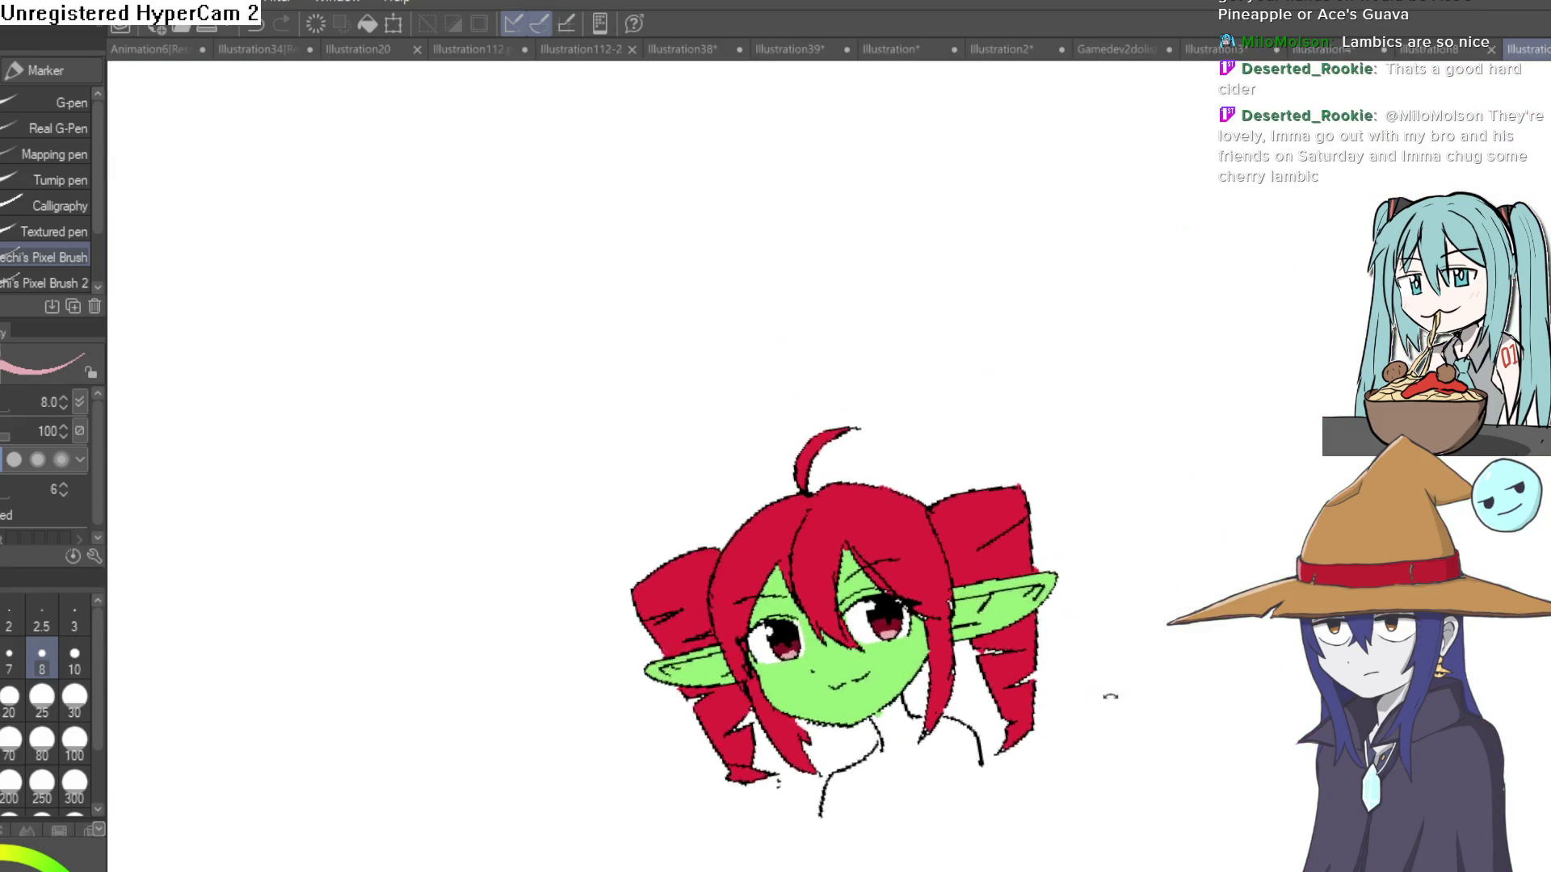
pyautogui.moveTo(1034, 679); pyautogui.dragTo(1157, 497)
pyautogui.scroll(-3, 1156, 497)
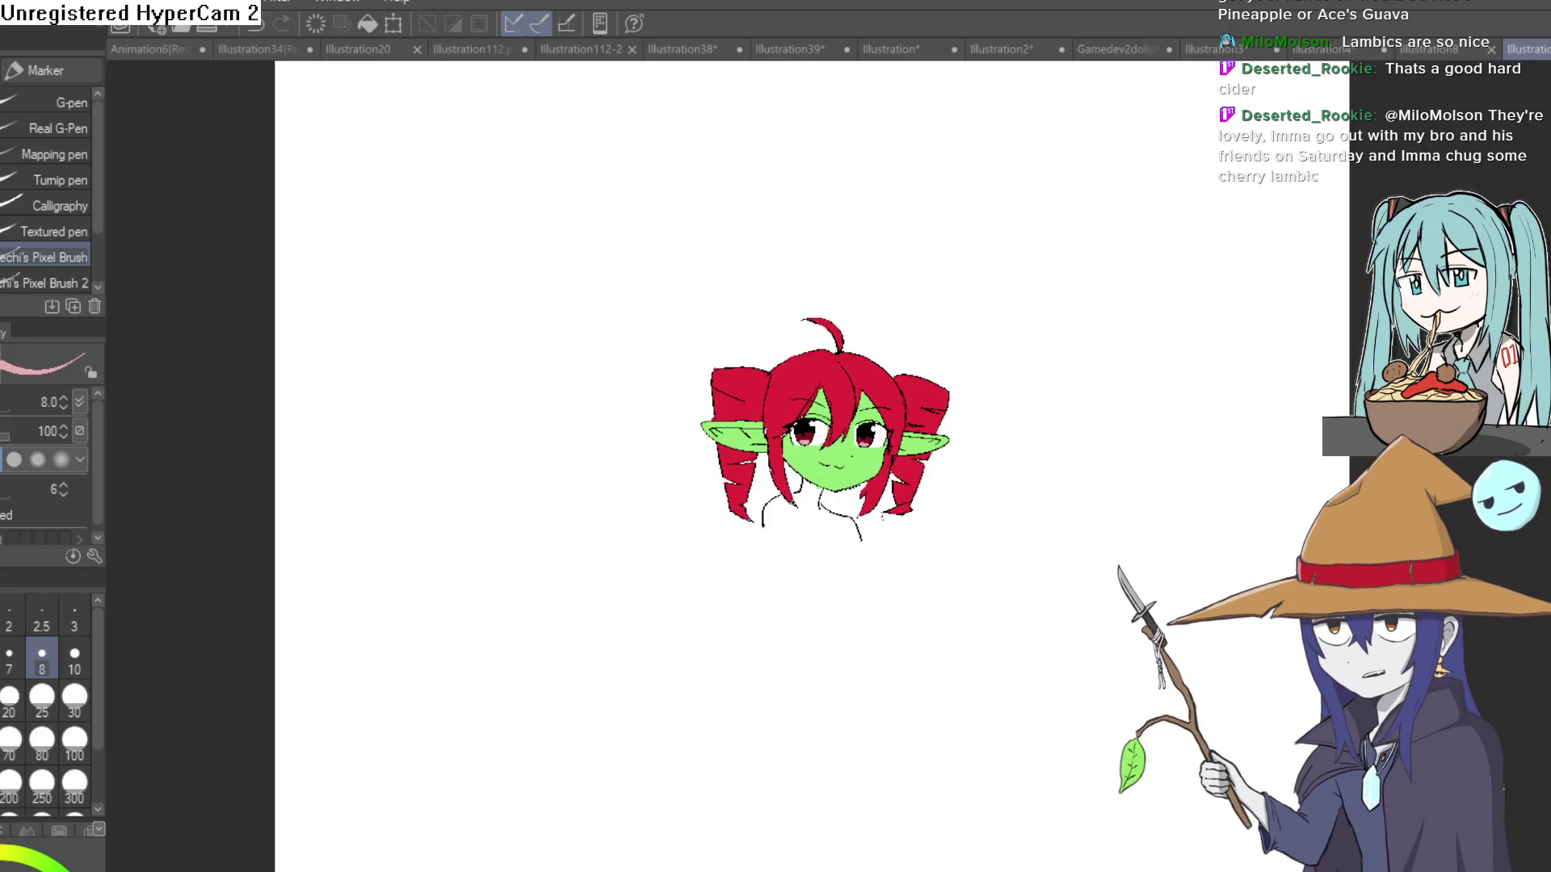
pyautogui.scroll(8, 1101, 467)
pyautogui.scroll(-6, 1101, 466)
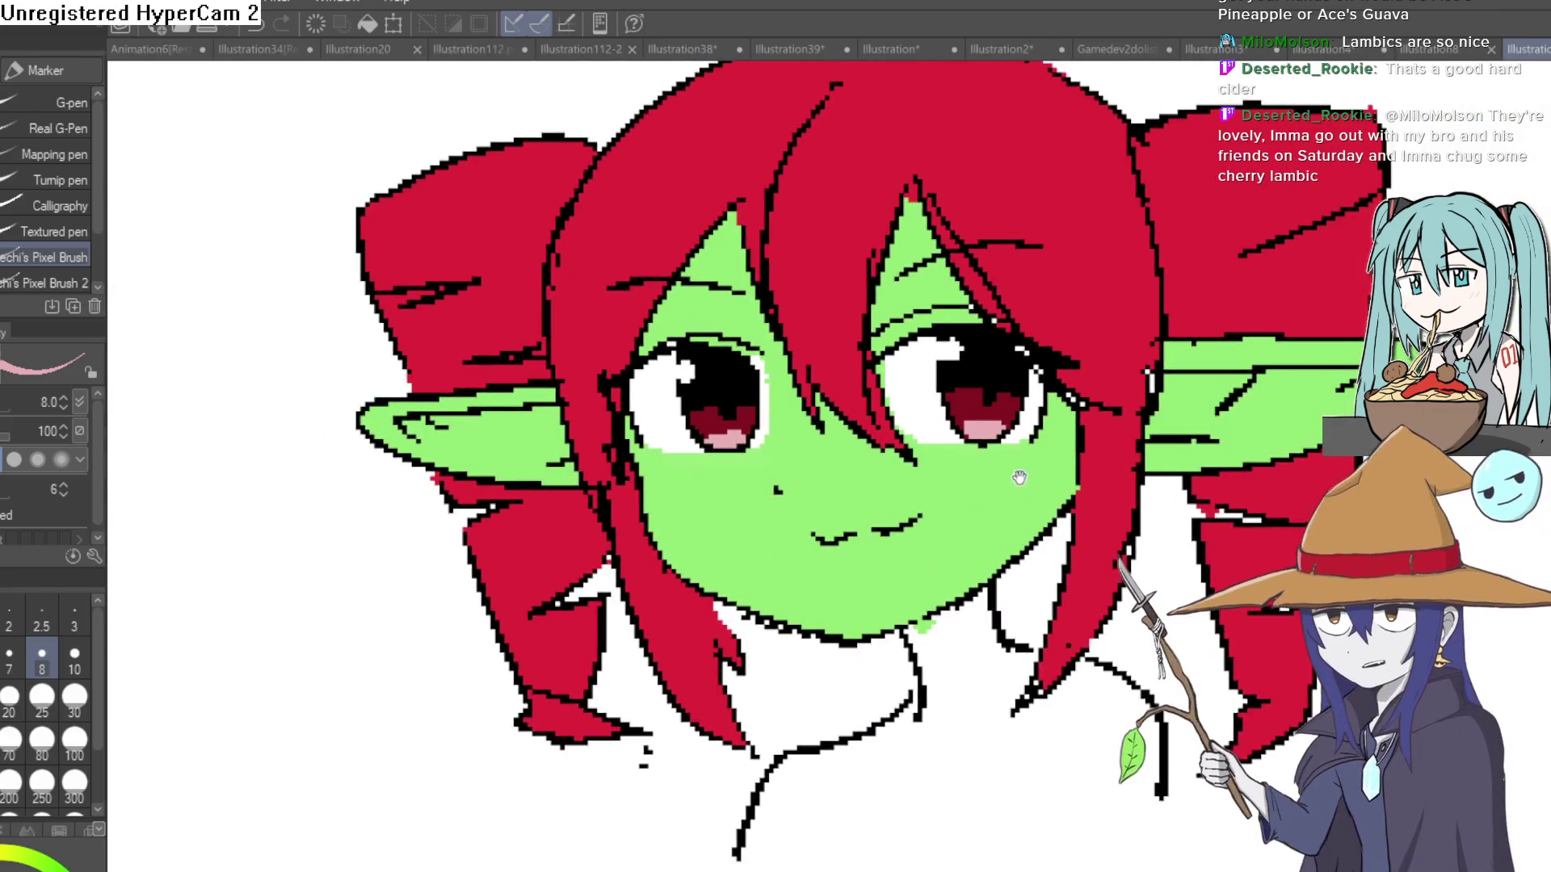
pyautogui.press('m')
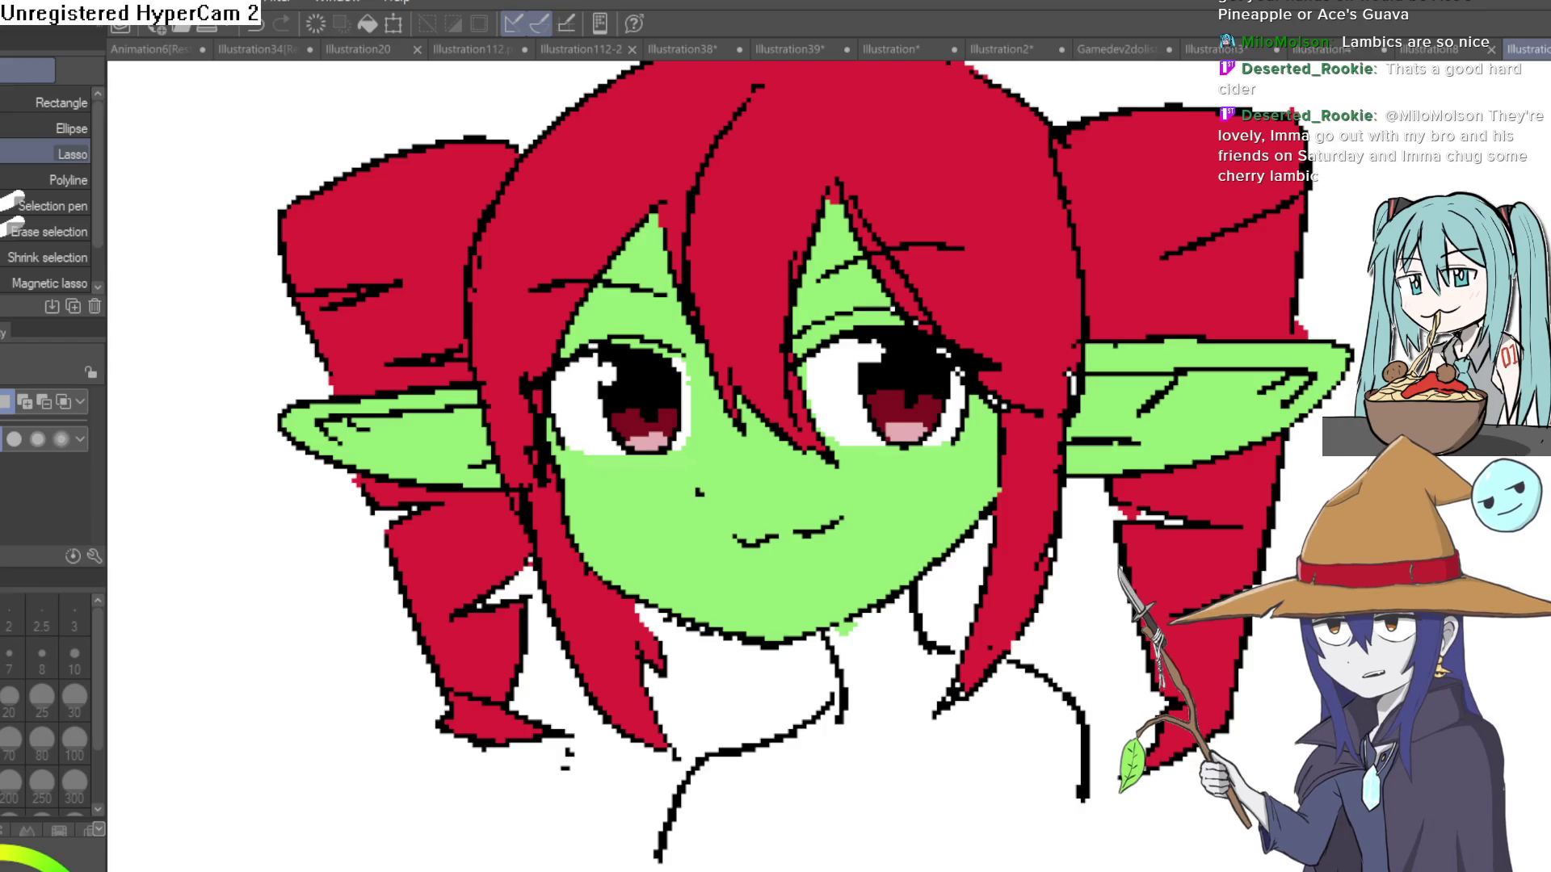
# Lasso the right eye and nudge it to a new position with Free Transform.
pyautogui.moveTo(1217, 292); pyautogui.dragTo(903, 270)
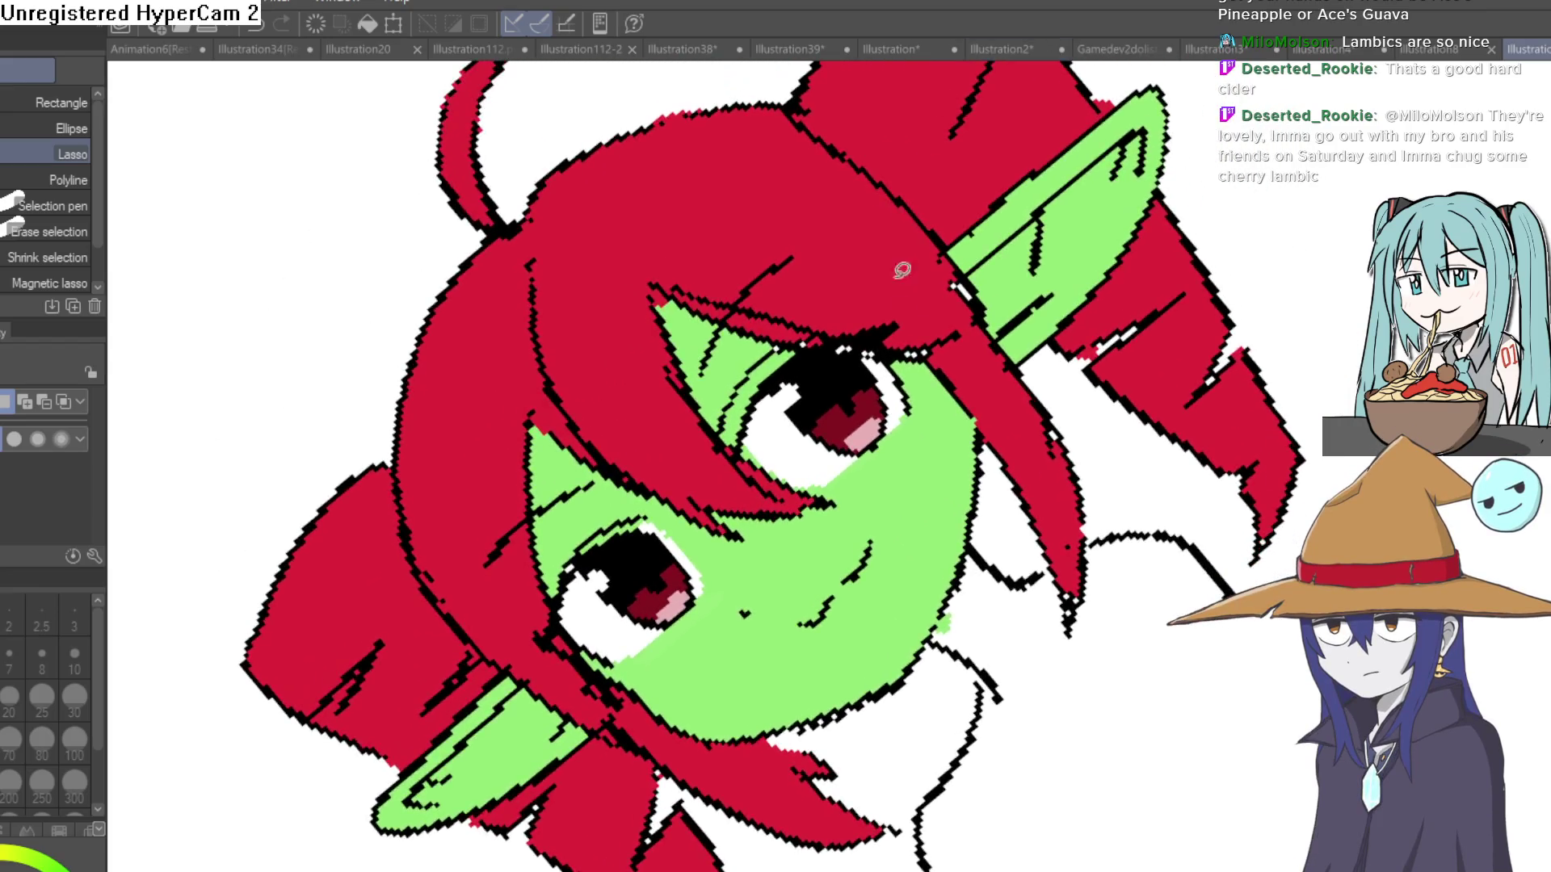
pyautogui.moveTo(799, 365); pyautogui.dragTo(774, 430)
pyautogui.moveTo(899, 394)
pyautogui.mouseDown()
pyautogui.moveTo(904, 376)
pyautogui.moveTo(865, 421)
pyautogui.mouseUp()
pyautogui.hotkey('ctrl', 't')
pyautogui.click(788, 540)
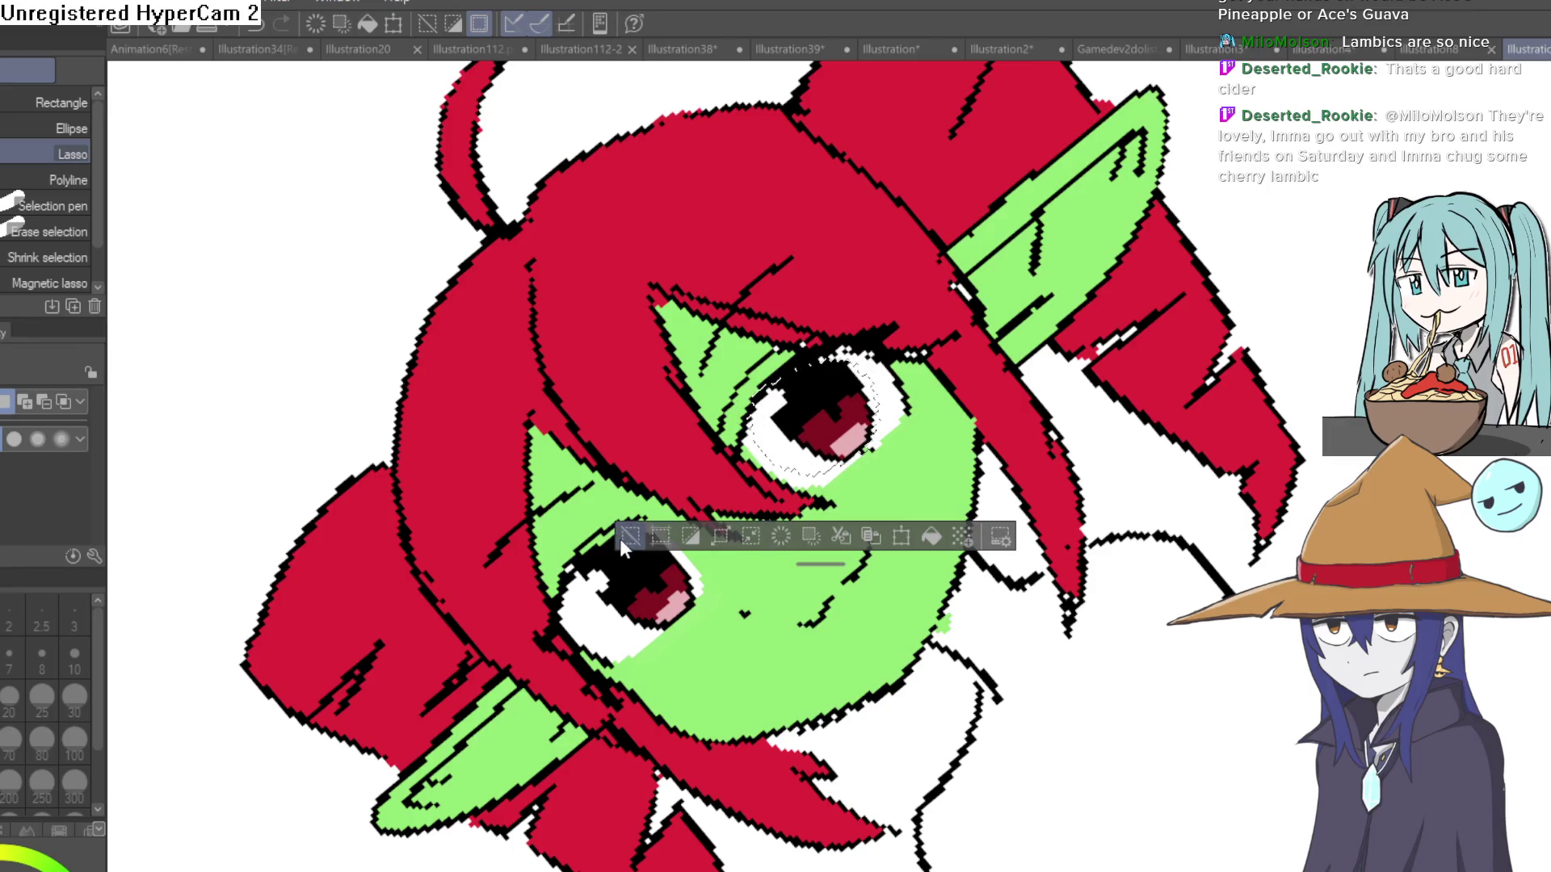
pyautogui.hotkey('ctrl', '0')
pyautogui.scroll(-2, 1237, 572)
pyautogui.moveTo(1236, 571); pyautogui.dragTo(1115, 455)
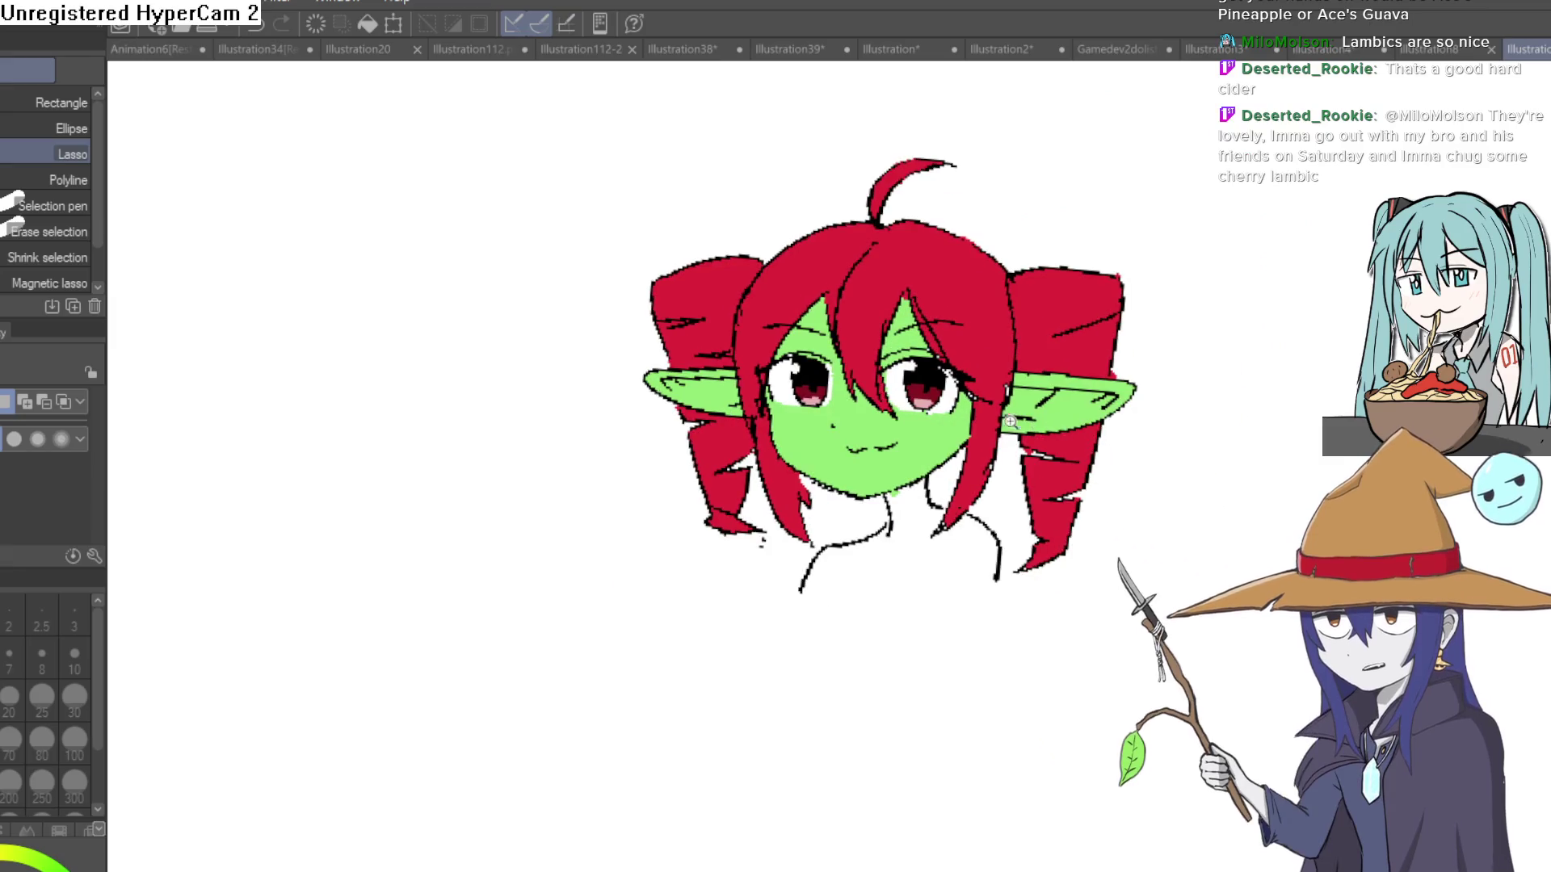
# Paint the dark-red pixels beside the iris notch black to widen it.
pyautogui.scroll(4, 832, 368)
pyautogui.press('p')
pyautogui.scroll(3, 832, 307)
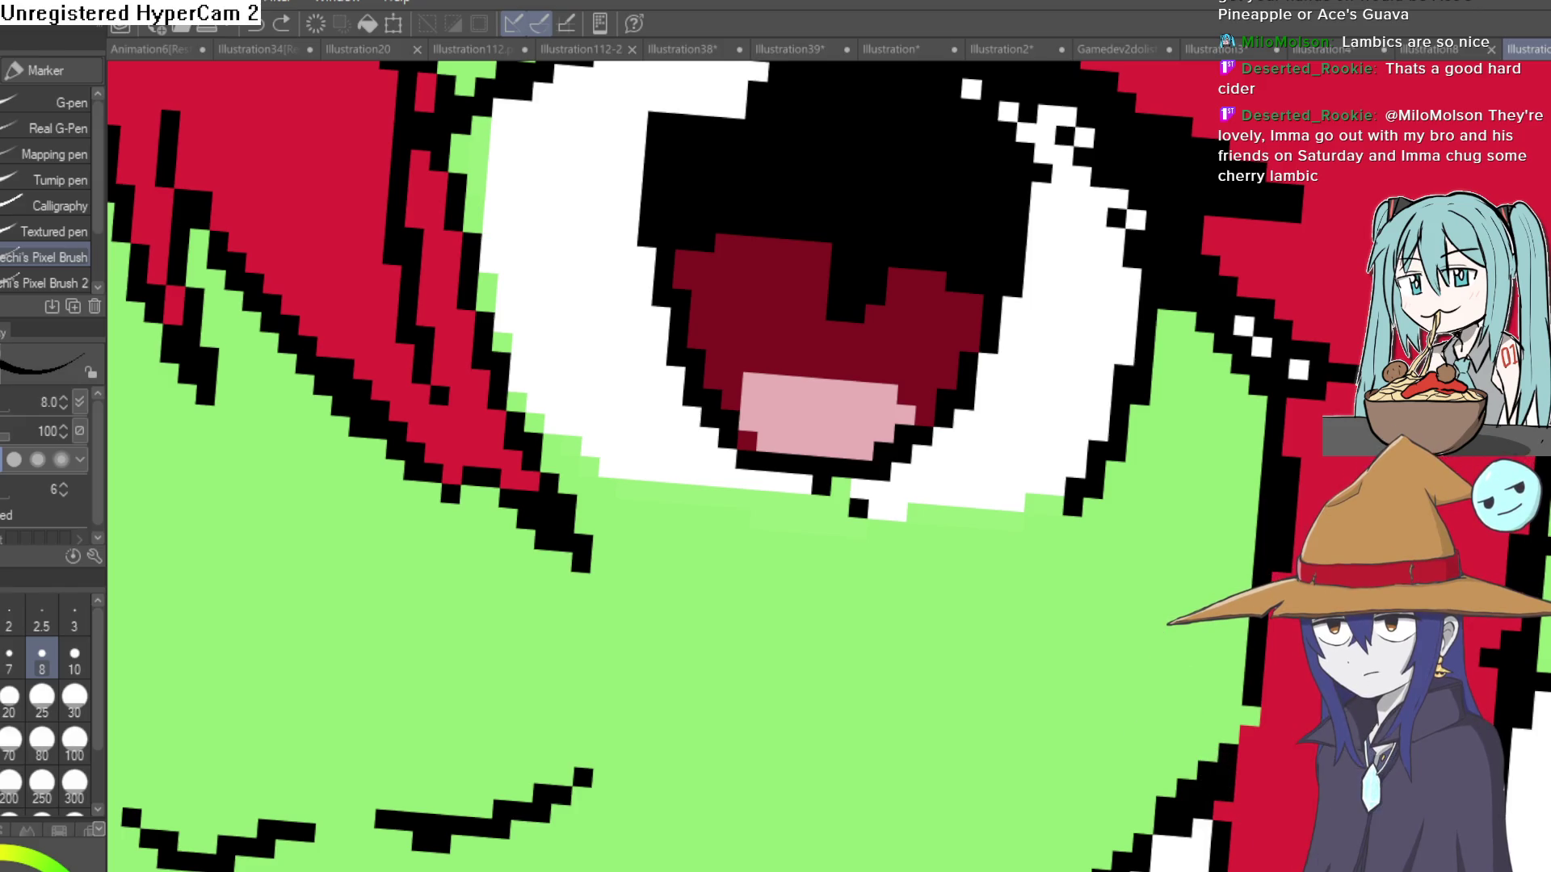
pyautogui.click(844, 276)
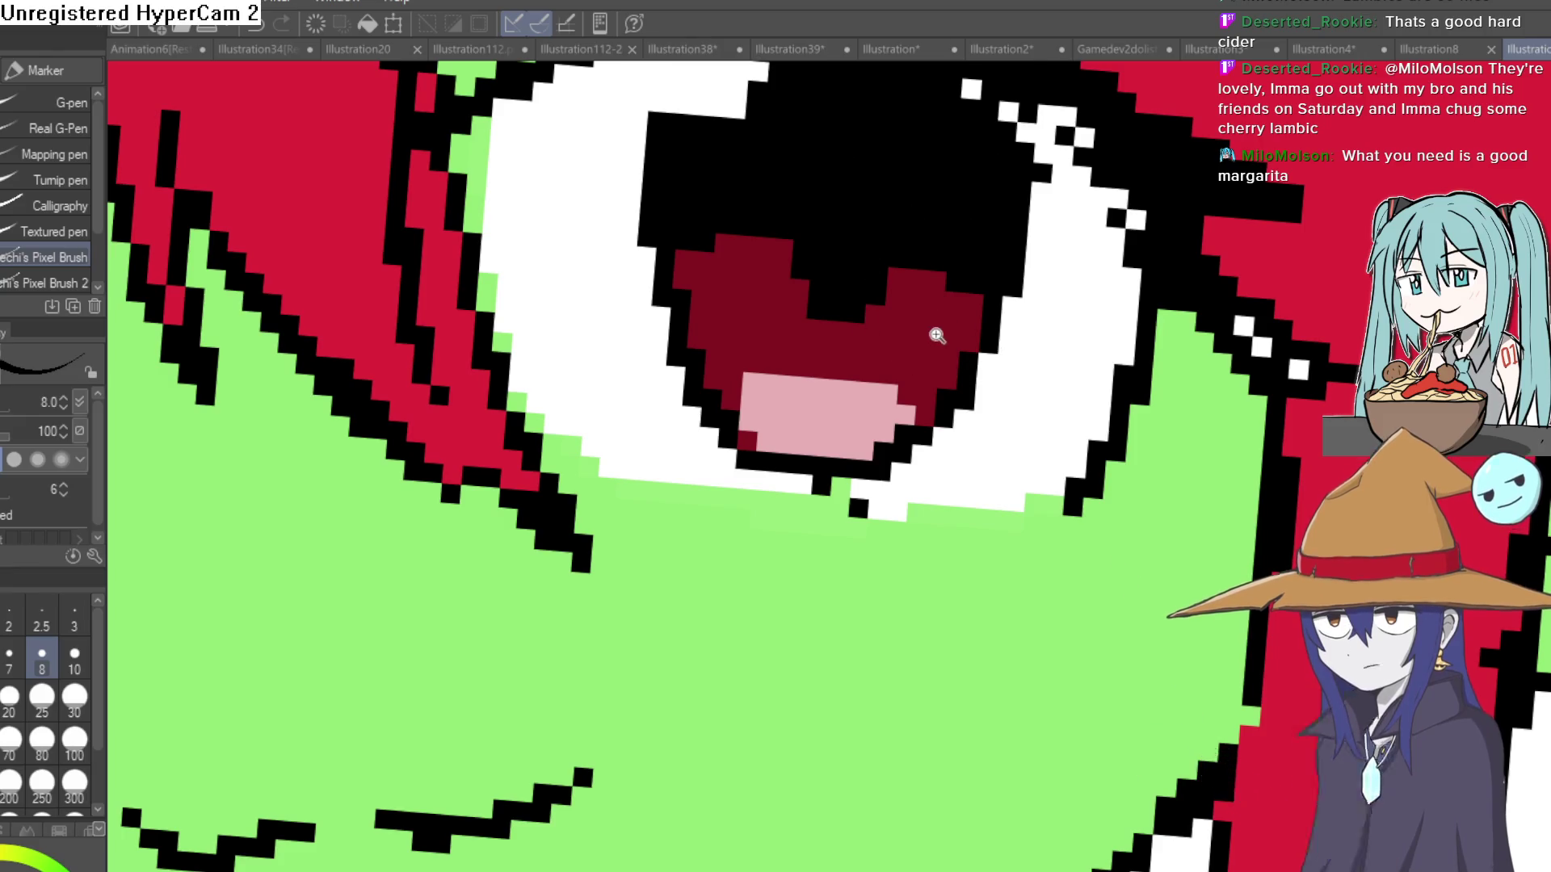
pyautogui.scroll(-5, 934, 336)
pyautogui.moveTo(932, 444); pyautogui.dragTo(865, 283)
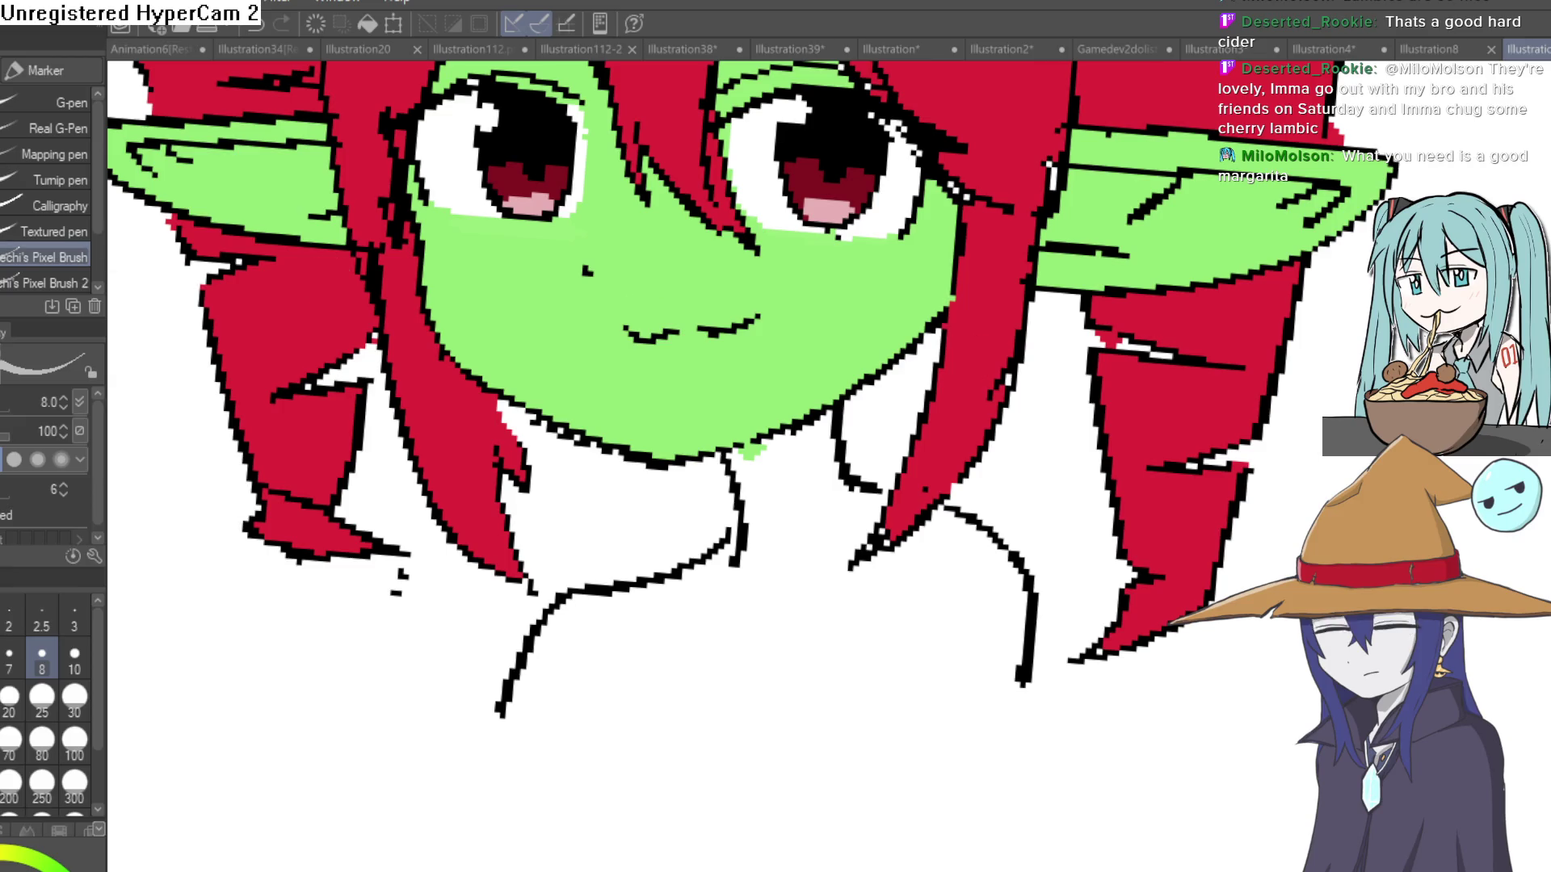
pyautogui.scroll(3, 553, 302)
# Paint grey shading pixels along the top edges of both eye whites.
pyautogui.scroll(3, 553, 302)
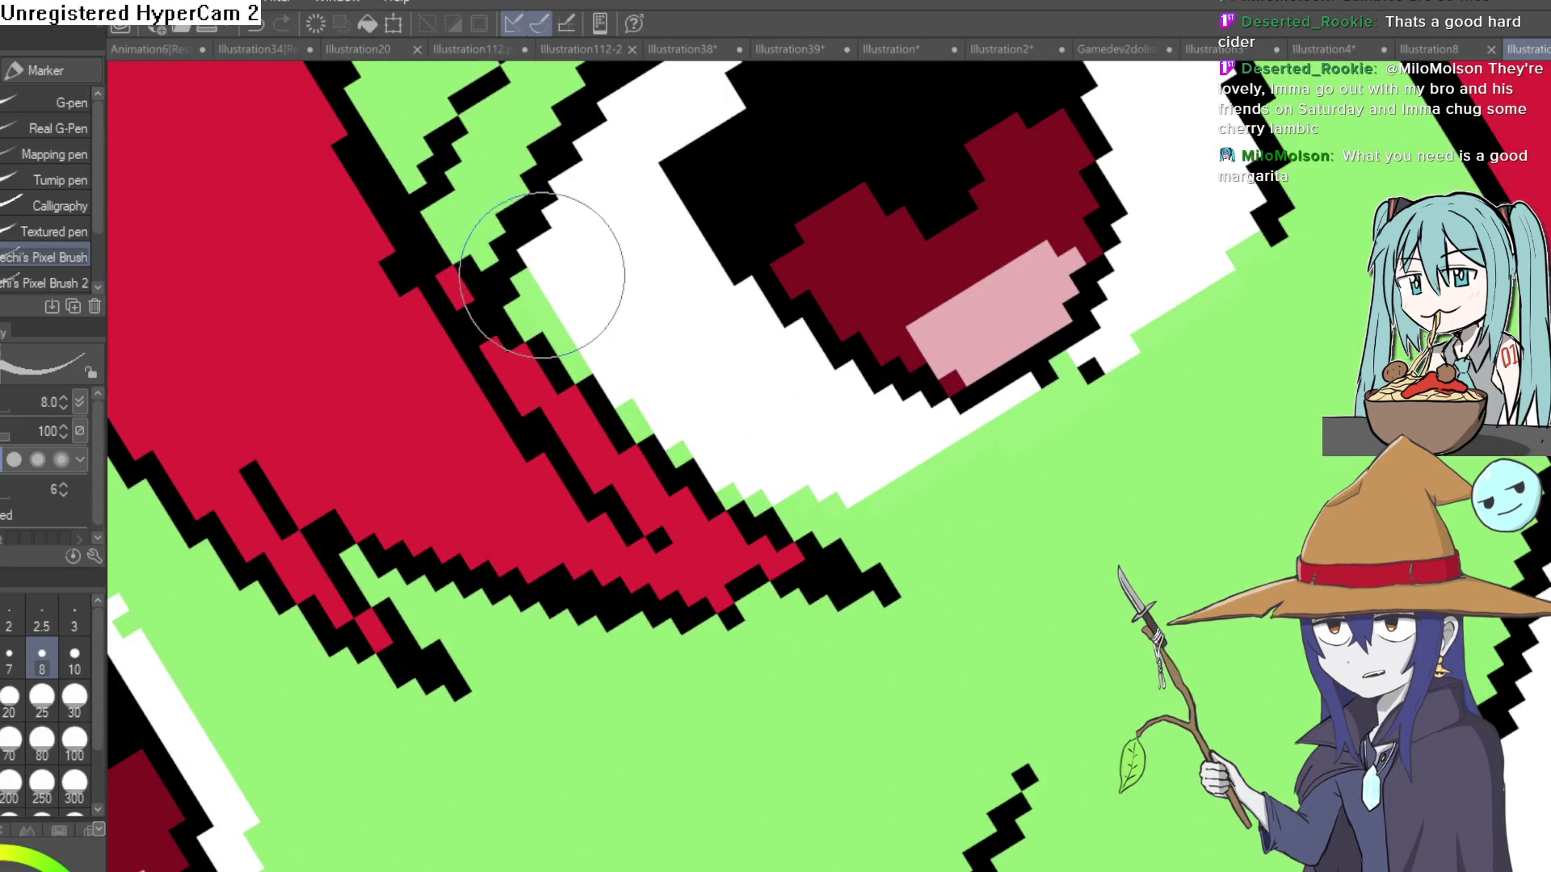
pyautogui.scroll(2, 537, 259)
pyautogui.moveTo(566, 270)
pyautogui.mouseDown()
pyautogui.moveTo(501, 260)
pyautogui.moveTo(453, 436)
pyautogui.mouseUp()
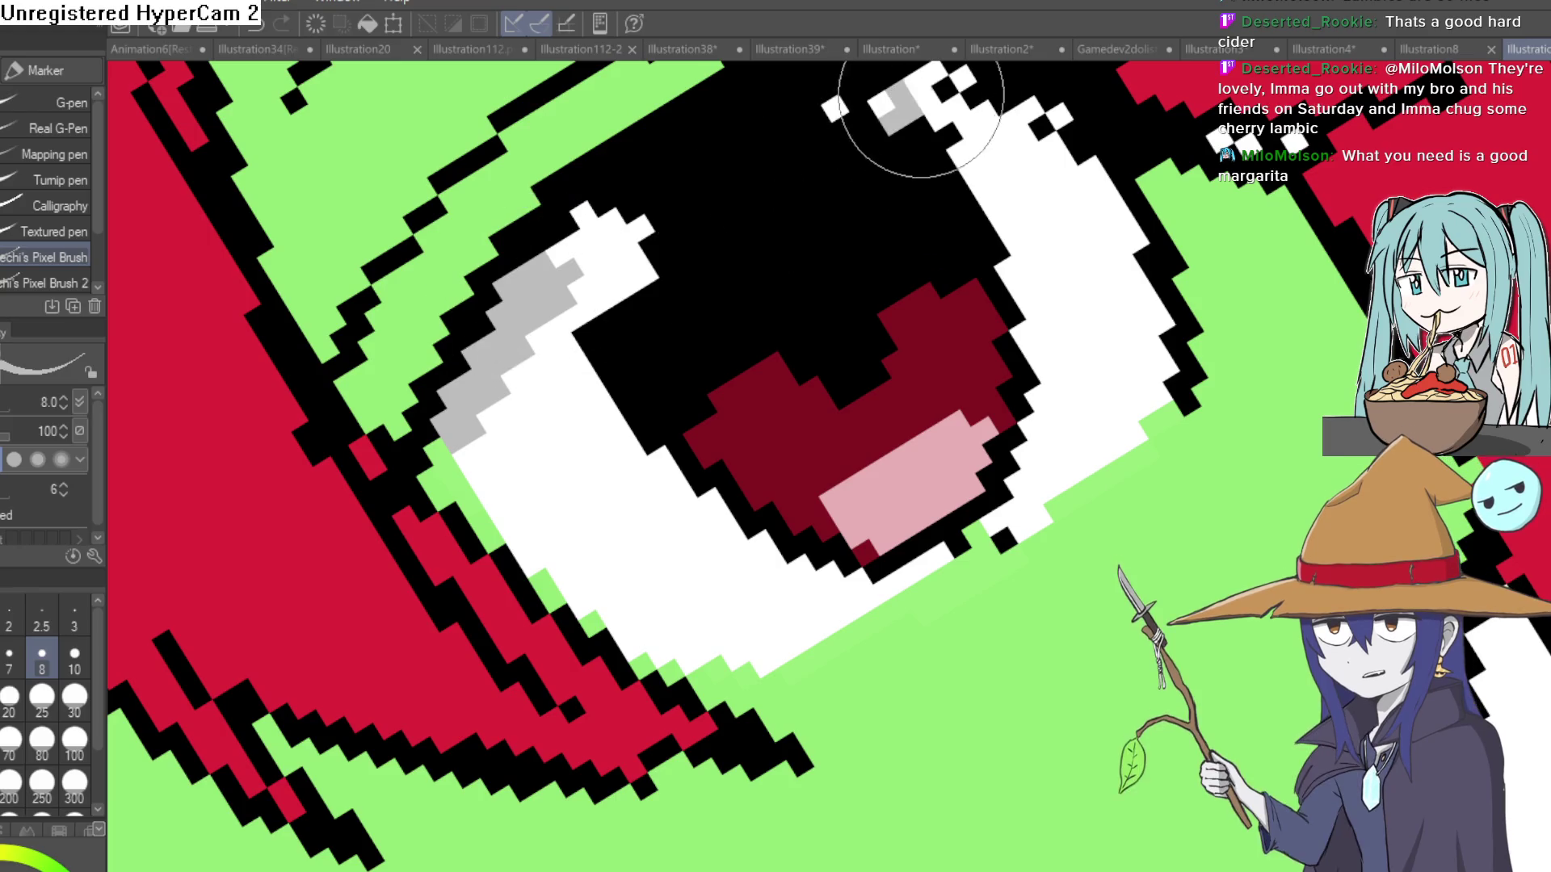
pyautogui.scroll(-2, 1014, 121)
pyautogui.moveTo(831, 277); pyautogui.dragTo(933, 284)
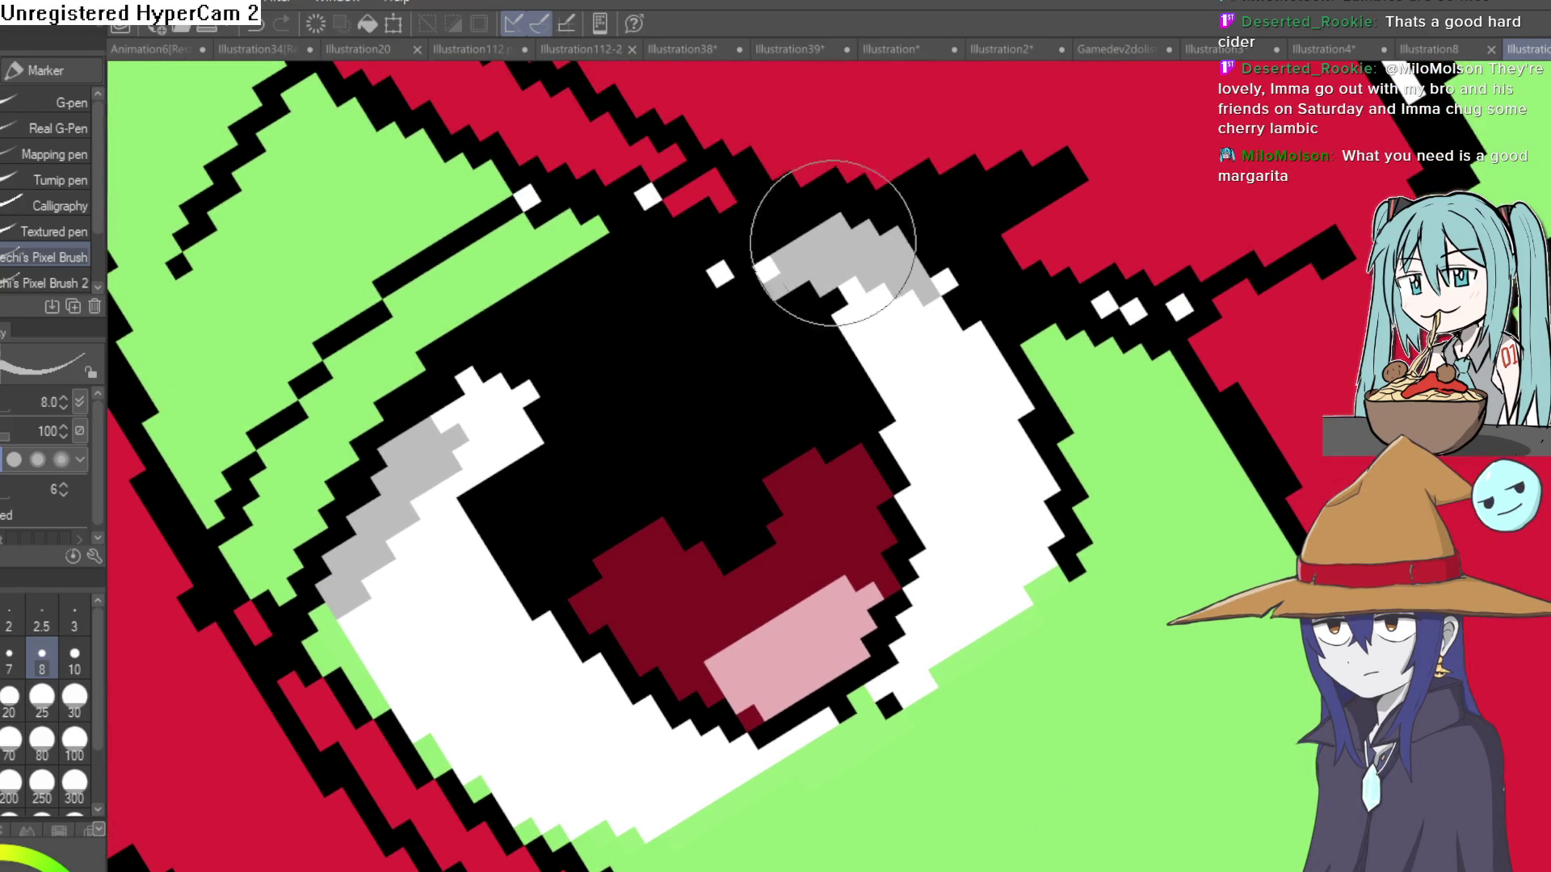
# Add grey shading down the upper-left edge of the eye white.
pyautogui.scroll(-4, 917, 312)
pyautogui.scroll(-1, 877, 411)
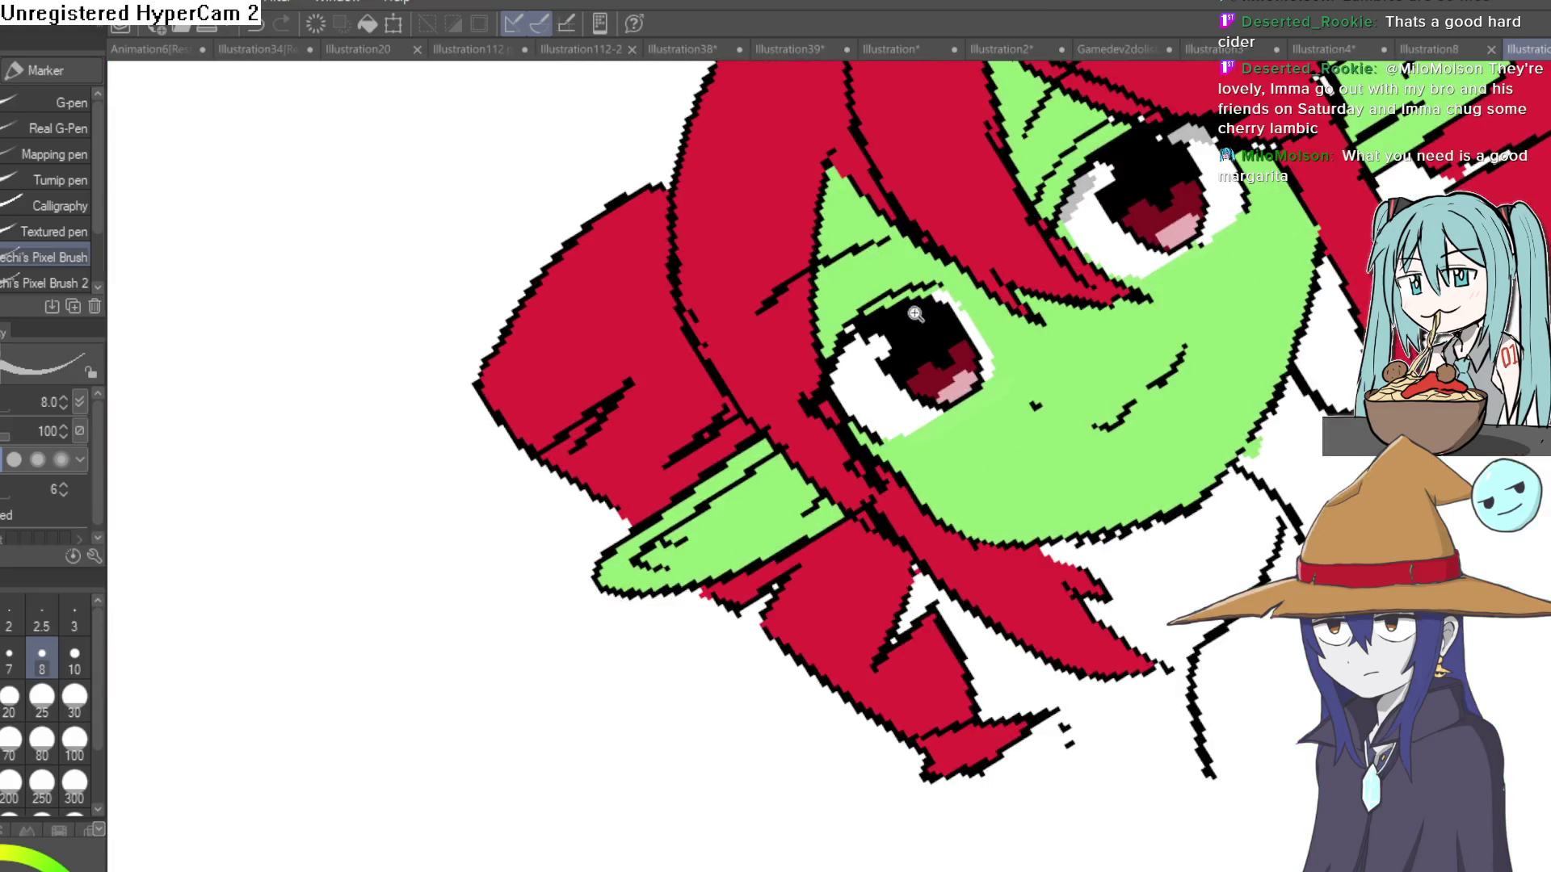
pyautogui.scroll(4, 998, 258)
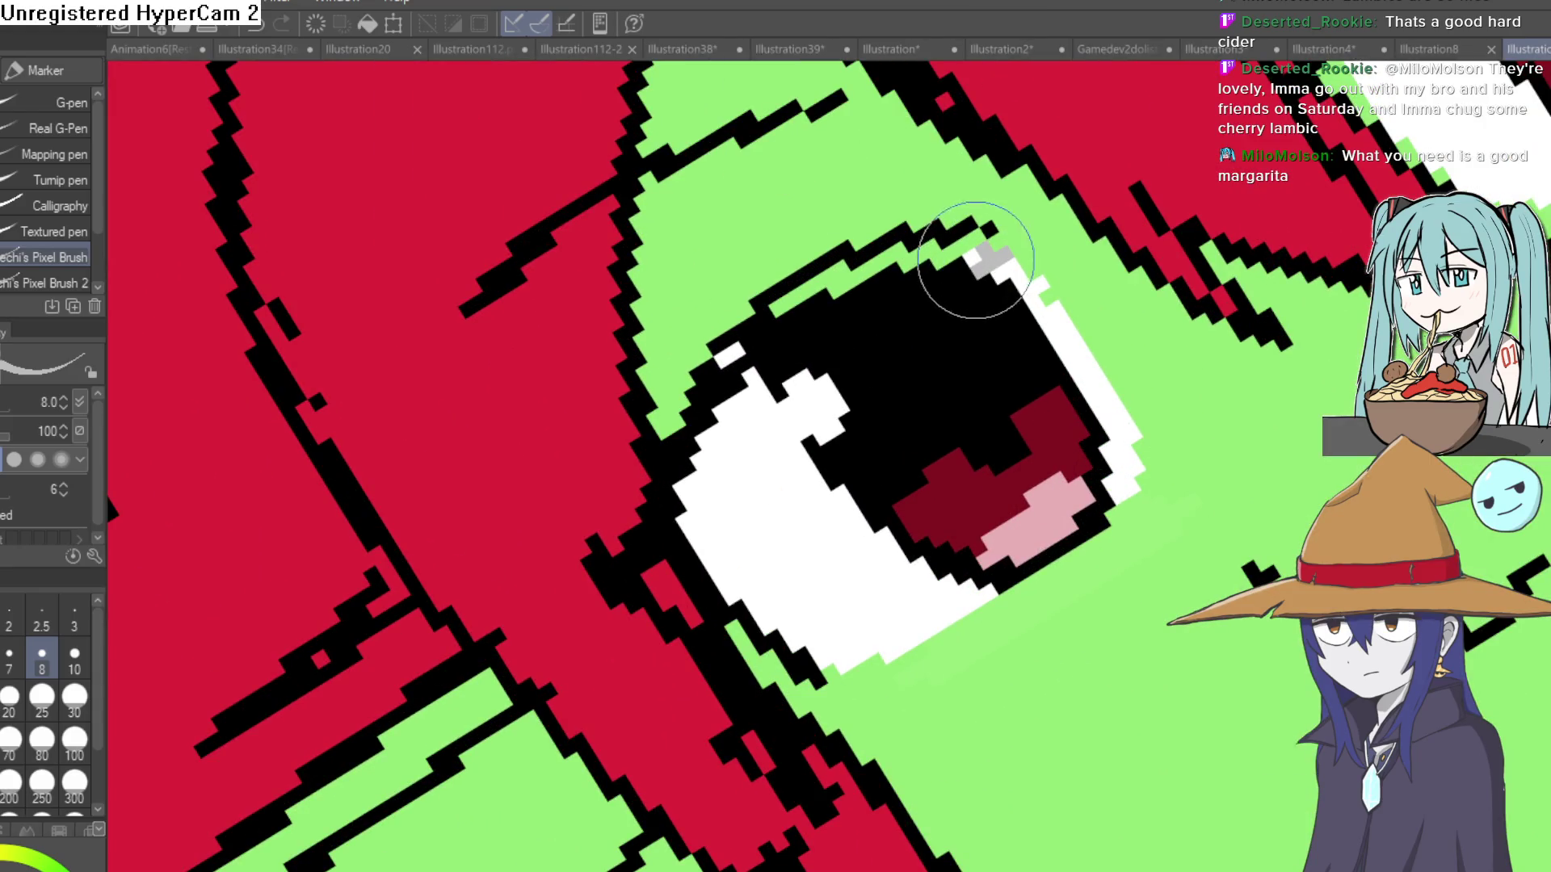
pyautogui.moveTo(755, 380); pyautogui.dragTo(690, 531)
pyautogui.scroll(-5, 738, 432)
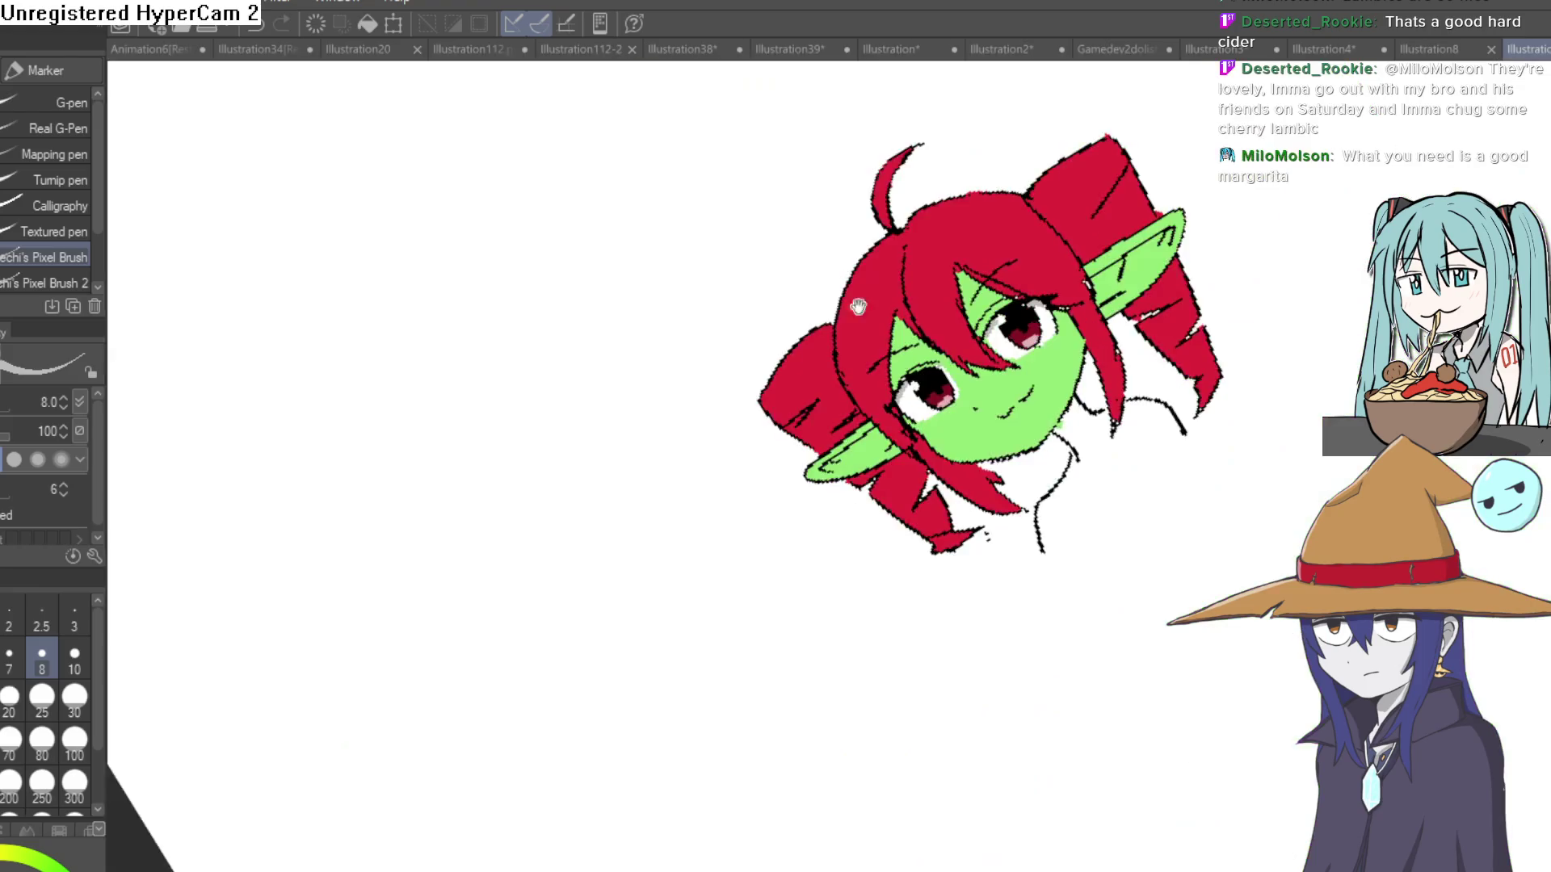
pyautogui.moveTo(992, 424); pyautogui.dragTo(957, 242)
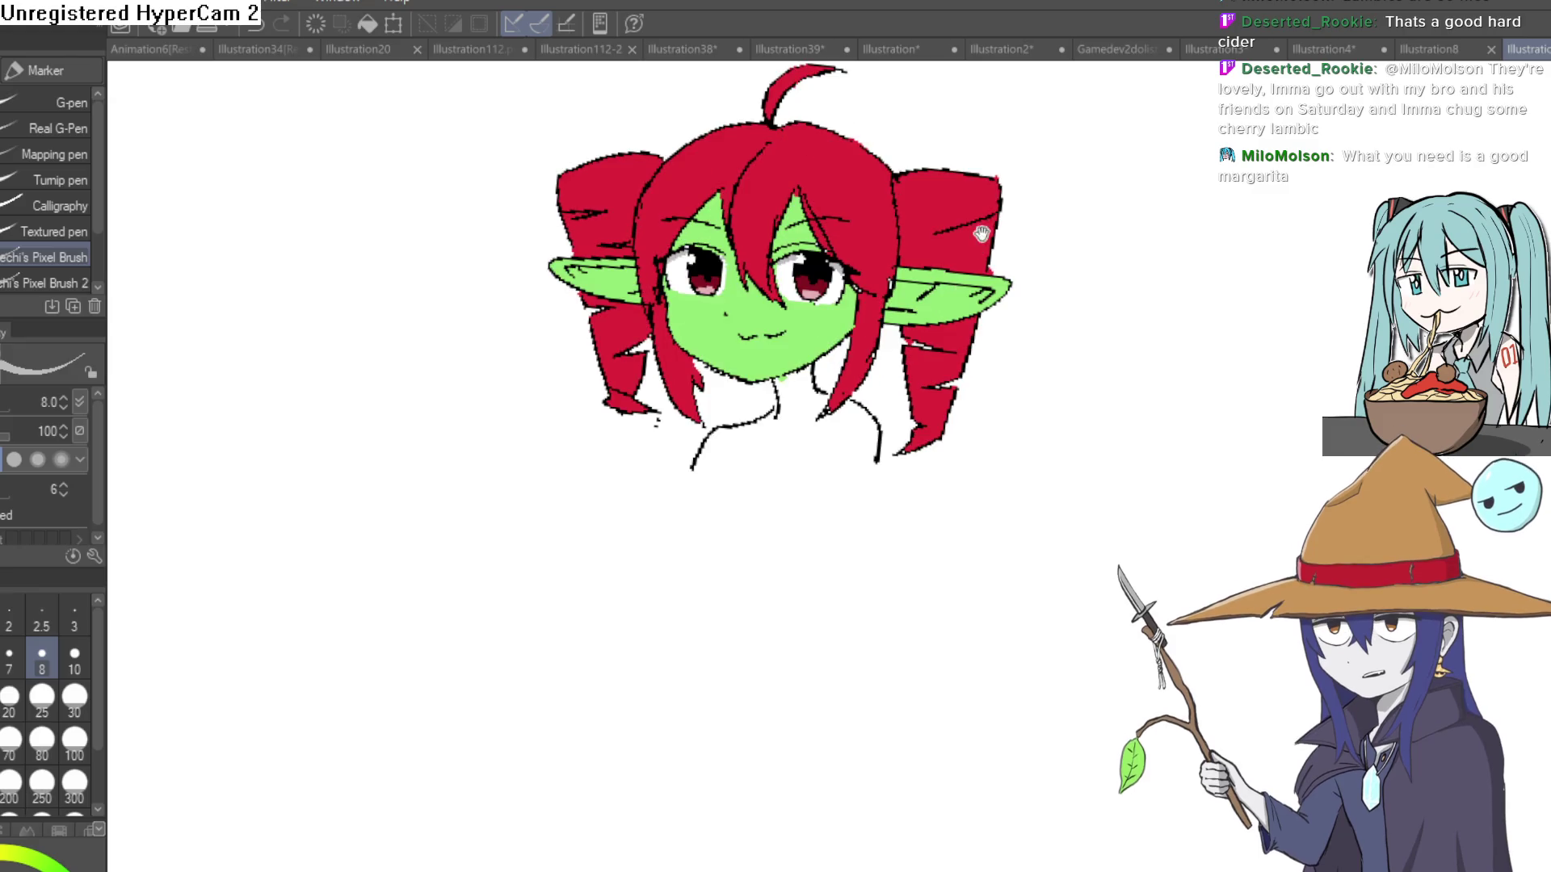
# Eyedrop the green skin colour from the face with the neck and shoulders in view.
pyautogui.press('i')
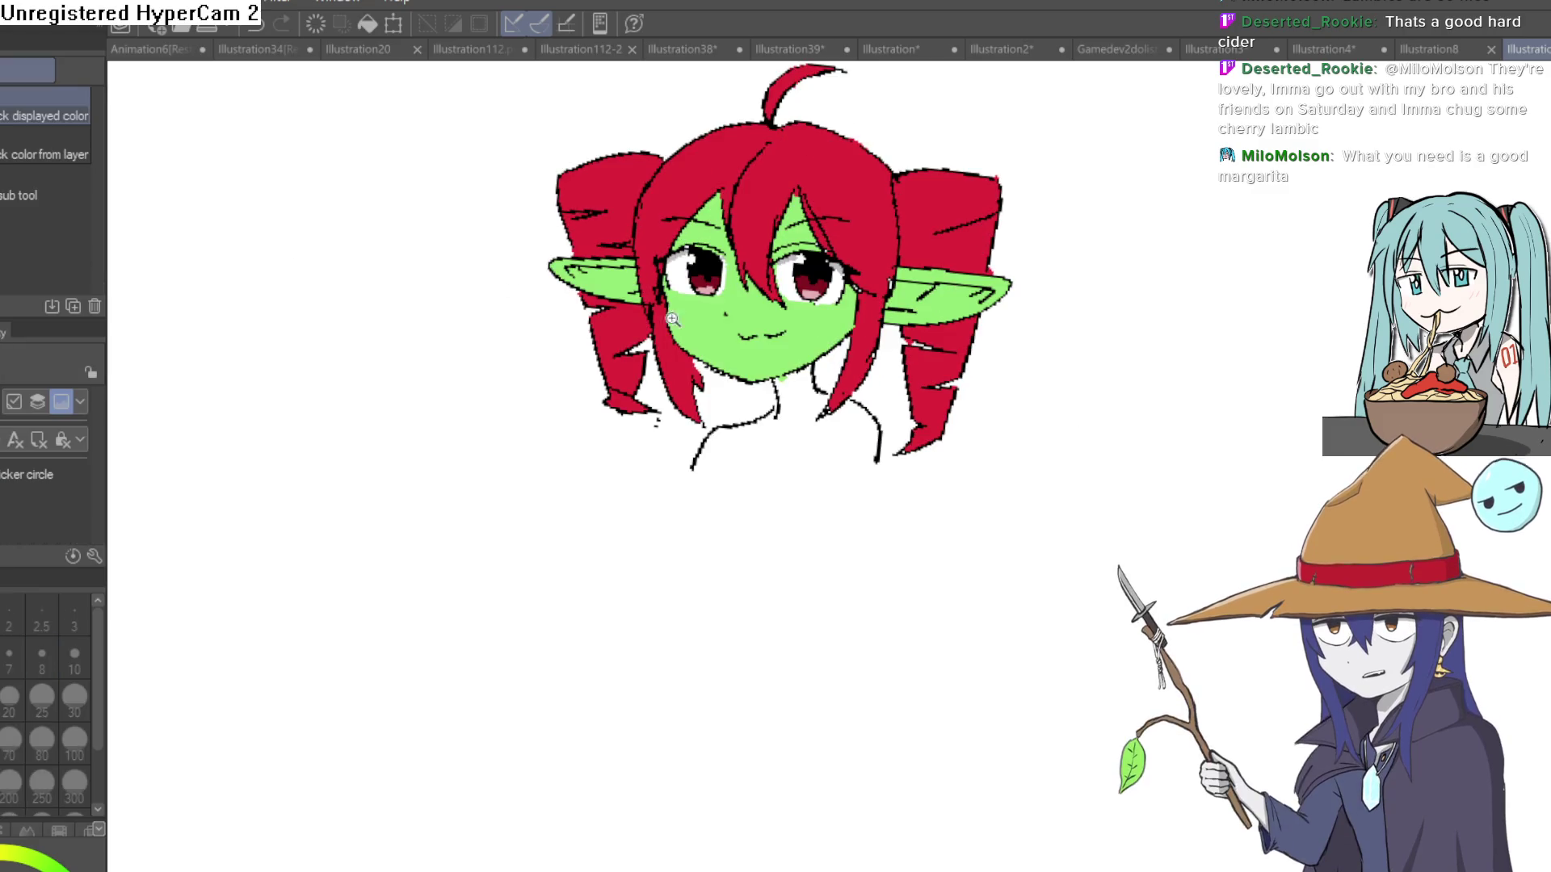
pyautogui.scroll(5, 832, 390)
pyautogui.click(1002, 147)
pyautogui.scroll(-3, 1054, 331)
pyautogui.moveTo(1054, 331); pyautogui.dragTo(859, 293)
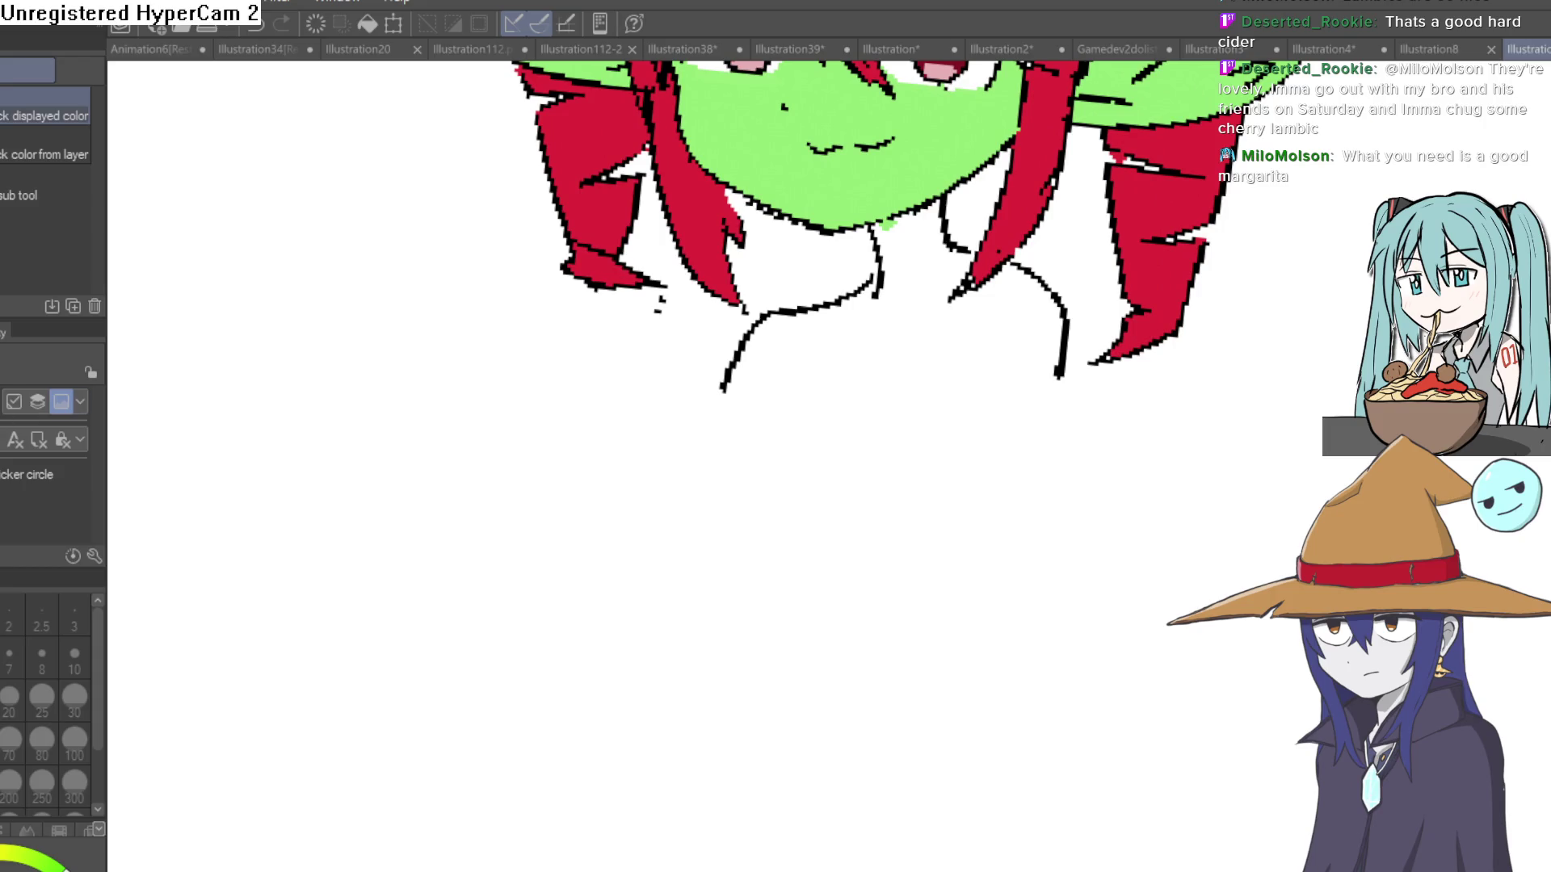
# Fill the neck and chest with the green skin colour.
pyautogui.press('p')
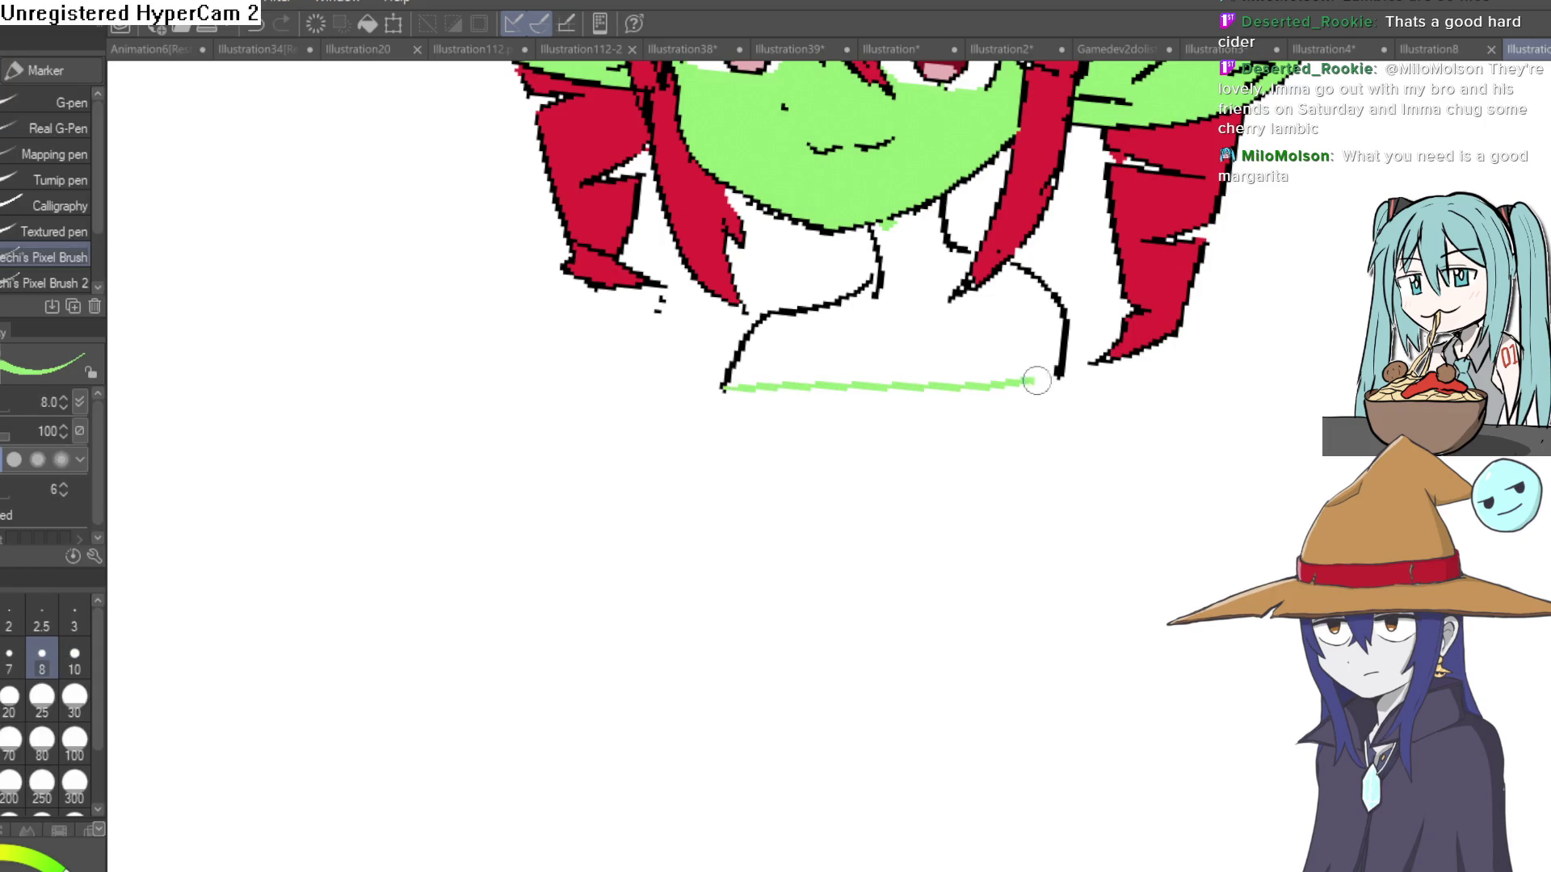
pyautogui.press('g')
pyautogui.click(979, 305)
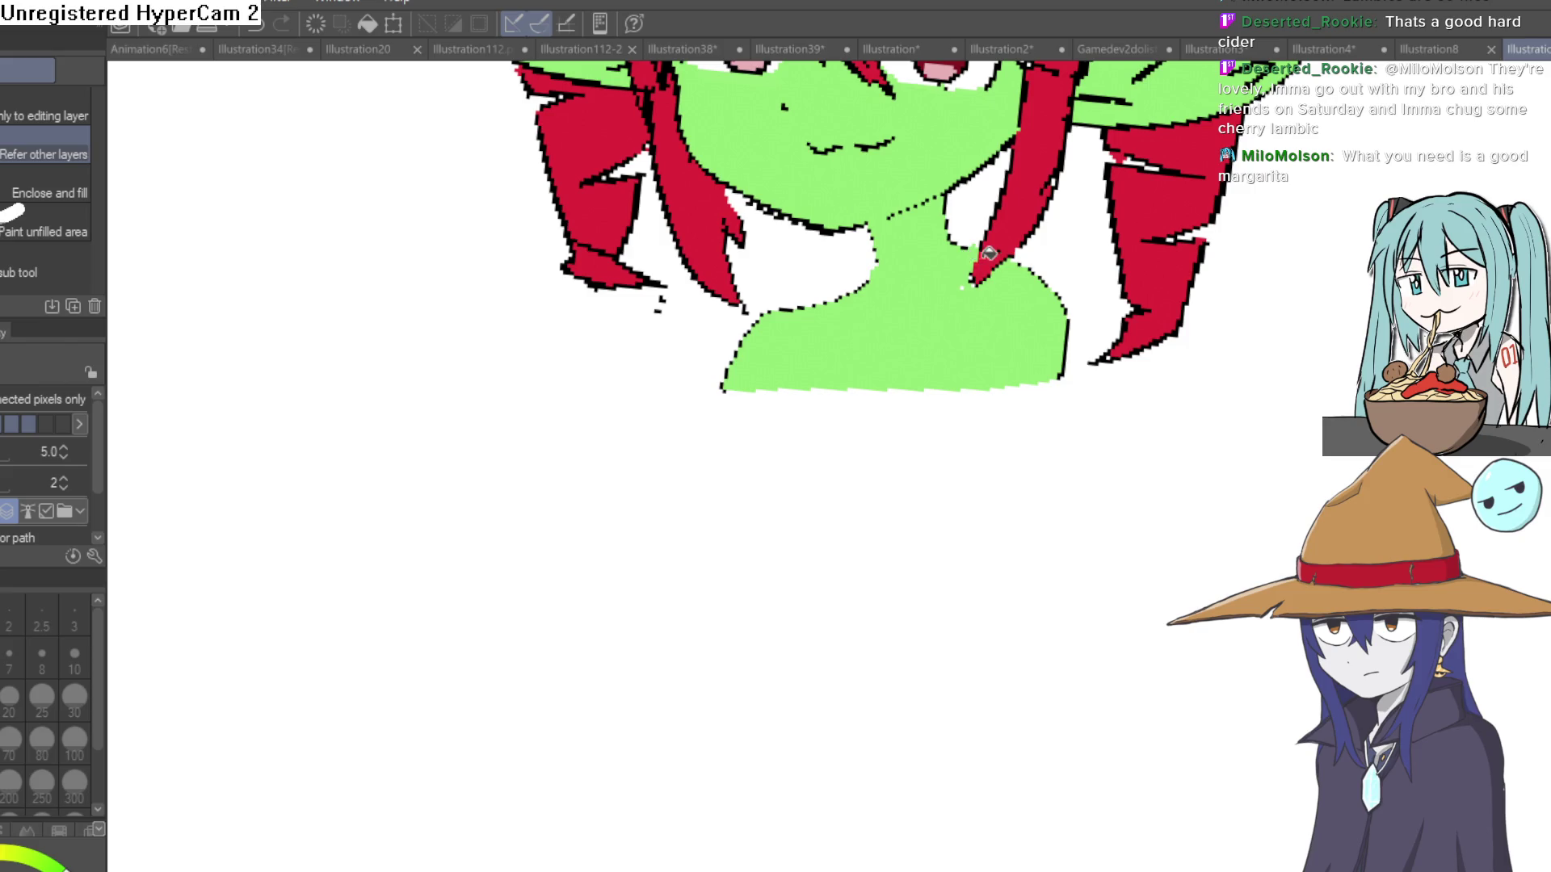
pyautogui.hotkey('ctrl', 'z')
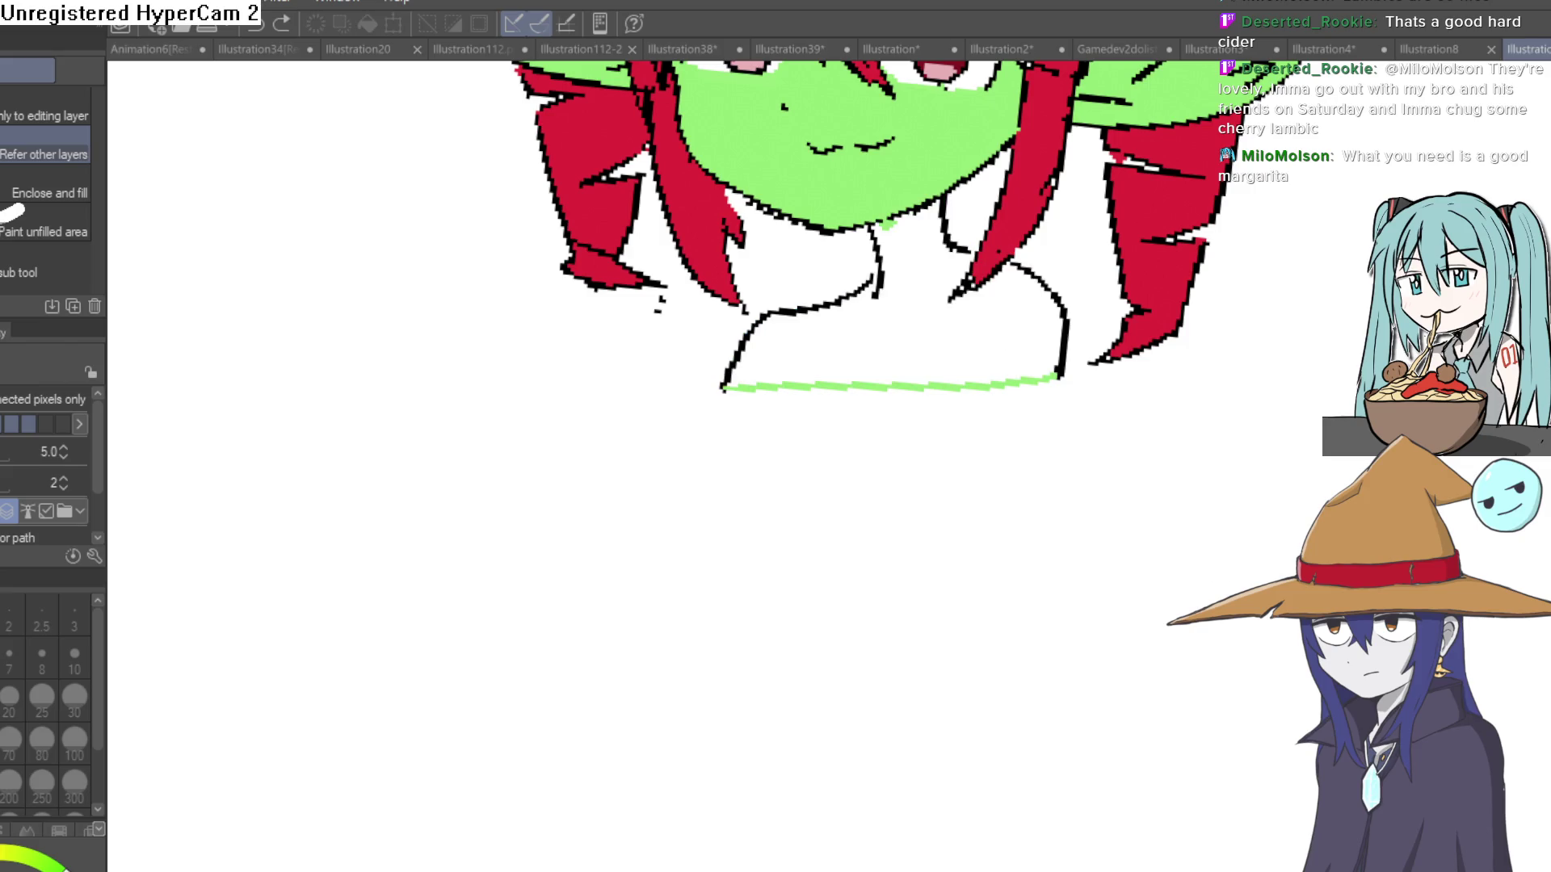
pyautogui.hotkey('ctrl', 'y')
pyautogui.scroll(-5, 1021, 485)
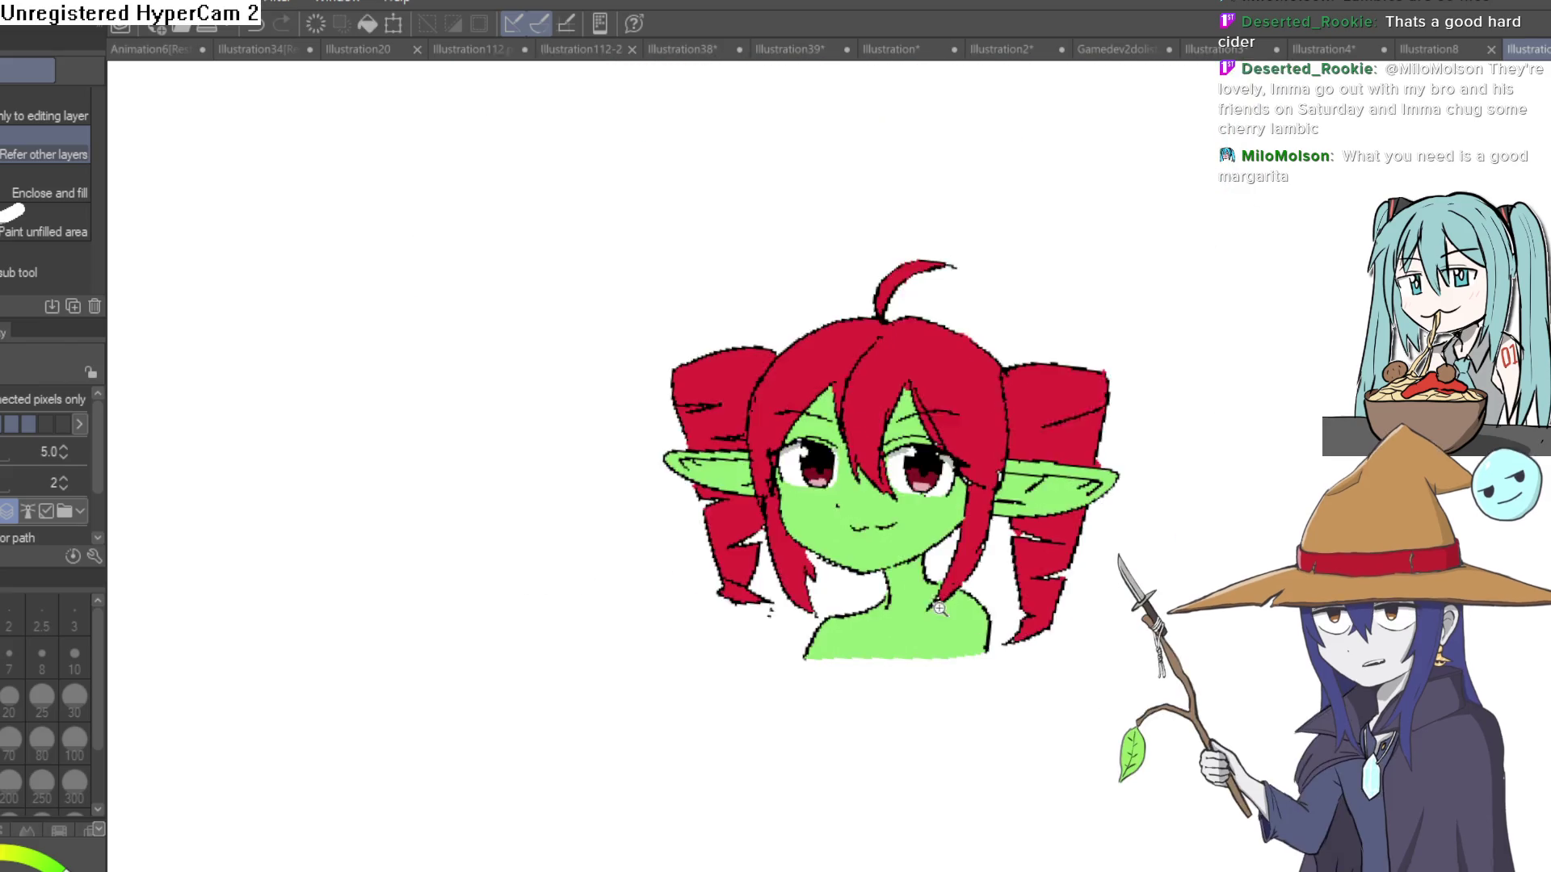
pyautogui.moveTo(892, 541)
pyautogui.mouseDown()
pyautogui.moveTo(813, 566)
pyautogui.moveTo(842, 587)
pyautogui.moveTo(843, 517)
pyautogui.mouseUp()
pyautogui.scroll(3, 840, 510)
pyautogui.moveTo(1068, 399); pyautogui.dragTo(1057, 419)
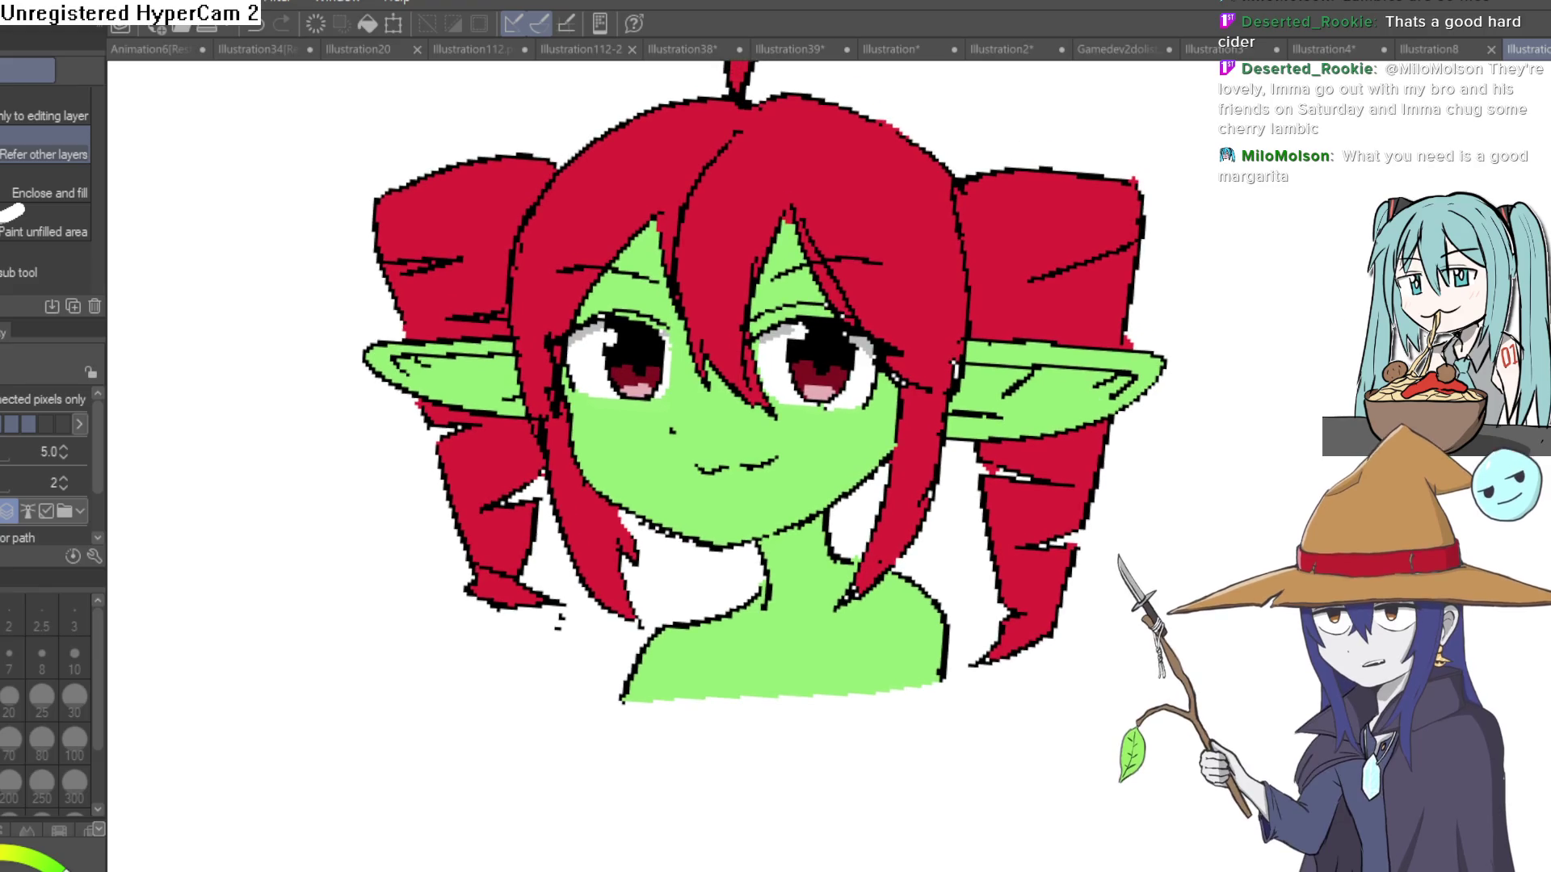
# Outline a small black fang below the right corner of the smile.
pyautogui.press('p')
pyautogui.scroll(9, 727, 476)
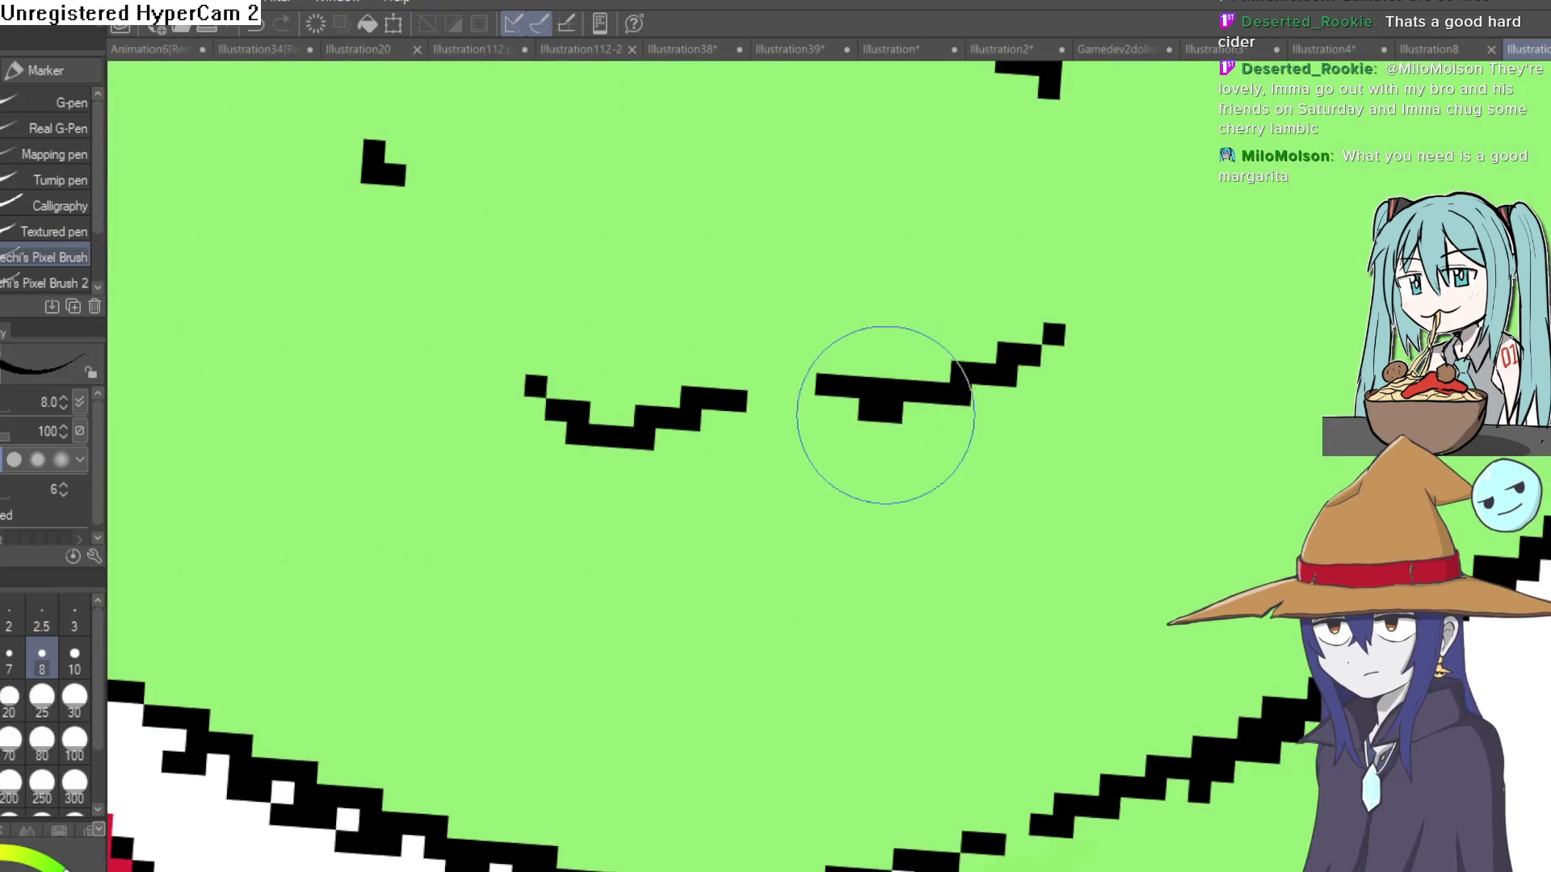
pyautogui.moveTo(896, 417)
pyautogui.mouseDown()
pyautogui.moveTo(976, 443)
pyautogui.moveTo(1004, 433)
pyautogui.mouseUp()
pyautogui.scroll(-9, 1004, 433)
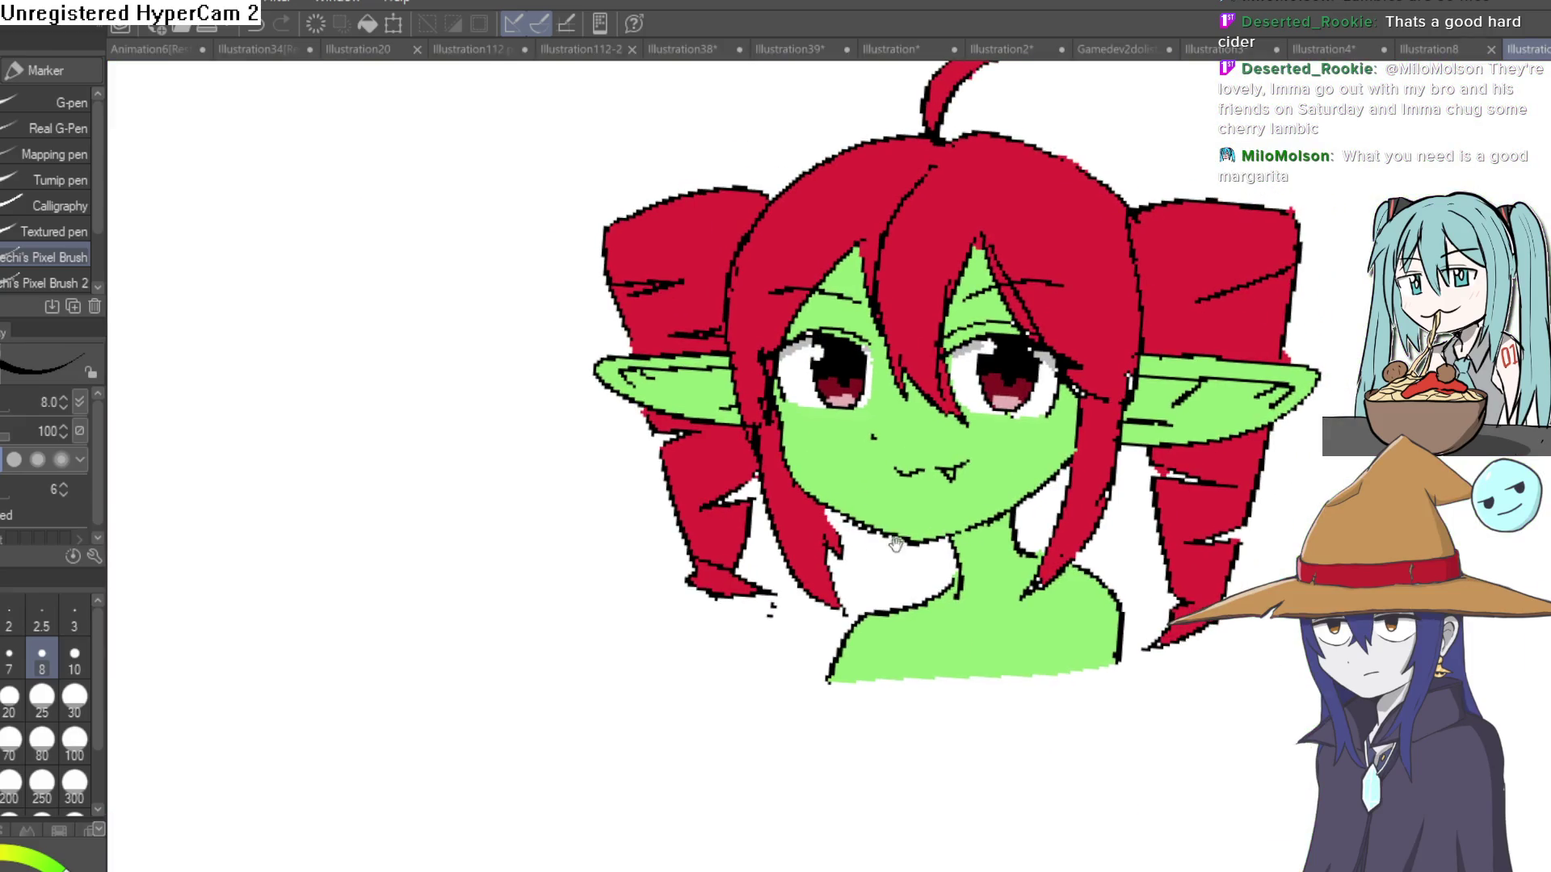
# Paint the inside of the fang white with the pixel brush.
pyautogui.press('g')
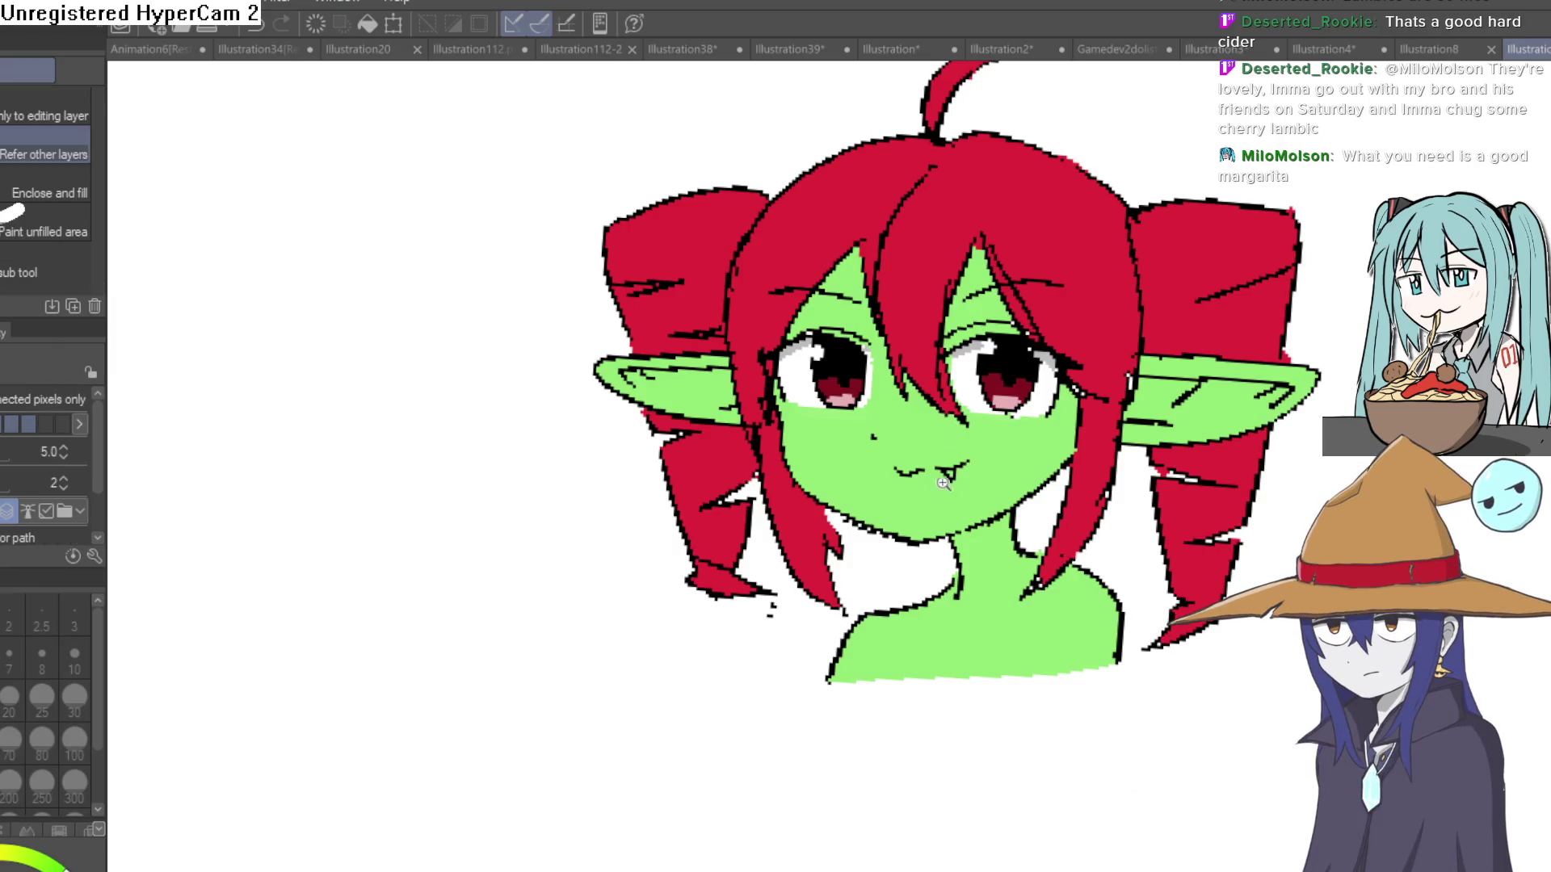
pyautogui.scroll(9, 943, 483)
pyautogui.click(1050, 379)
pyautogui.hotkey('ctrl', 'z')
pyautogui.press('p')
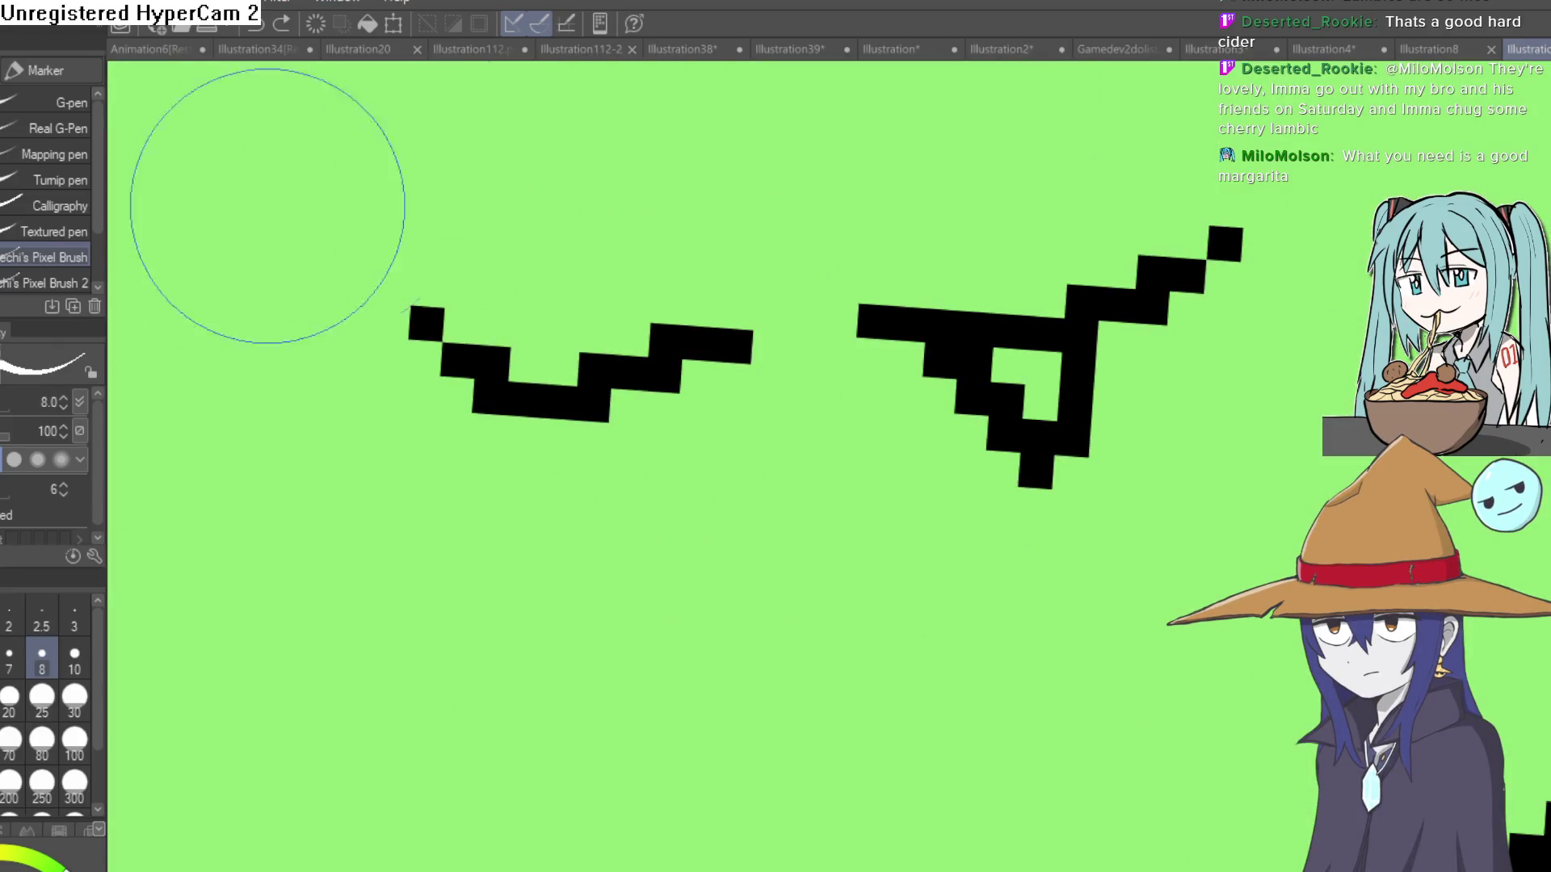
pyautogui.moveTo(1042, 404); pyautogui.dragTo(1032, 384)
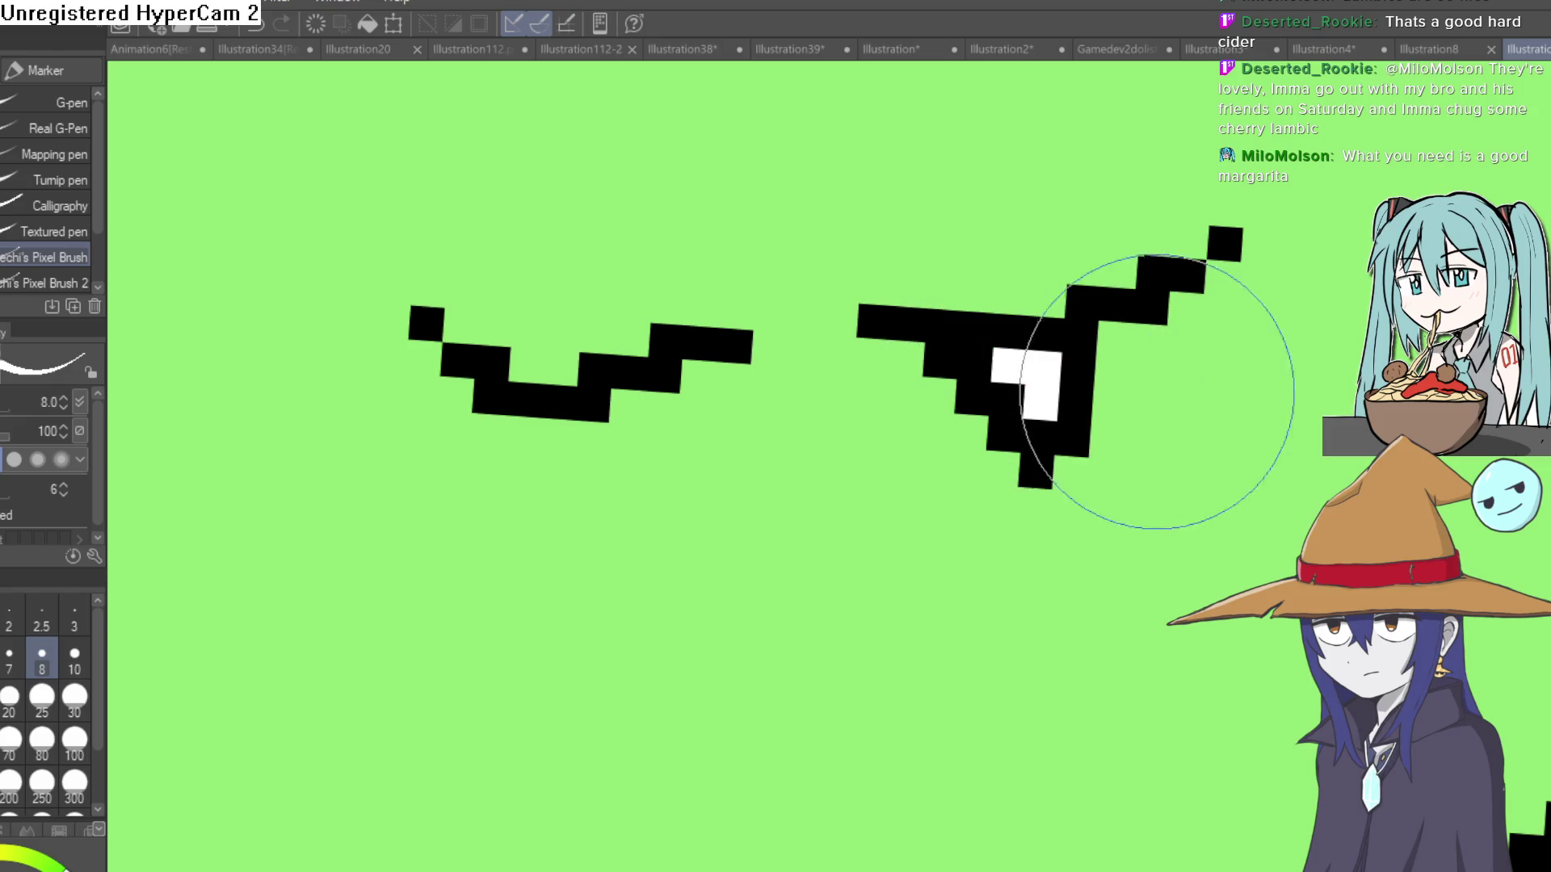
pyautogui.scroll(-10, 1156, 393)
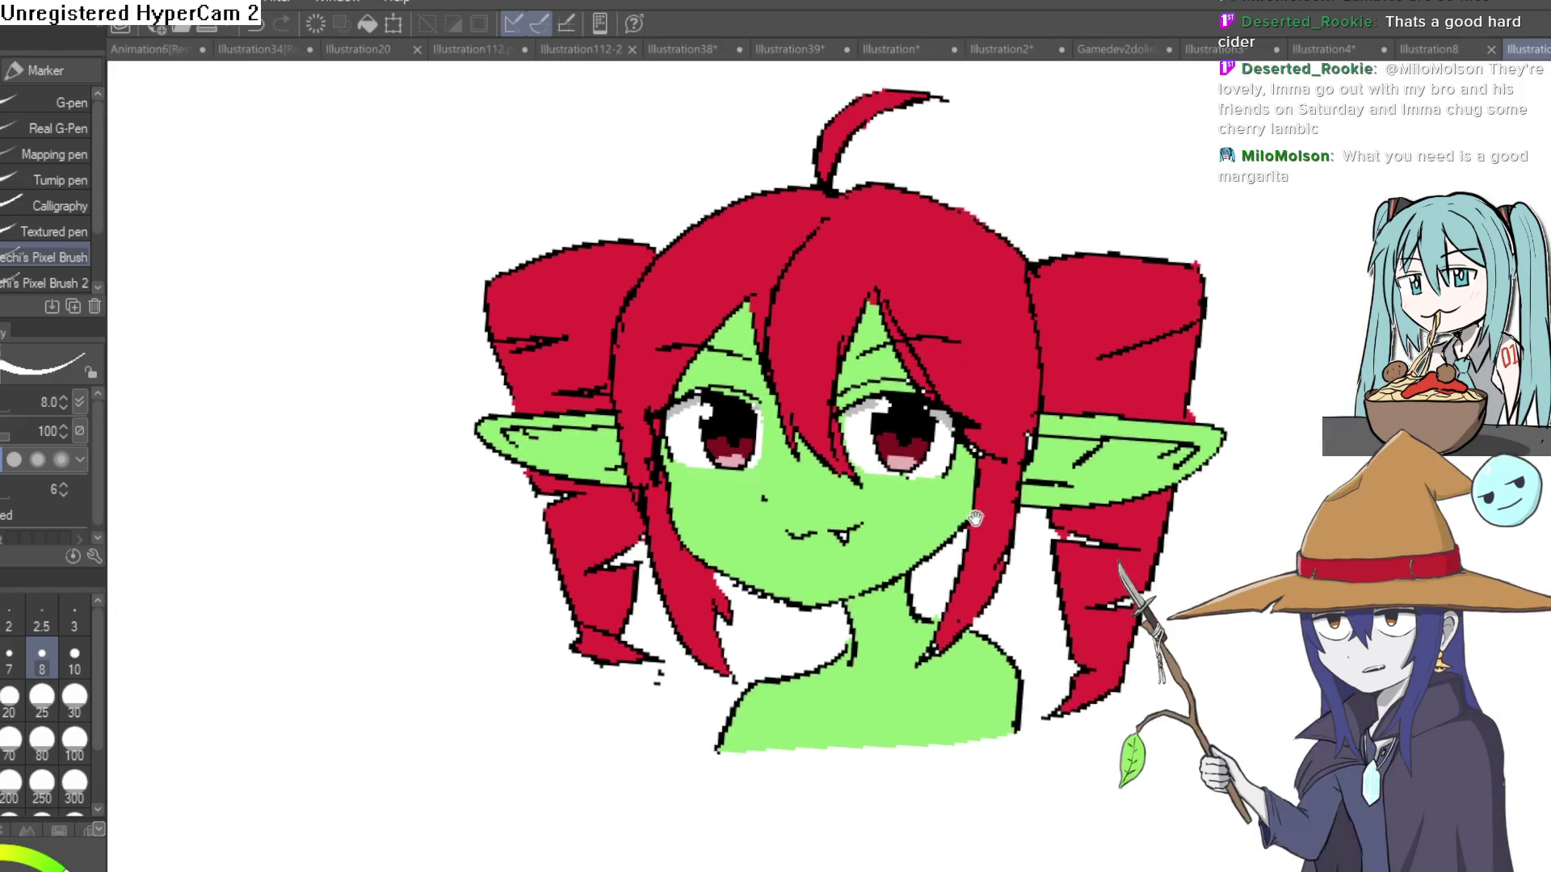
pyautogui.scroll(3, 974, 518)
pyautogui.scroll(-3, 993, 501)
pyautogui.scroll(5, 1006, 494)
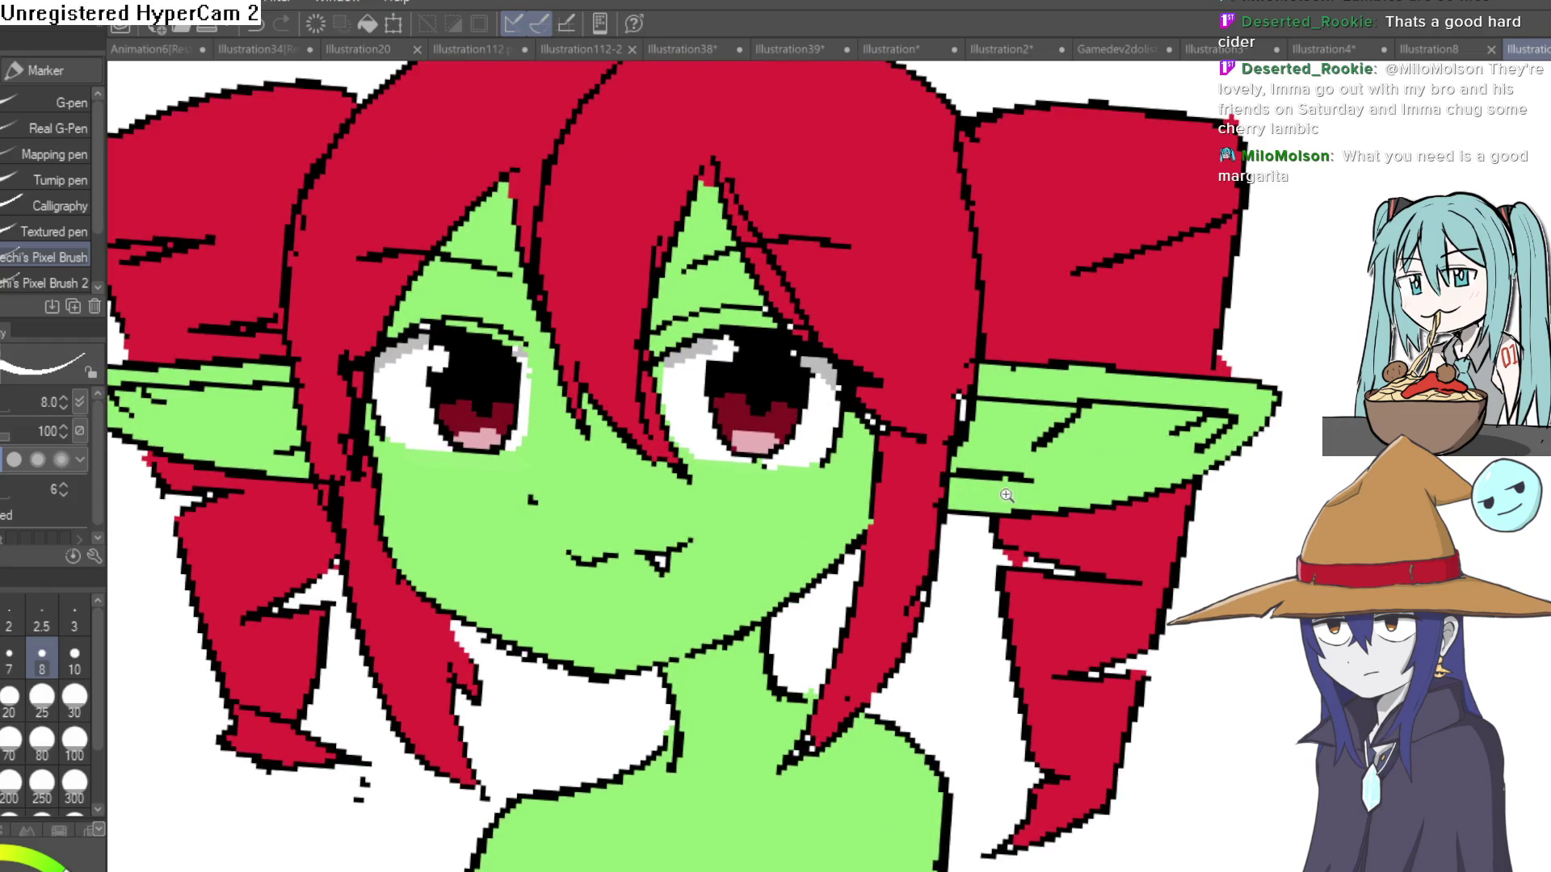
pyautogui.scroll(-3, 1006, 495)
pyautogui.scroll(3, 1026, 452)
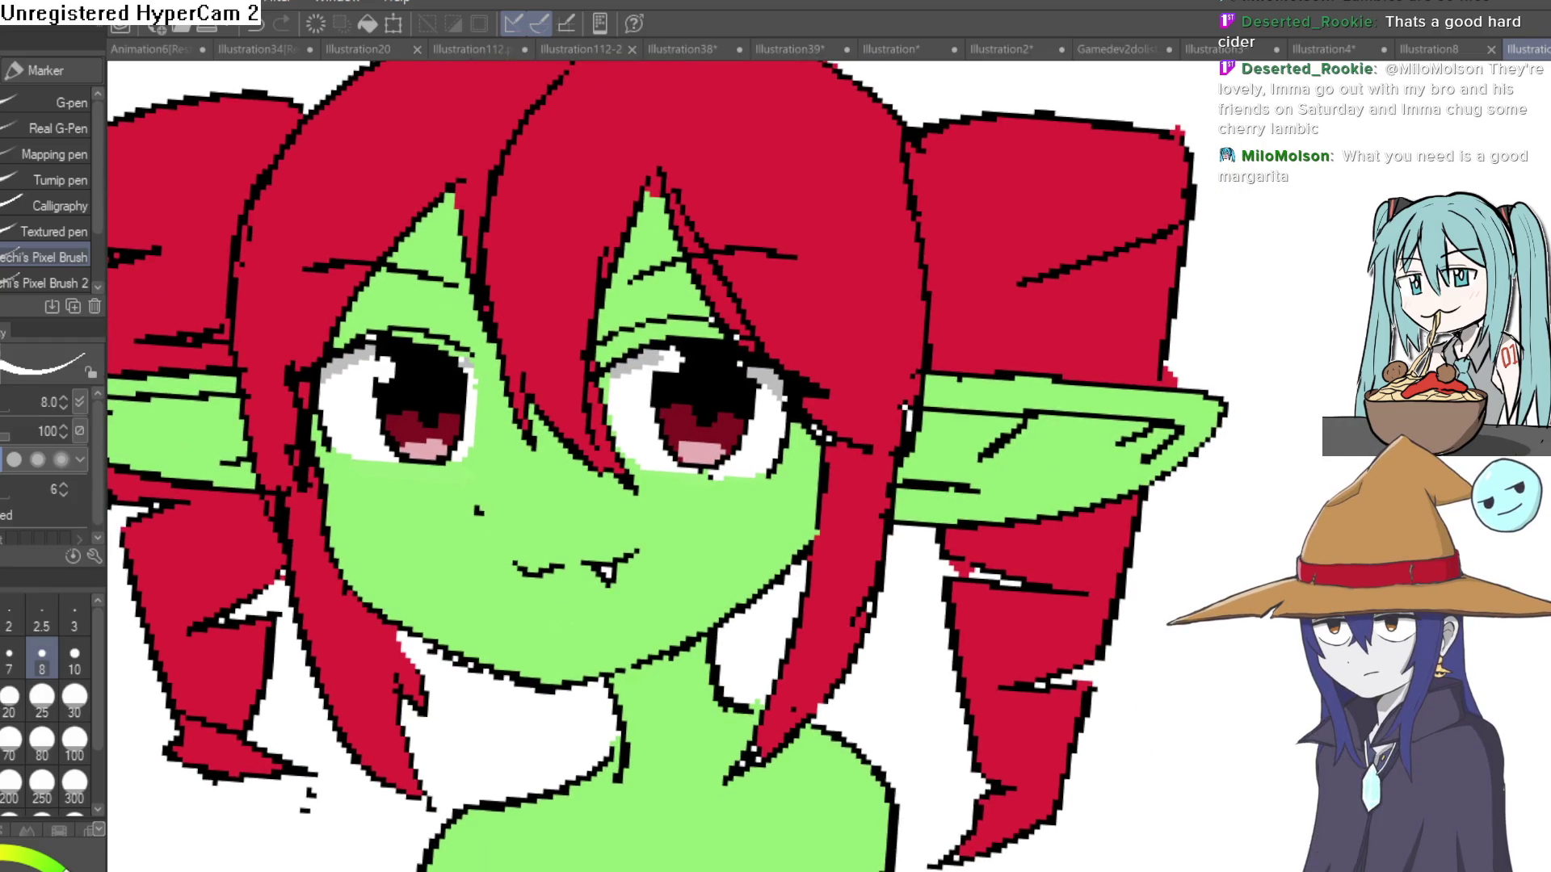
pyautogui.scroll(-6, 1061, 500)
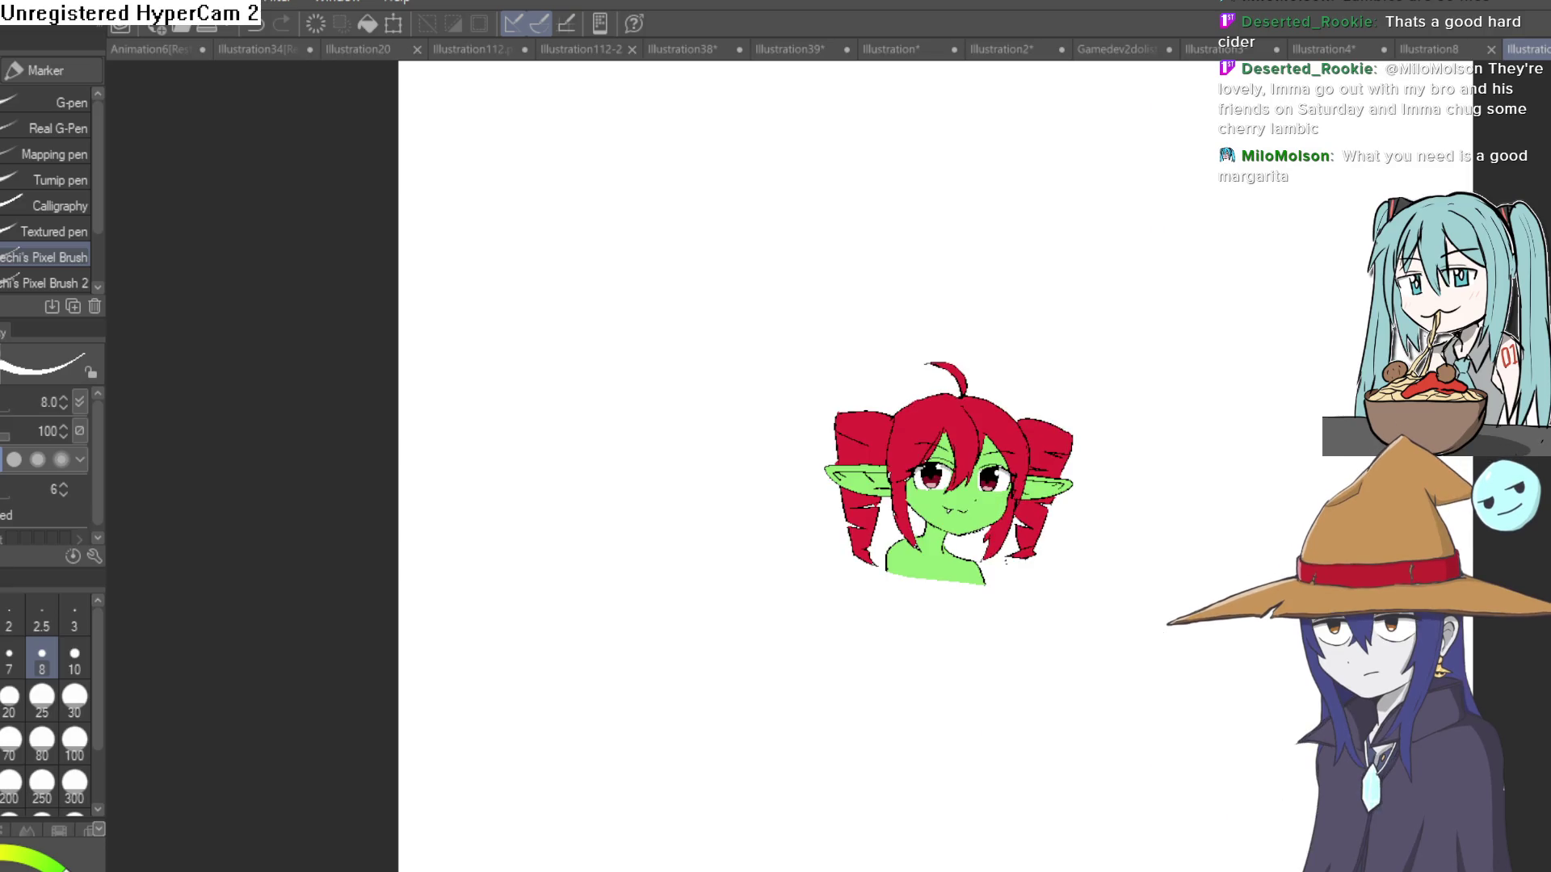
# Flip the canvas vertically and horizontally to check the face, restoring it each time.
pyautogui.scroll(5, 1006, 495)
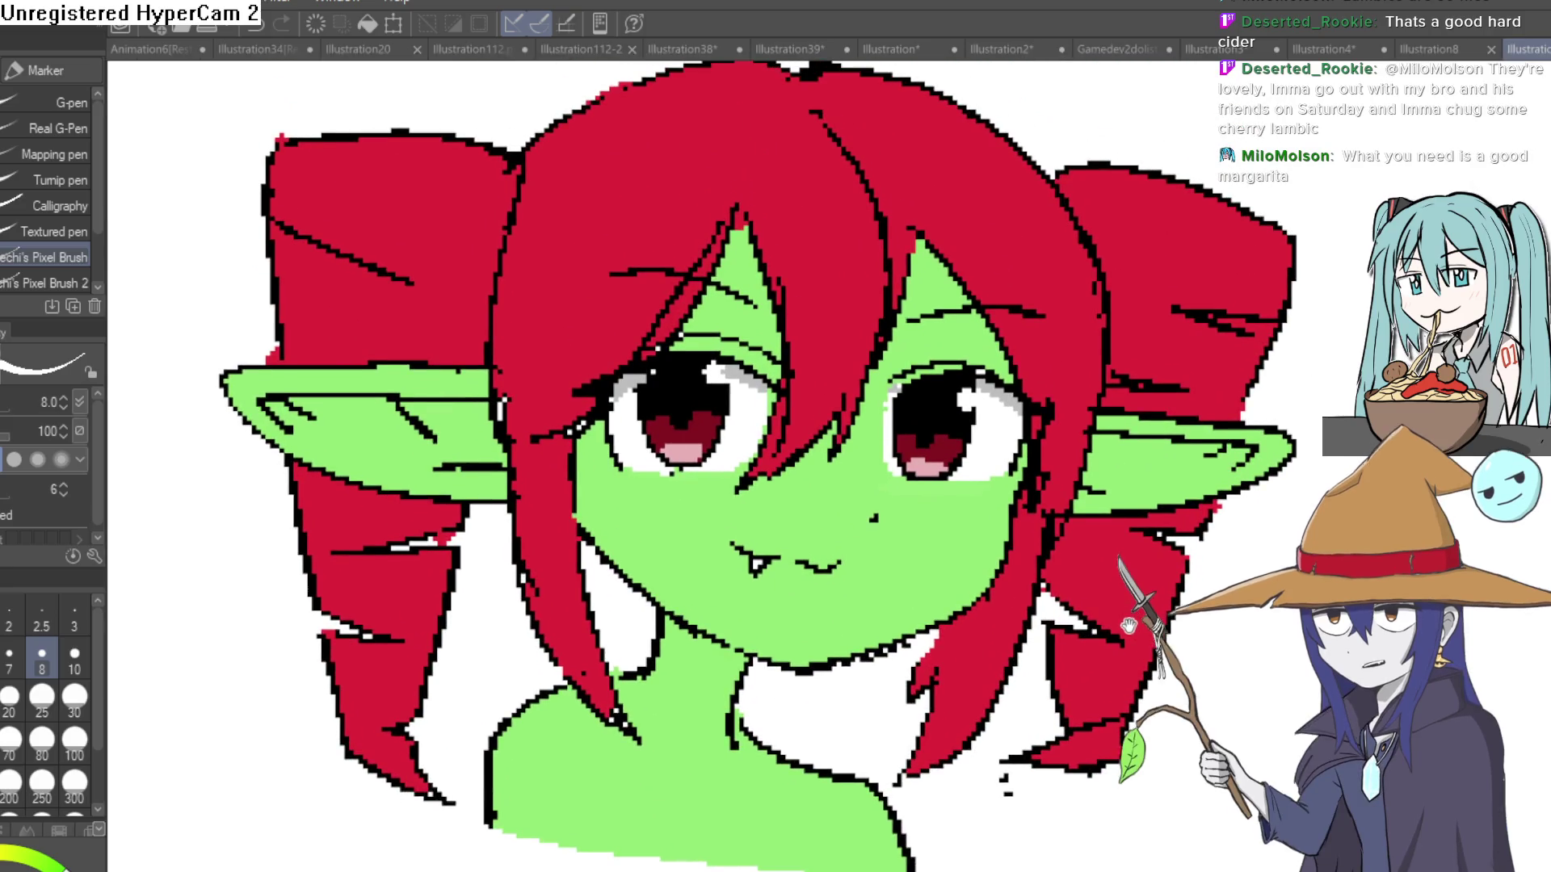
pyautogui.scroll(-1, 1128, 626)
pyautogui.hotkey('ctrl', 'shift', 'v')
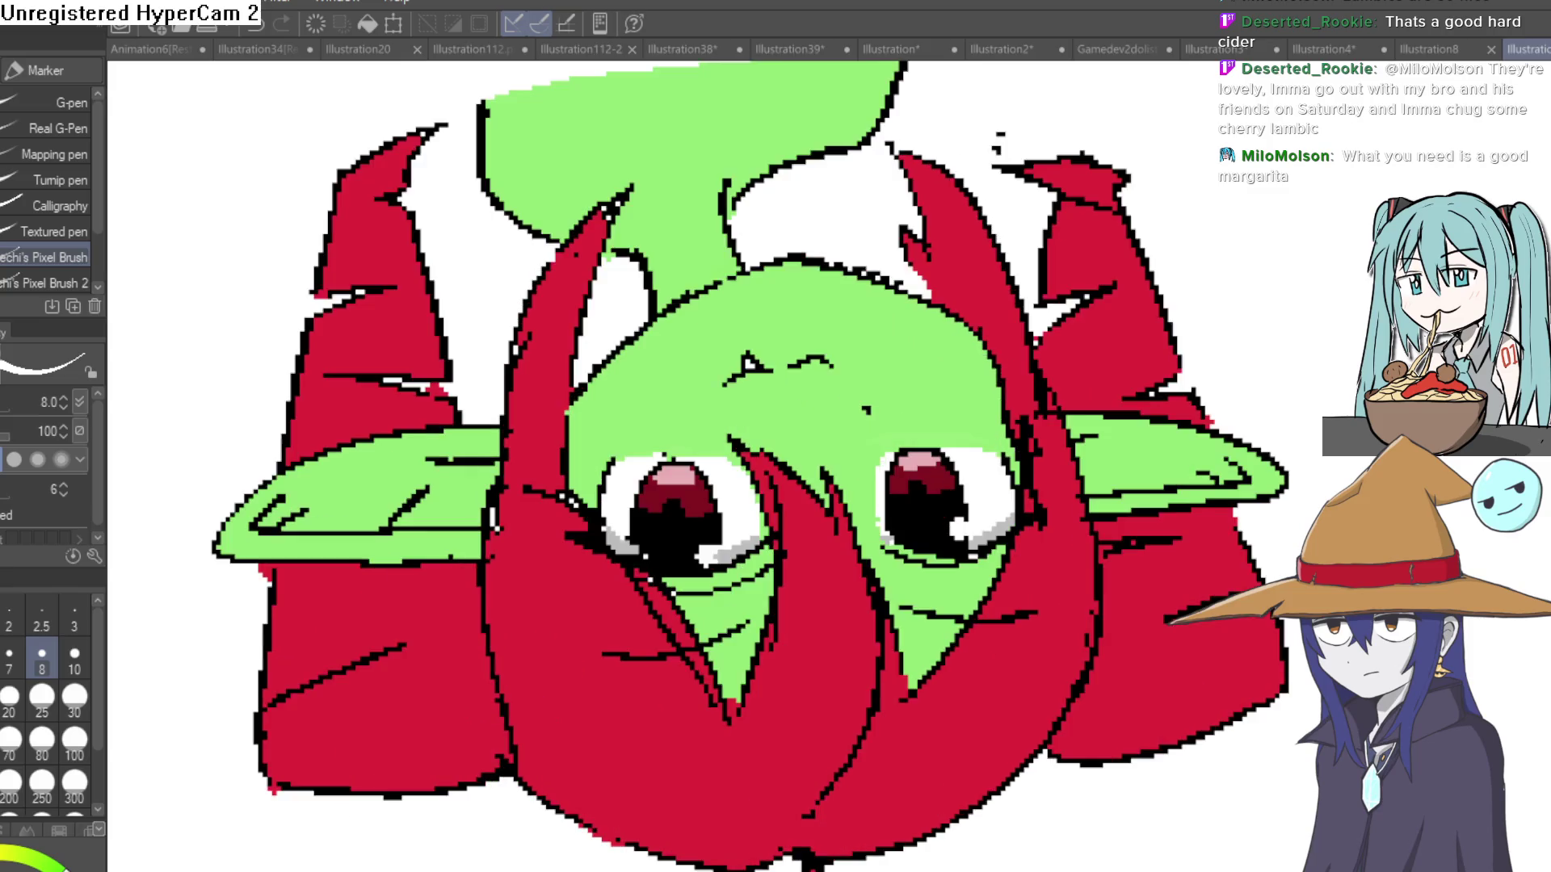
pyautogui.scroll(-1, 775, 453)
pyautogui.hotkey('ctrl', 'shift', 'v')
pyautogui.scroll(2, 646, 242)
pyautogui.hotkey('ctrl', 'shift', 'h')
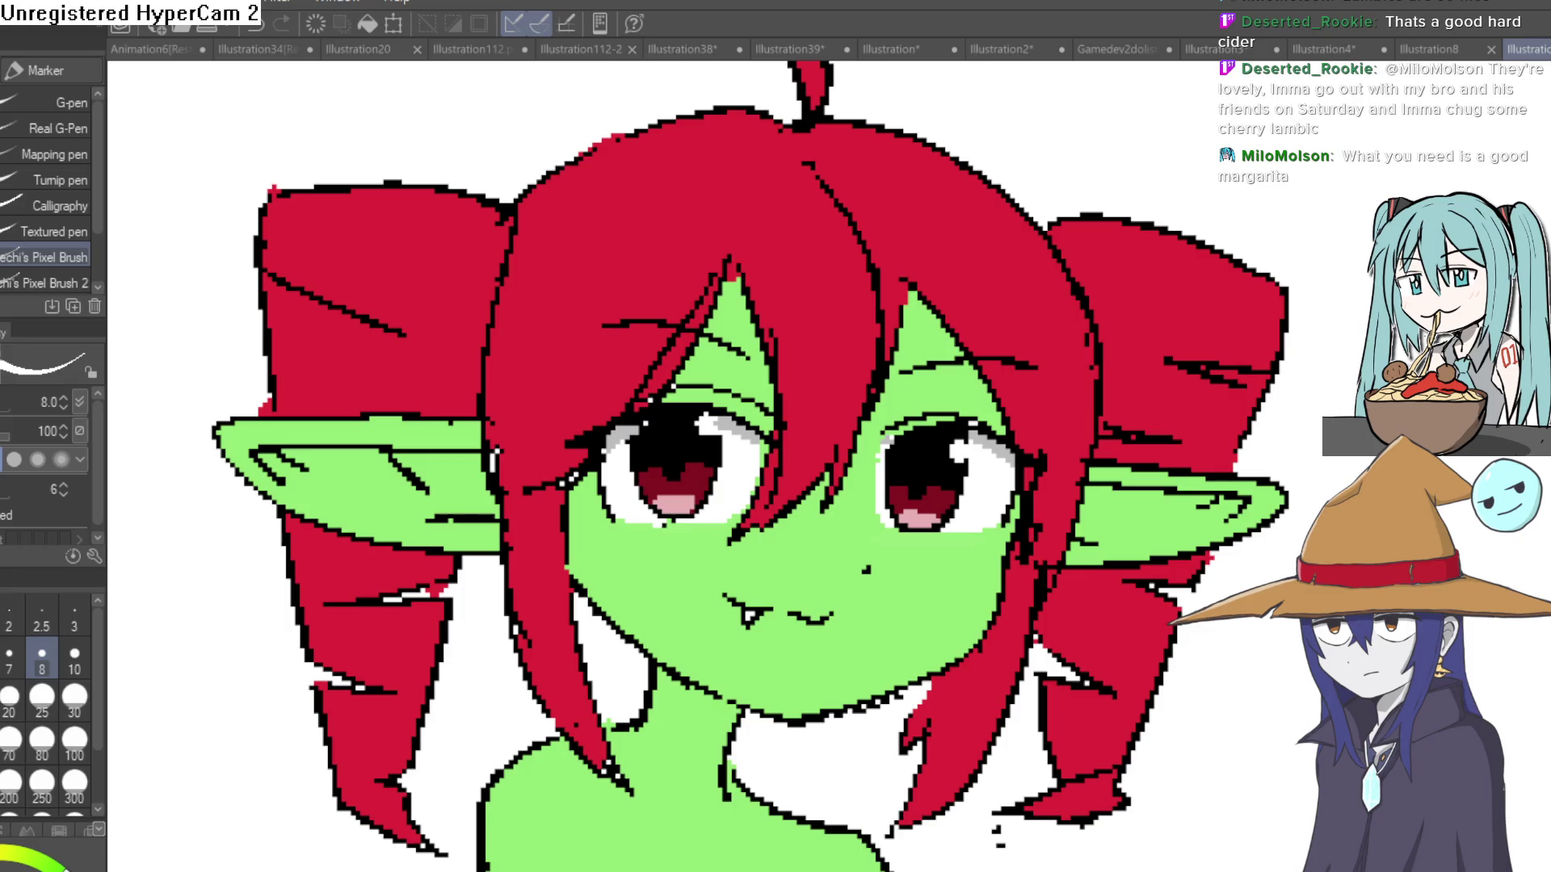
pyautogui.hotkey('ctrl', 'shift', 'h')
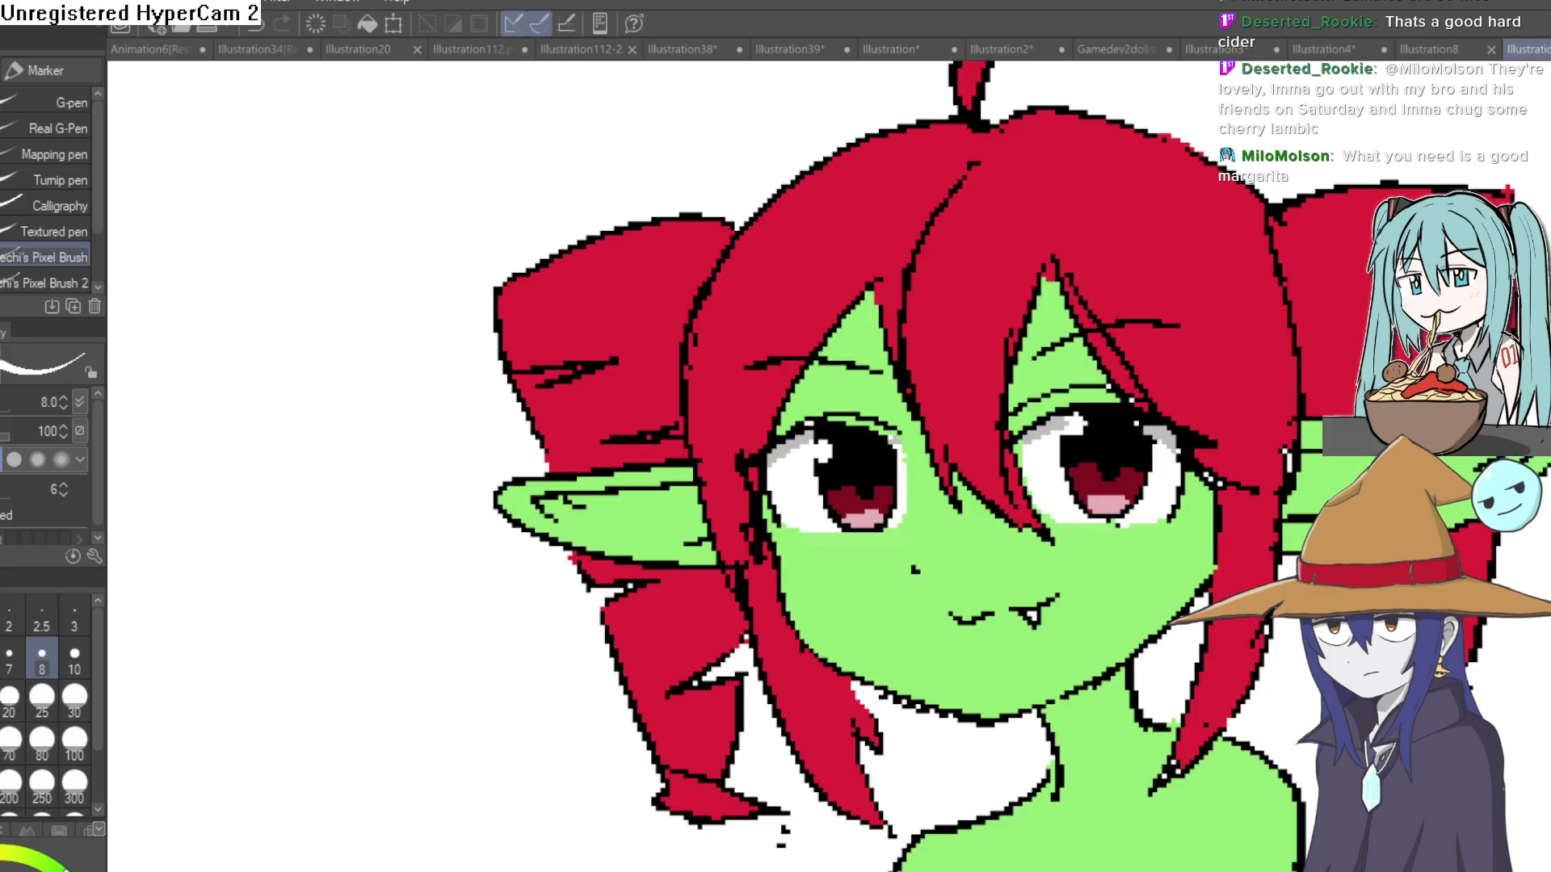
# Eyedrop a light green and dab a small highlight above the nose.
pyautogui.press('i')
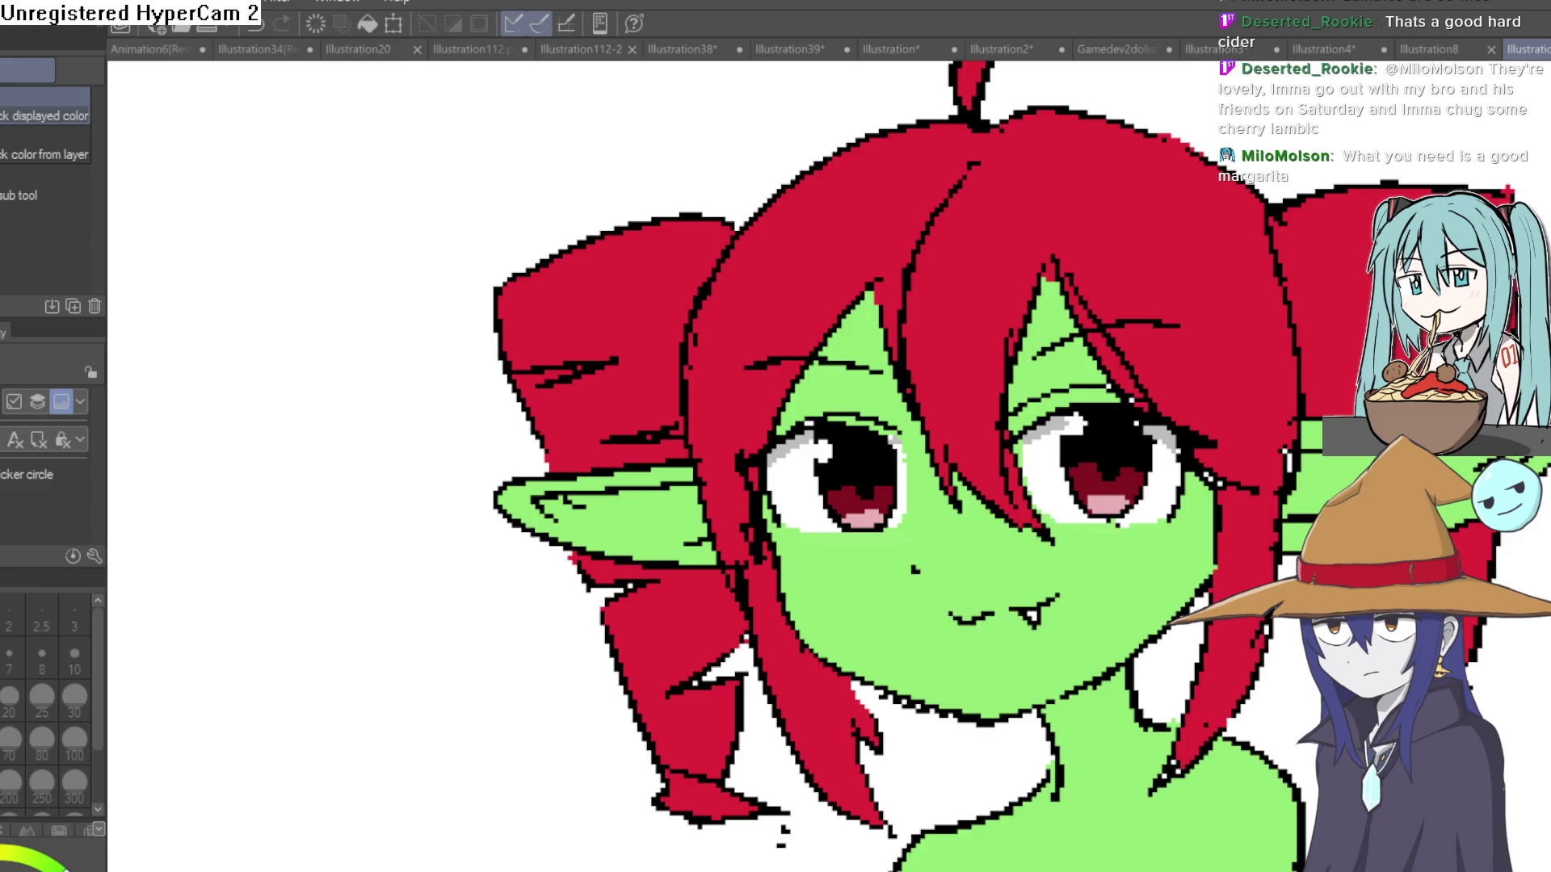
pyautogui.press('p')
pyautogui.scroll(4, 937, 534)
pyautogui.moveTo(904, 539)
pyautogui.mouseDown()
pyautogui.moveTo(911, 486)
pyautogui.moveTo(902, 505)
pyautogui.mouseUp()
pyautogui.scroll(-6, 961, 481)
pyautogui.moveTo(1322, 493); pyautogui.dragTo(1281, 485)
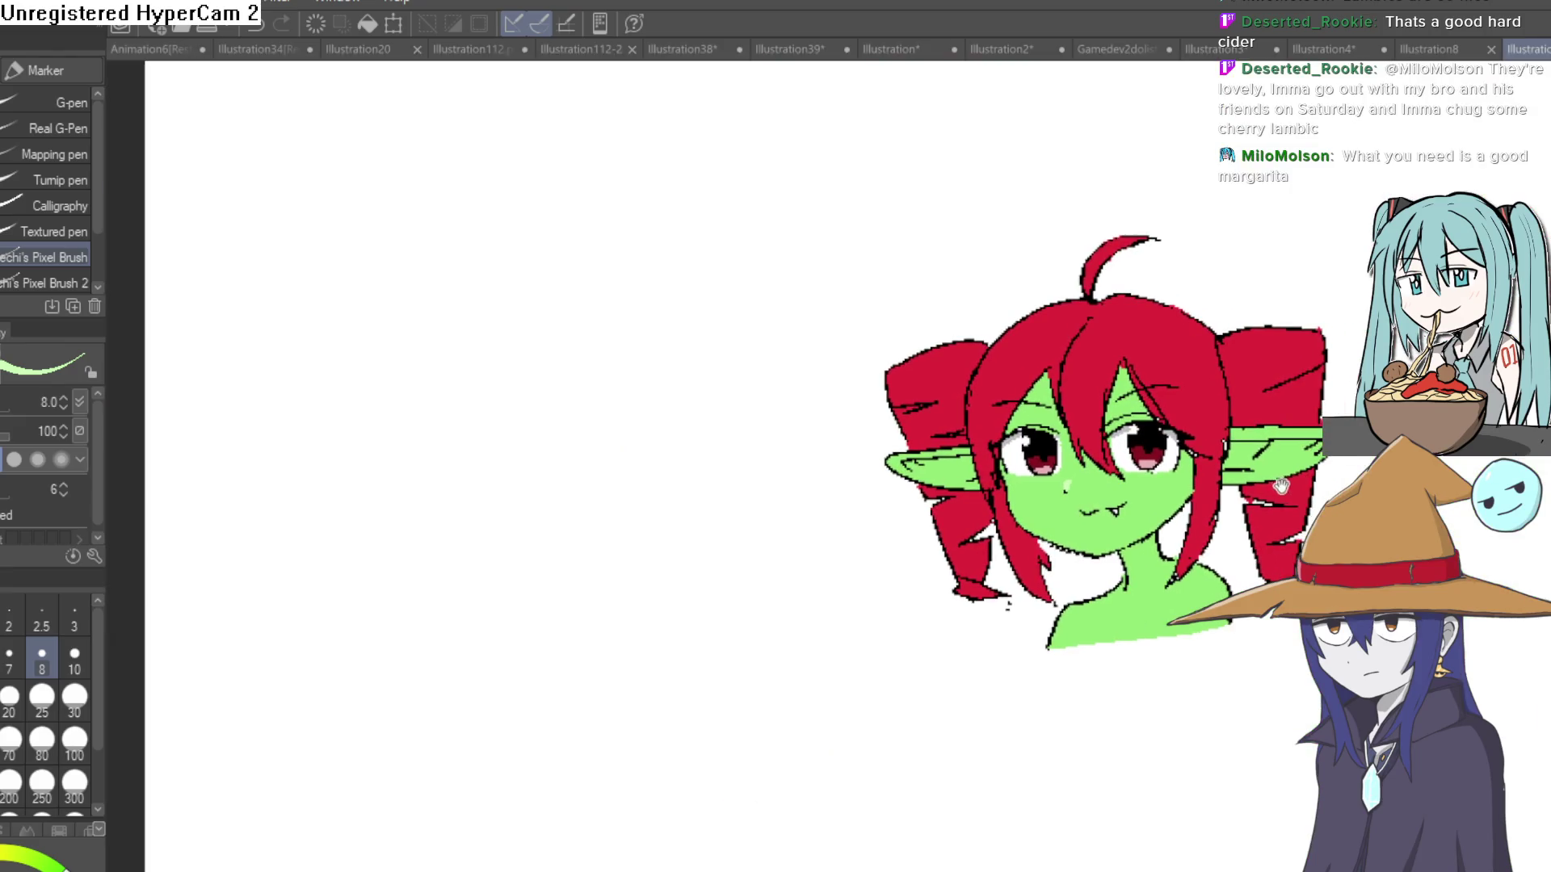
pyautogui.scroll(6, 1094, 488)
pyautogui.moveTo(974, 454)
pyautogui.mouseDown()
pyautogui.moveTo(935, 416)
pyautogui.moveTo(947, 421)
pyautogui.mouseUp()
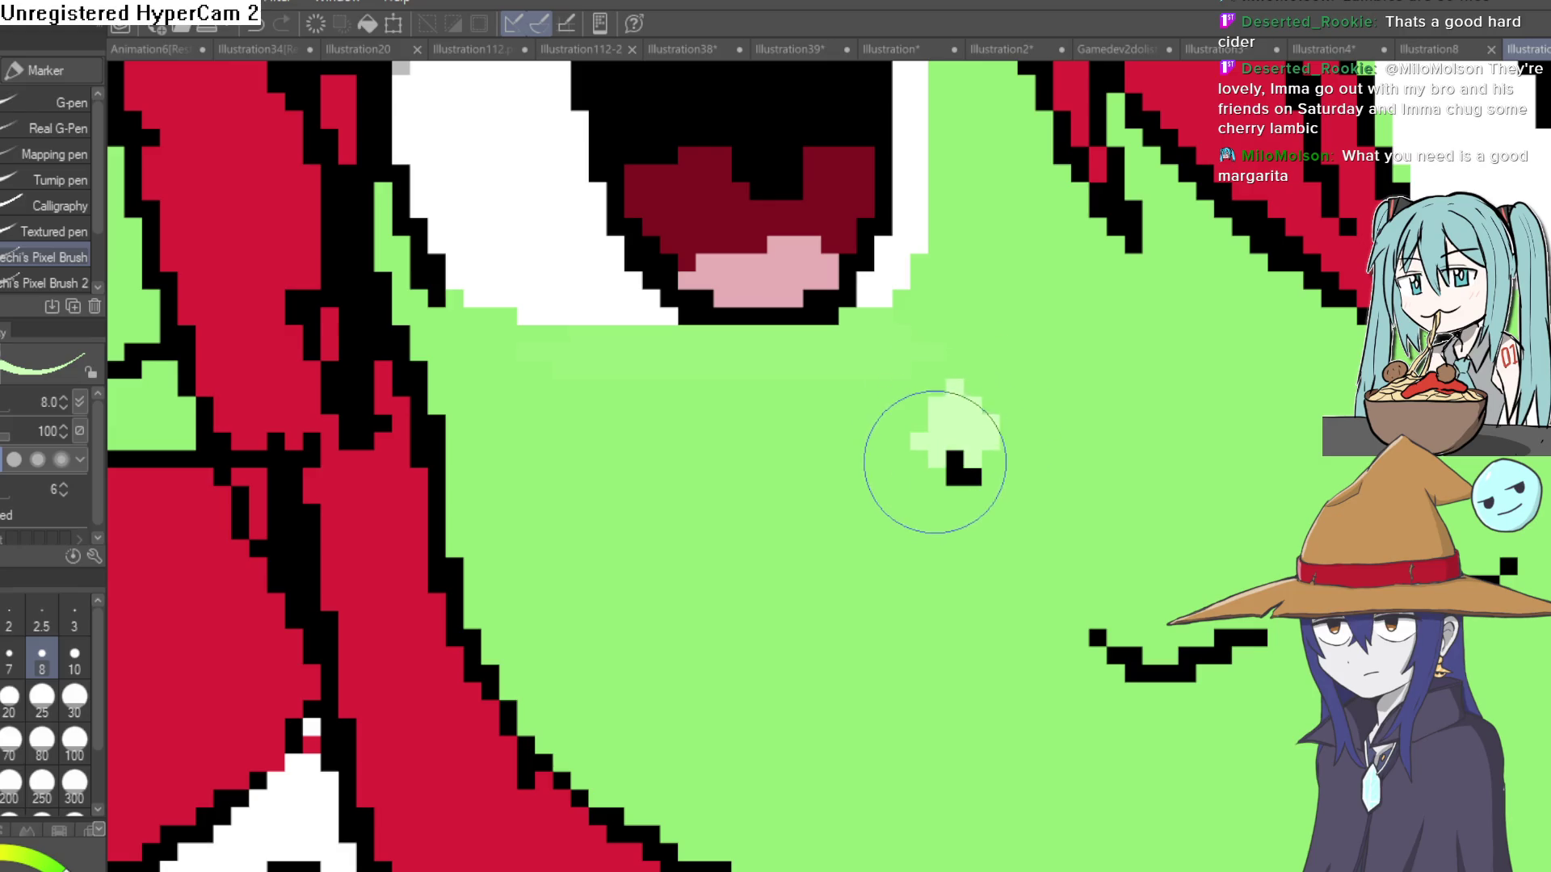
pyautogui.scroll(-5, 1143, 474)
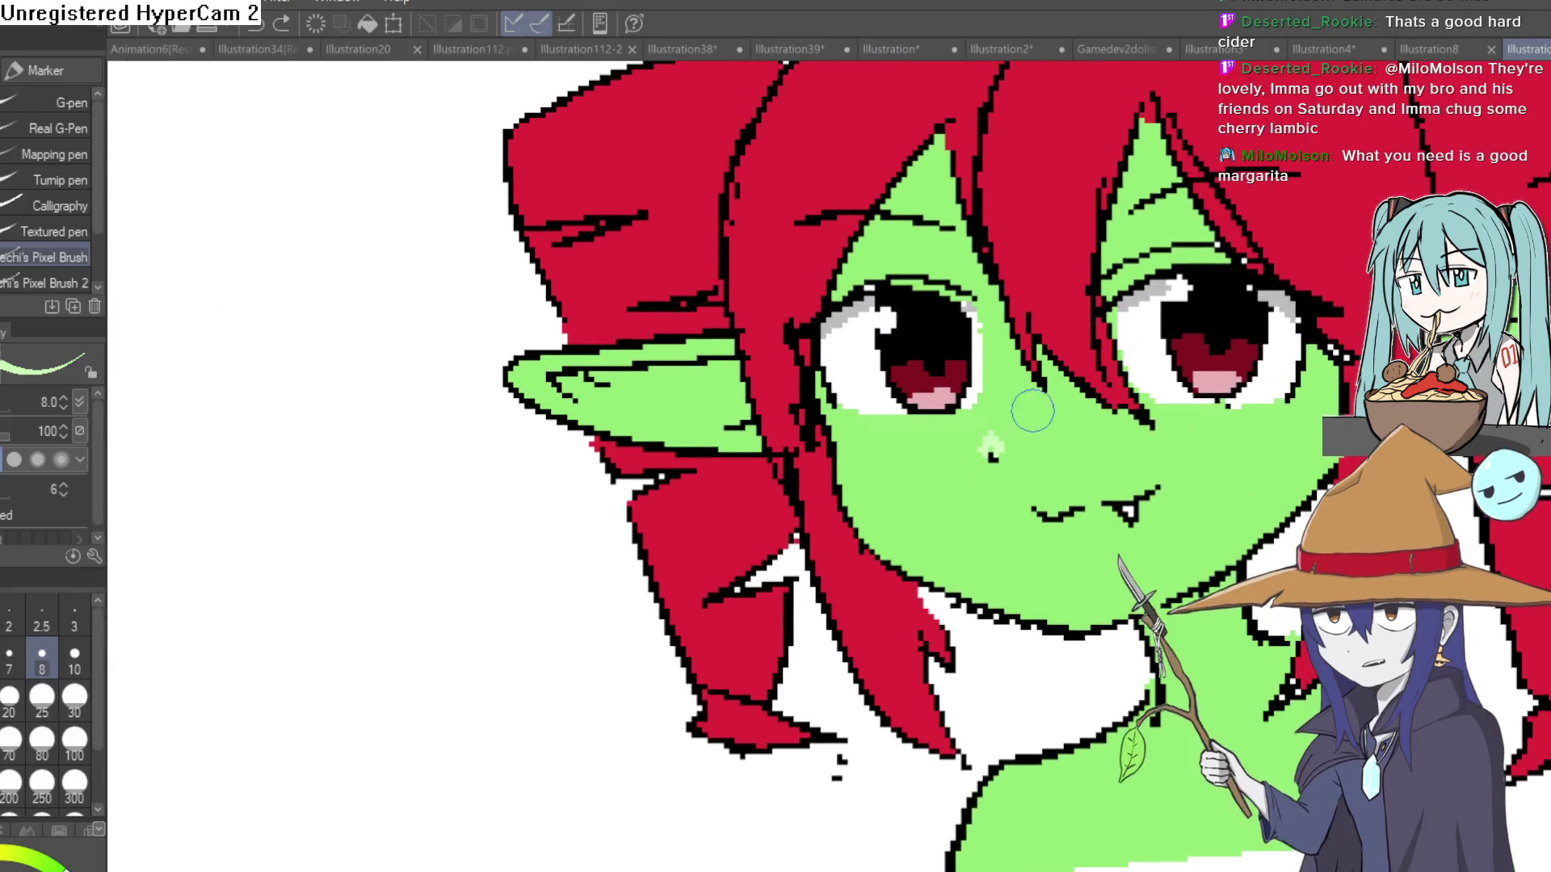
pyautogui.scroll(2, 1010, 445)
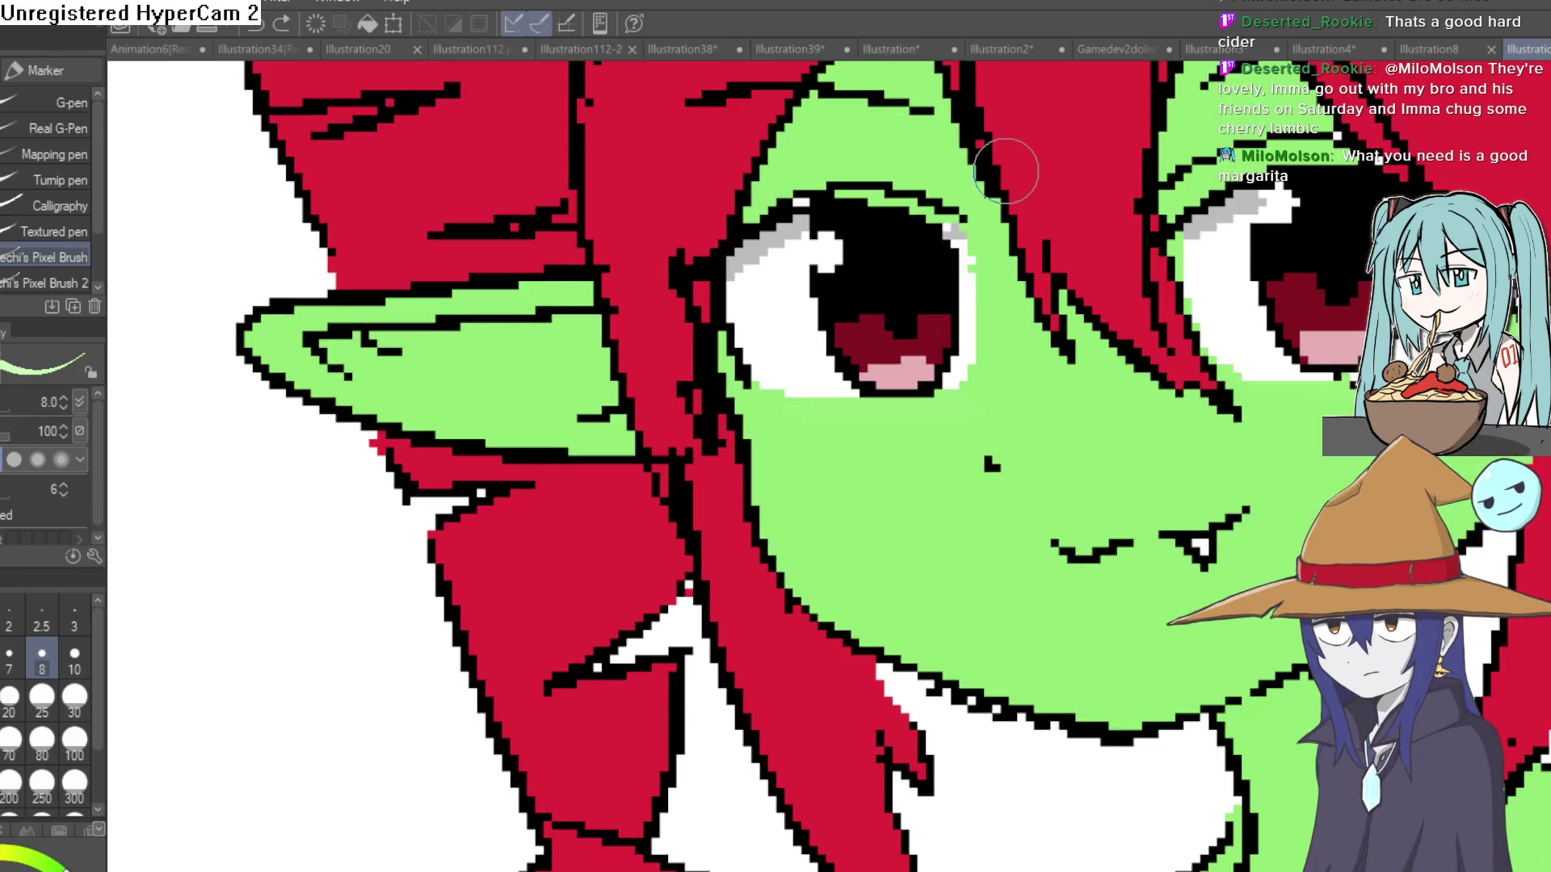
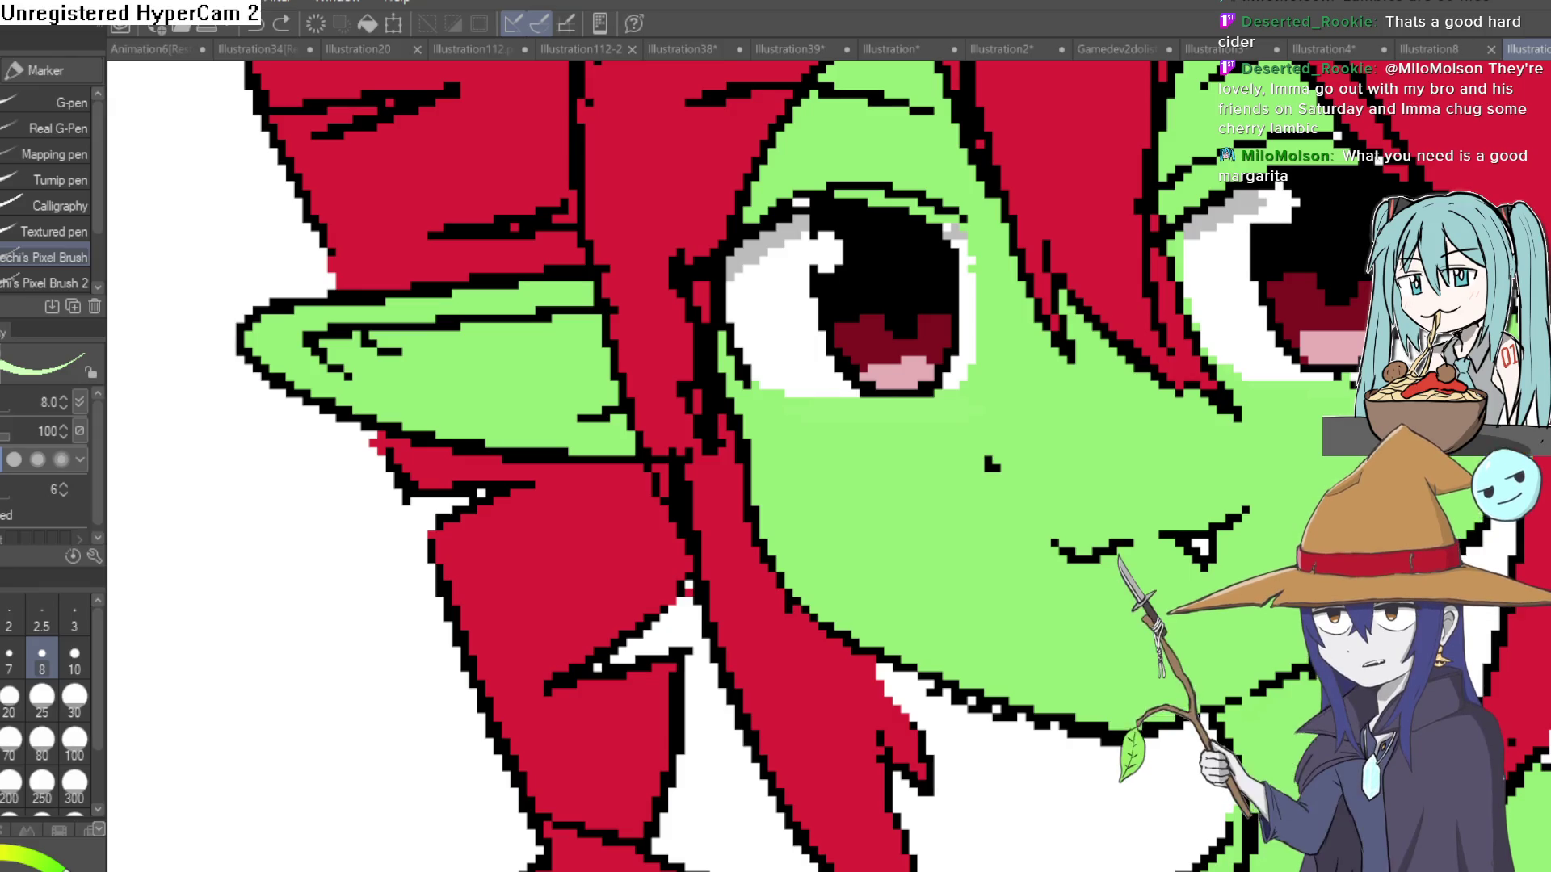
# Try a light-green highlight across the cheek, then undo it.
pyautogui.moveTo(1011, 383); pyautogui.dragTo(1122, 525)
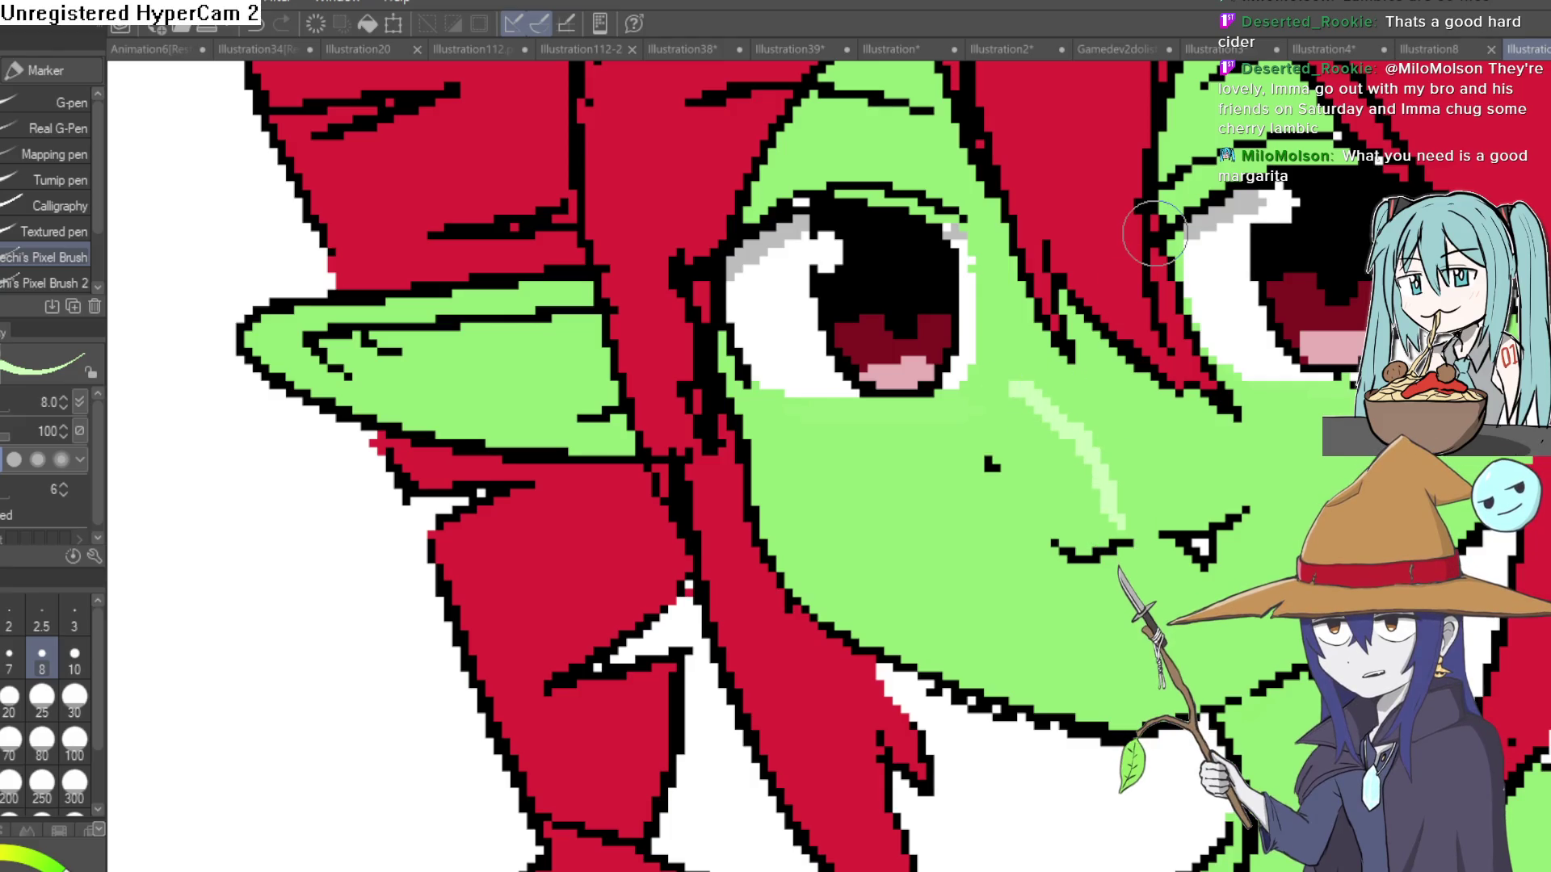
pyautogui.hotkey('ctrl', 'z')
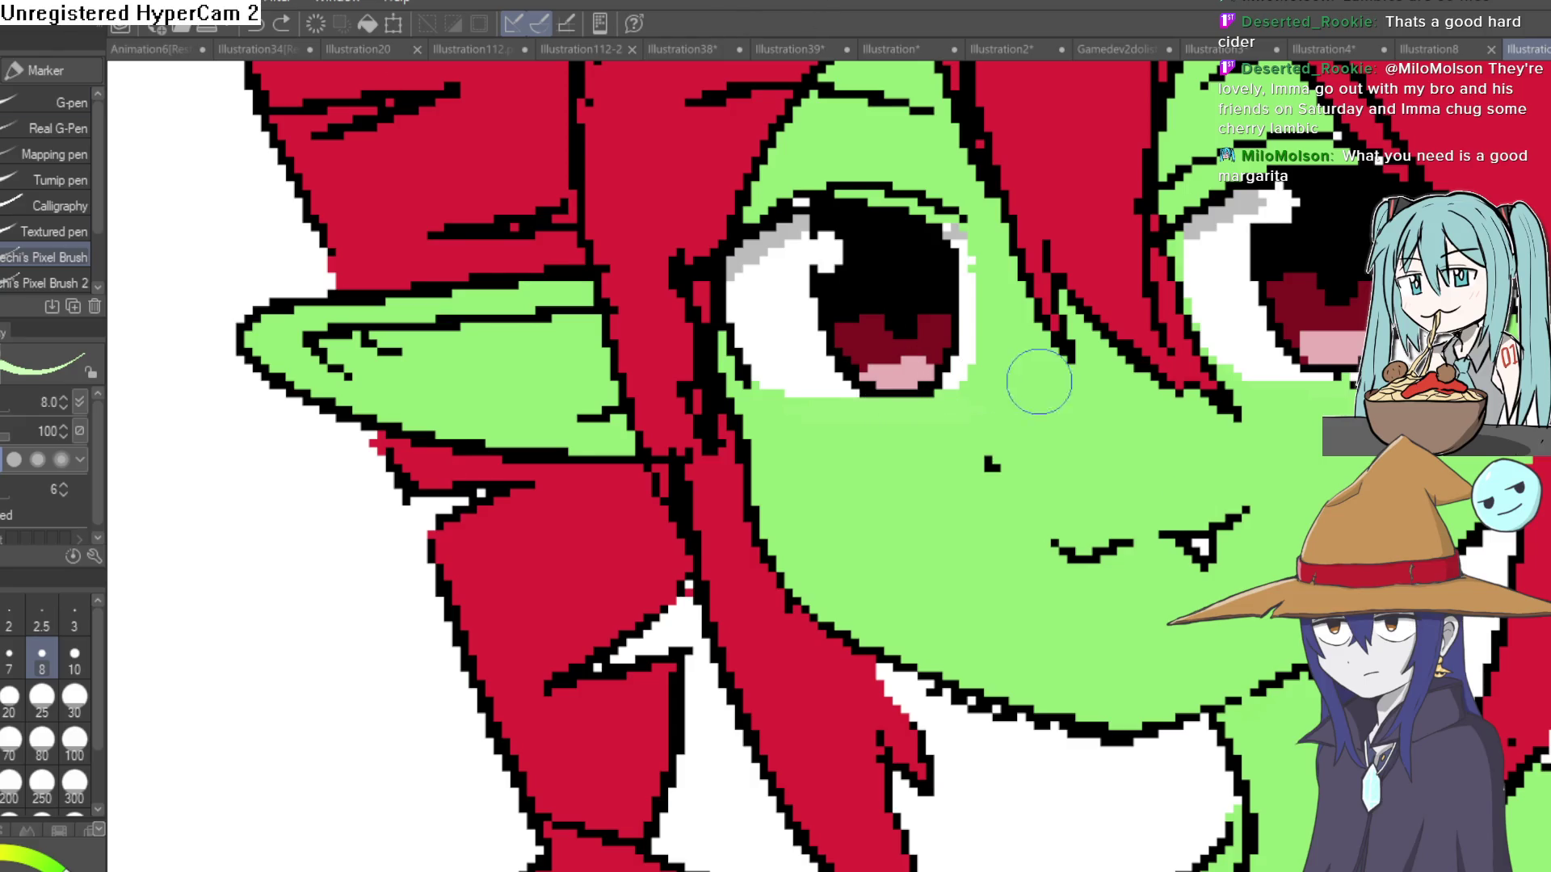
pyautogui.scroll(-3, 1212, 384)
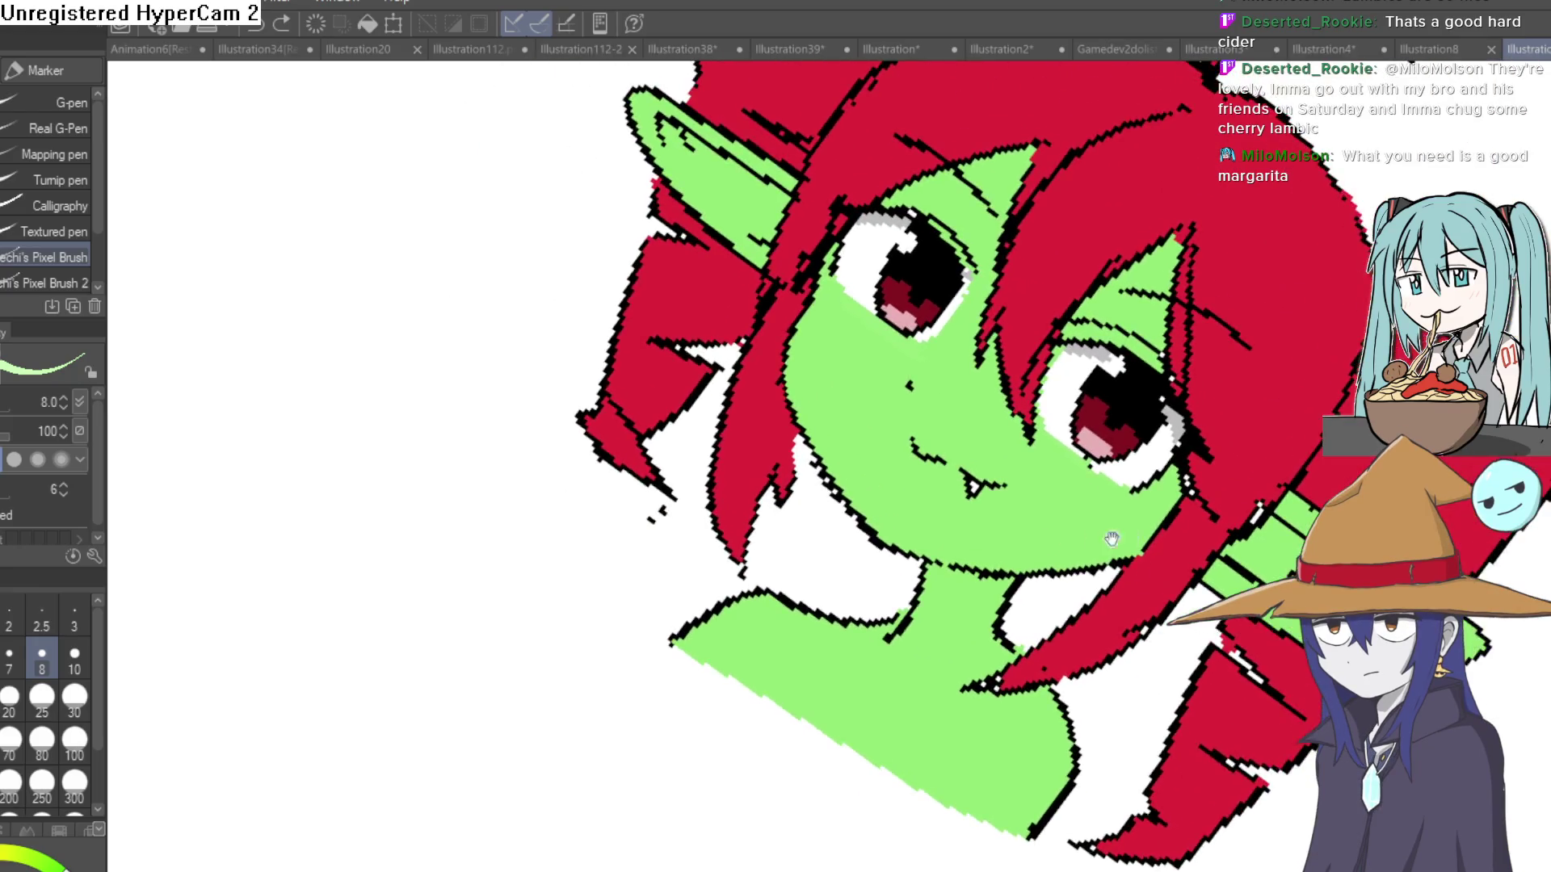
pyautogui.scroll(5, 858, 341)
# Erase stray black pixels along the neck outline with the hard eraser, then straighten the tilted view.
pyautogui.press('e')
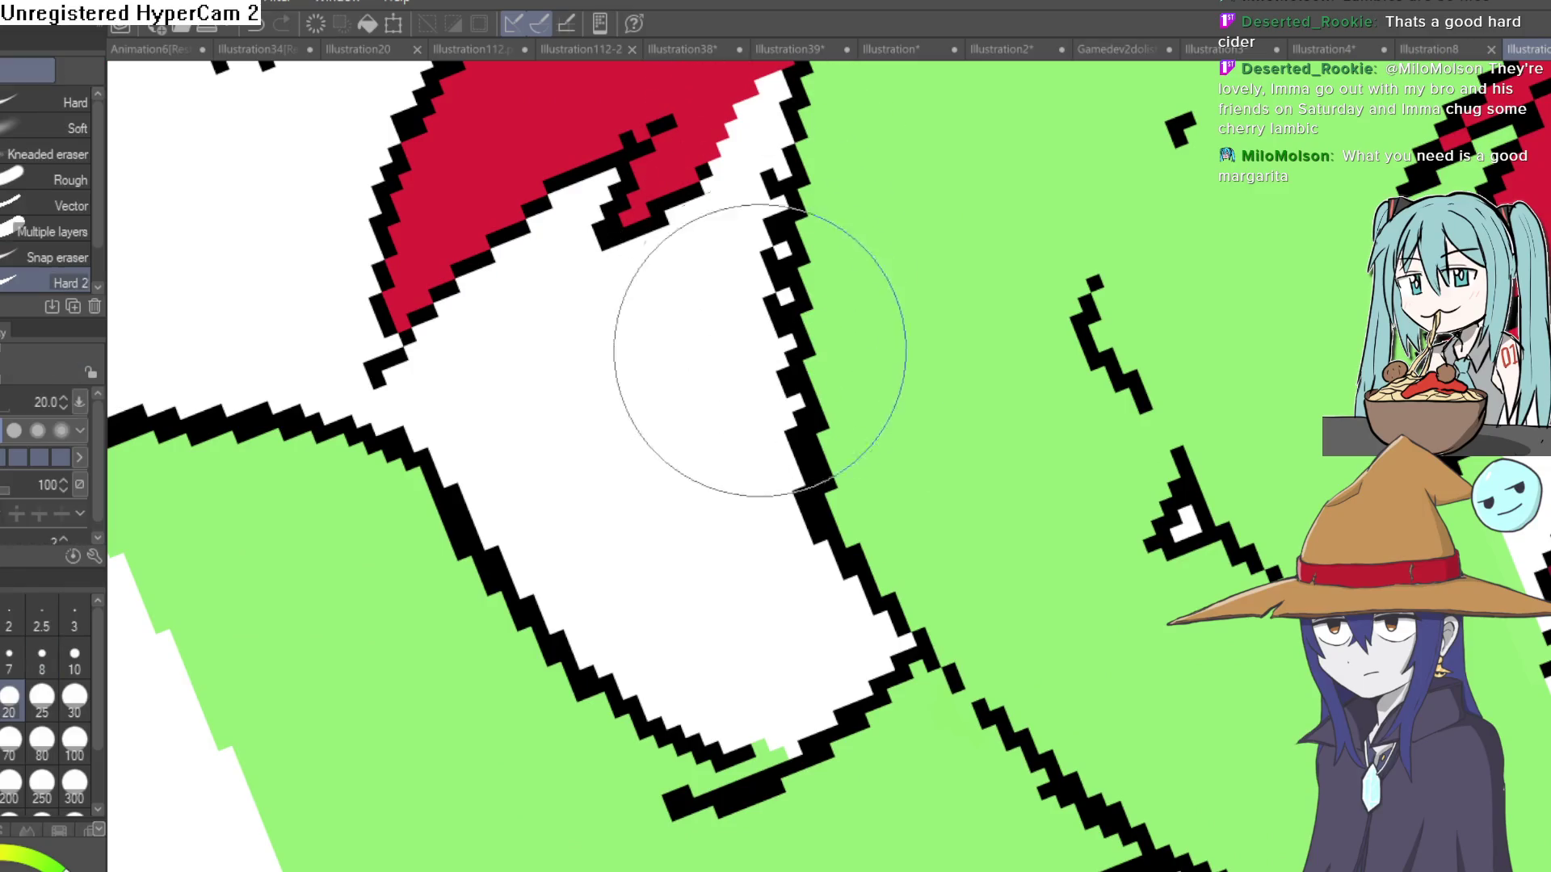
pyautogui.moveTo(779, 173)
pyautogui.mouseDown()
pyautogui.moveTo(754, 312)
pyautogui.moveTo(815, 397)
pyautogui.moveTo(963, 271)
pyautogui.moveTo(1056, 250)
pyautogui.moveTo(1118, 263)
pyautogui.moveTo(982, 266)
pyautogui.mouseUp()
pyautogui.scroll(-5, 814, 398)
pyautogui.scroll(-2, 964, 271)
pyautogui.hotkey('ctrl', '@')
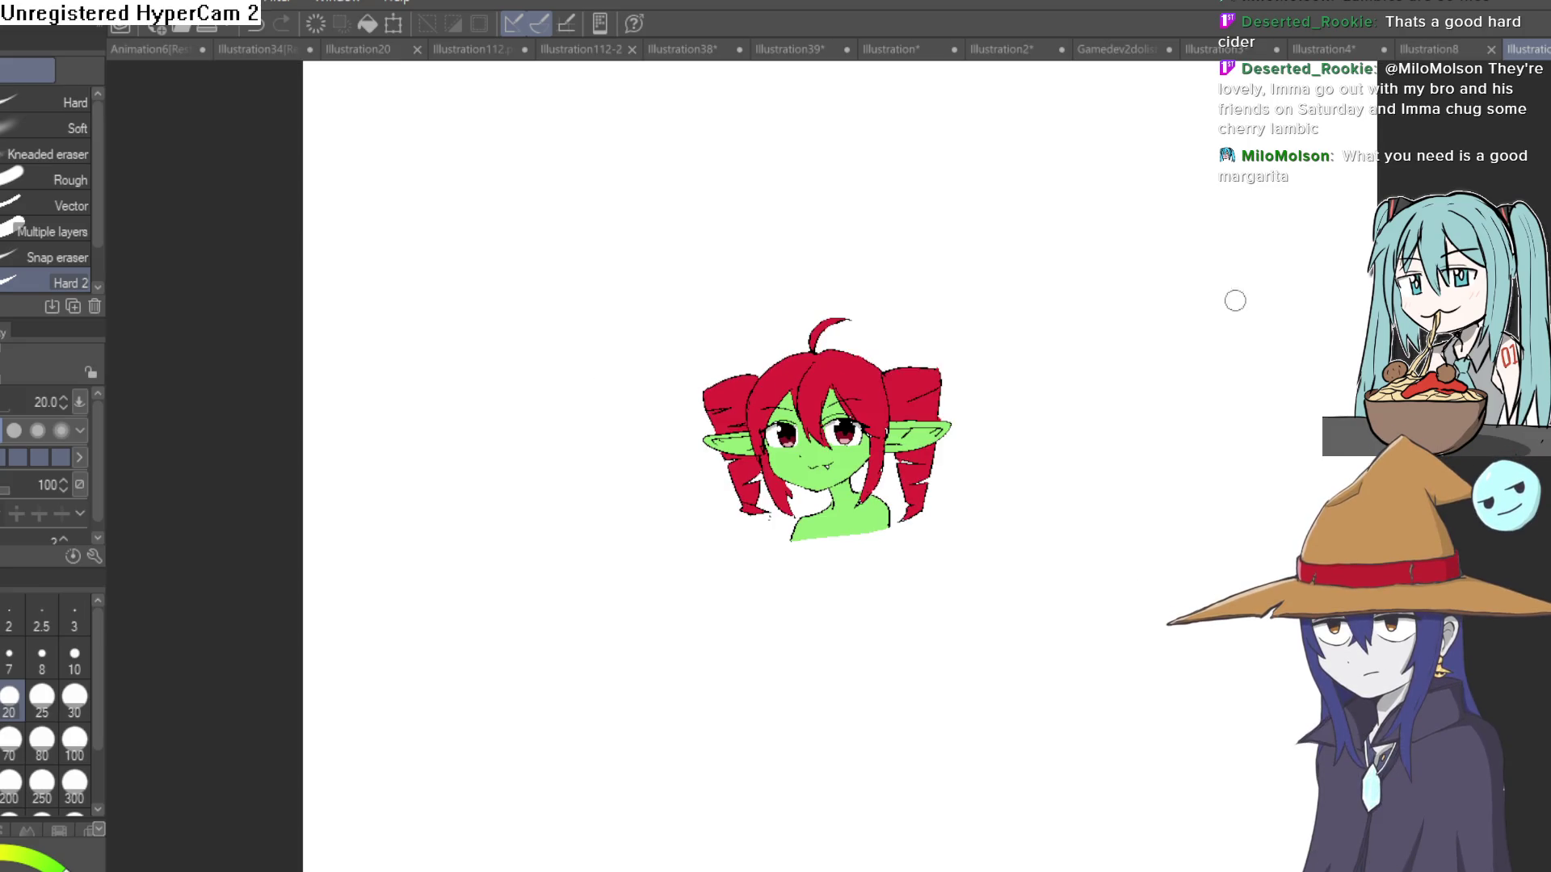
pyautogui.scroll(3, 959, 492)
pyautogui.moveTo(945, 529)
pyautogui.mouseDown()
pyautogui.moveTo(966, 458)
pyautogui.moveTo(945, 392)
pyautogui.mouseUp()
# Select the pixel Marker brush and frame the whole goblin girl in view.
pyautogui.press('p')
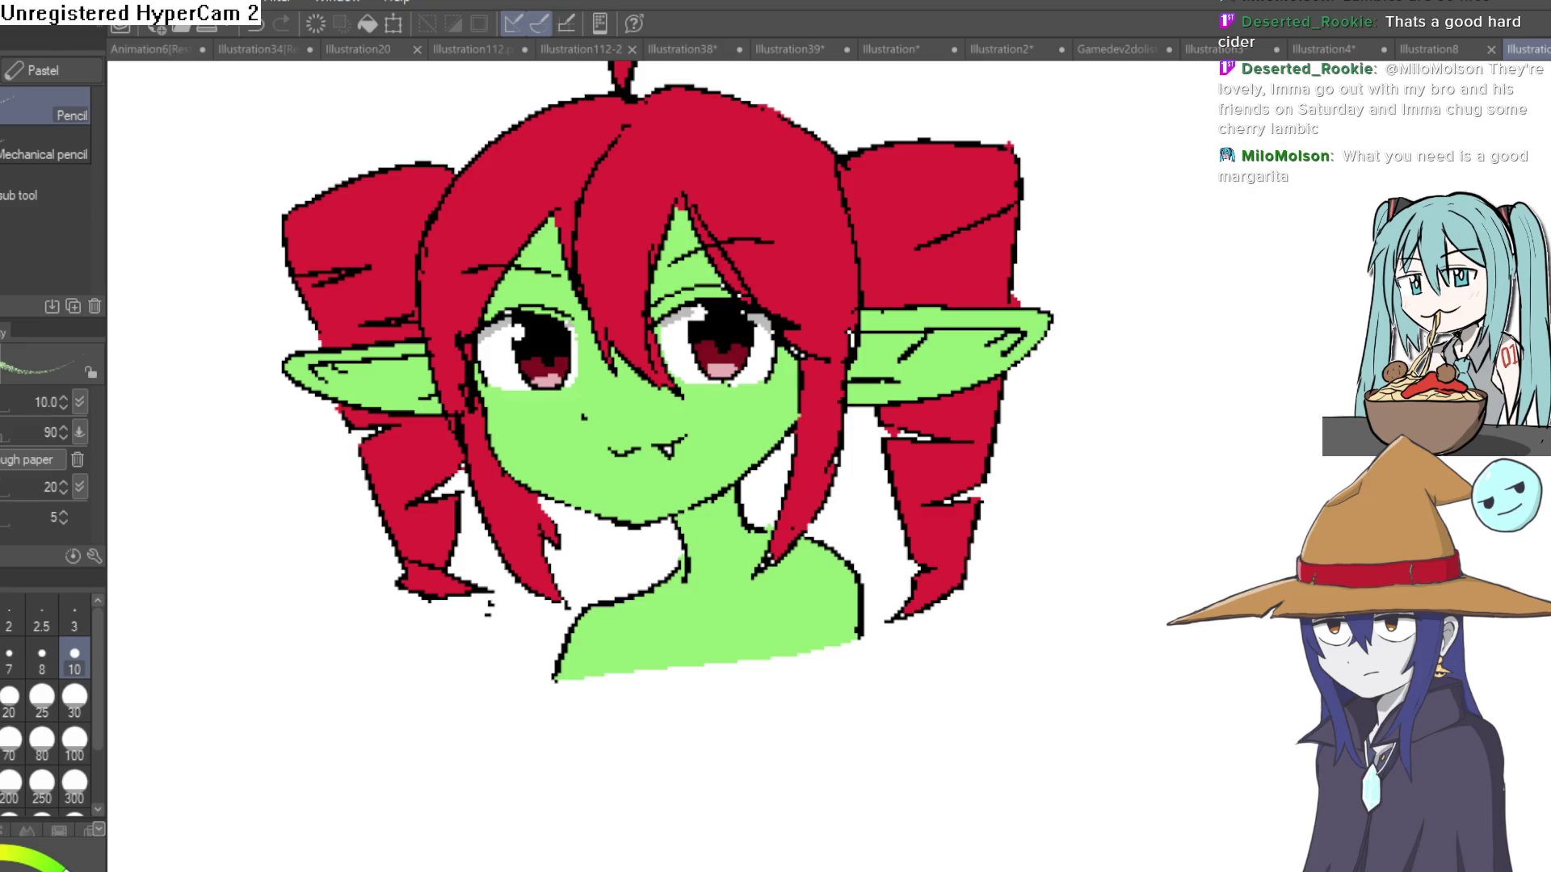
pyautogui.press('p')
pyautogui.scroll(5, 600, 378)
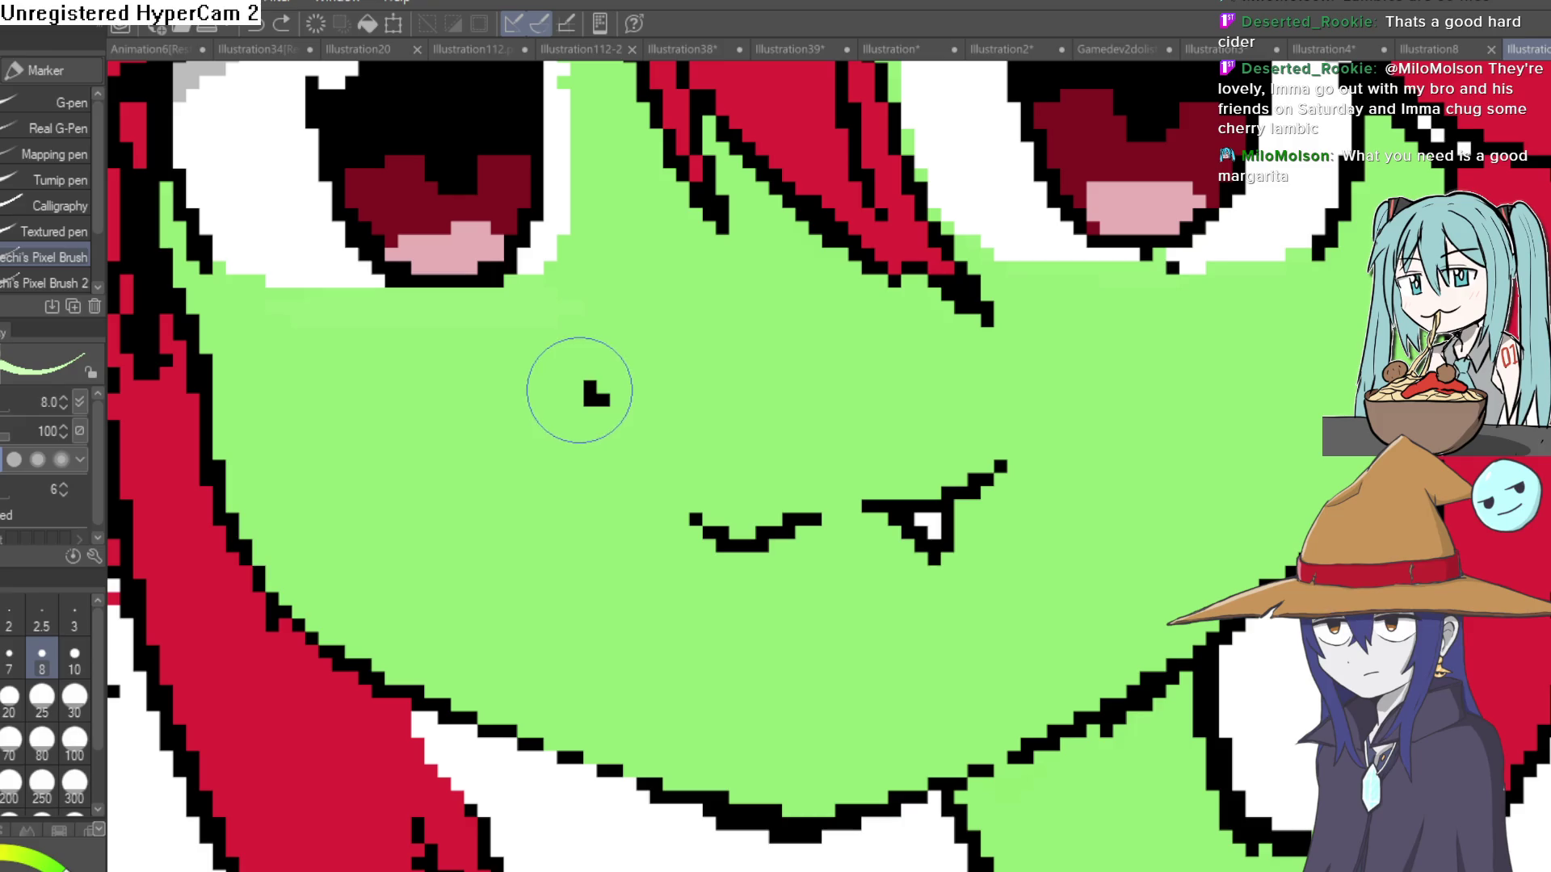
pyautogui.hotkey('ctrl', '0')
pyautogui.moveTo(908, 309)
pyautogui.mouseDown()
pyautogui.moveTo(896, 339)
pyautogui.moveTo(881, 323)
pyautogui.moveTo(834, 344)
pyautogui.mouseUp()
# Eyedrop the skin green and paint a darker-green diagonal shadow under the jaw.
pyautogui.press('i')
pyautogui.scroll(5, 715, 424)
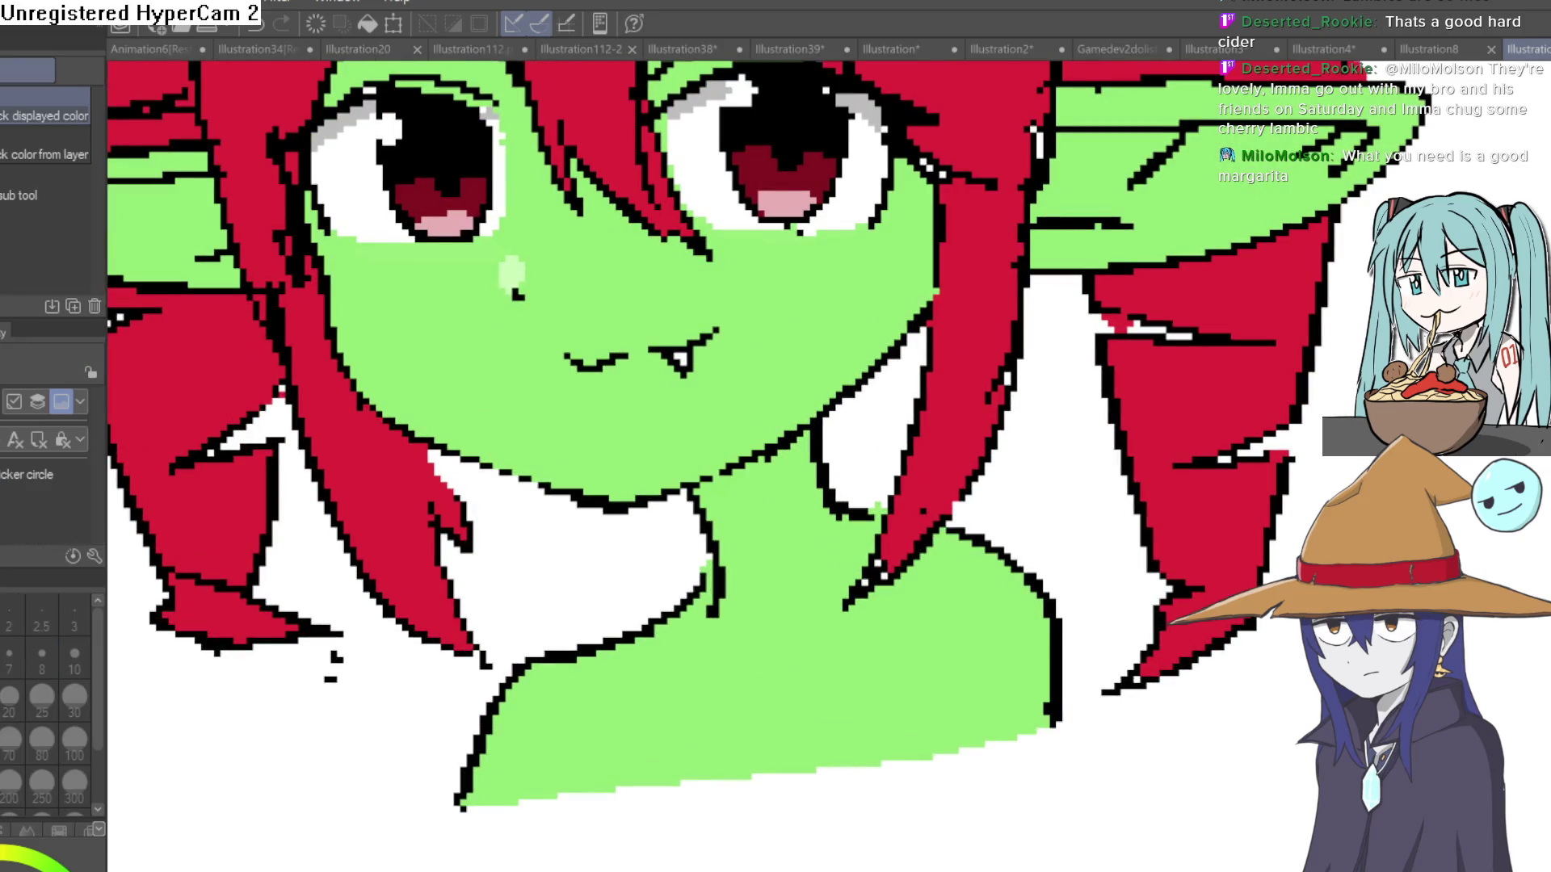
pyautogui.scroll(-5, 715, 424)
pyautogui.press('p')
pyautogui.scroll(6, 831, 409)
pyautogui.moveTo(828, 399); pyautogui.dragTo(650, 641)
pyautogui.press('g')
pyautogui.moveTo(828, 400)
pyautogui.mouseDown()
pyautogui.moveTo(755, 460)
pyautogui.moveTo(816, 408)
pyautogui.mouseUp()
pyautogui.press('p')
pyautogui.scroll(3, 622, 517)
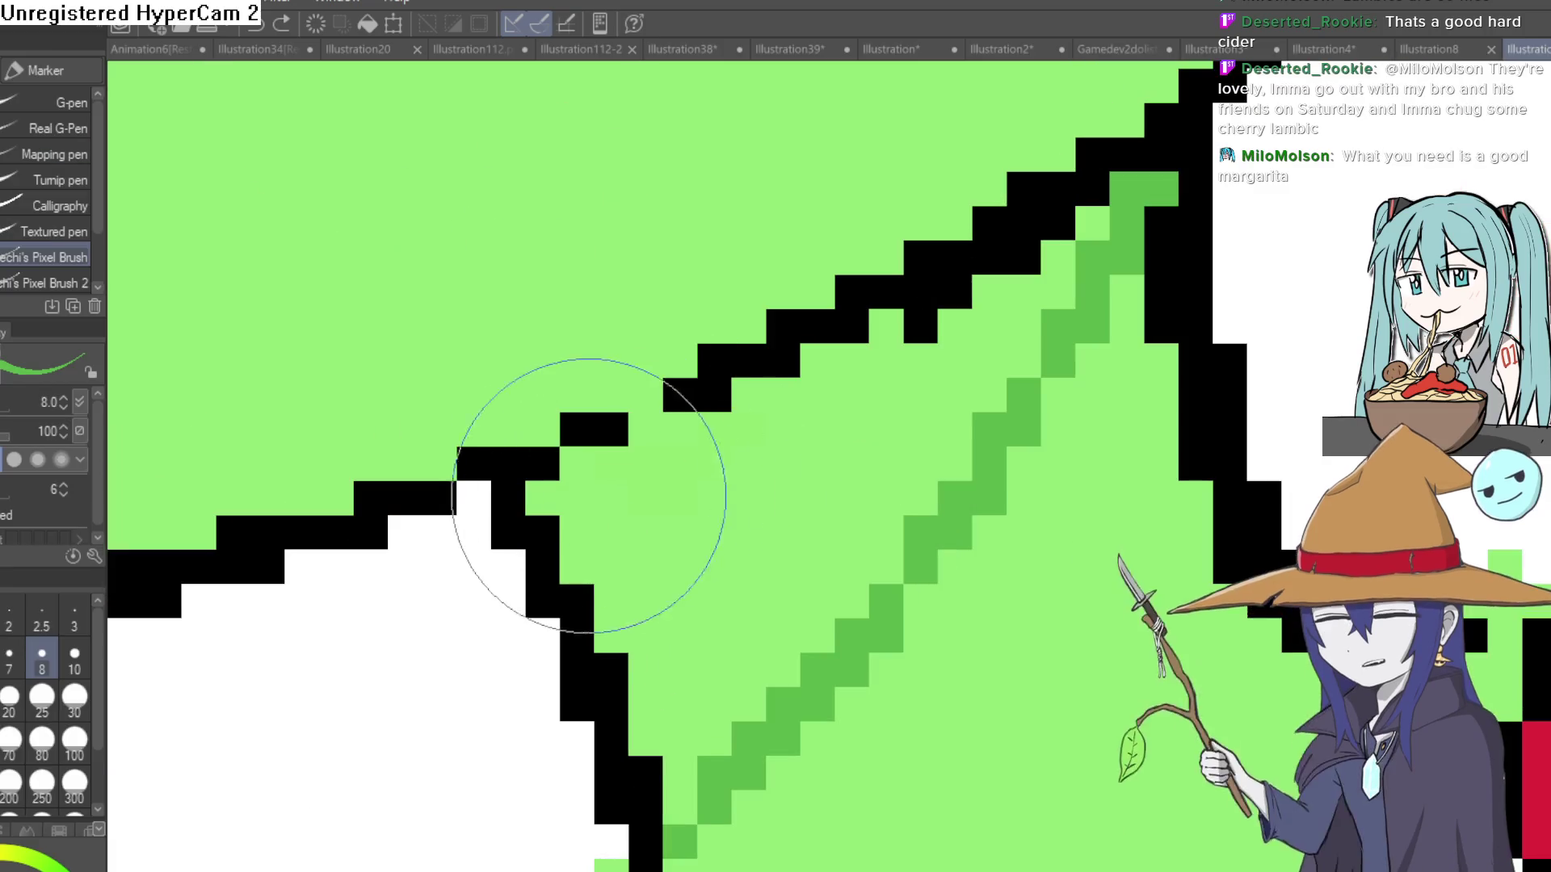
# Paint darker green along the neck's stepped outline and widen it into a shadow wedge.
pyautogui.moveTo(606, 450); pyautogui.dragTo(666, 433)
pyautogui.moveTo(803, 419)
pyautogui.mouseDown()
pyautogui.moveTo(837, 350)
pyautogui.moveTo(889, 334)
pyautogui.moveTo(872, 319)
pyautogui.moveTo(945, 350)
pyautogui.moveTo(1101, 259)
pyautogui.moveTo(1076, 184)
pyautogui.moveTo(1095, 214)
pyautogui.mouseUp()
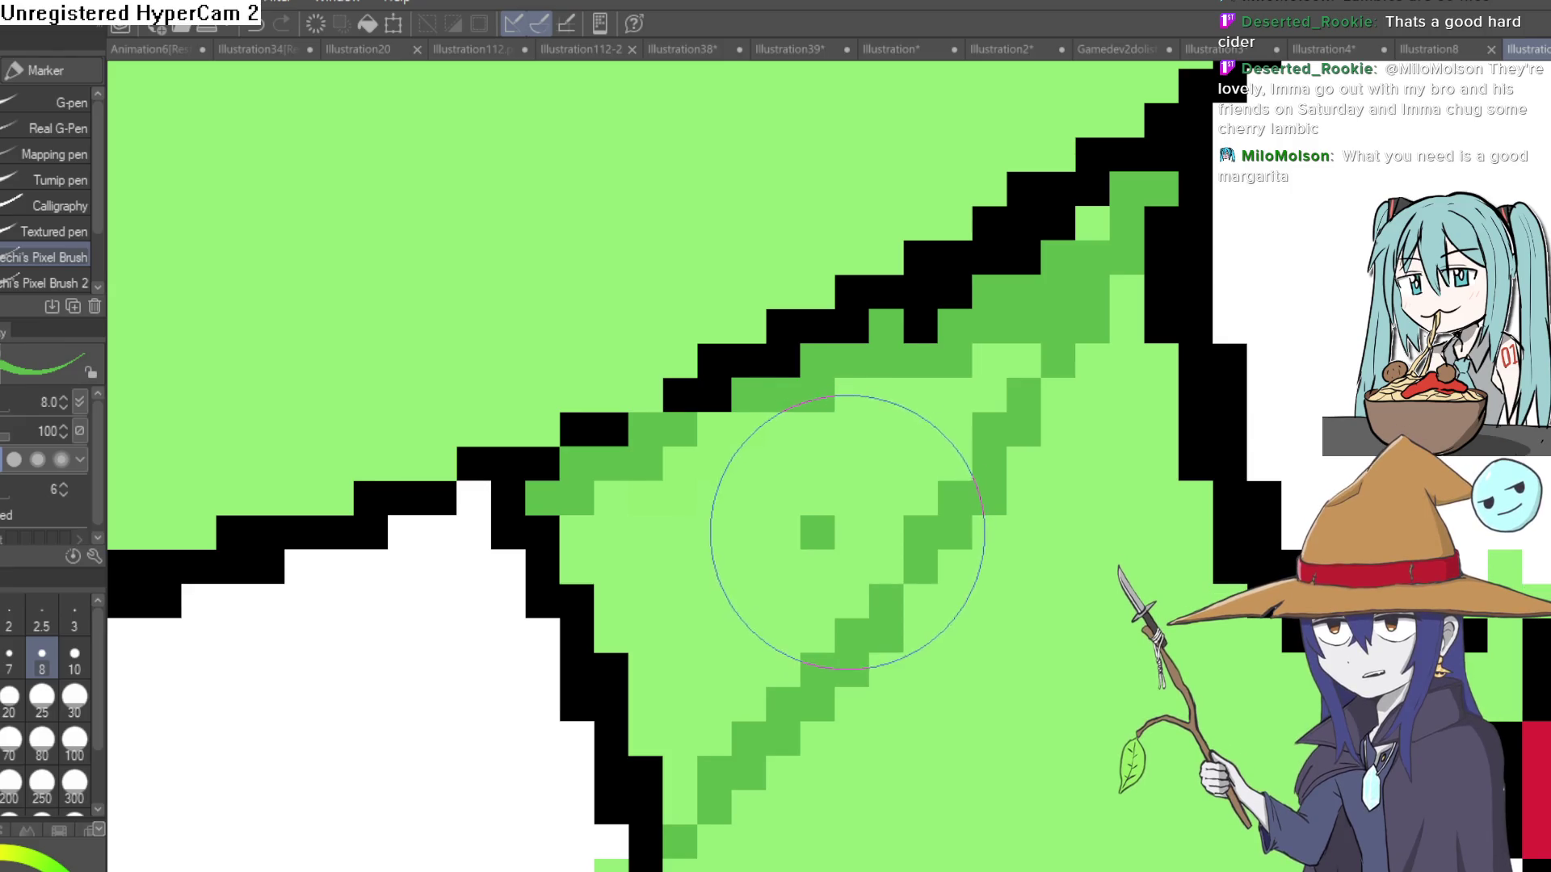
pyautogui.moveTo(796, 571)
pyautogui.mouseDown()
pyautogui.moveTo(928, 398)
pyautogui.moveTo(1045, 315)
pyautogui.moveTo(1115, 201)
pyautogui.moveTo(1004, 347)
pyautogui.moveTo(622, 526)
pyautogui.moveTo(602, 558)
pyautogui.moveTo(648, 617)
pyautogui.moveTo(711, 521)
pyautogui.moveTo(747, 626)
pyautogui.moveTo(676, 702)
pyautogui.moveTo(675, 762)
pyautogui.mouseUp()
pyautogui.hotkey('ctrl', '0')
pyautogui.scroll(-5, 1121, 456)
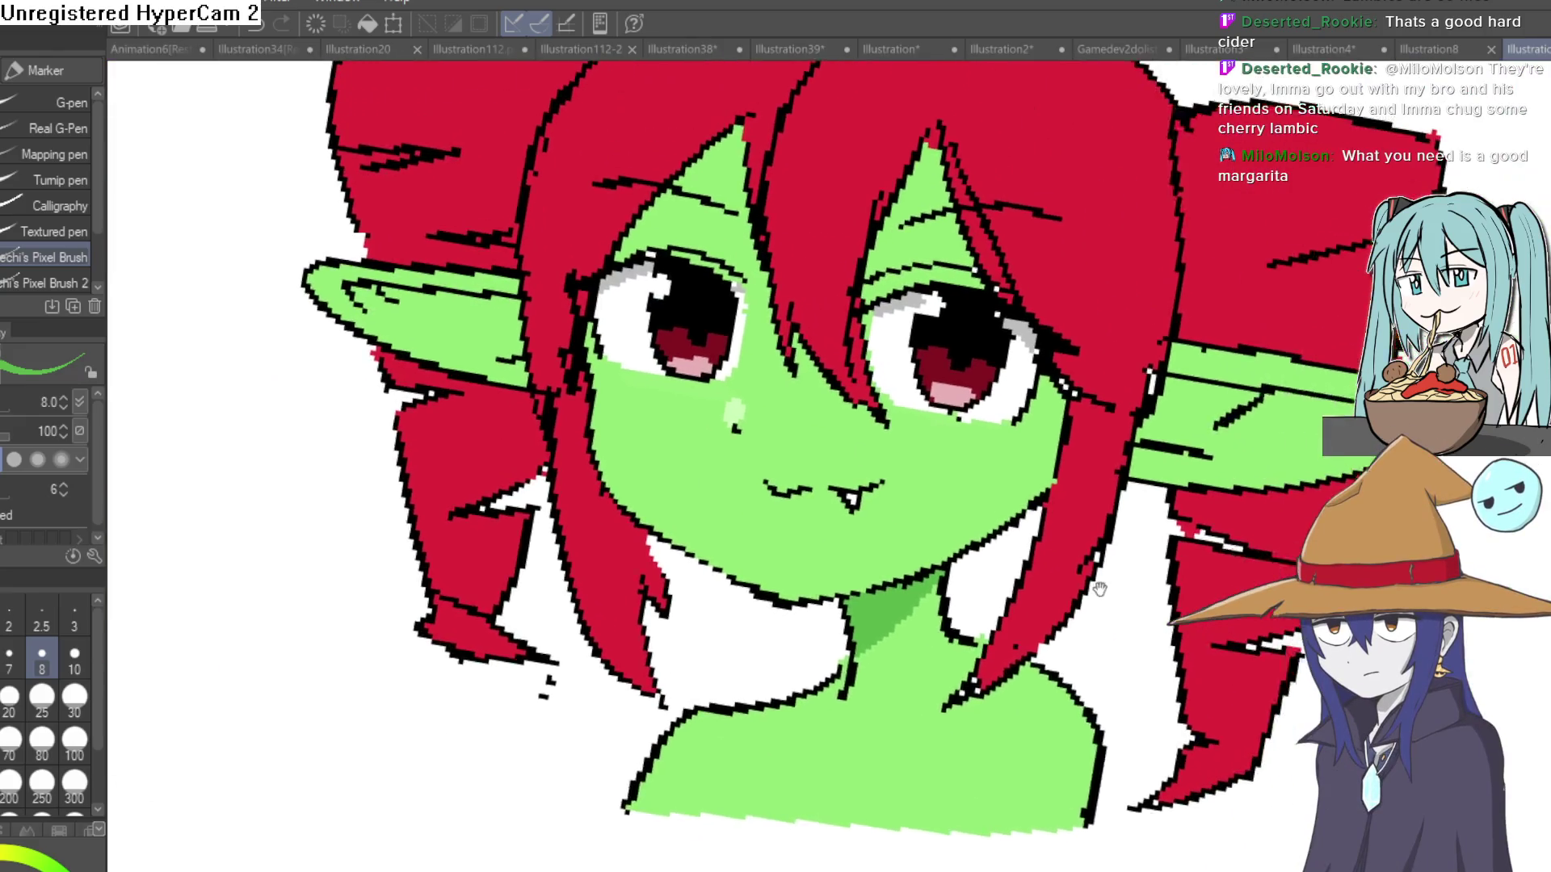
pyautogui.moveTo(1081, 397); pyautogui.dragTo(1064, 441)
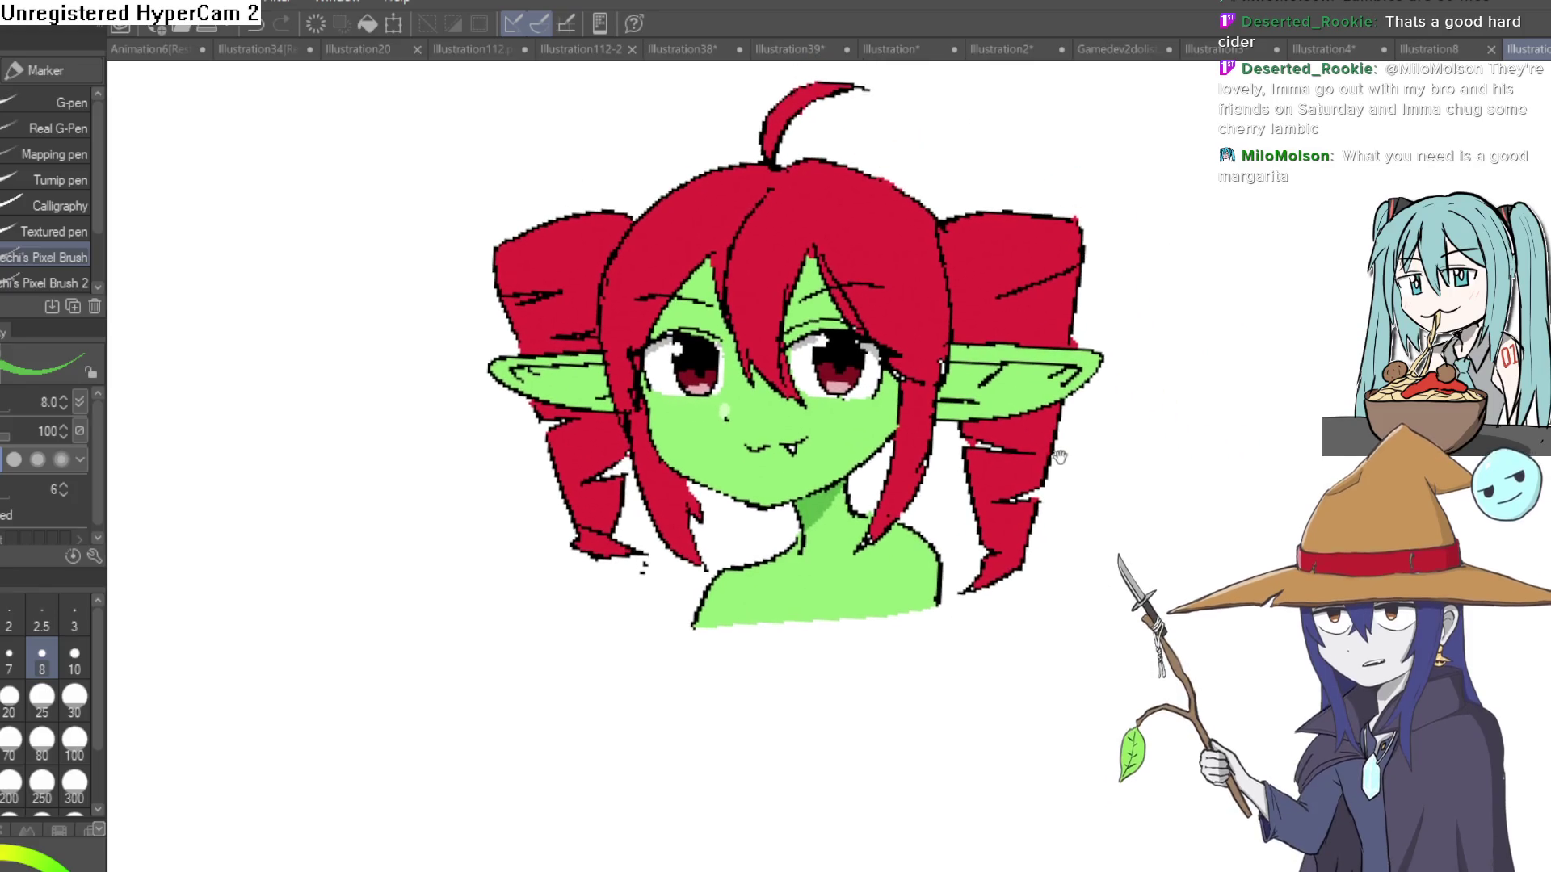
# Flip the canvas horizontally and back to check the goblin girl's proportions.
pyautogui.scroll(4, 930, 611)
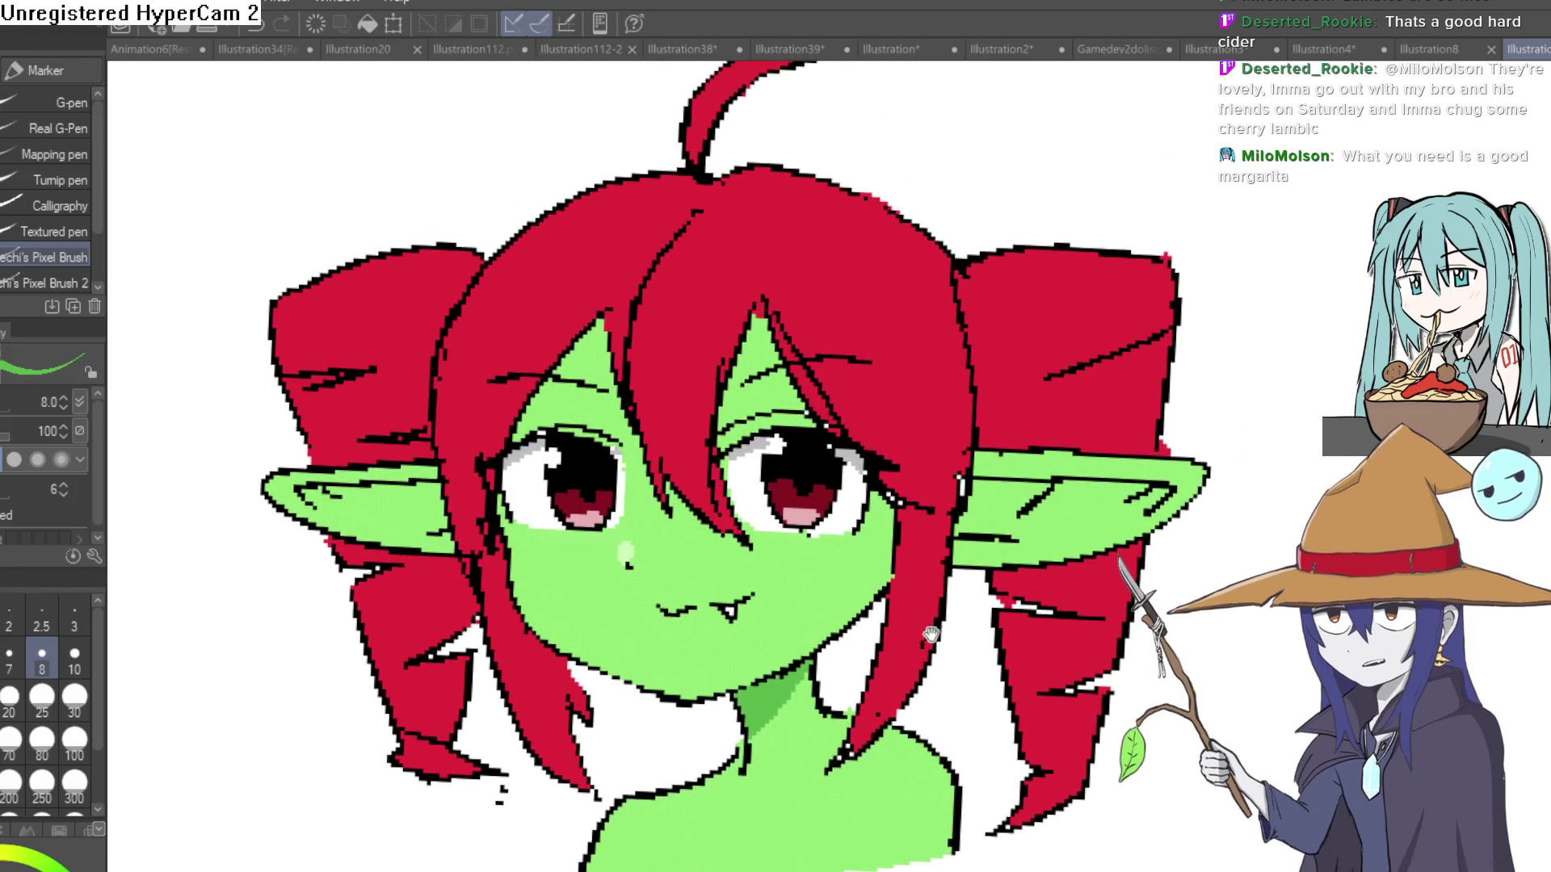
pyautogui.scroll(-5, 886, 495)
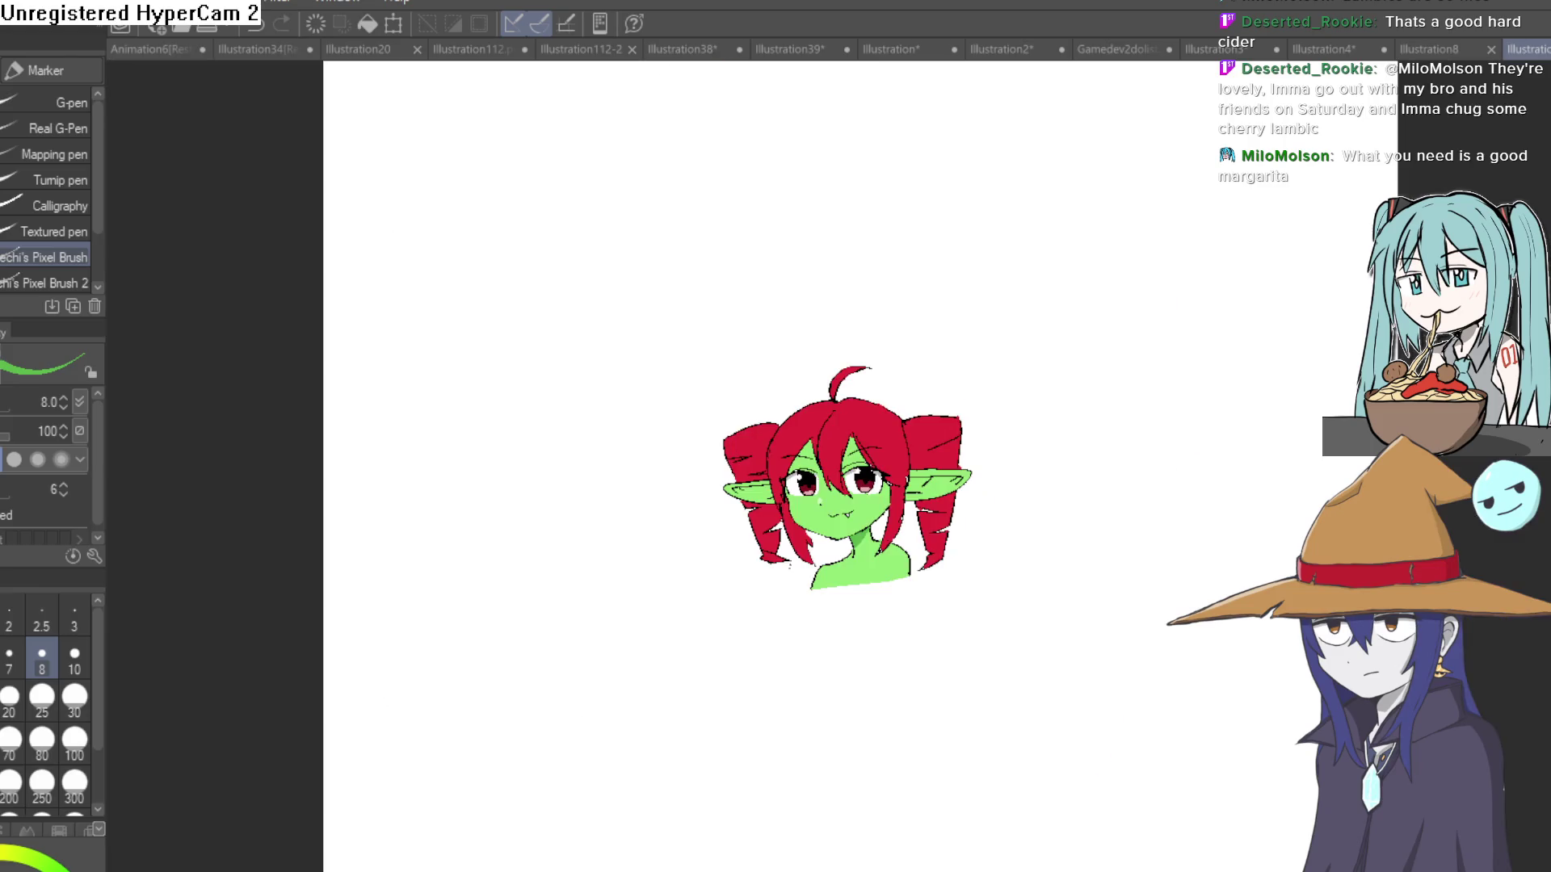
pyautogui.scroll(-1, 1001, 388)
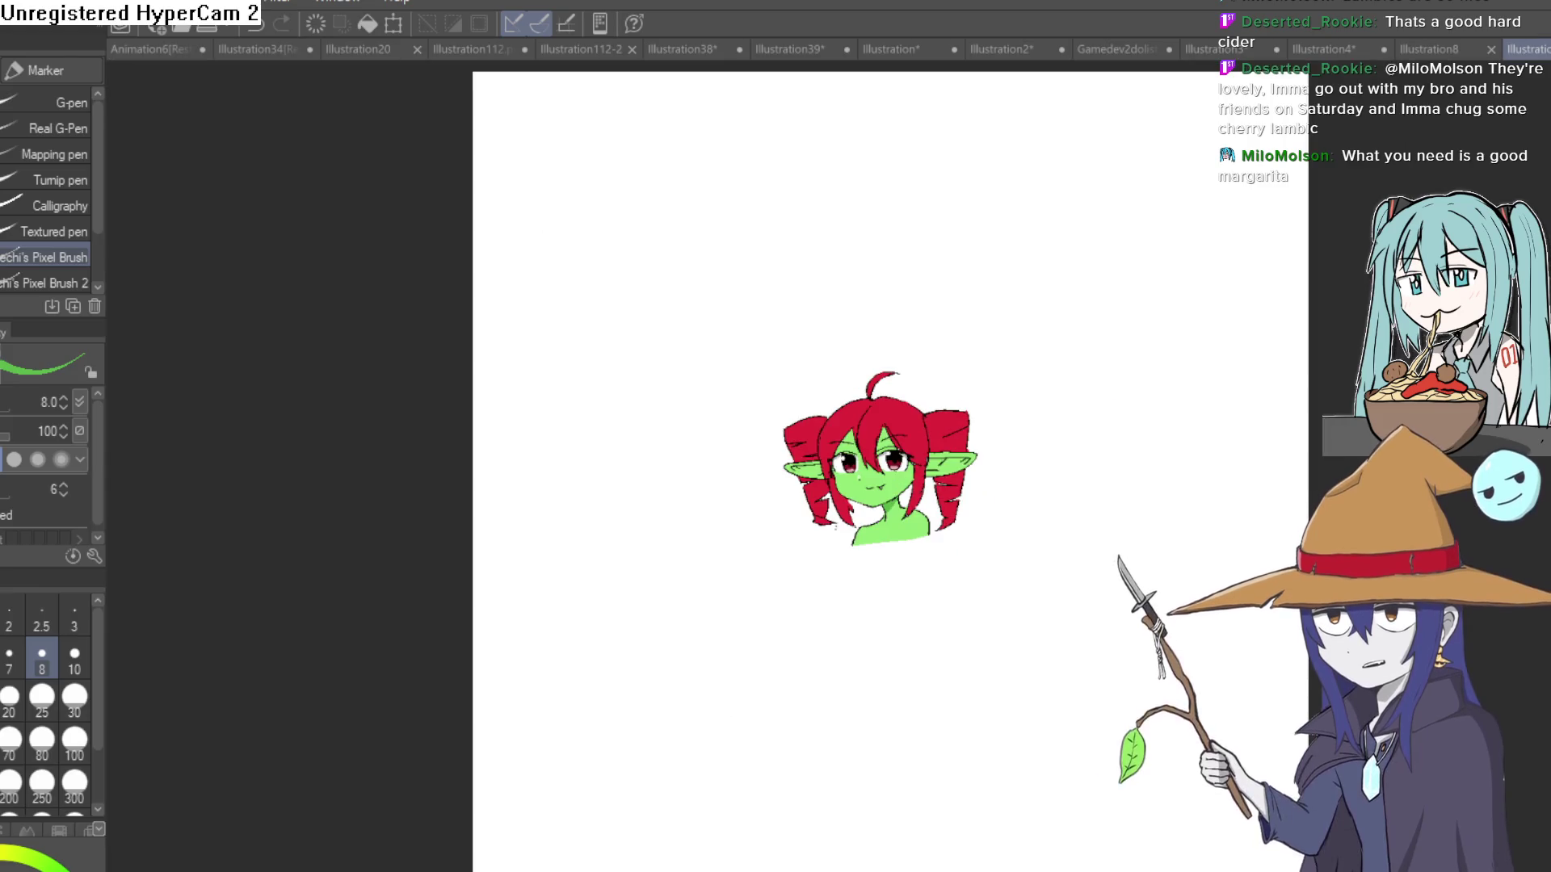
pyautogui.scroll(8, 969, 554)
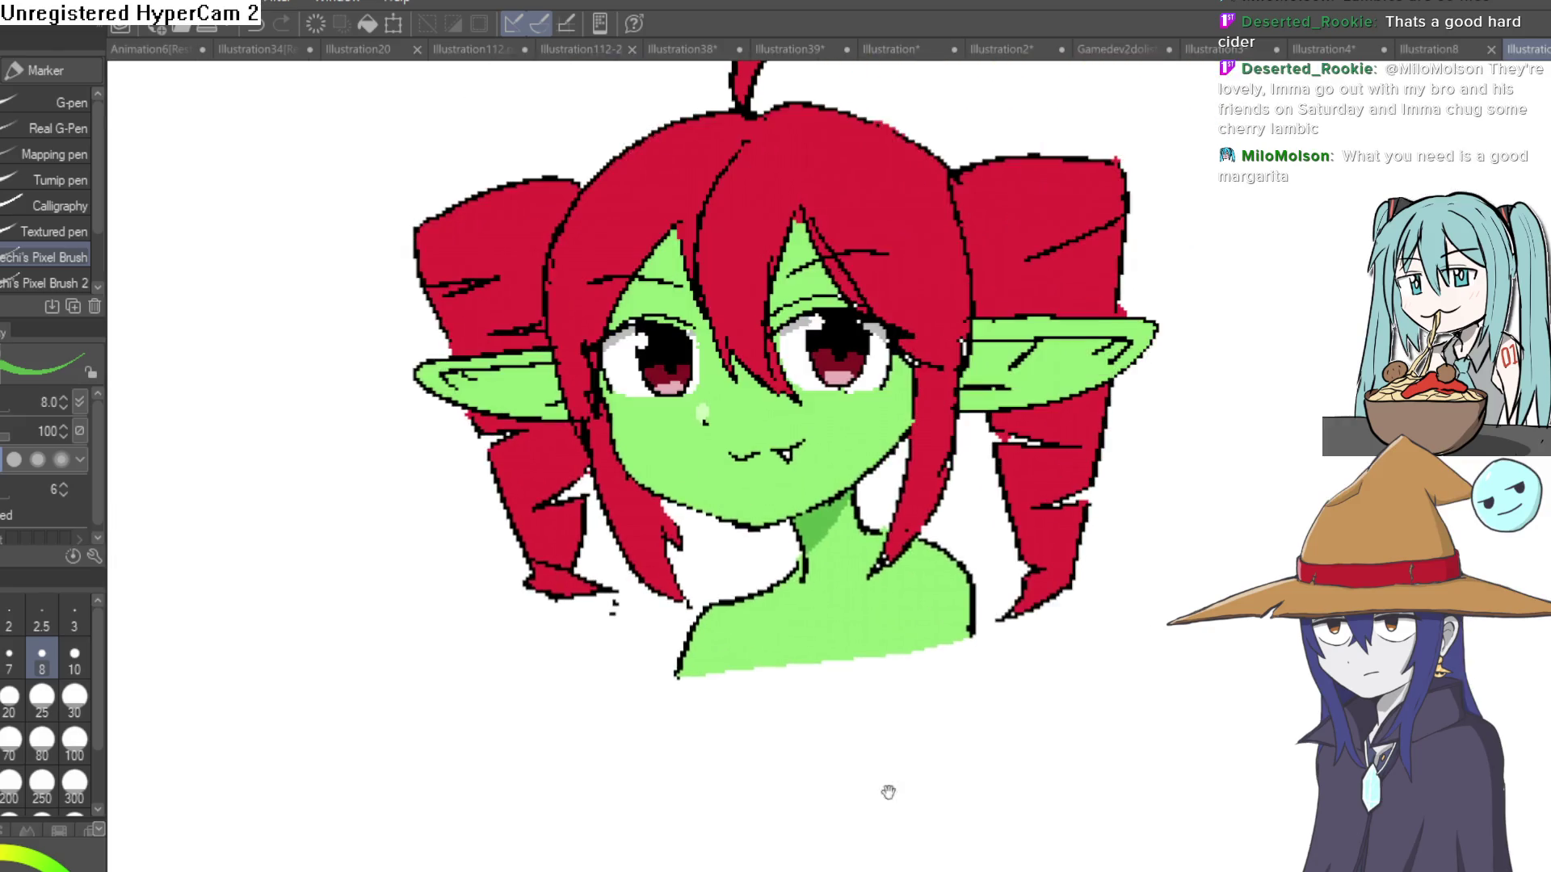
pyautogui.press('h')
pyautogui.press('h')
pyautogui.press('h')
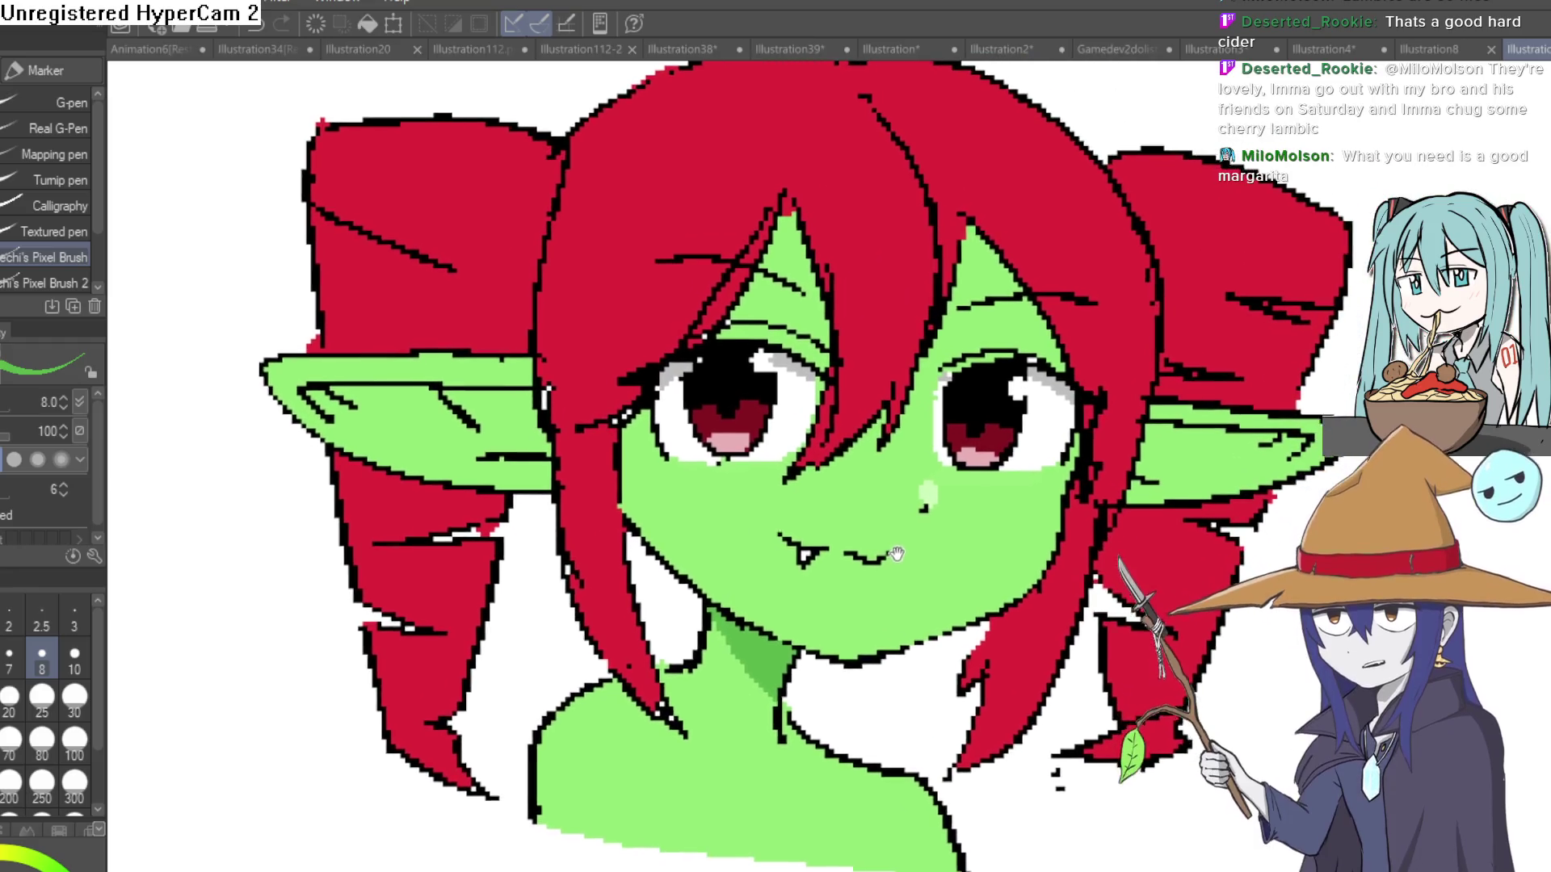
pyautogui.moveTo(906, 545); pyautogui.dragTo(881, 526)
pyautogui.moveTo(1128, 399); pyautogui.dragTo(1147, 432)
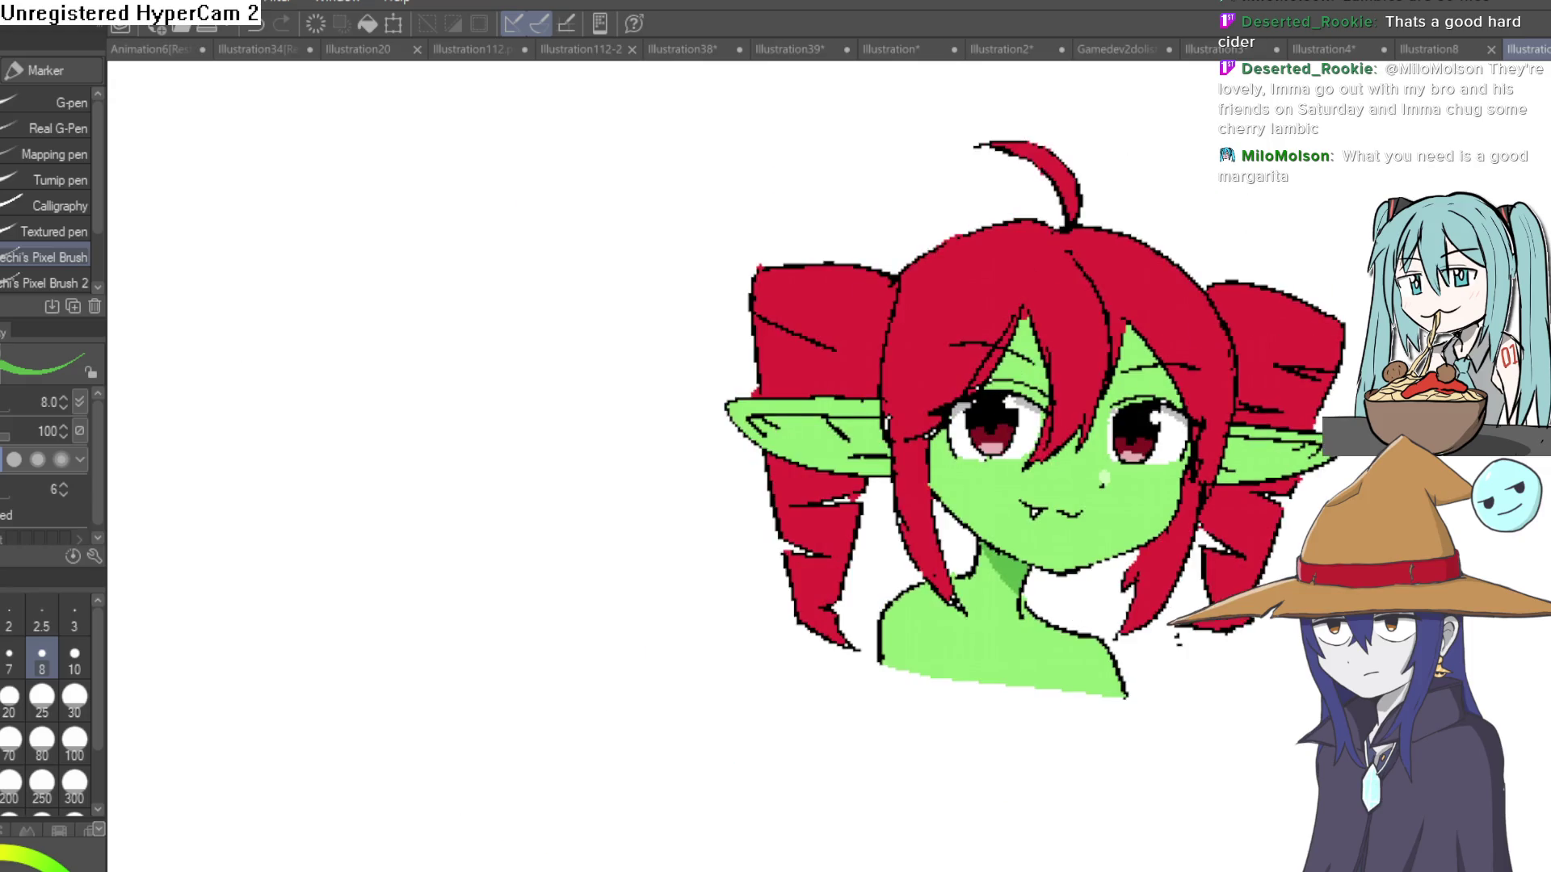
pyautogui.press('h')
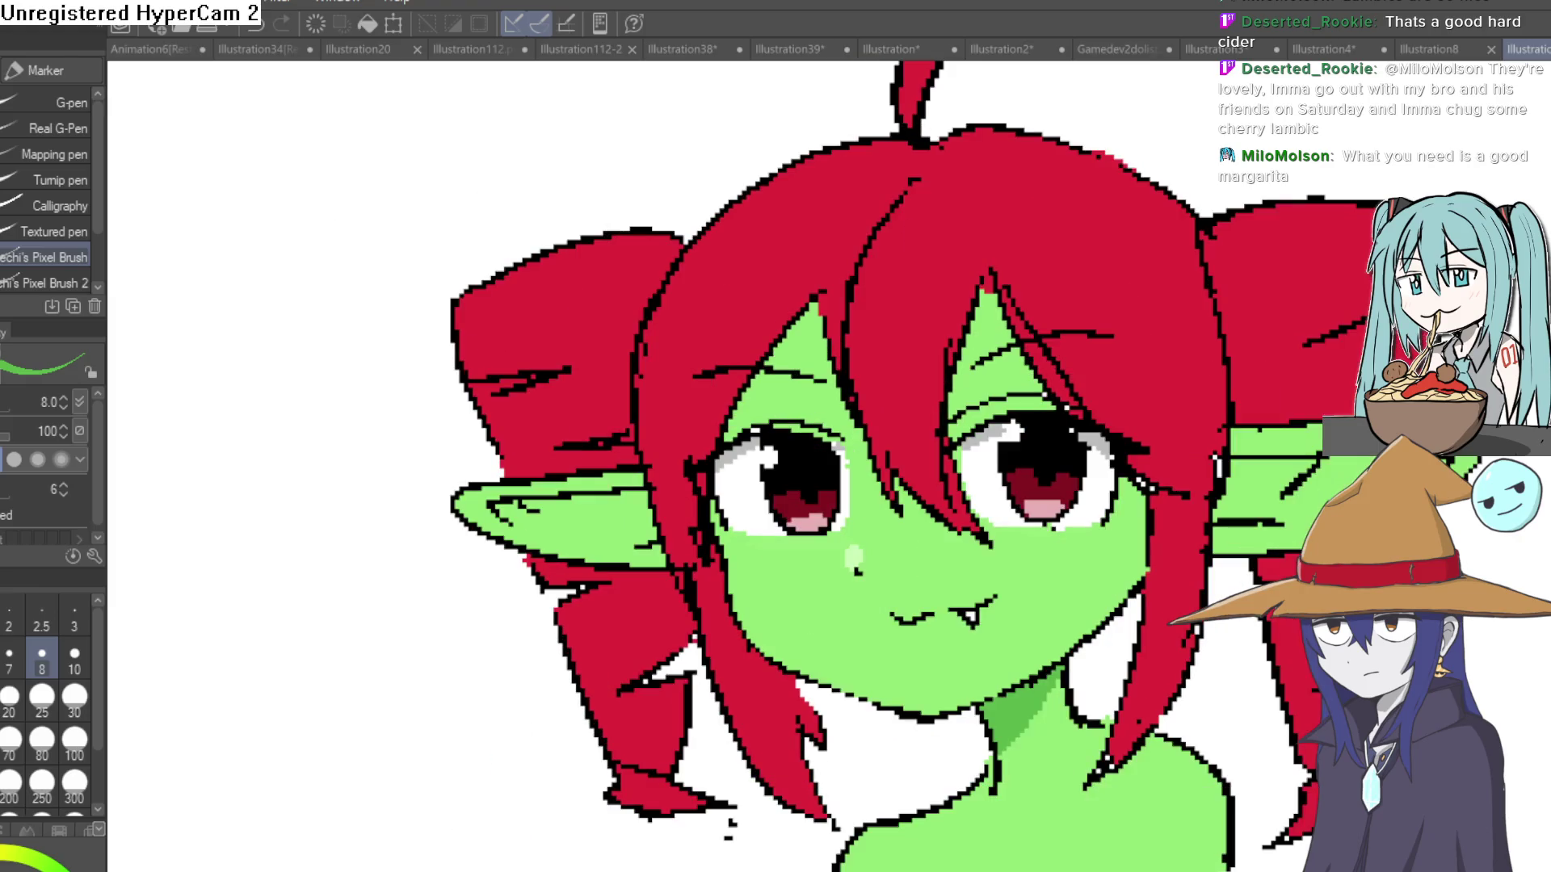
pyautogui.press('h')
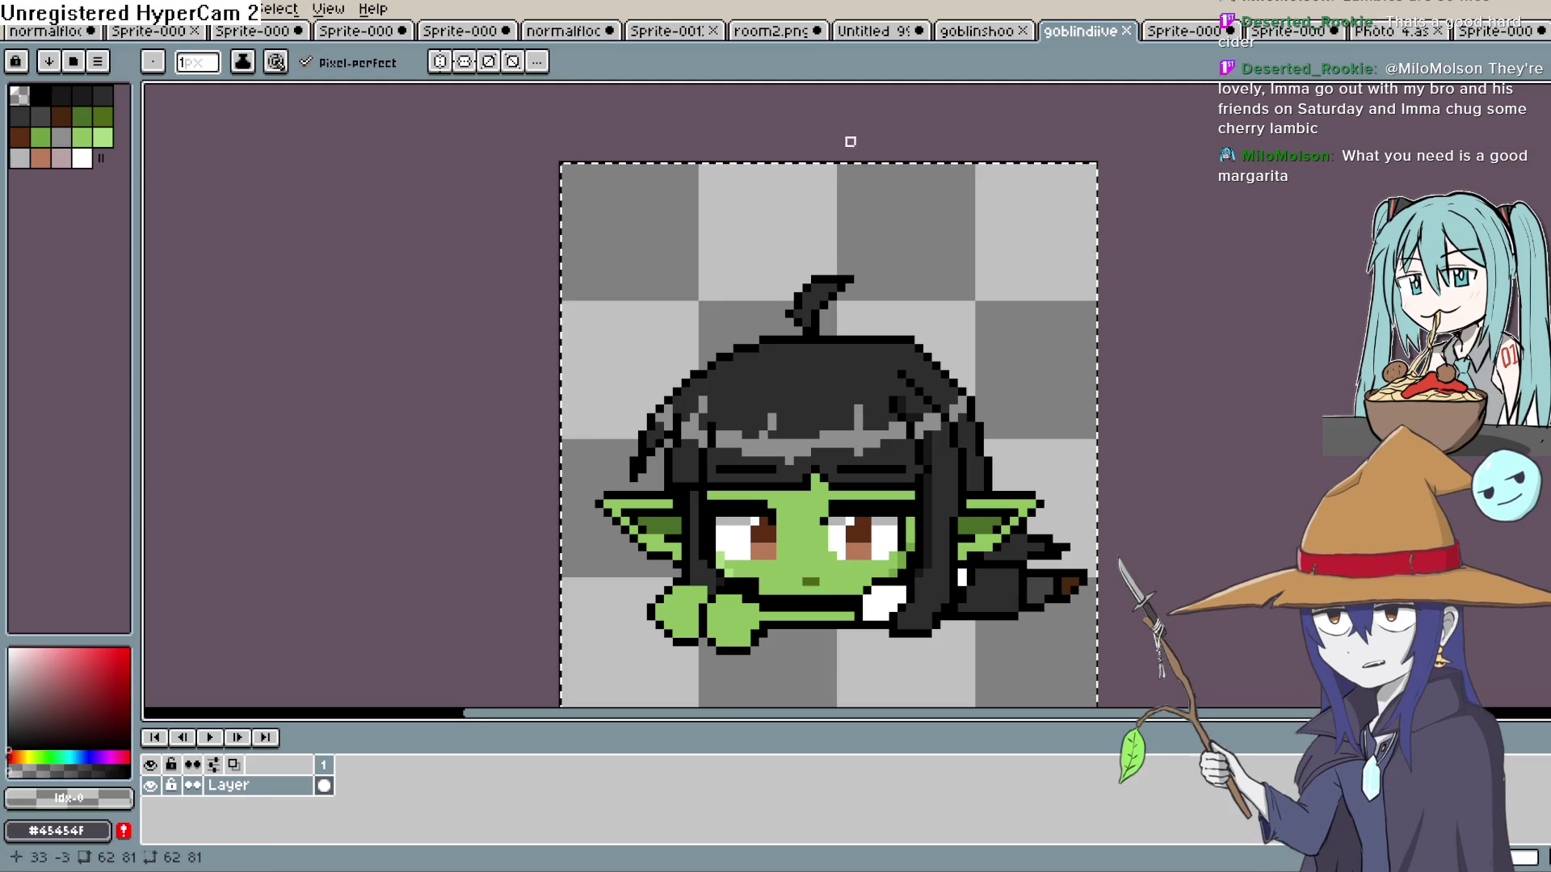
# Bring up the goblinshoot1.png tab and pan over the standing goblin sprite.
pyautogui.click(1001, 32)
pyautogui.click(877, 32)
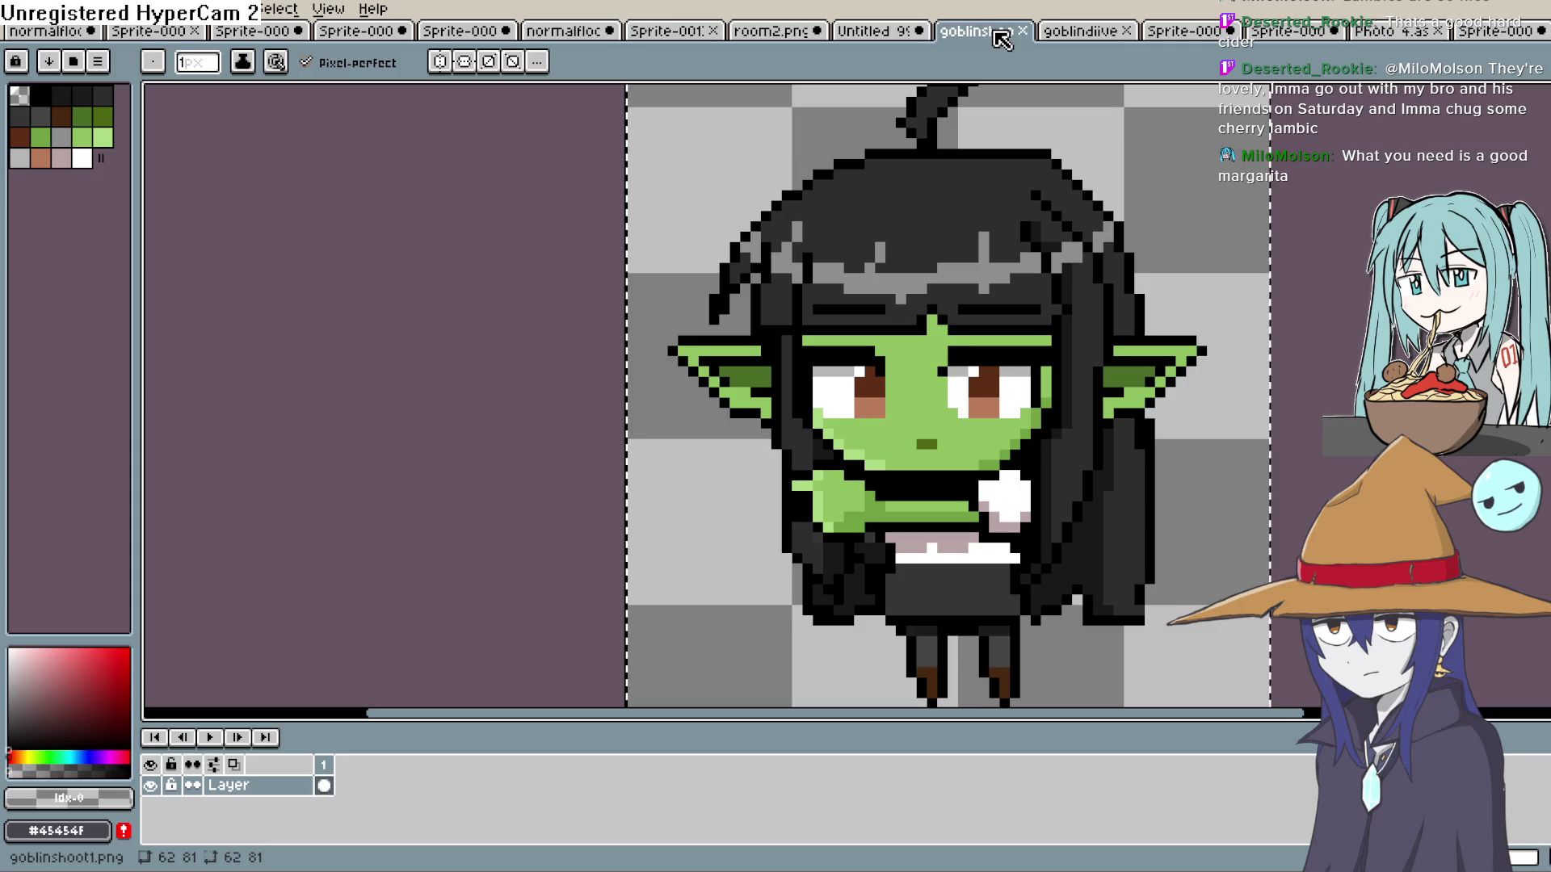
pyautogui.click(1001, 34)
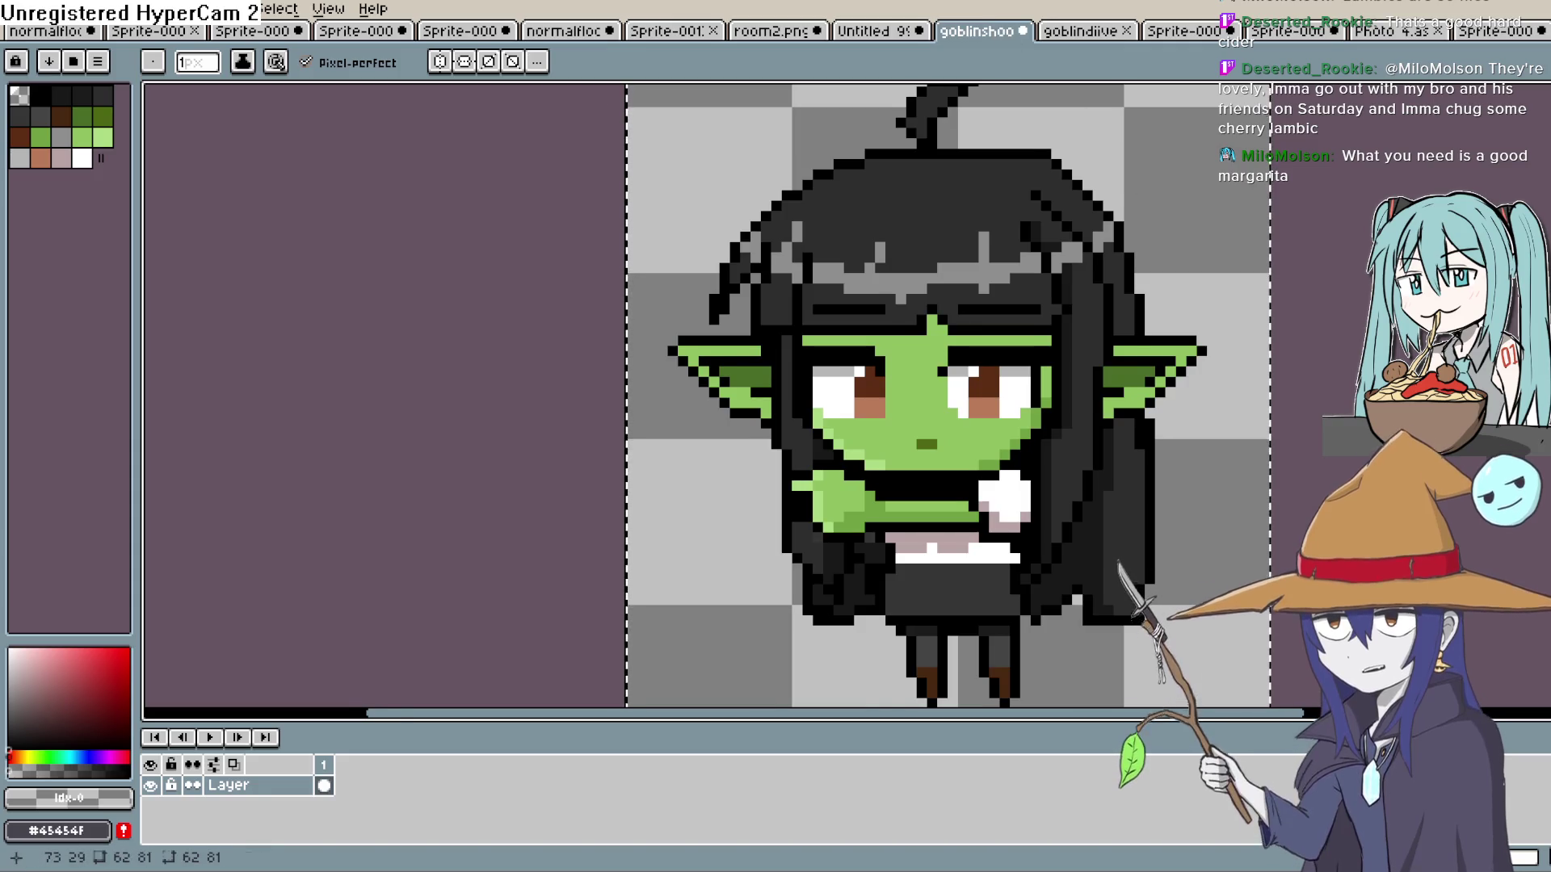
pyautogui.moveTo(1388, 249); pyautogui.dragTo(1335, 318)
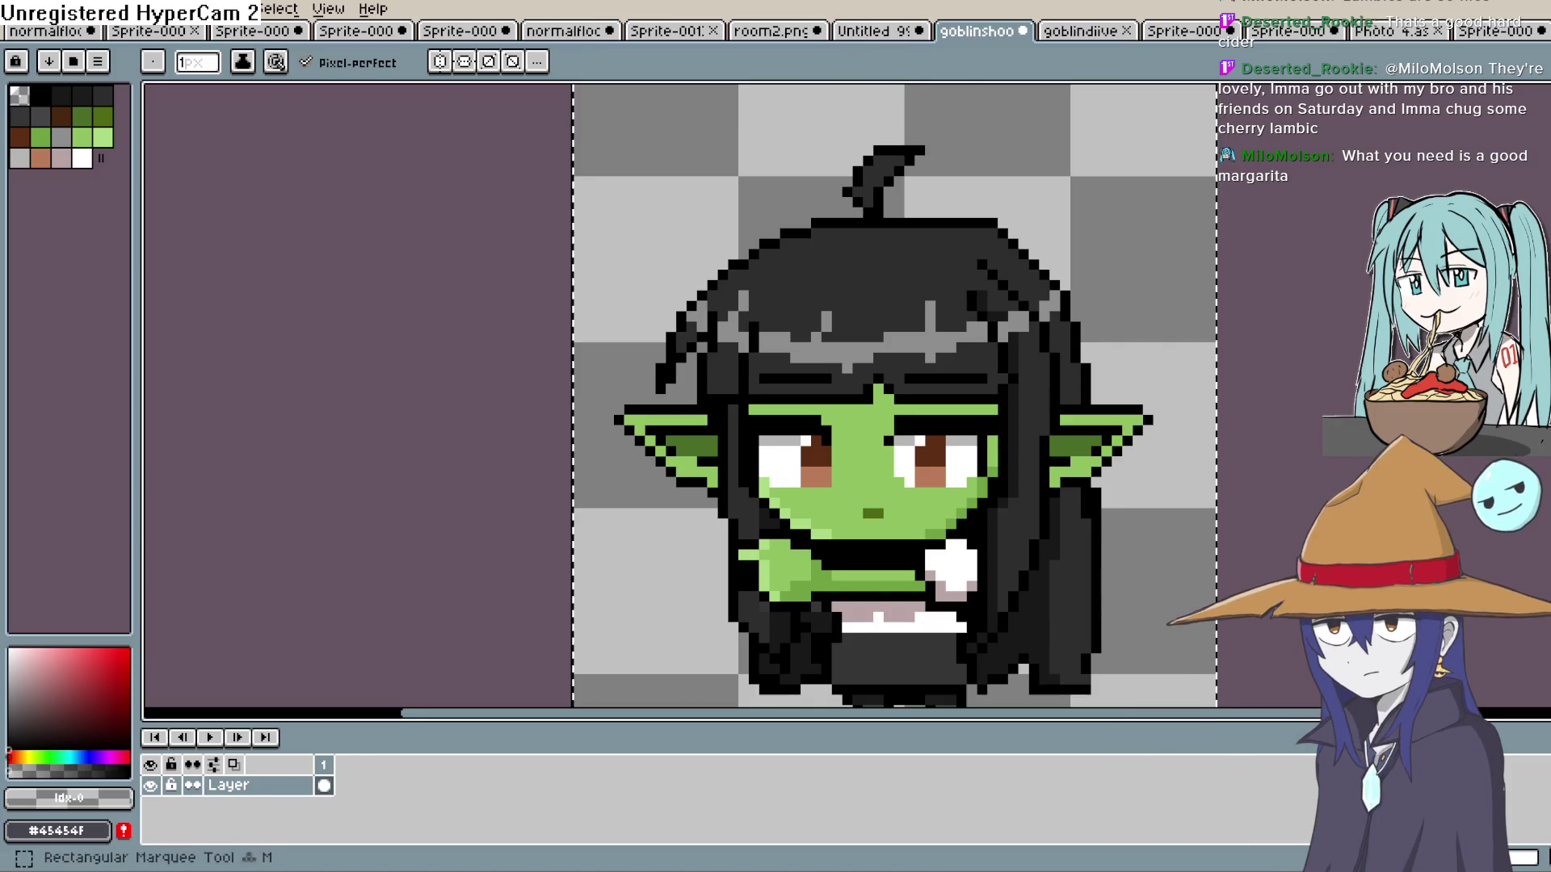
pyautogui.press('m')
pyautogui.moveTo(1334, 244); pyautogui.dragTo(1541, 204)
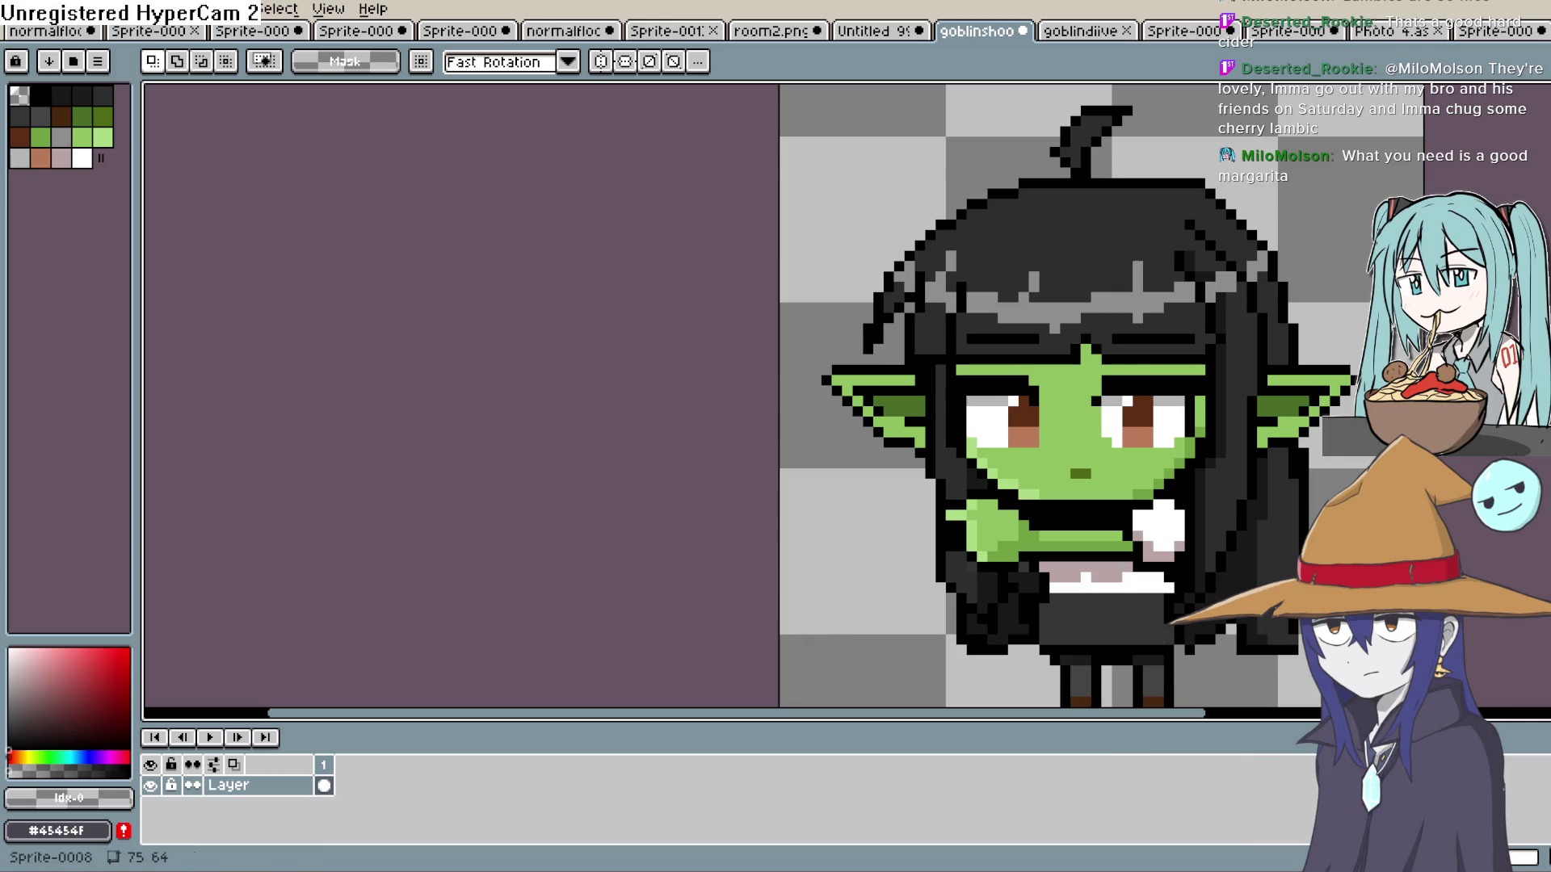
pyautogui.moveTo(1254, 277); pyautogui.dragTo(1150, 267)
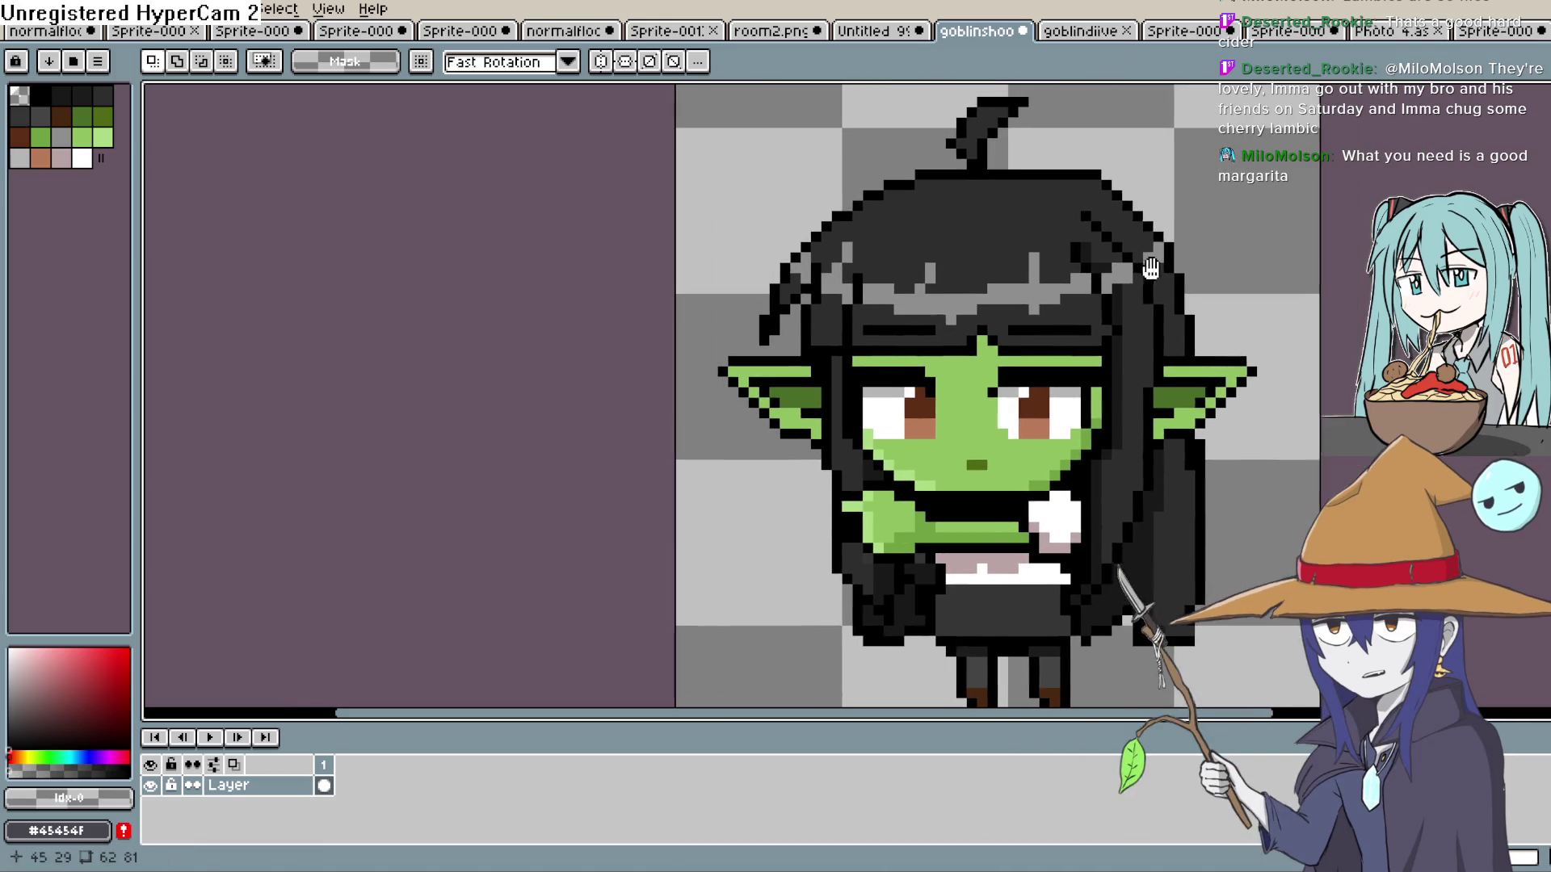
# Create a new 64×64 sprite with File > New.
pyautogui.click(1289, 31)
pyautogui.click(1494, 31)
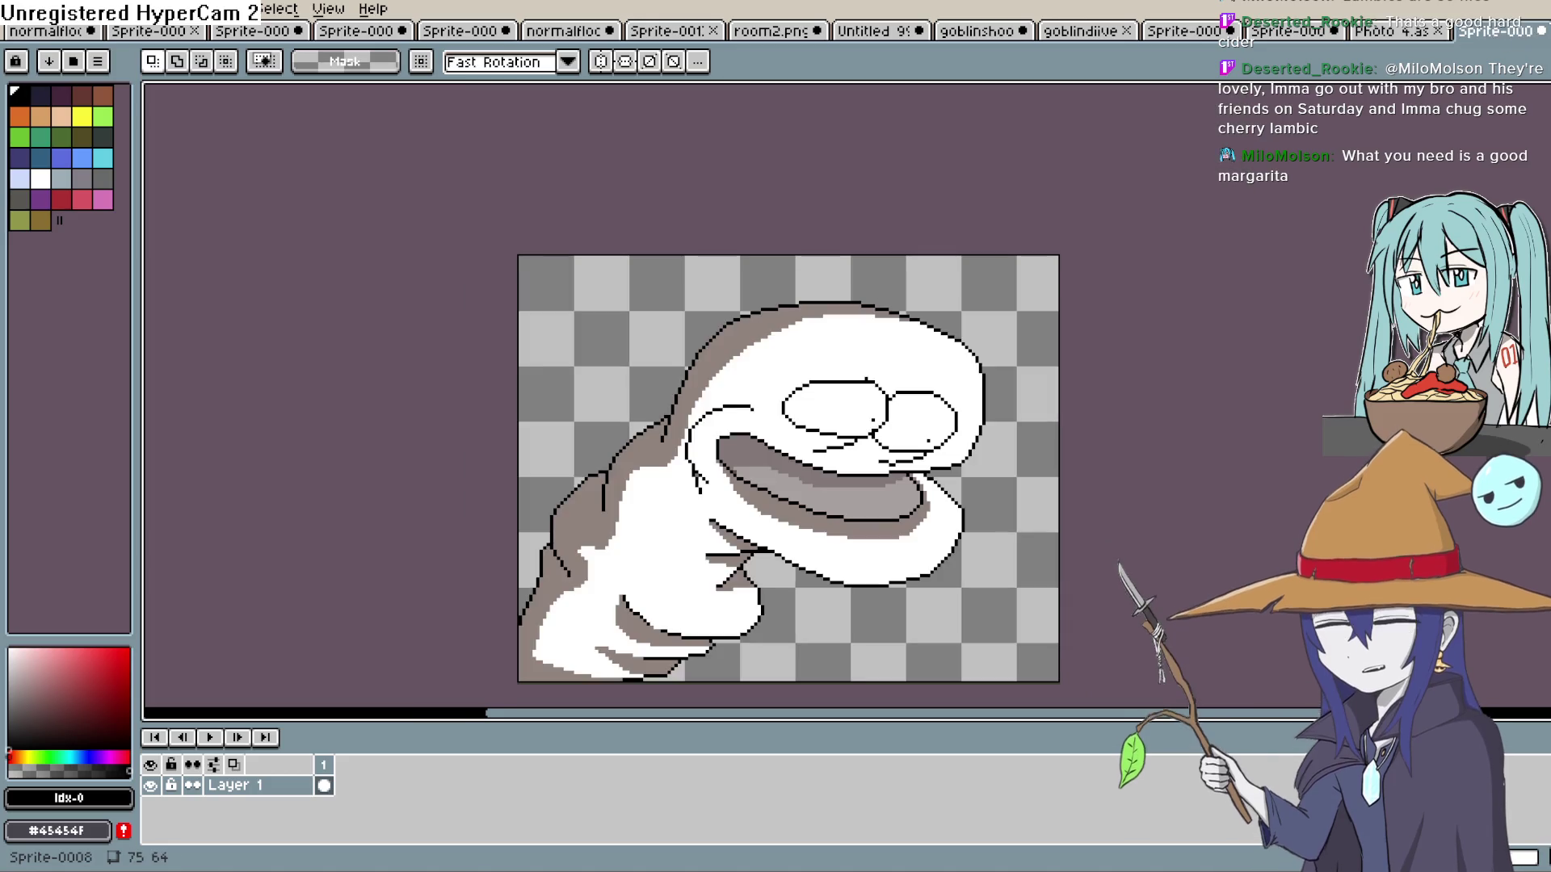
pyautogui.click(1289, 30)
pyautogui.click(15, 9)
pyautogui.click(52, 35)
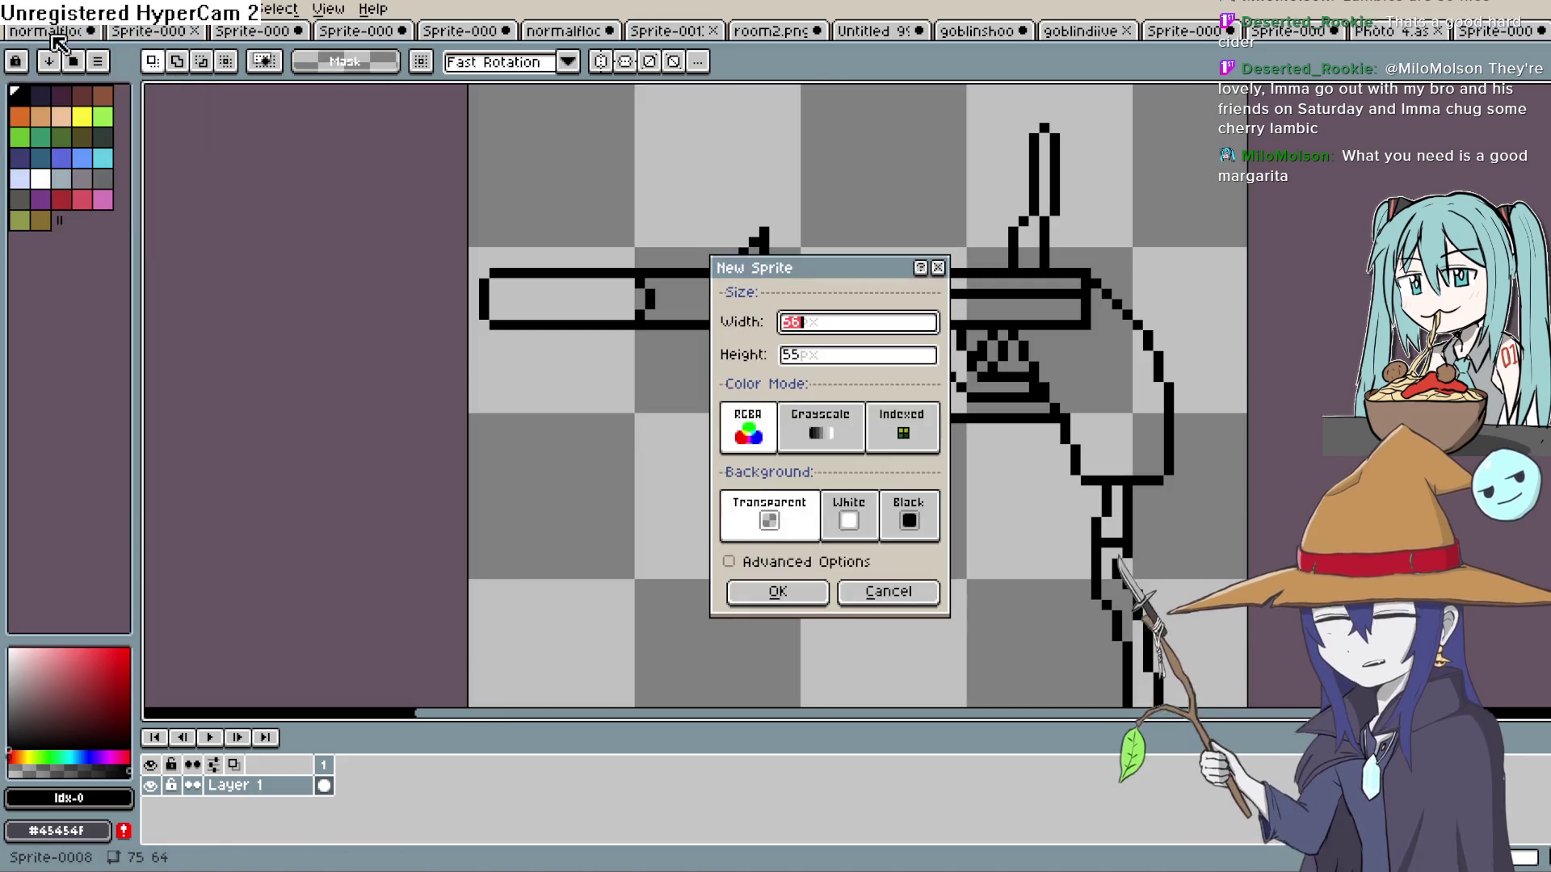
pyautogui.write('64')
pyautogui.press('Tab')
pyautogui.write('64')
pyautogui.click(802, 594)
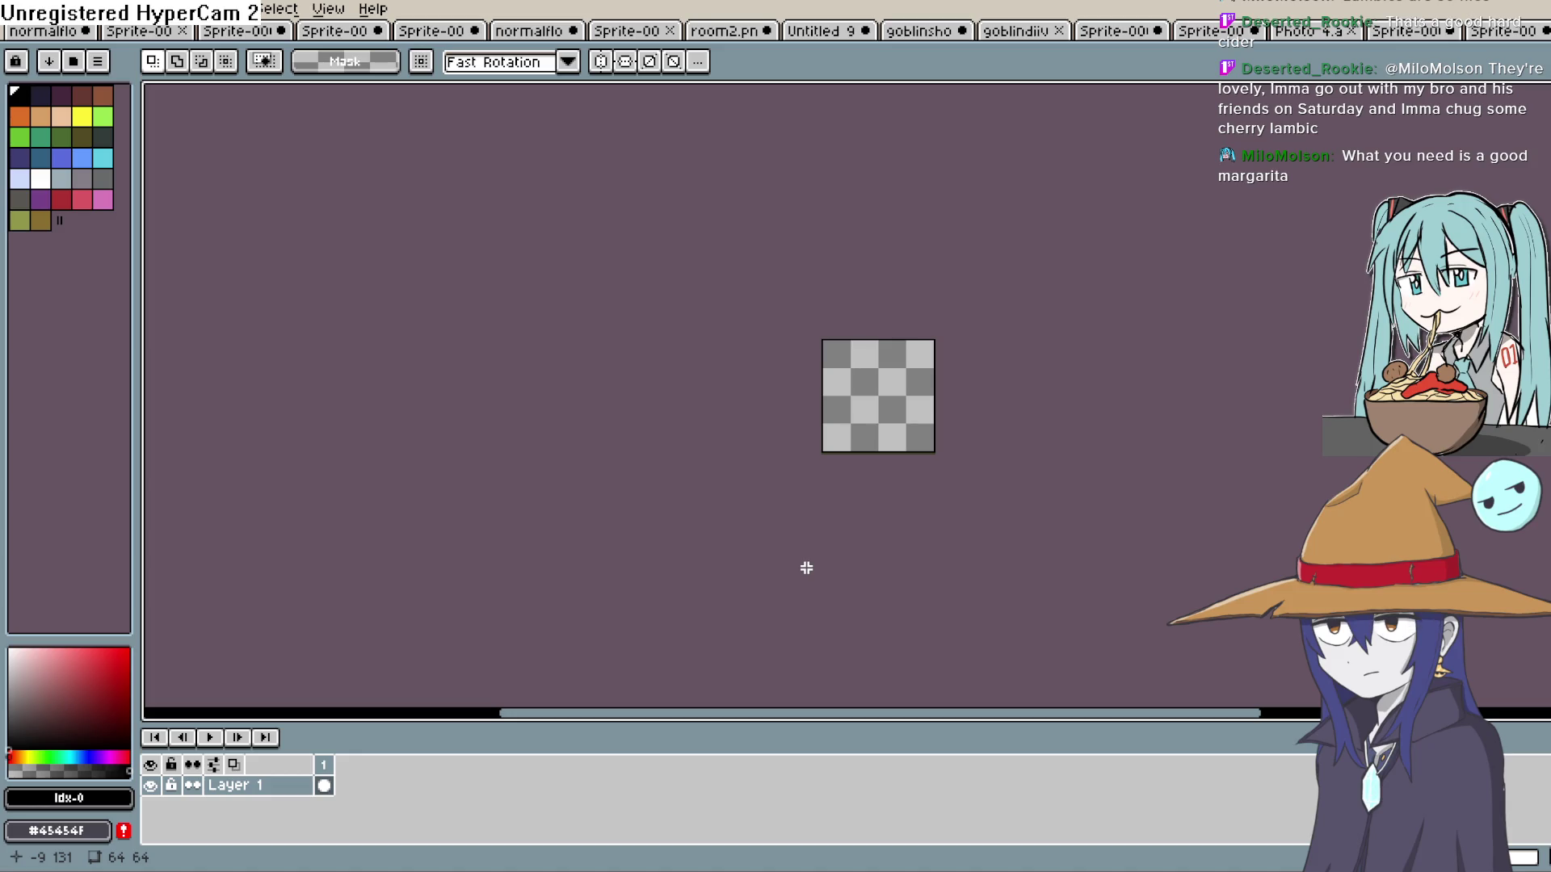
# Zoom in on the blank canvas with the Pencil tool ready.
pyautogui.scroll(2, 862, 425)
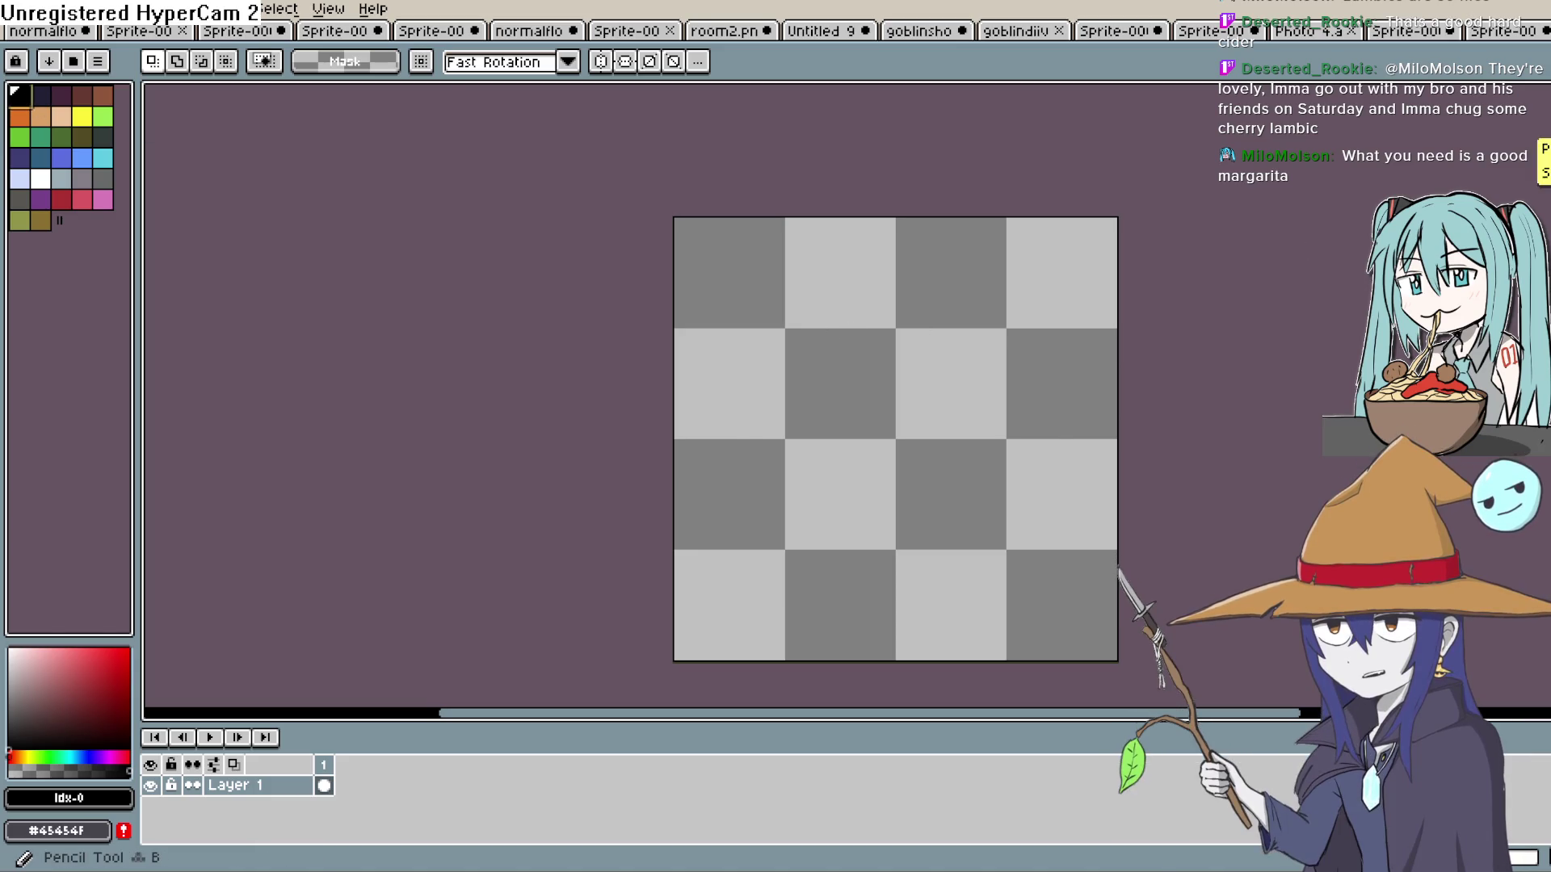
pyautogui.press('b')
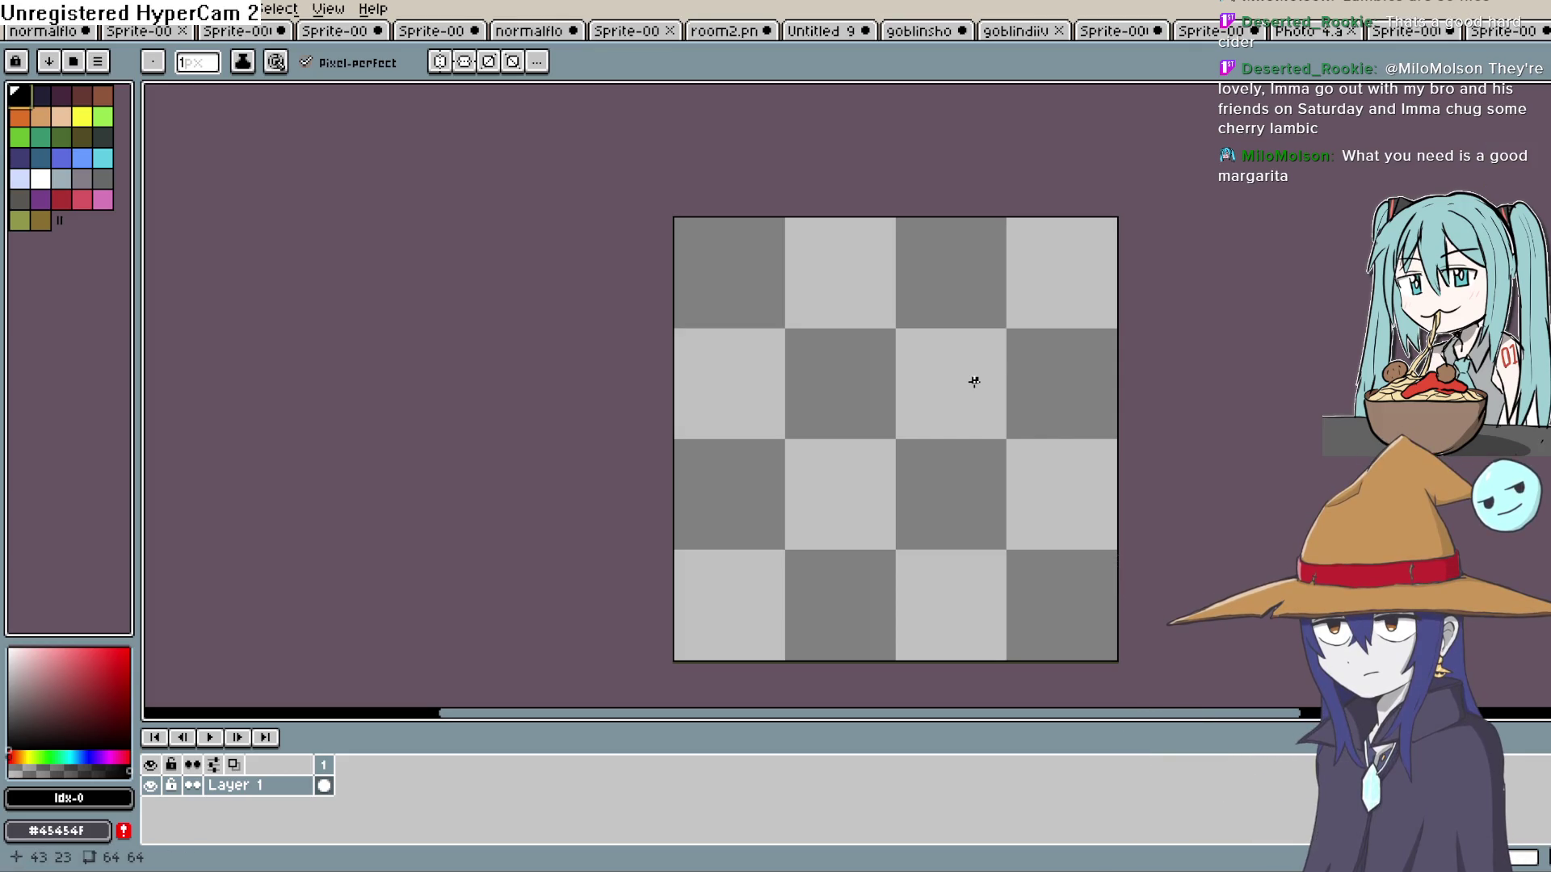
pyautogui.scroll(1, 965, 386)
pyautogui.moveTo(980, 398); pyautogui.dragTo(1024, 308)
# Draw the blade's long top edge from pixel 13,23 and a stepped diagonal tip on the right.
pyautogui.scroll(-1, 1023, 383)
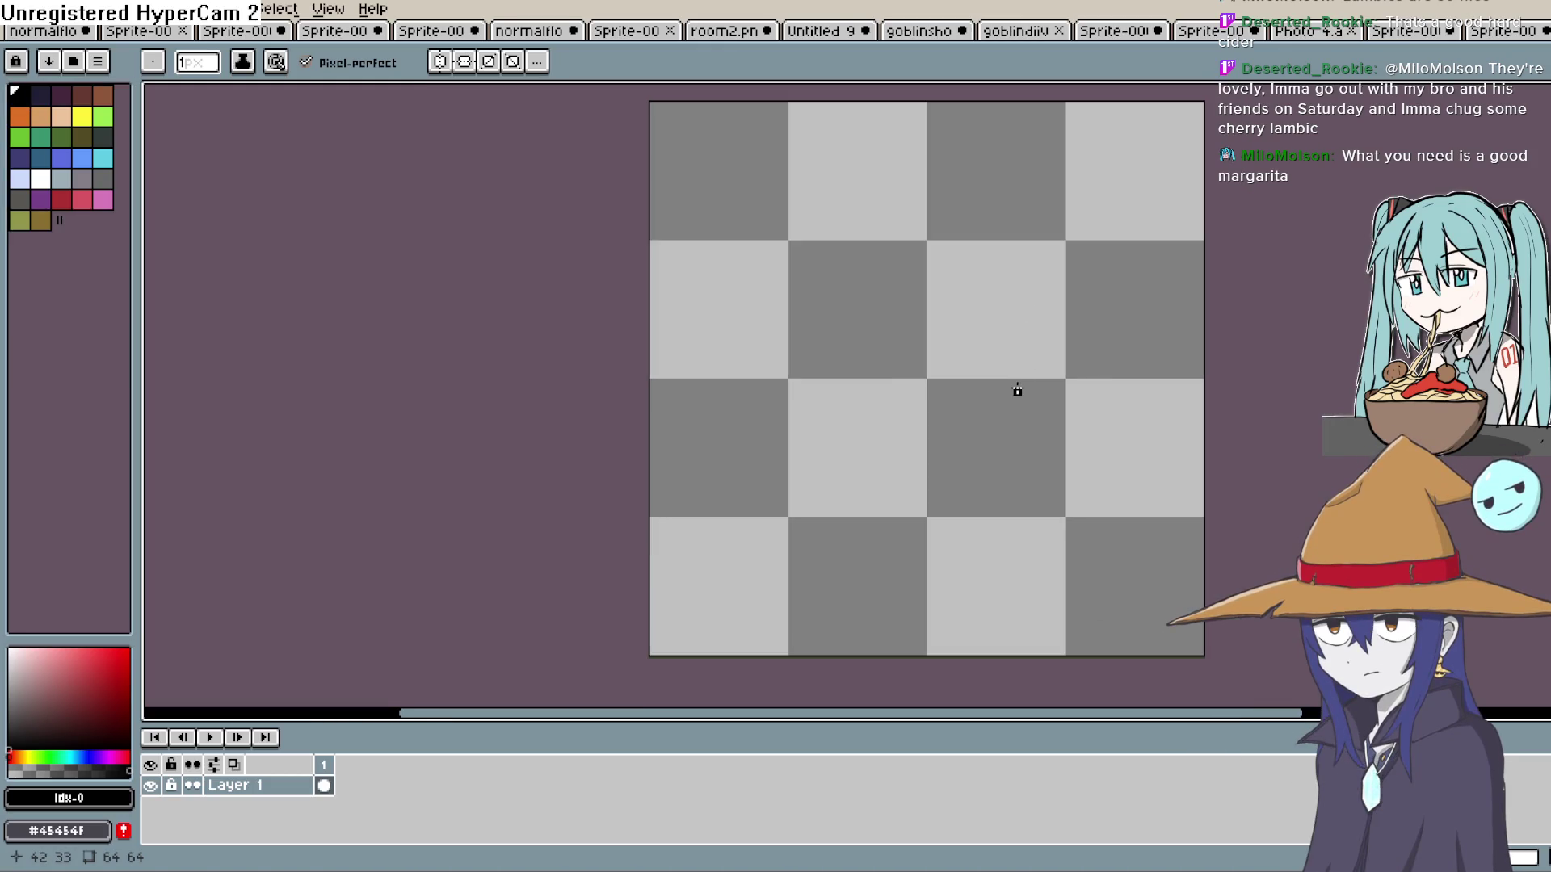
pyautogui.click(766, 305)
pyautogui.moveTo(823, 304); pyautogui.dragTo(1030, 307)
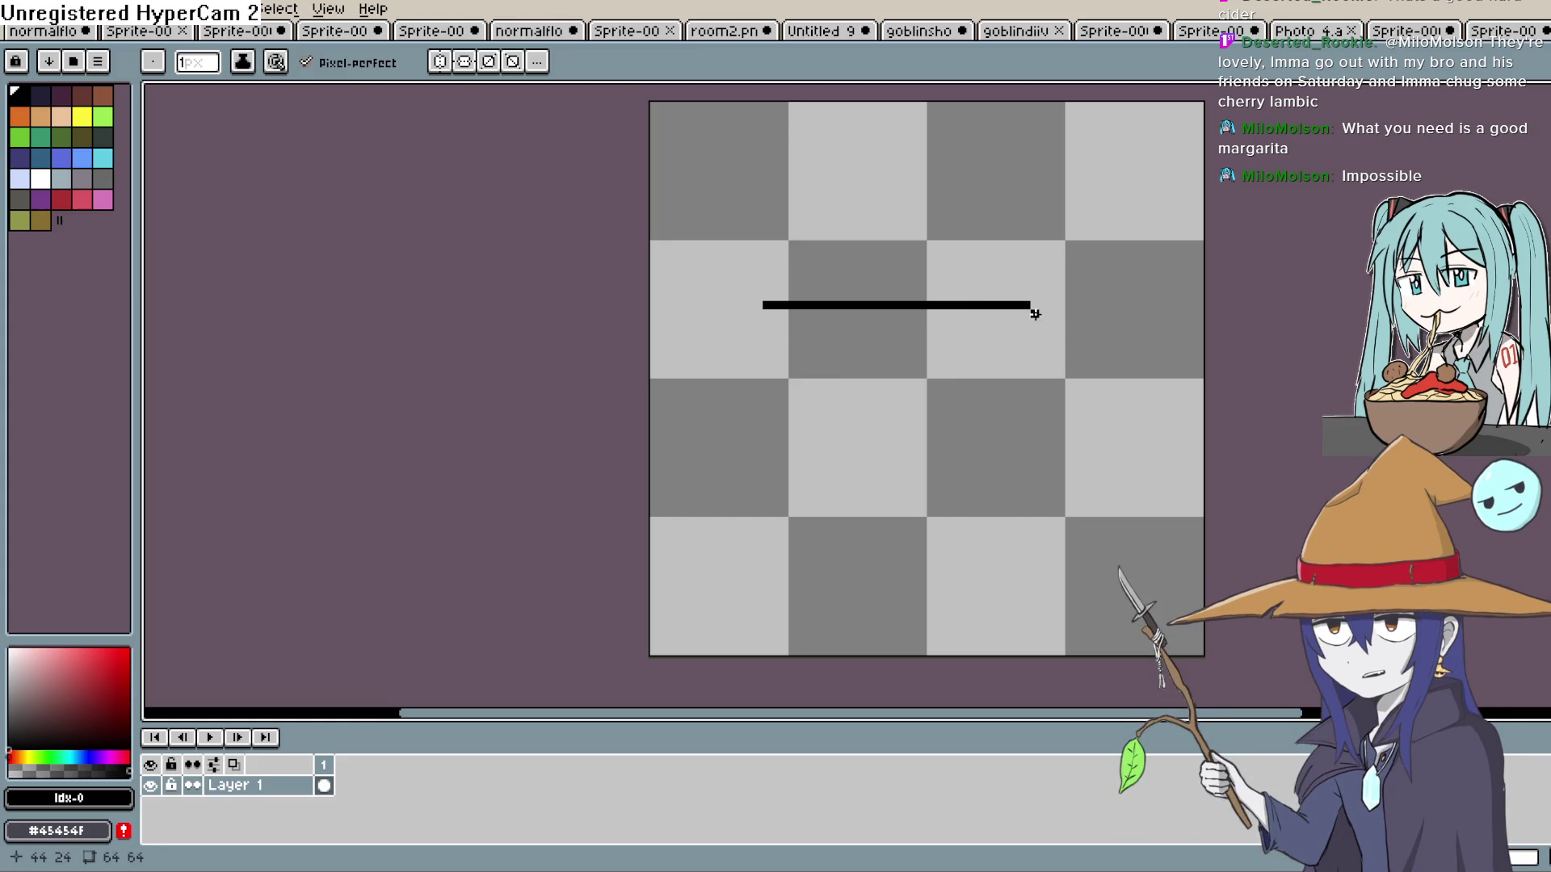
pyautogui.click(1051, 330)
pyautogui.click(1061, 339)
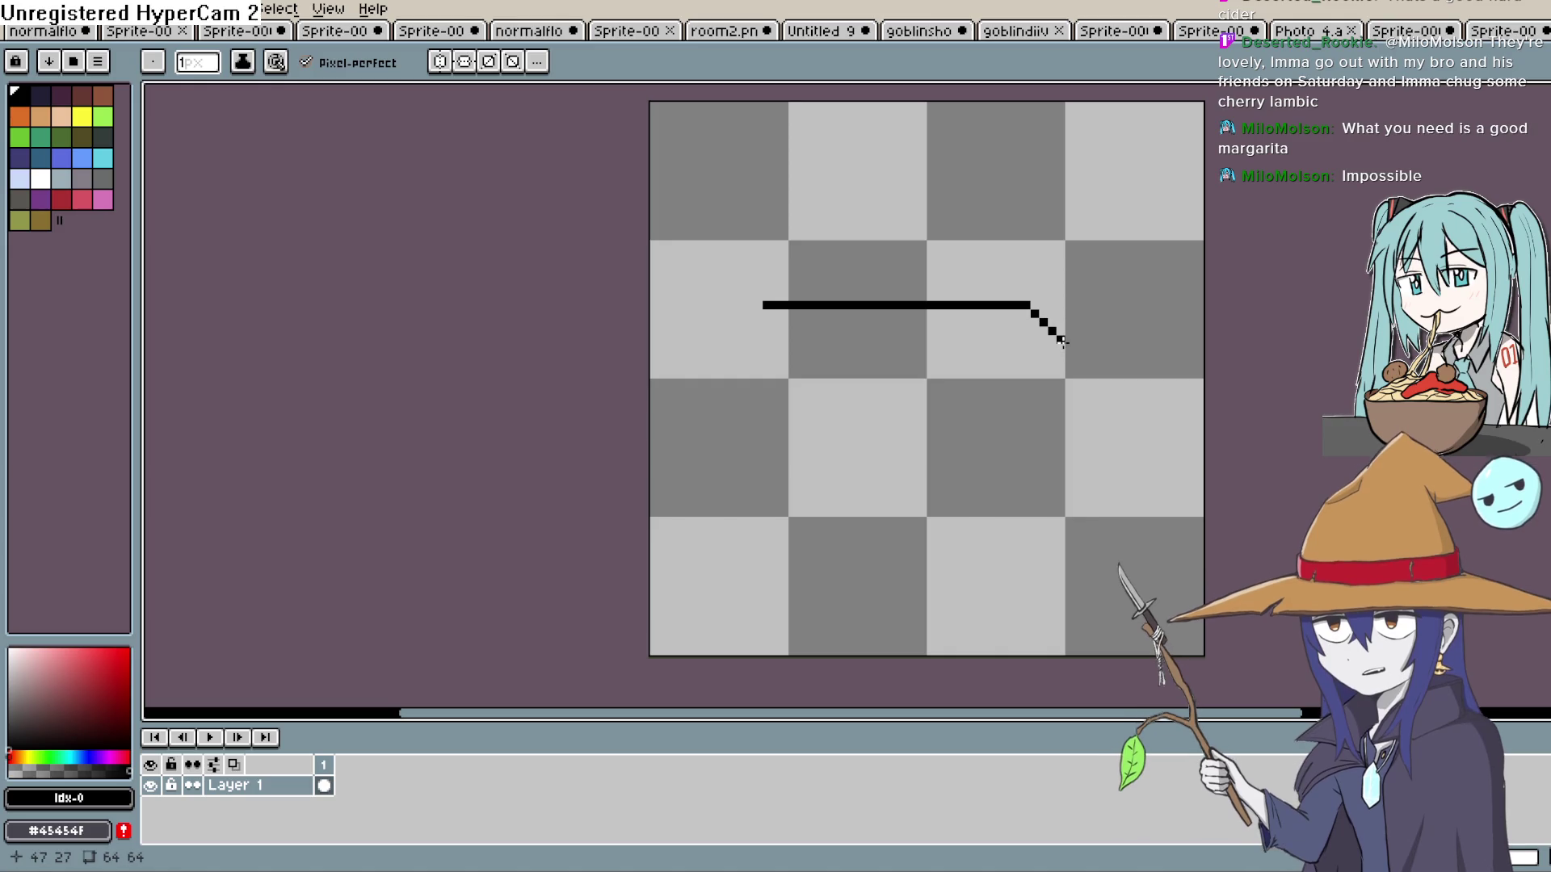
pyautogui.click(1069, 347)
pyautogui.click(1070, 355)
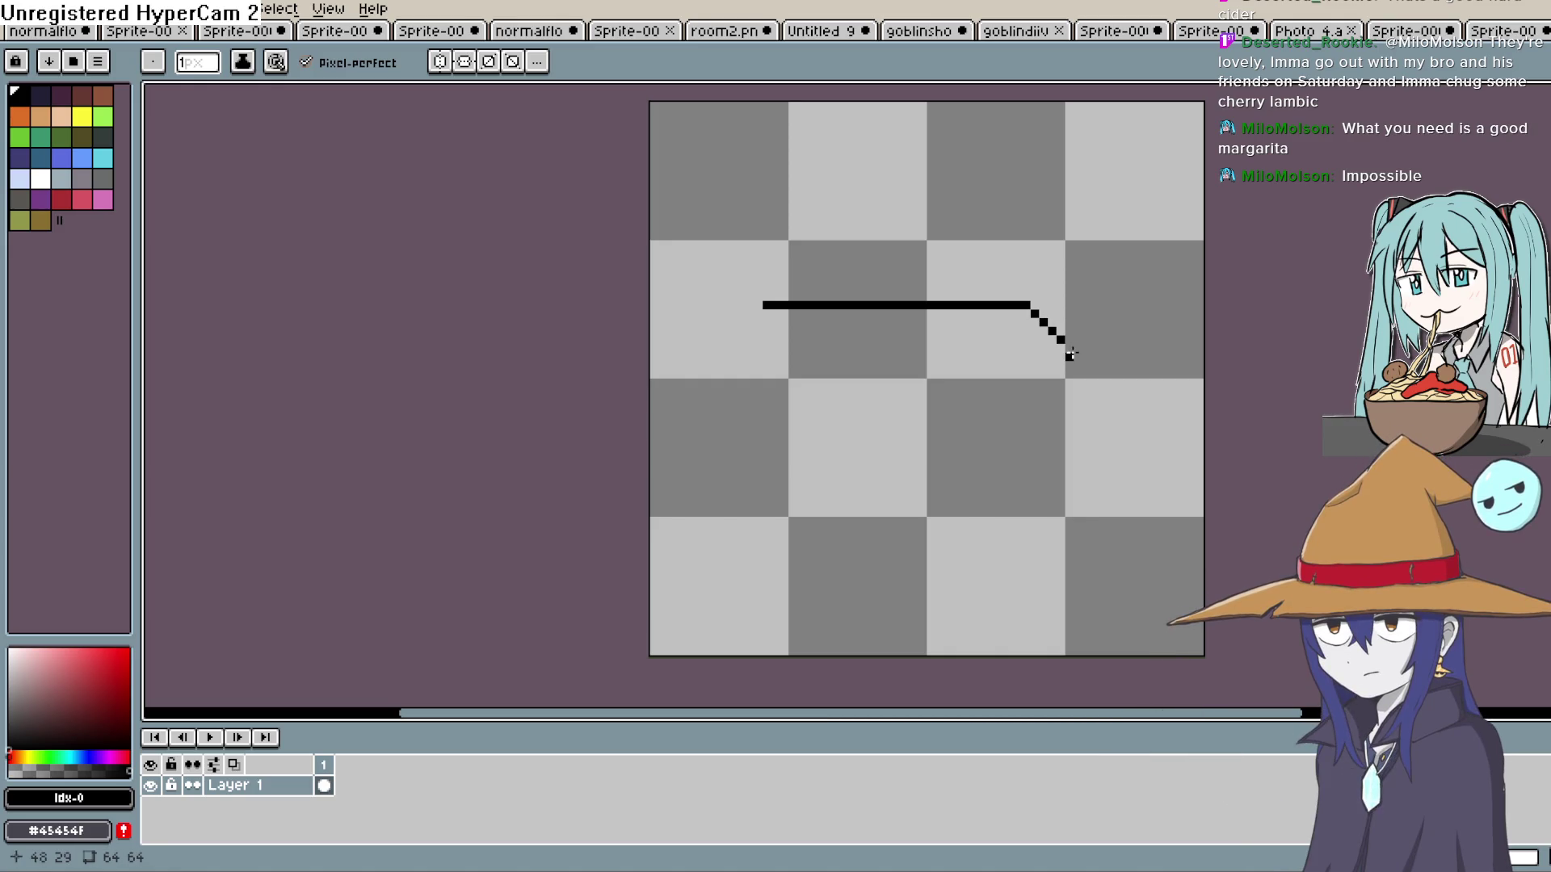
pyautogui.moveTo(1043, 330); pyautogui.dragTo(1043, 339)
pyautogui.press('e')
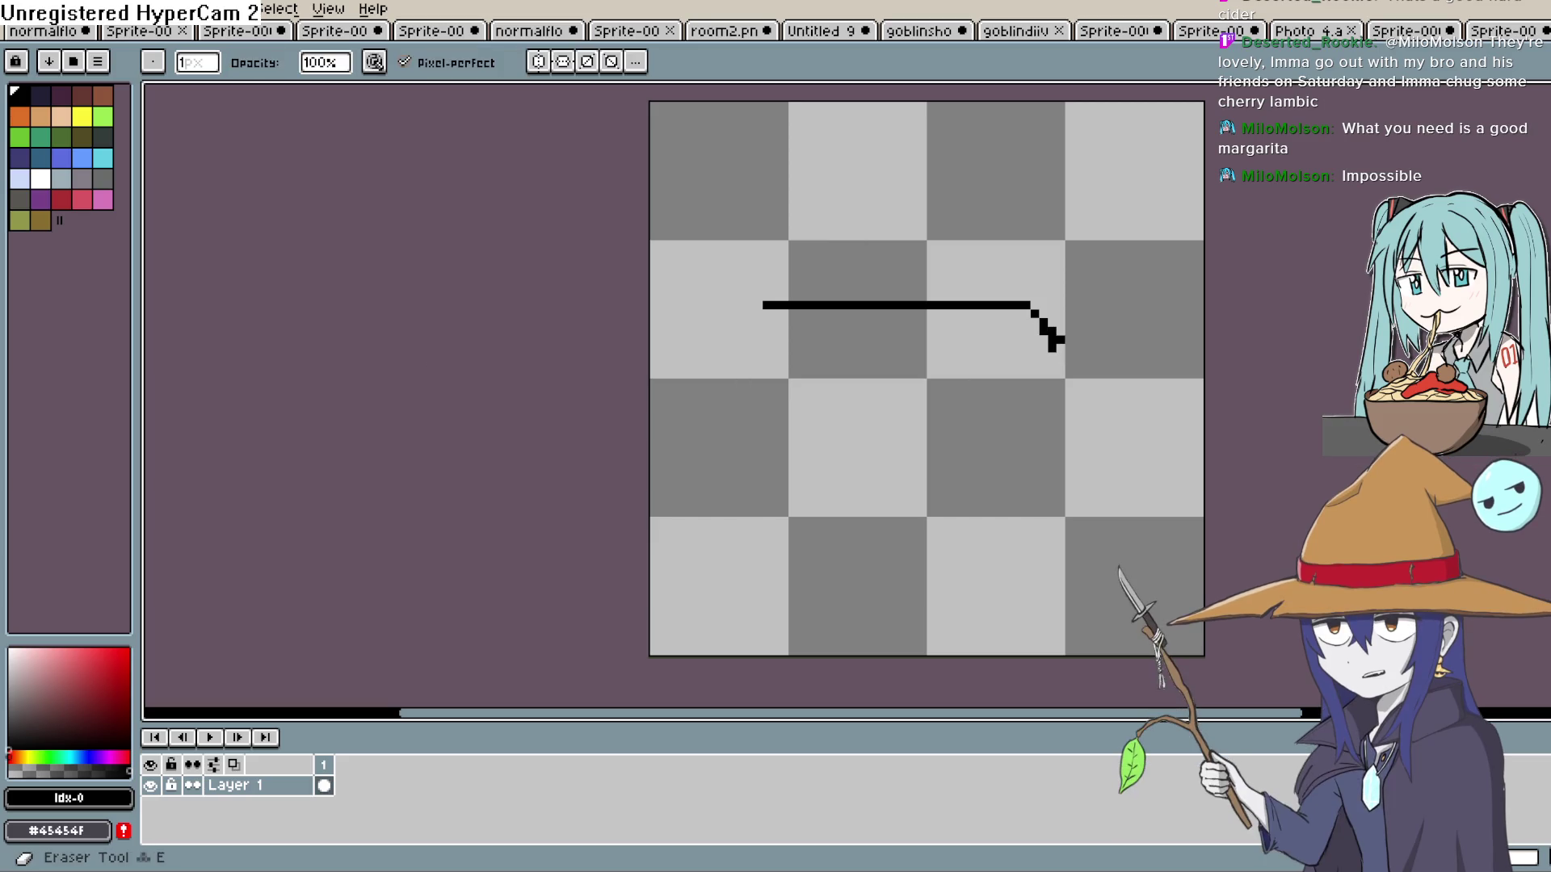
pyautogui.click(1051, 331)
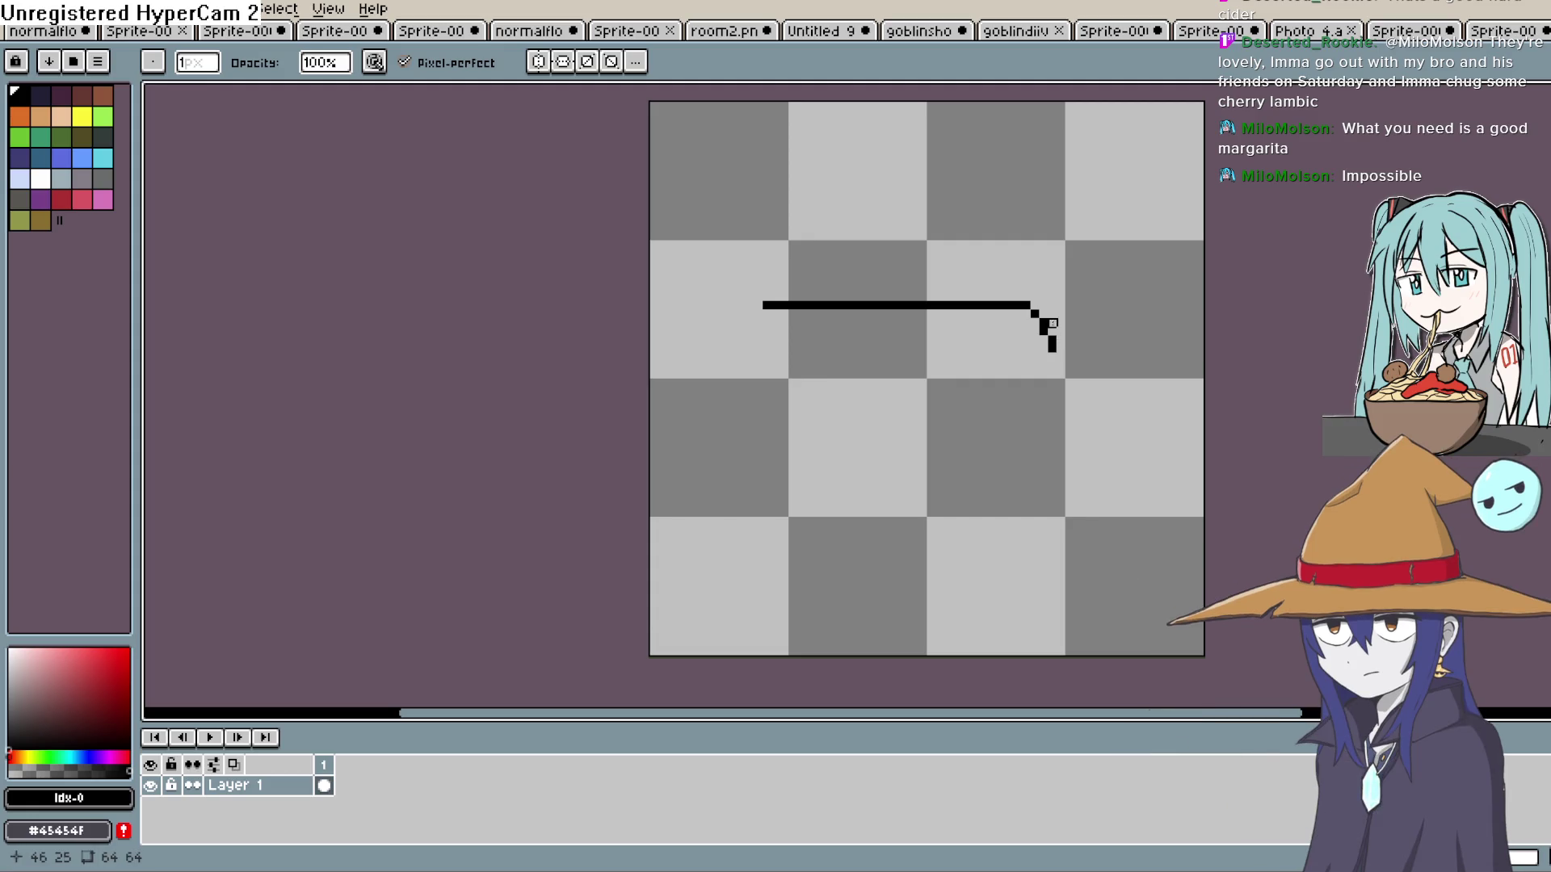
pyautogui.press('b')
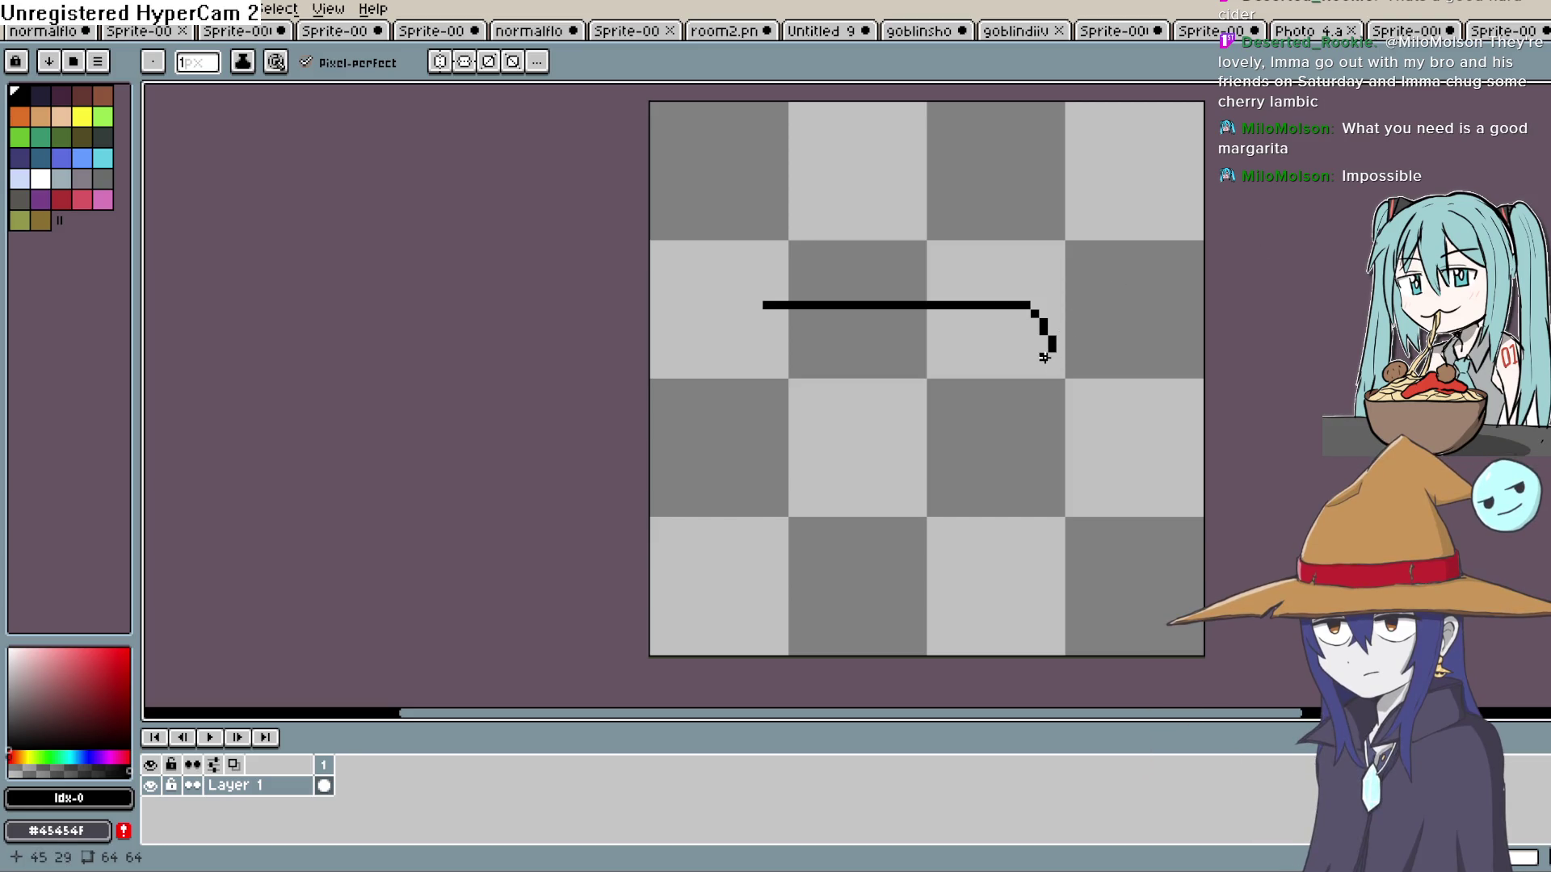
pyautogui.moveTo(1043, 358); pyautogui.dragTo(1044, 356)
# Draw the bottom edge leftward toward the handle and extend the top edge's left end.
pyautogui.moveTo(1012, 358); pyautogui.dragTo(997, 357)
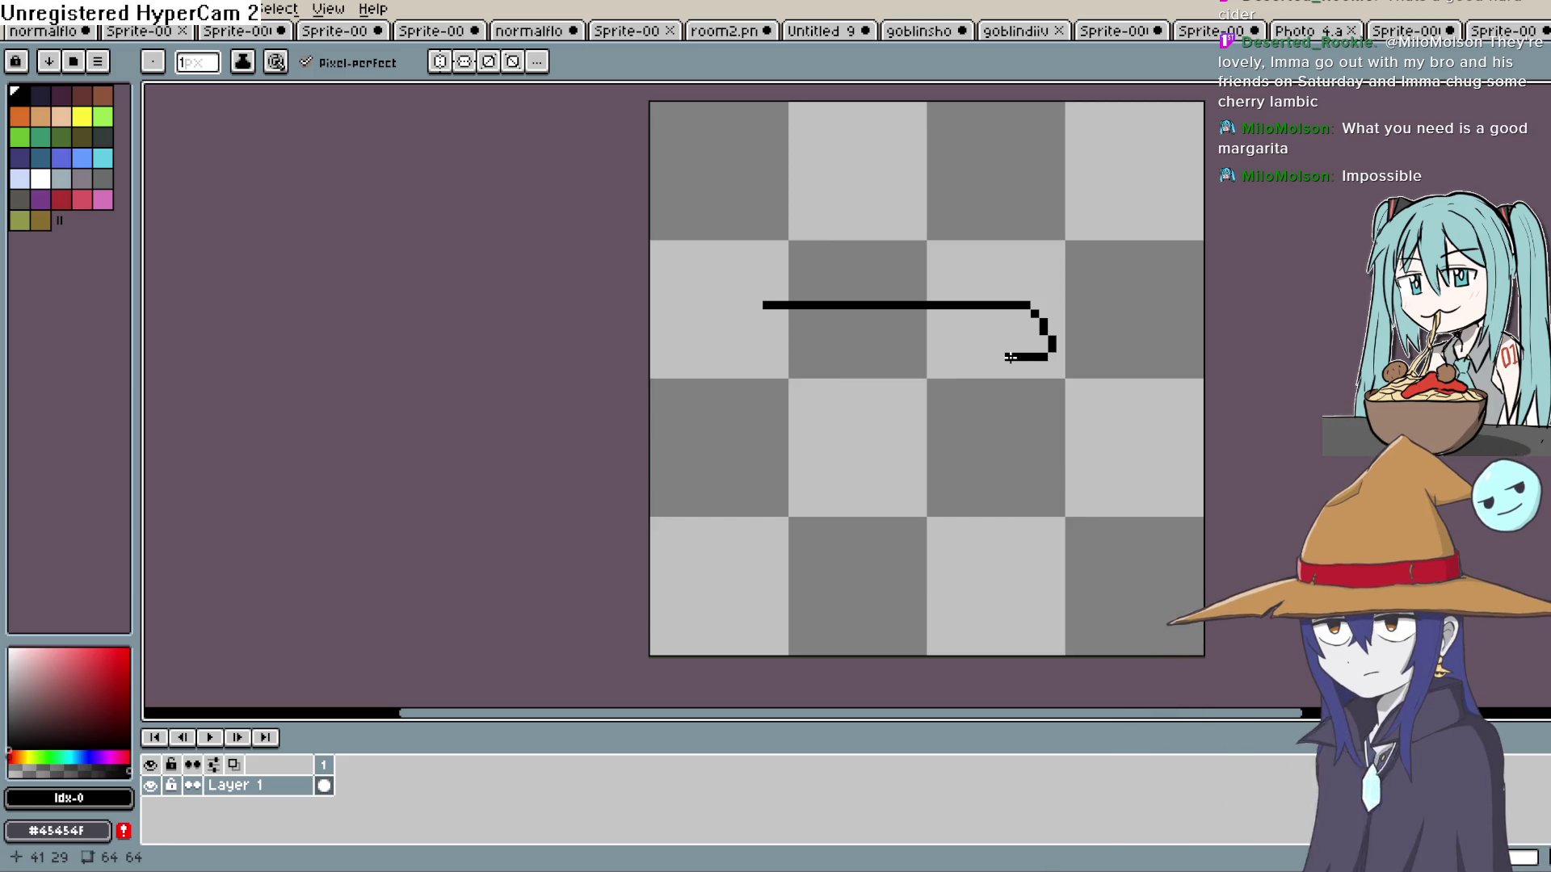
pyautogui.click(952, 354)
pyautogui.moveTo(875, 354); pyautogui.dragTo(729, 357)
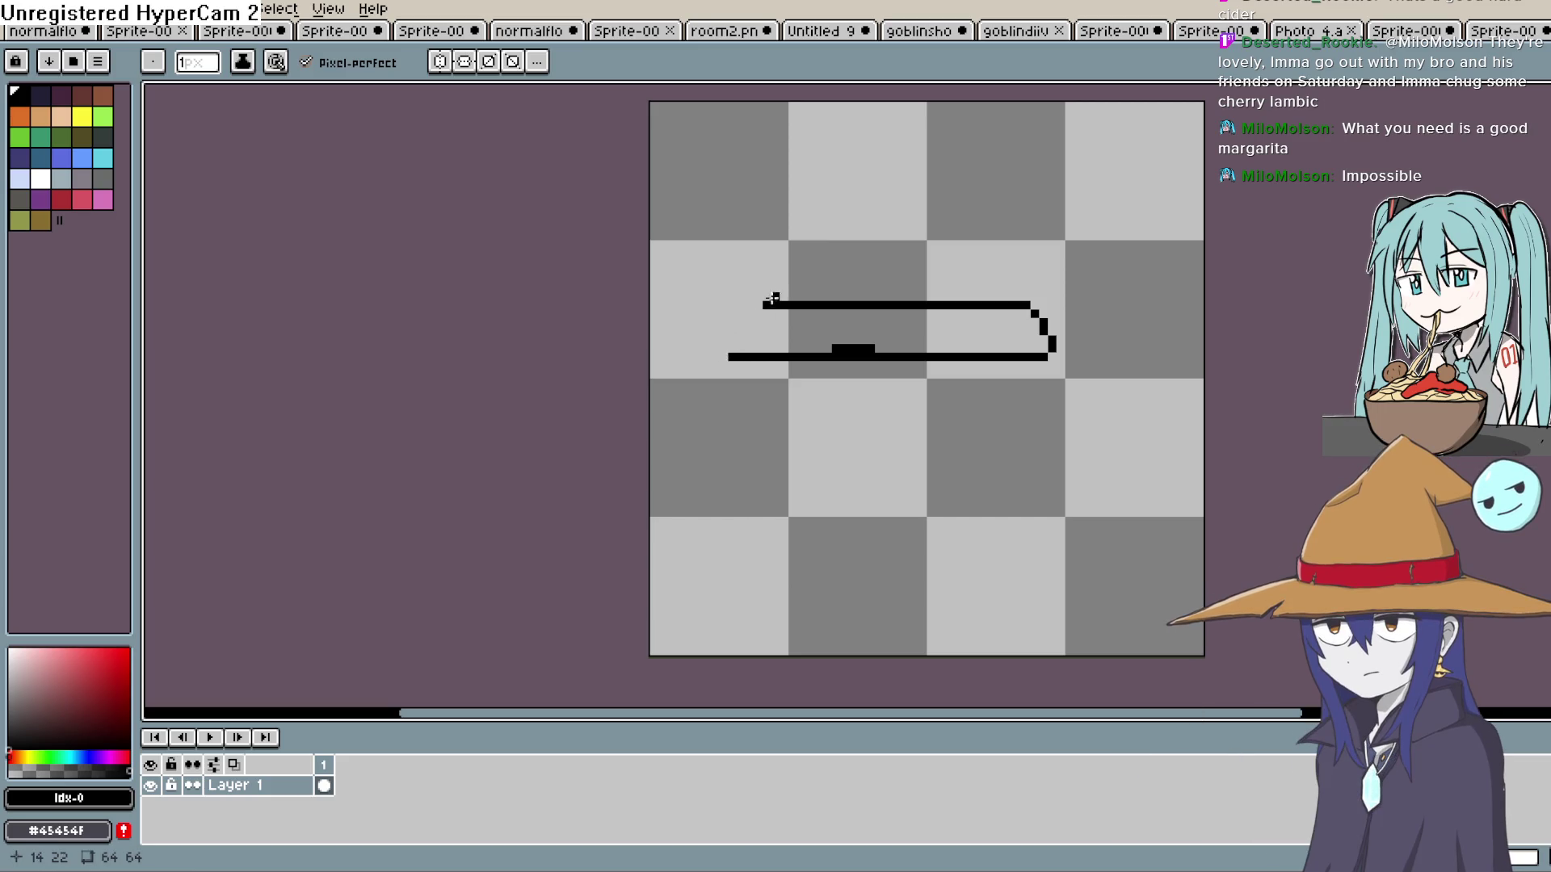
pyautogui.moveTo(759, 304); pyautogui.dragTo(710, 312)
pyautogui.click(726, 303)
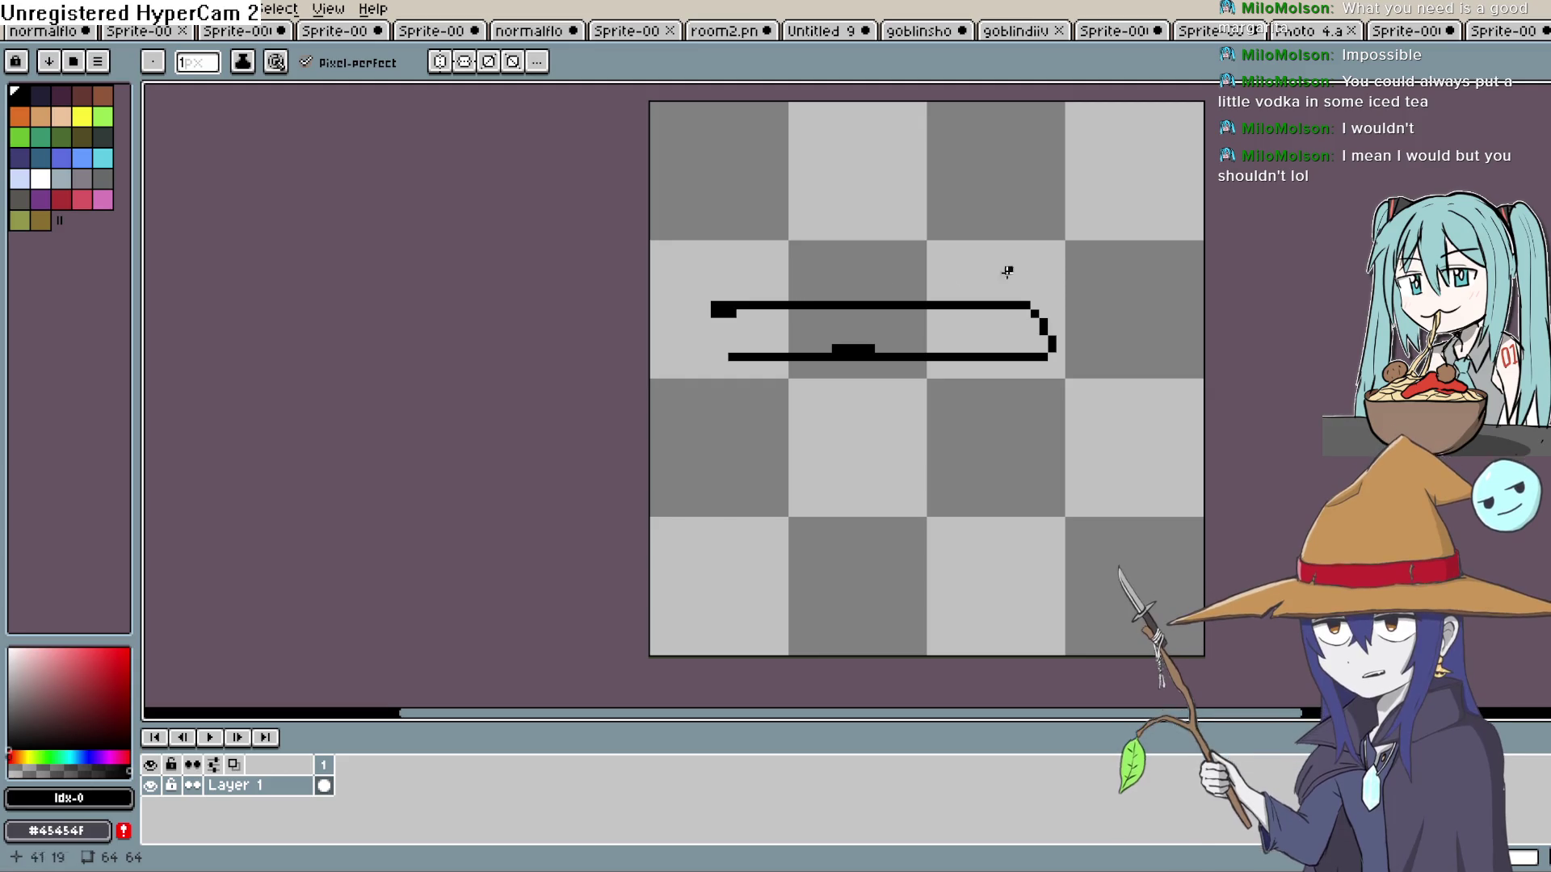
# Erase the thick blocks on both edges and redraw the gap in the bottom edge.
pyautogui.press('e')
pyautogui.click(870, 348)
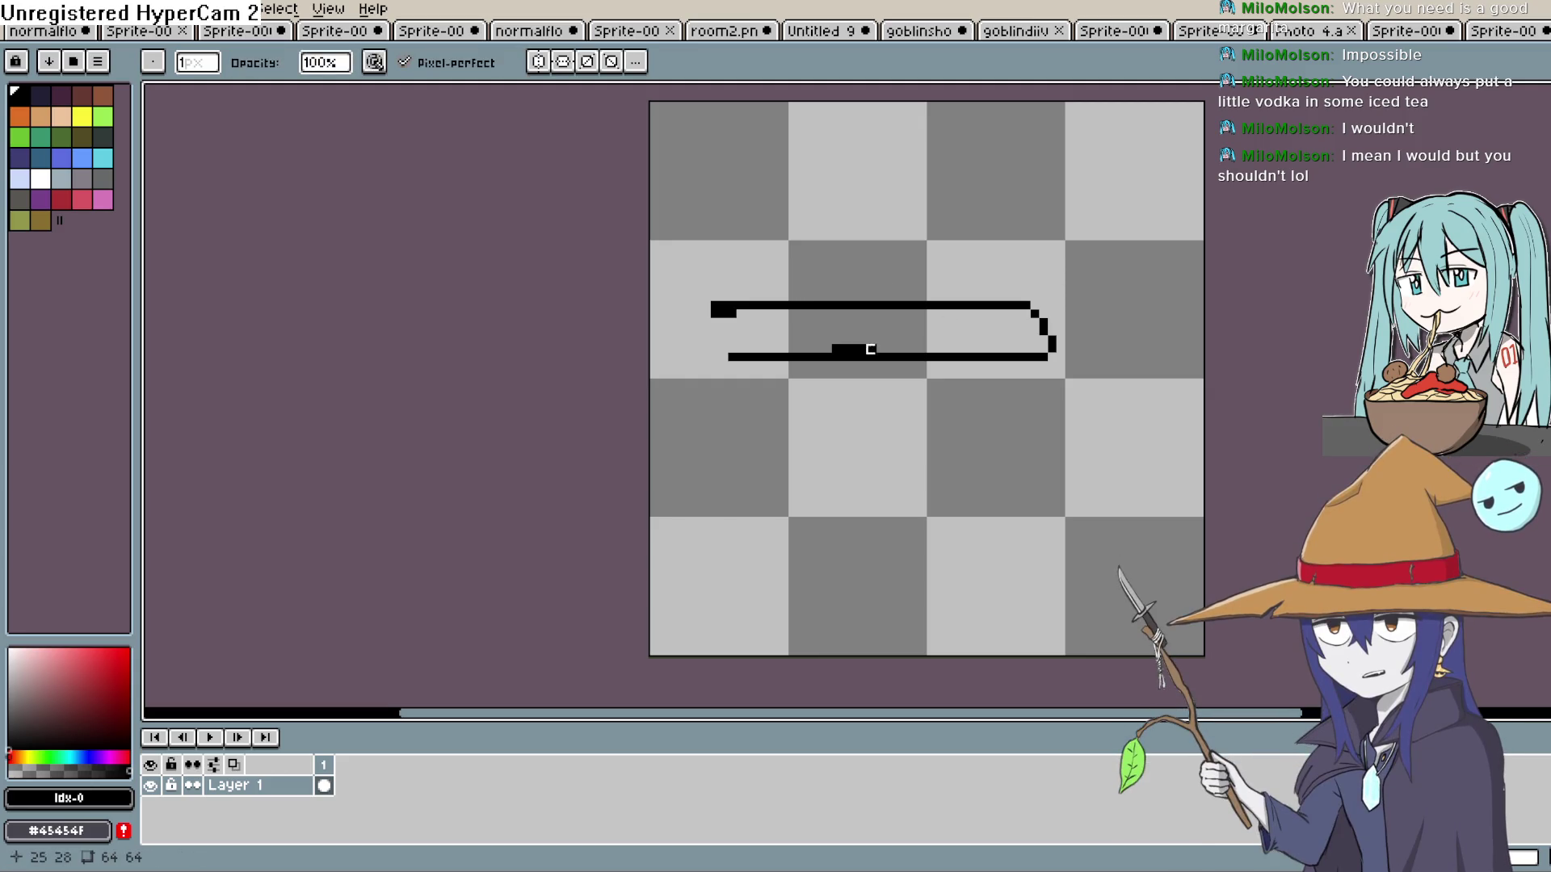
pyautogui.moveTo(871, 356)
pyautogui.mouseDown()
pyautogui.moveTo(806, 357)
pyautogui.moveTo(865, 347)
pyautogui.mouseUp()
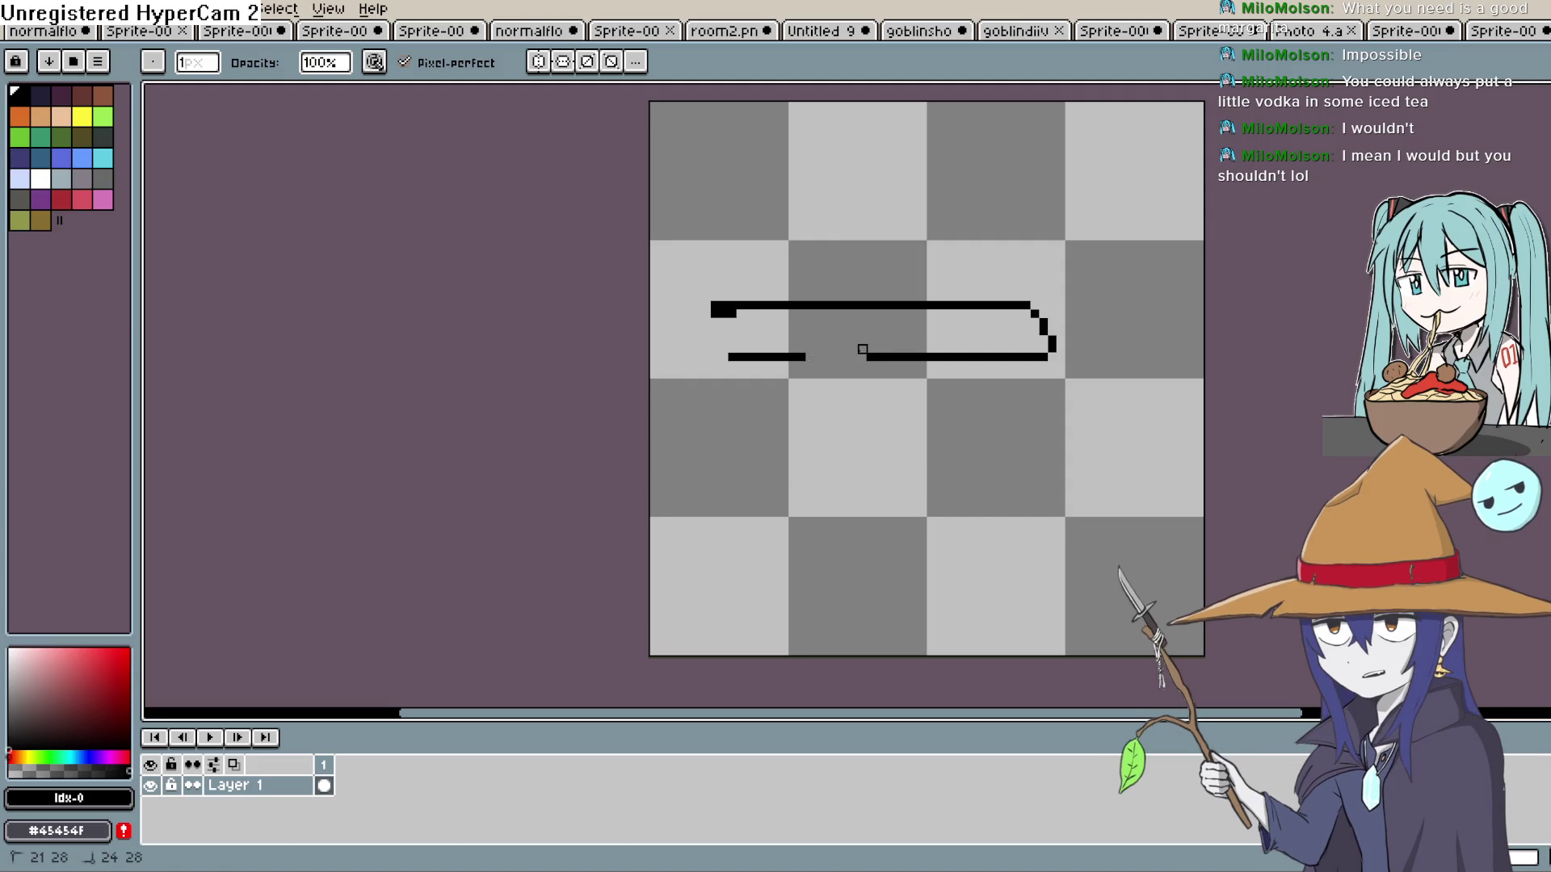
pyautogui.moveTo(735, 314); pyautogui.dragTo(715, 315)
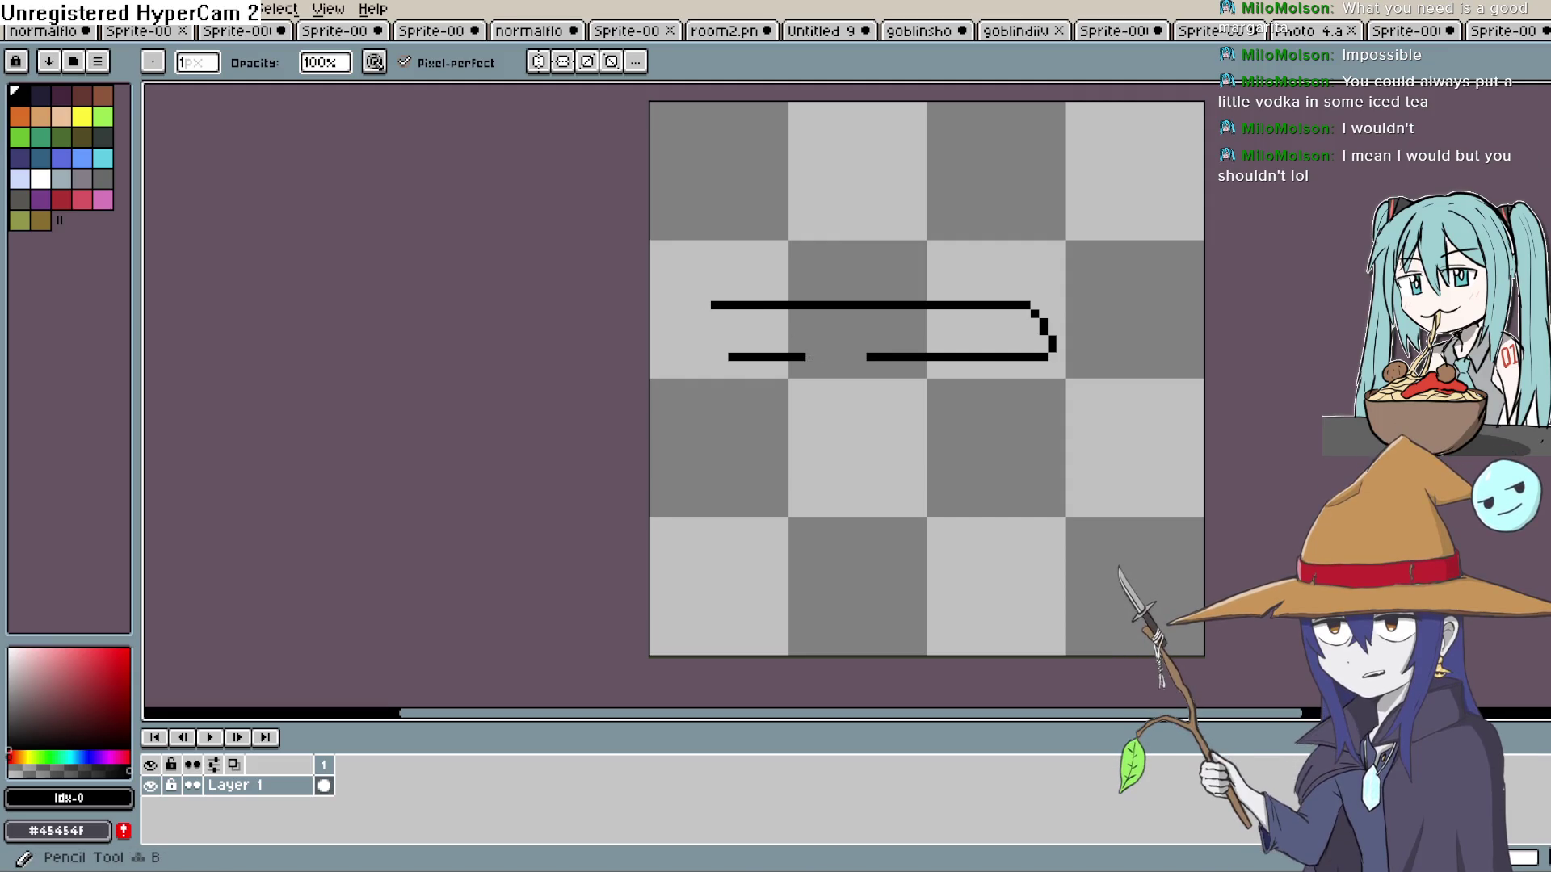
pyautogui.press('b')
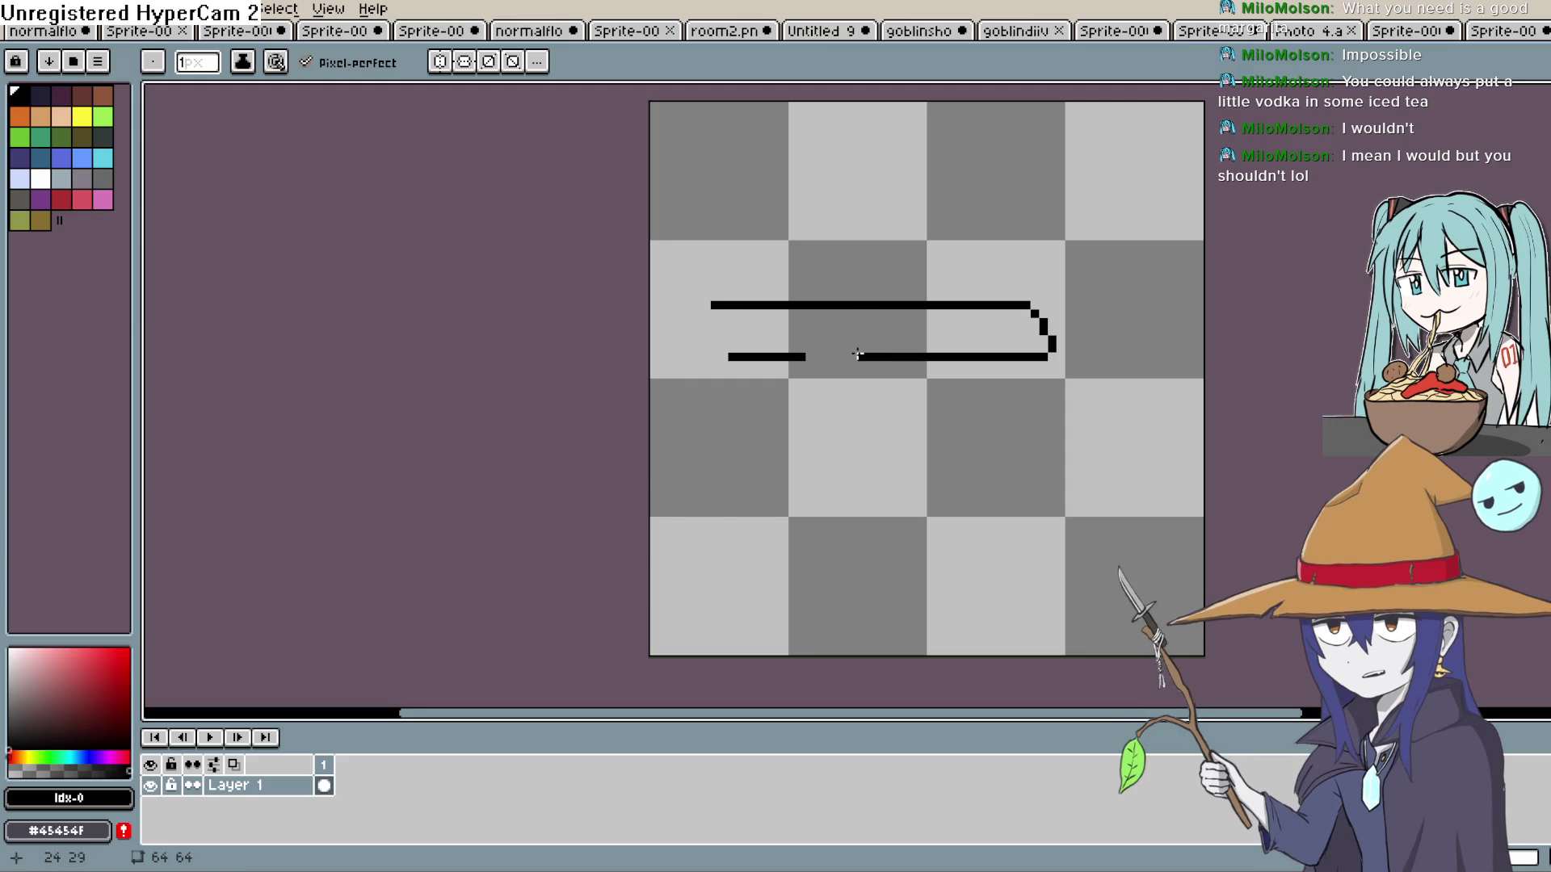
pyautogui.moveTo(857, 353); pyautogui.dragTo(806, 357)
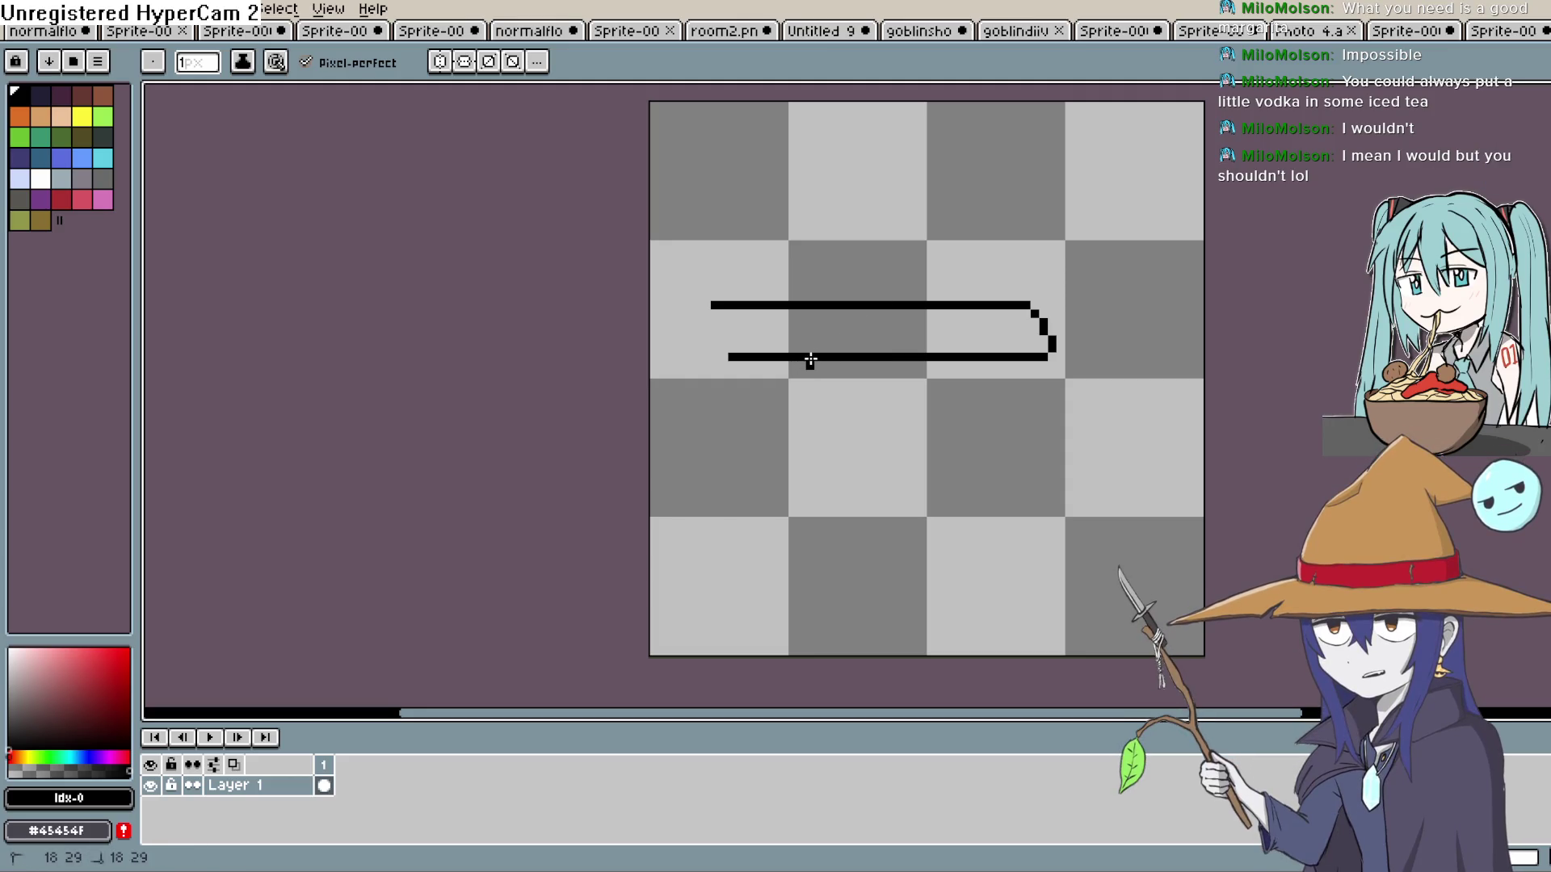
# Turn the bottom edge's left end downward and extend the top edge's left end.
pyautogui.press('e')
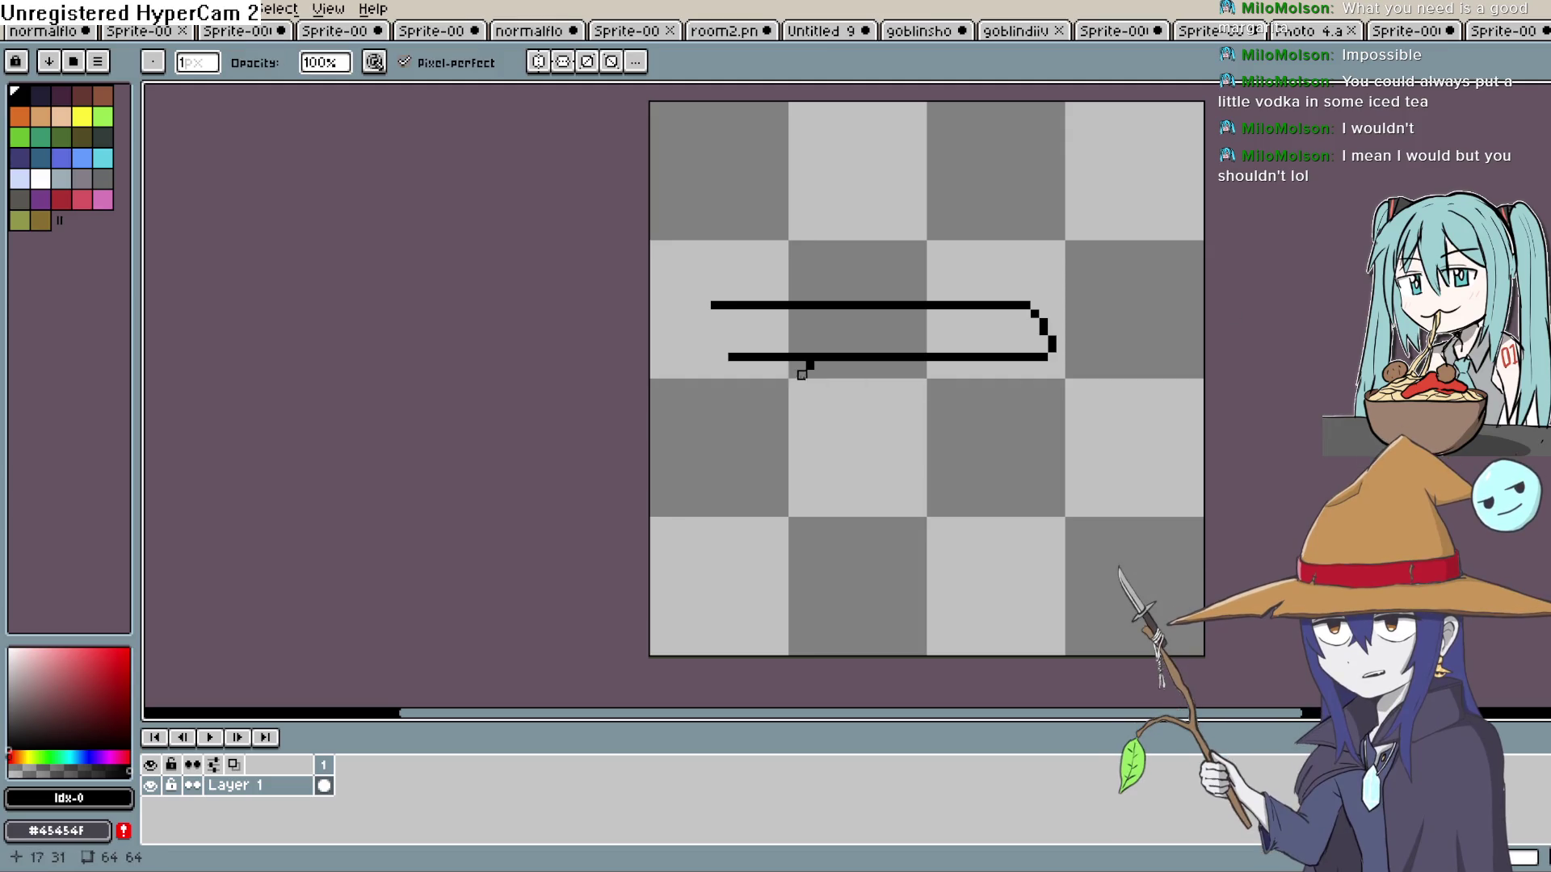
pyautogui.press('b')
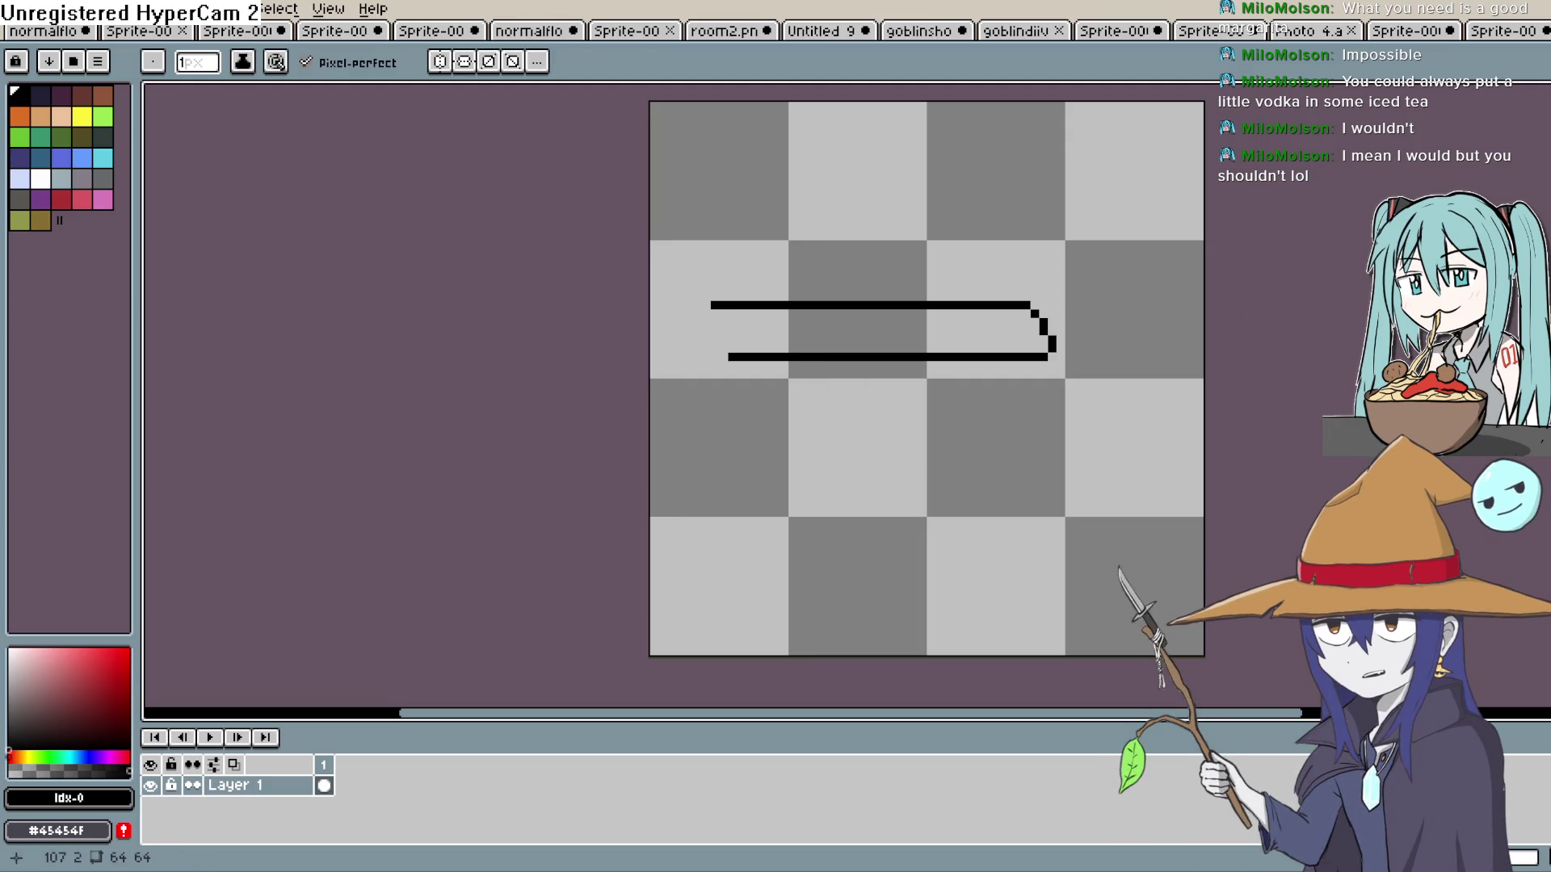
pyautogui.click(725, 358)
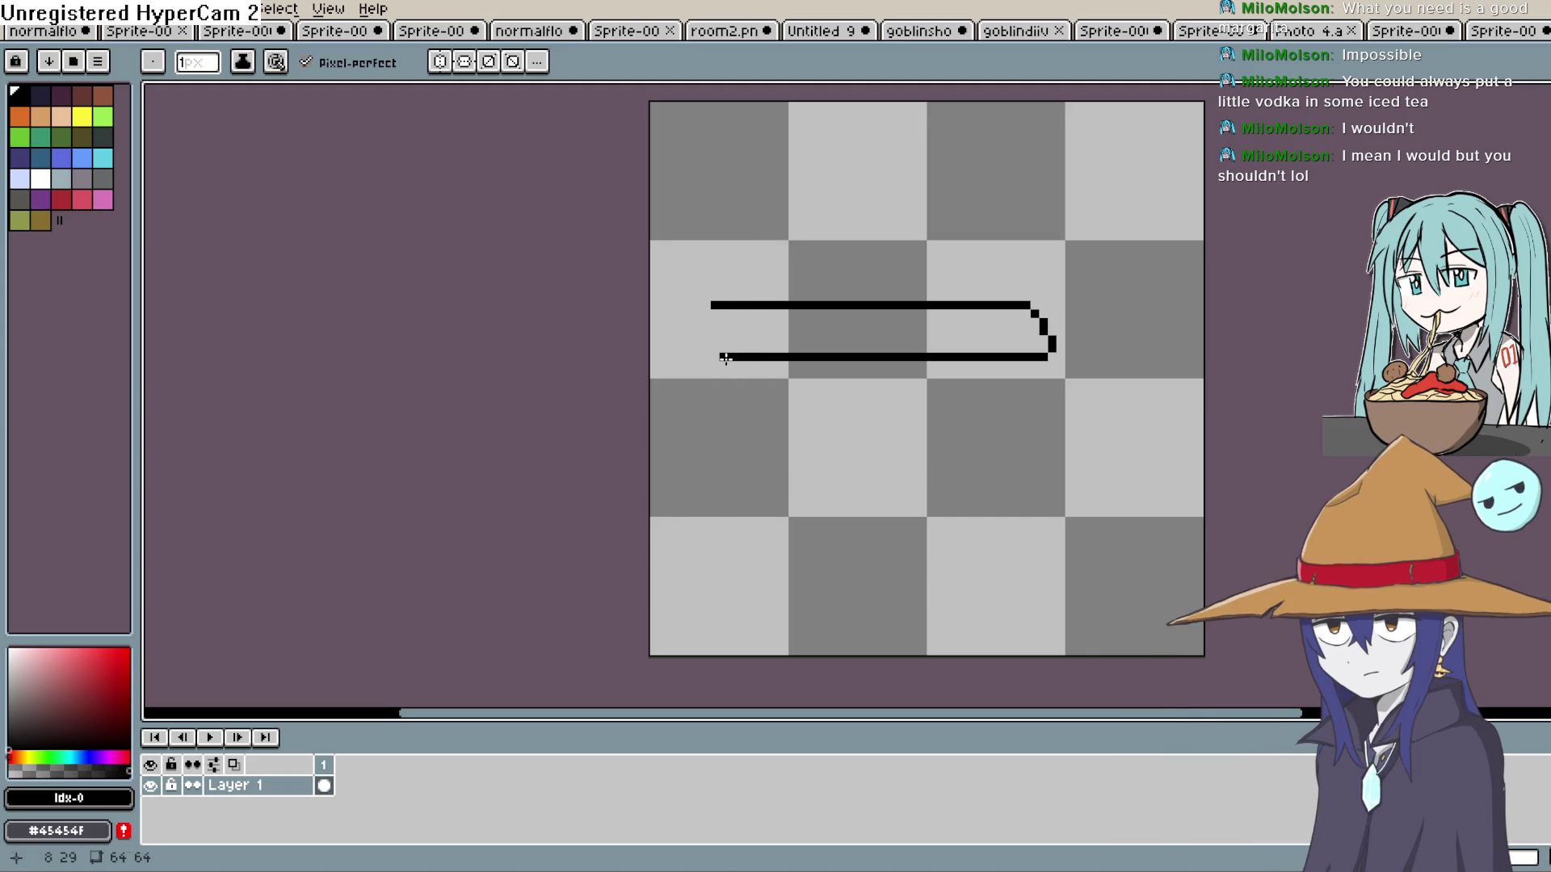
pyautogui.keyDown('shift'); pyautogui.click(706, 361); pyautogui.keyUp('shift')
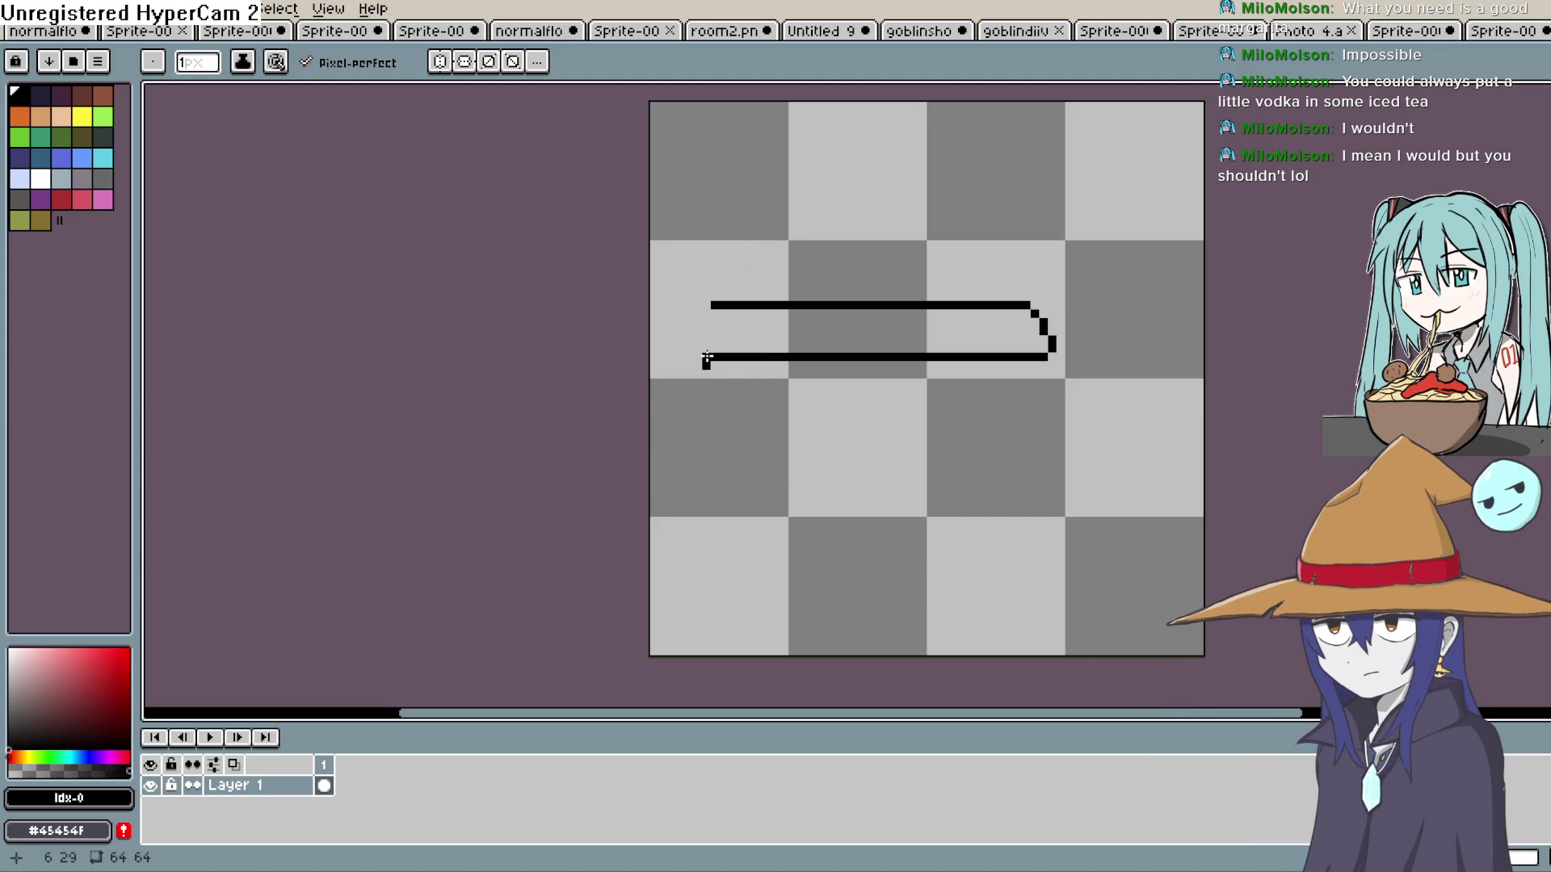
pyautogui.click(702, 314)
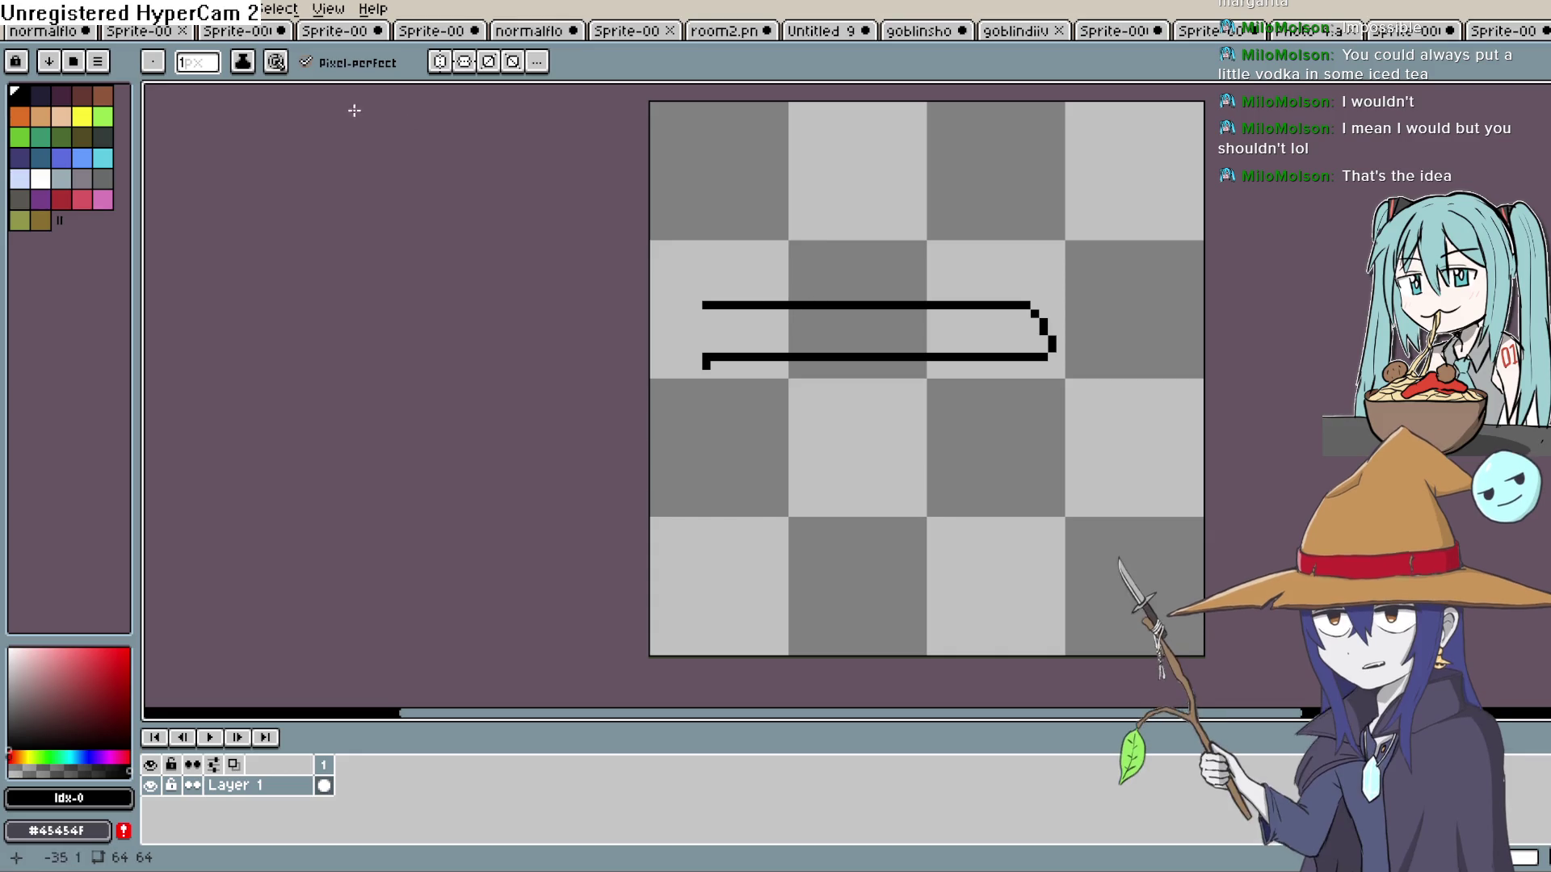
pyautogui.click(44, 31)
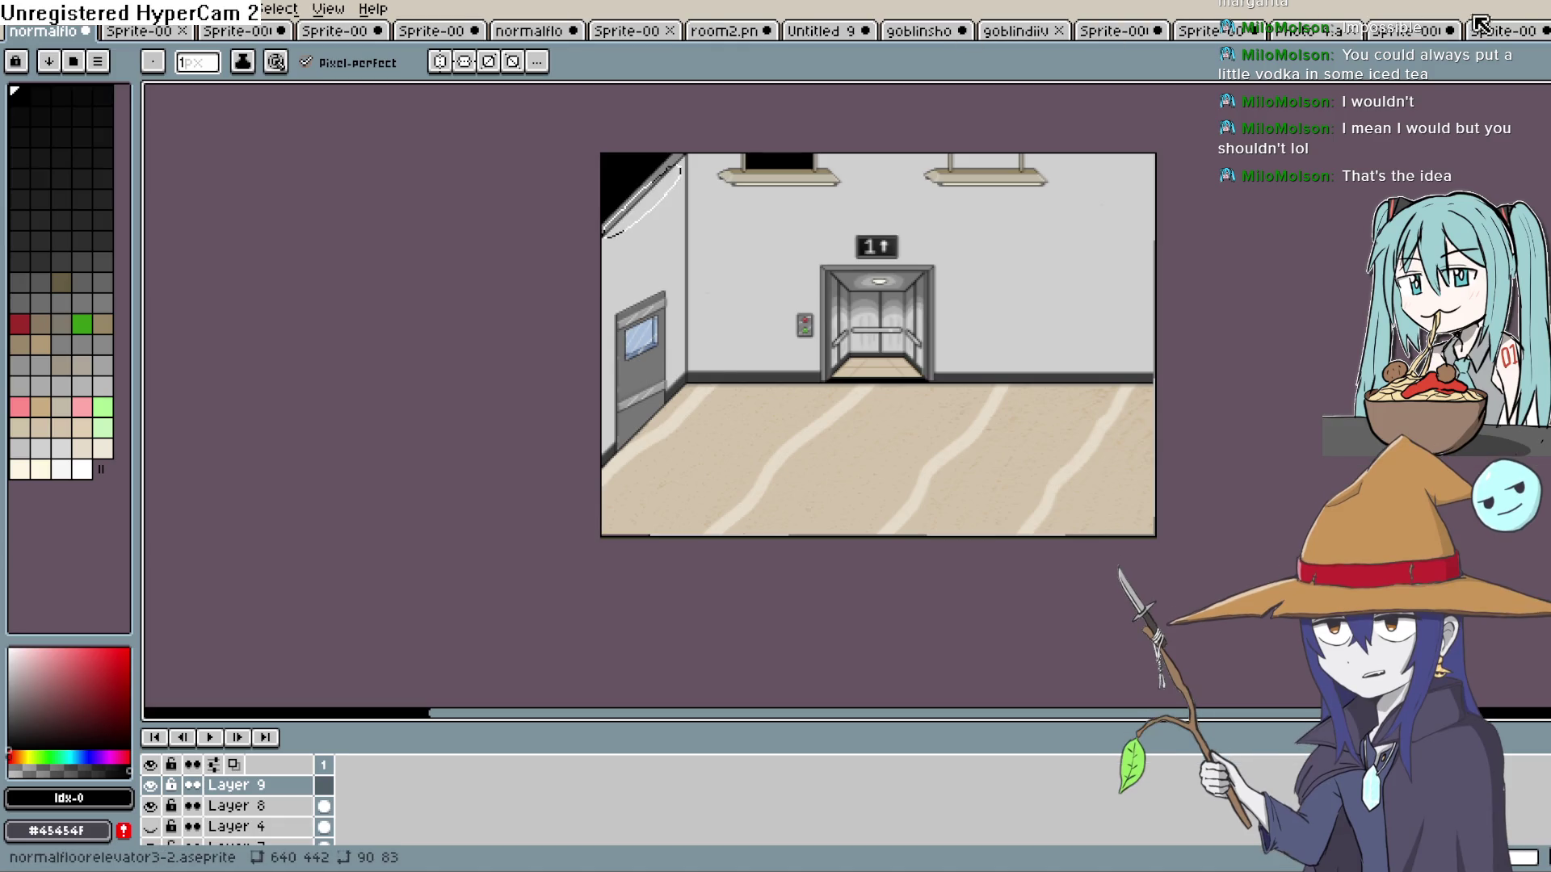
# Back on the Sprite-0009 blade sprite, browse the Edit menu, then open the Sprite menu.
pyautogui.click(1544, 36)
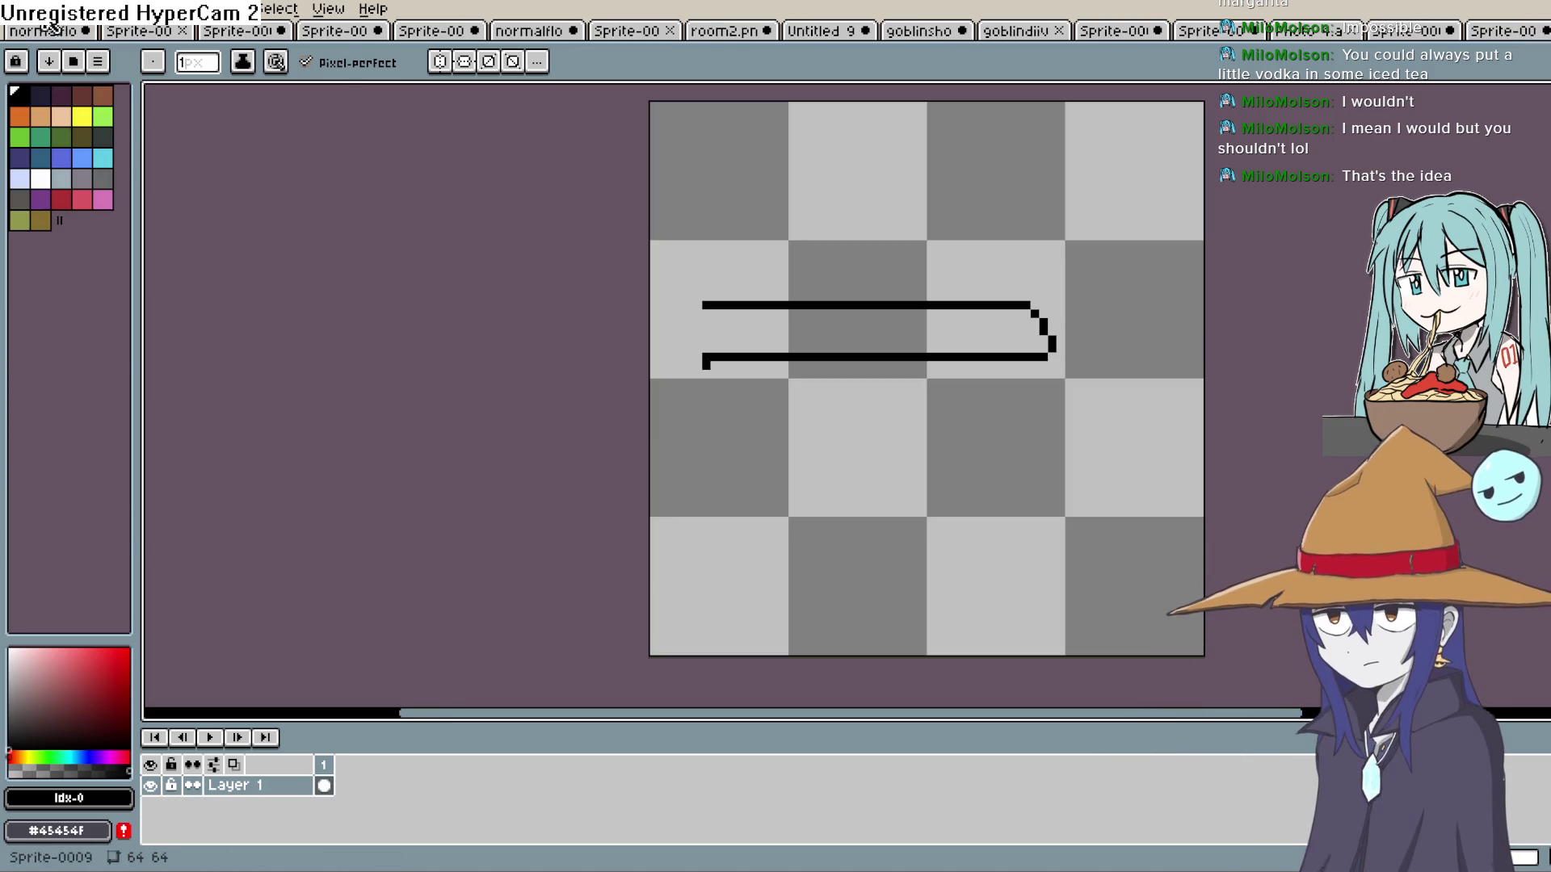
pyautogui.click(52, 10)
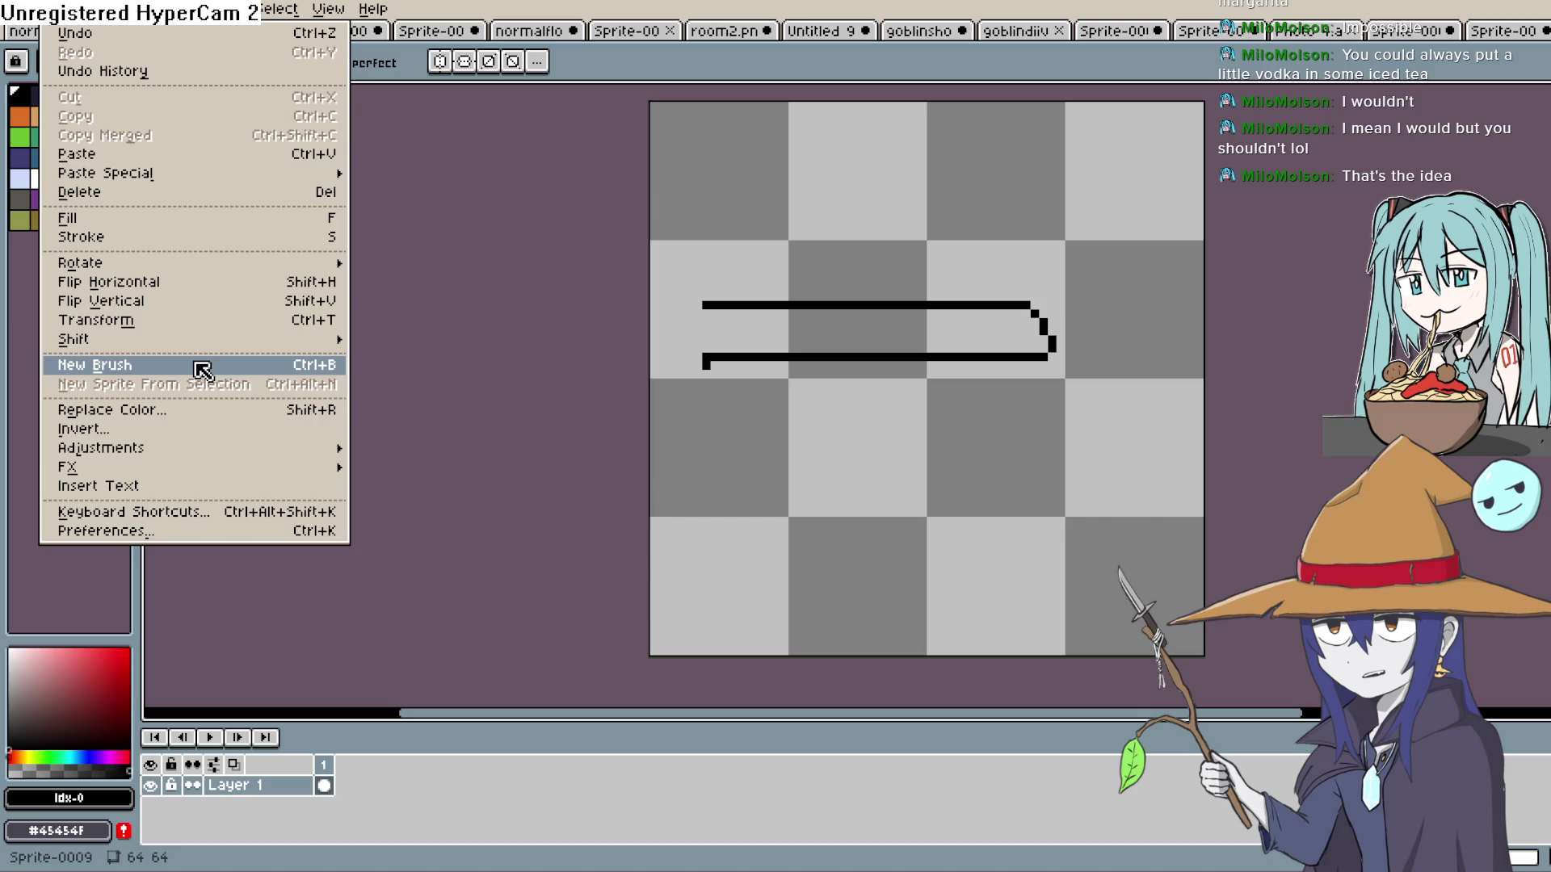
pyautogui.moveTo(191, 358)
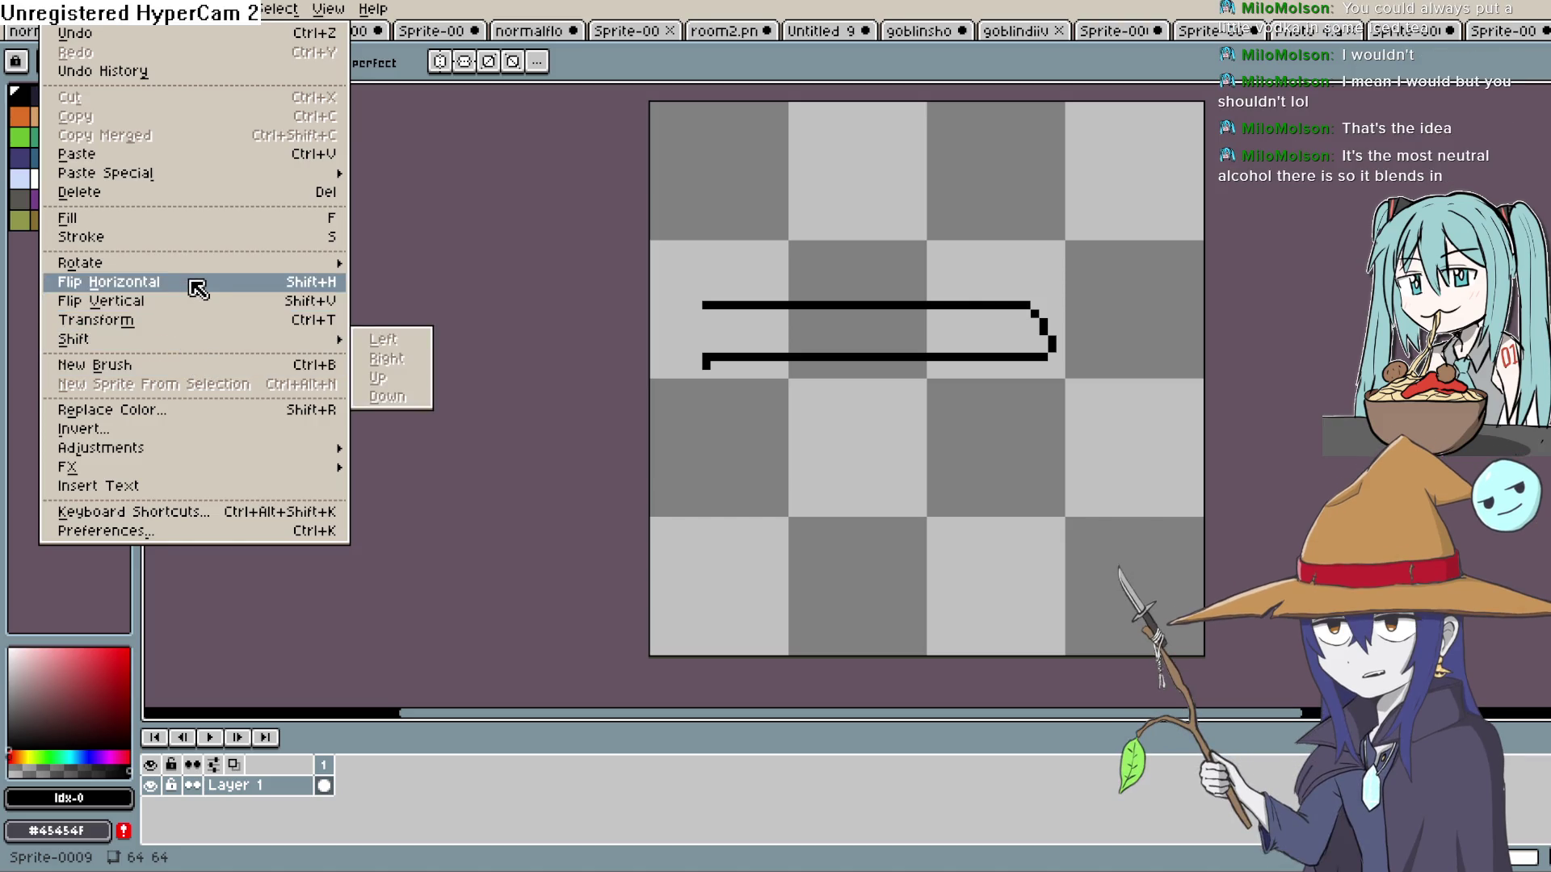
pyautogui.moveTo(202, 264)
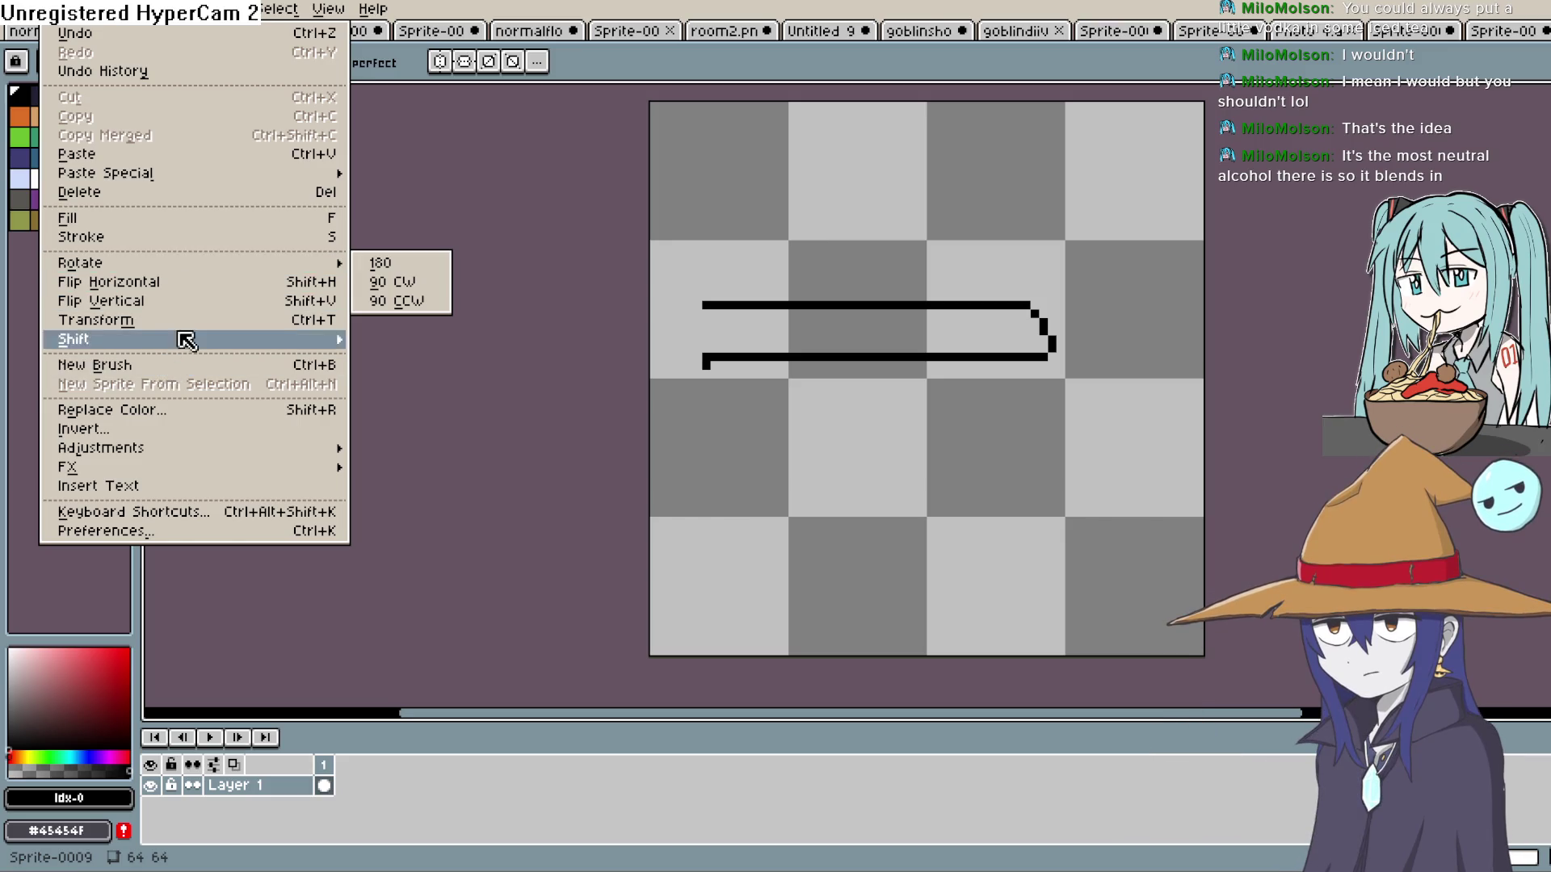
pyautogui.moveTo(220, 175)
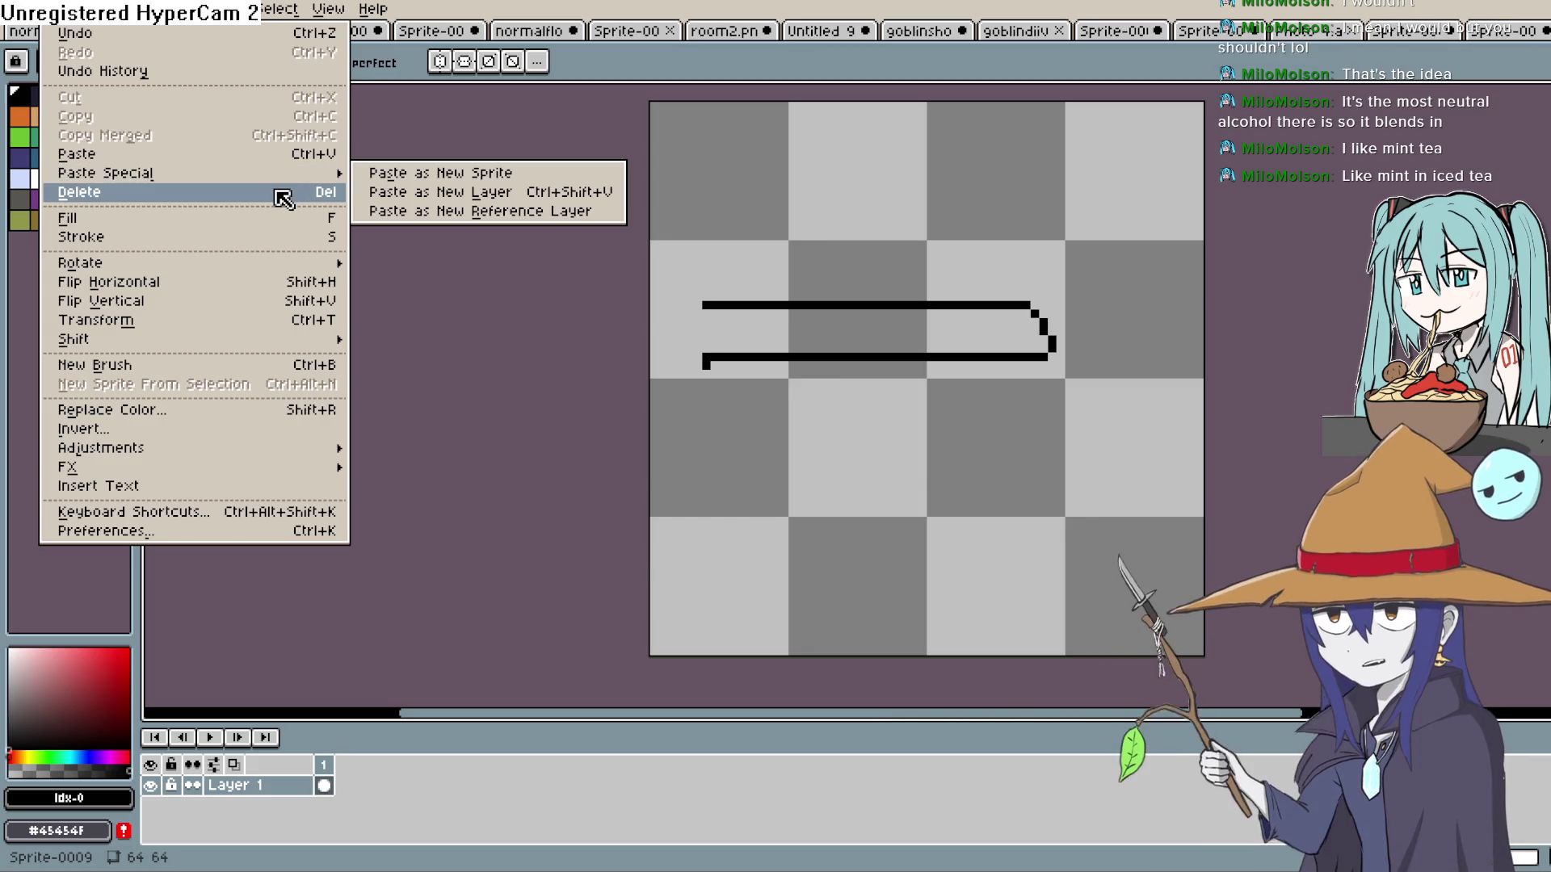
pyautogui.moveTo(301, 260)
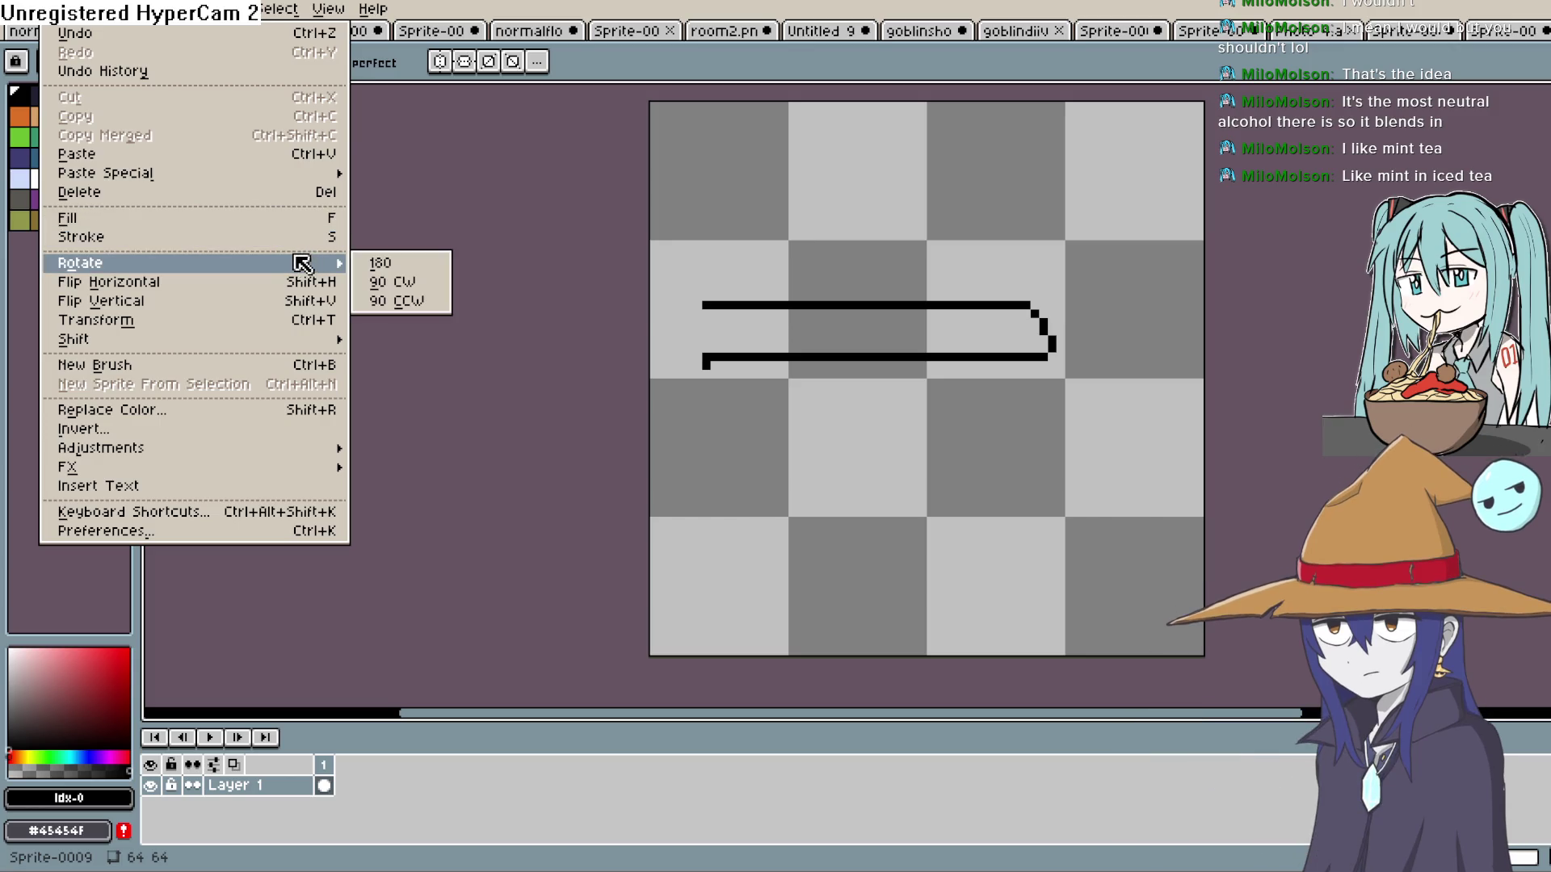
pyautogui.click(472, 338)
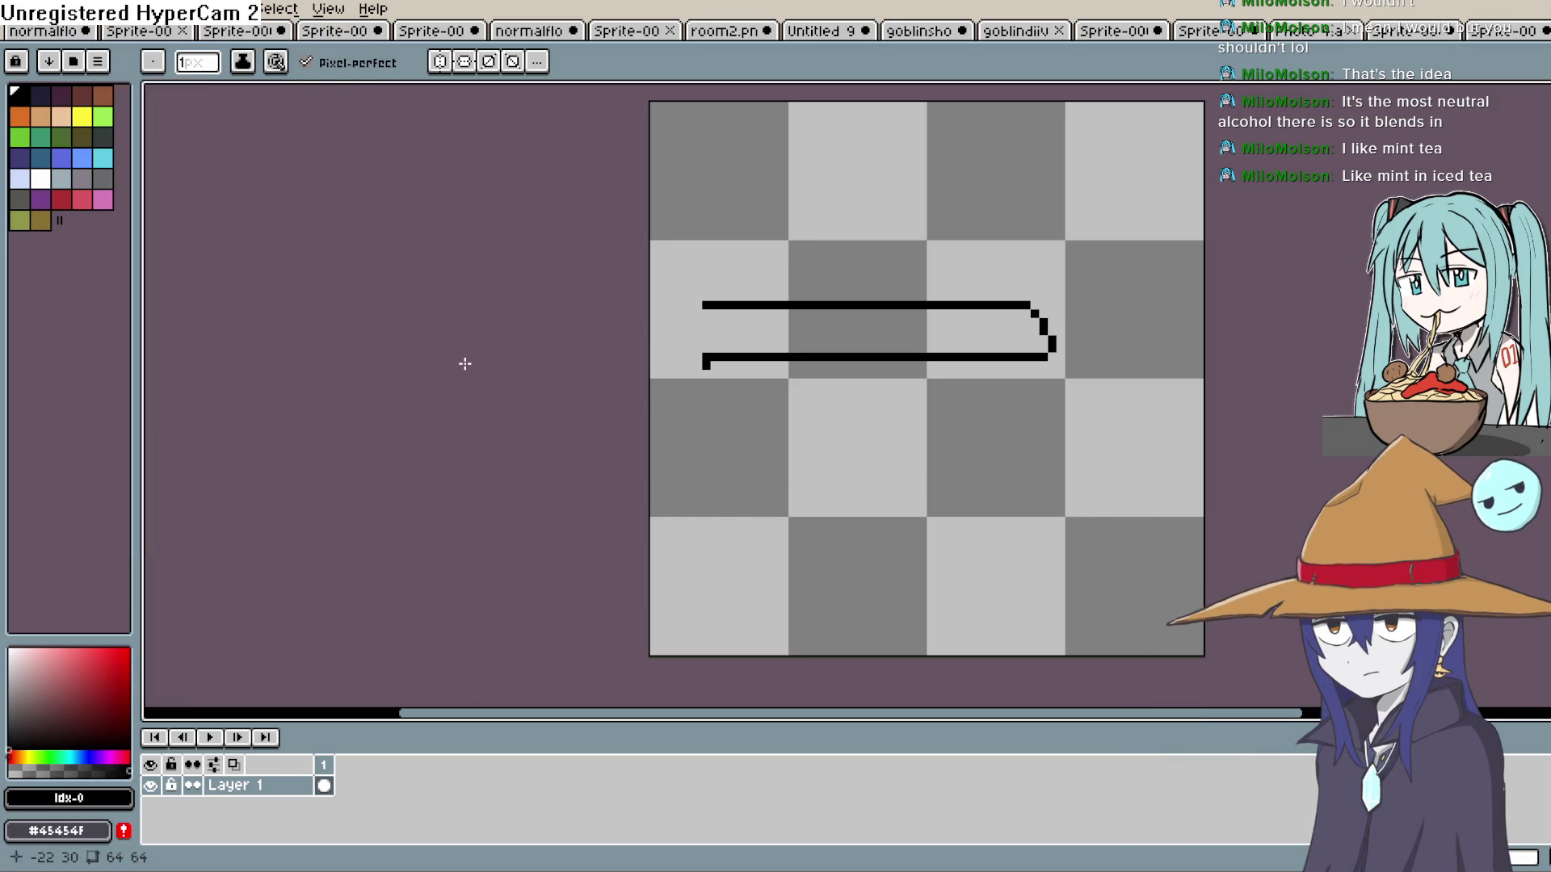
pyautogui.click(61, 9)
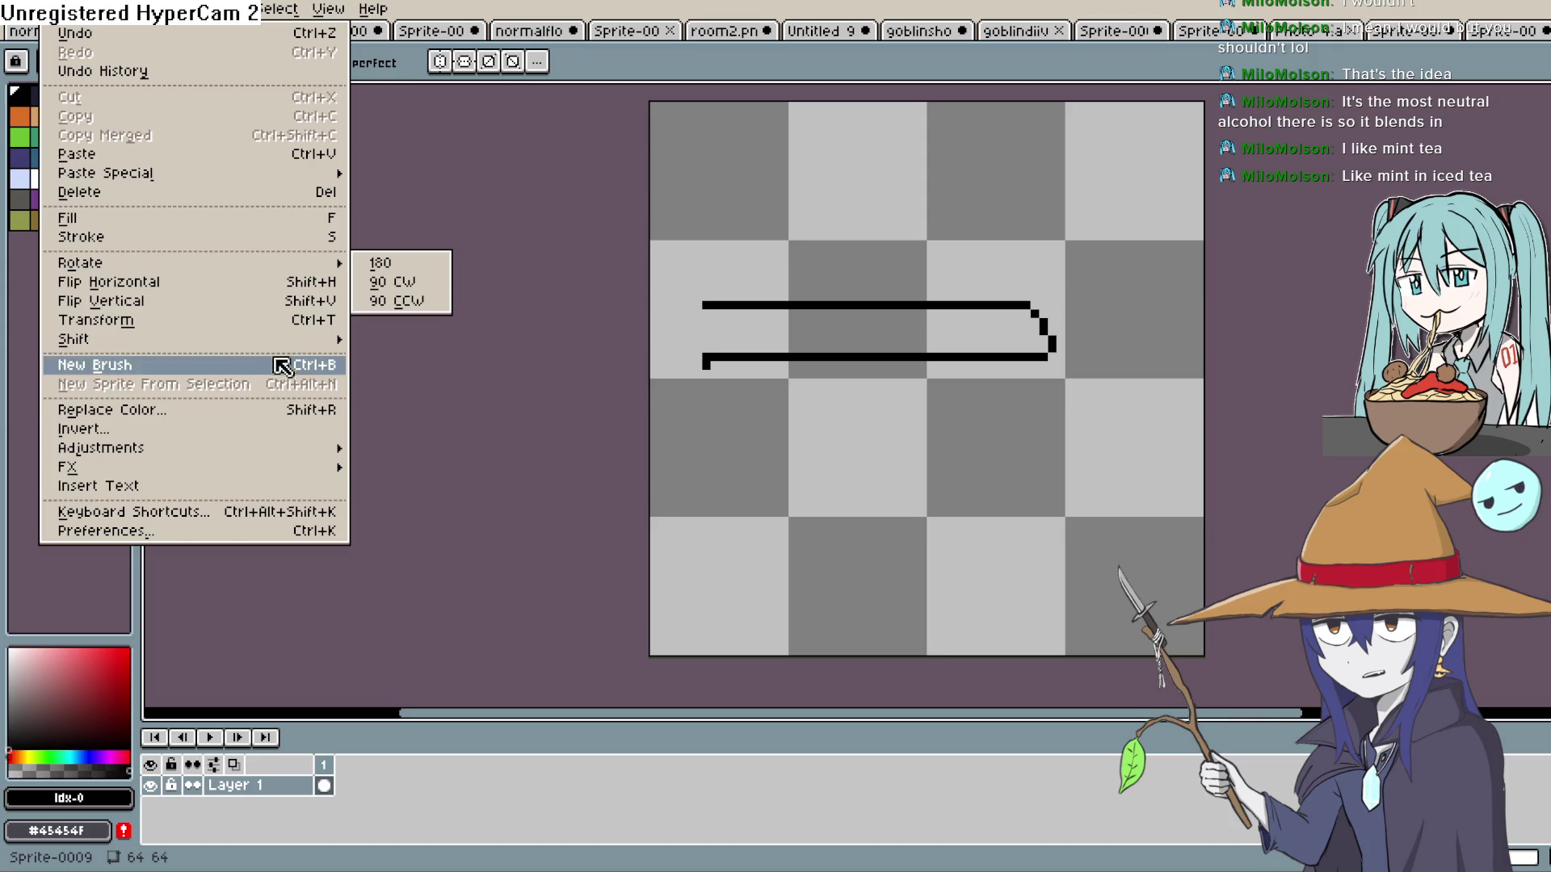
pyautogui.click(105, 10)
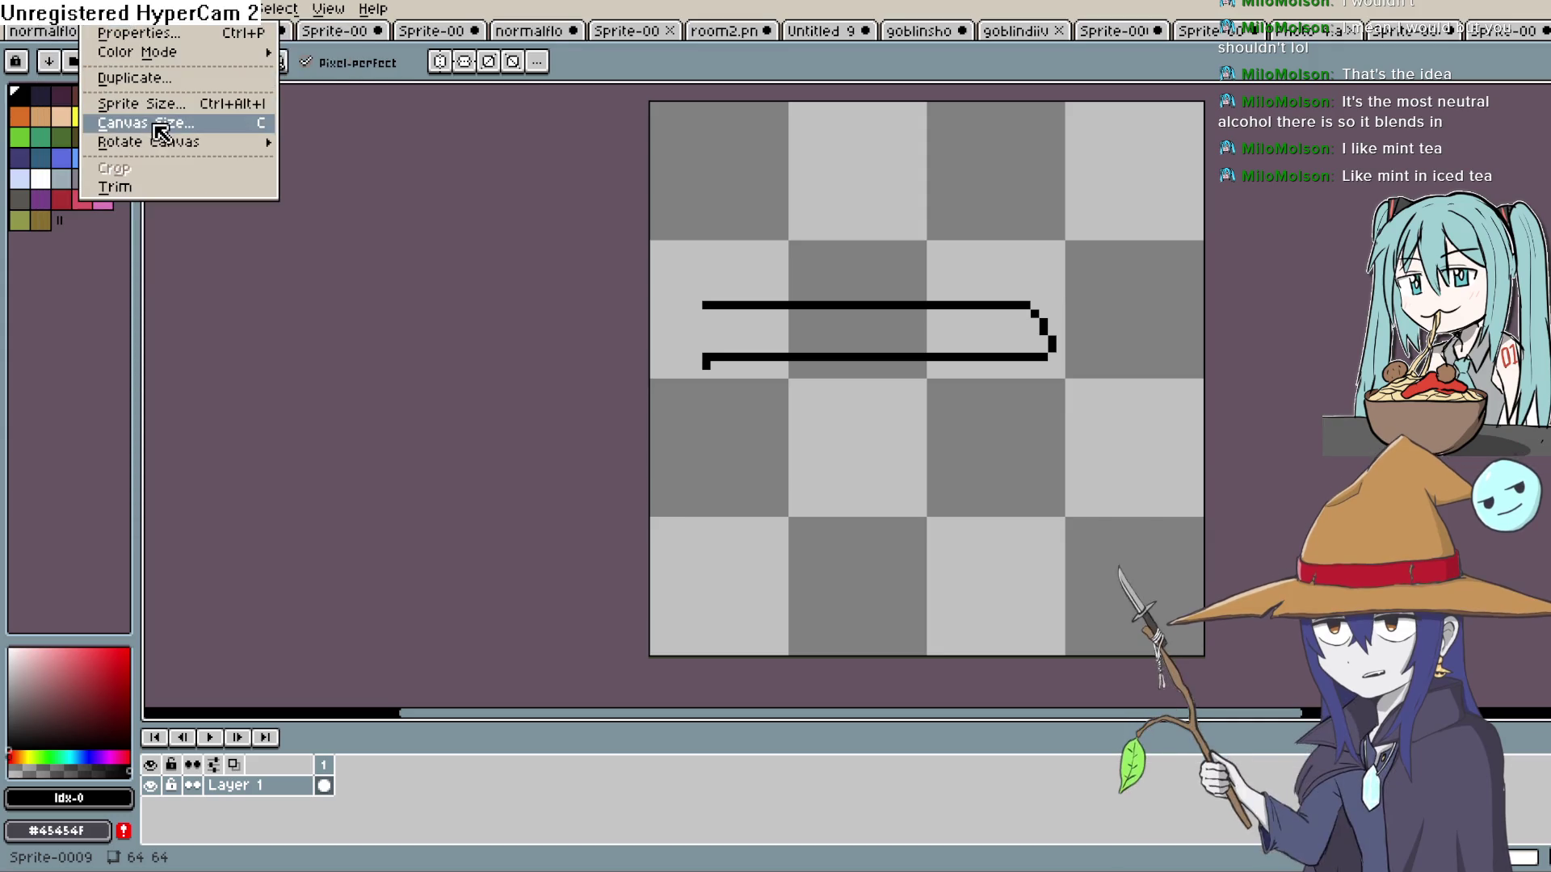
# Resize the canvas to 81×64 with 17 px added on the left, then zoom to the blade.
pyautogui.click(150, 123)
pyautogui.moveTo(641, 376); pyautogui.dragTo(538, 389)
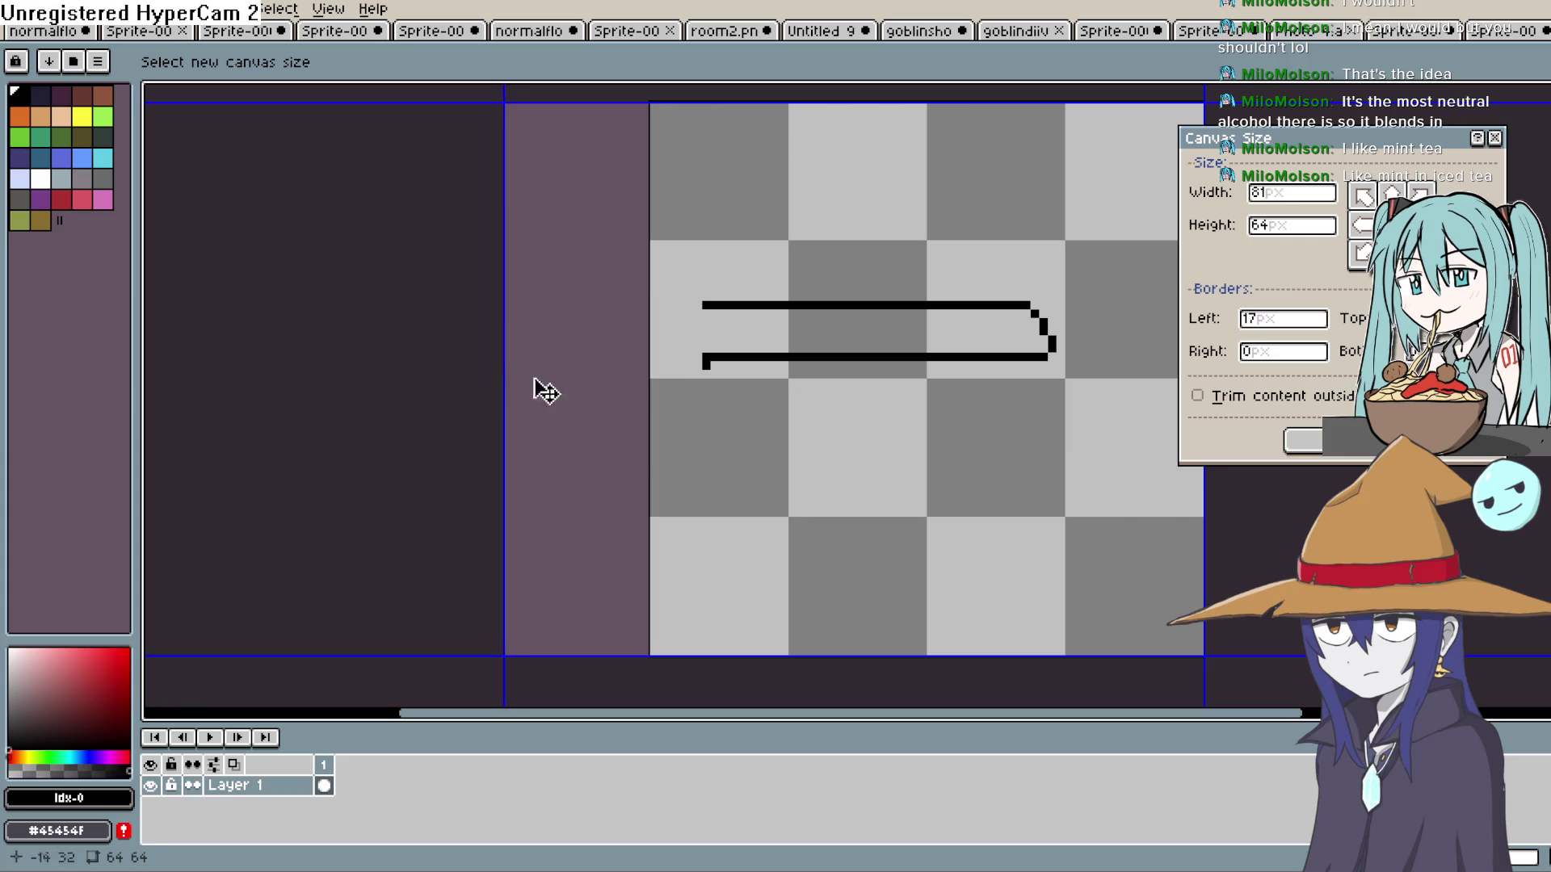
pyautogui.click(1296, 448)
pyautogui.scroll(3, 695, 319)
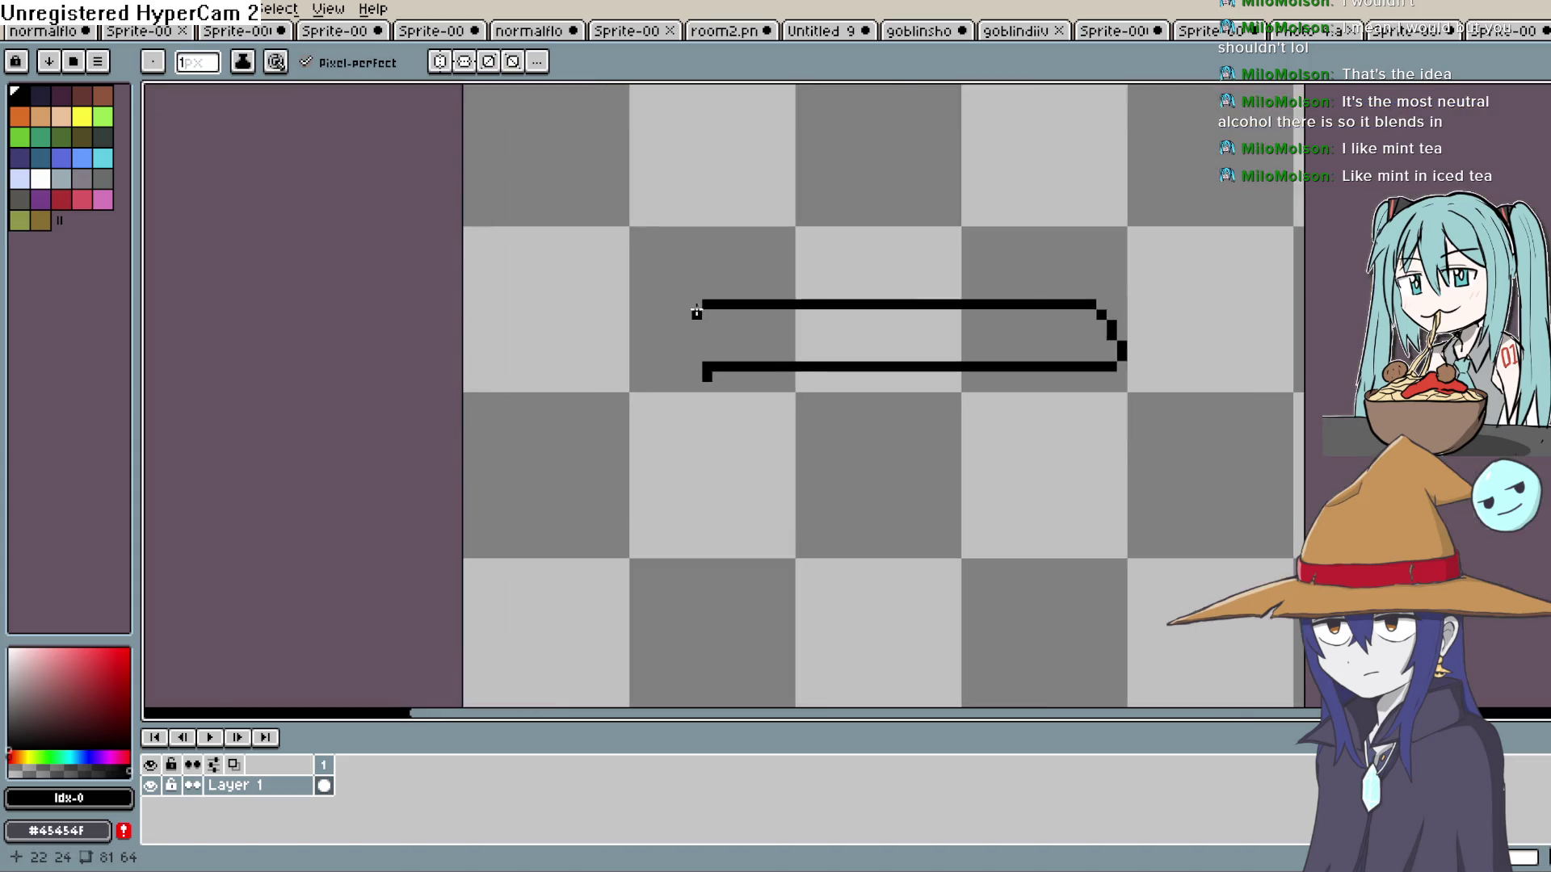
pyautogui.moveTo(699, 313); pyautogui.dragTo(789, 301)
pyautogui.click(789, 301)
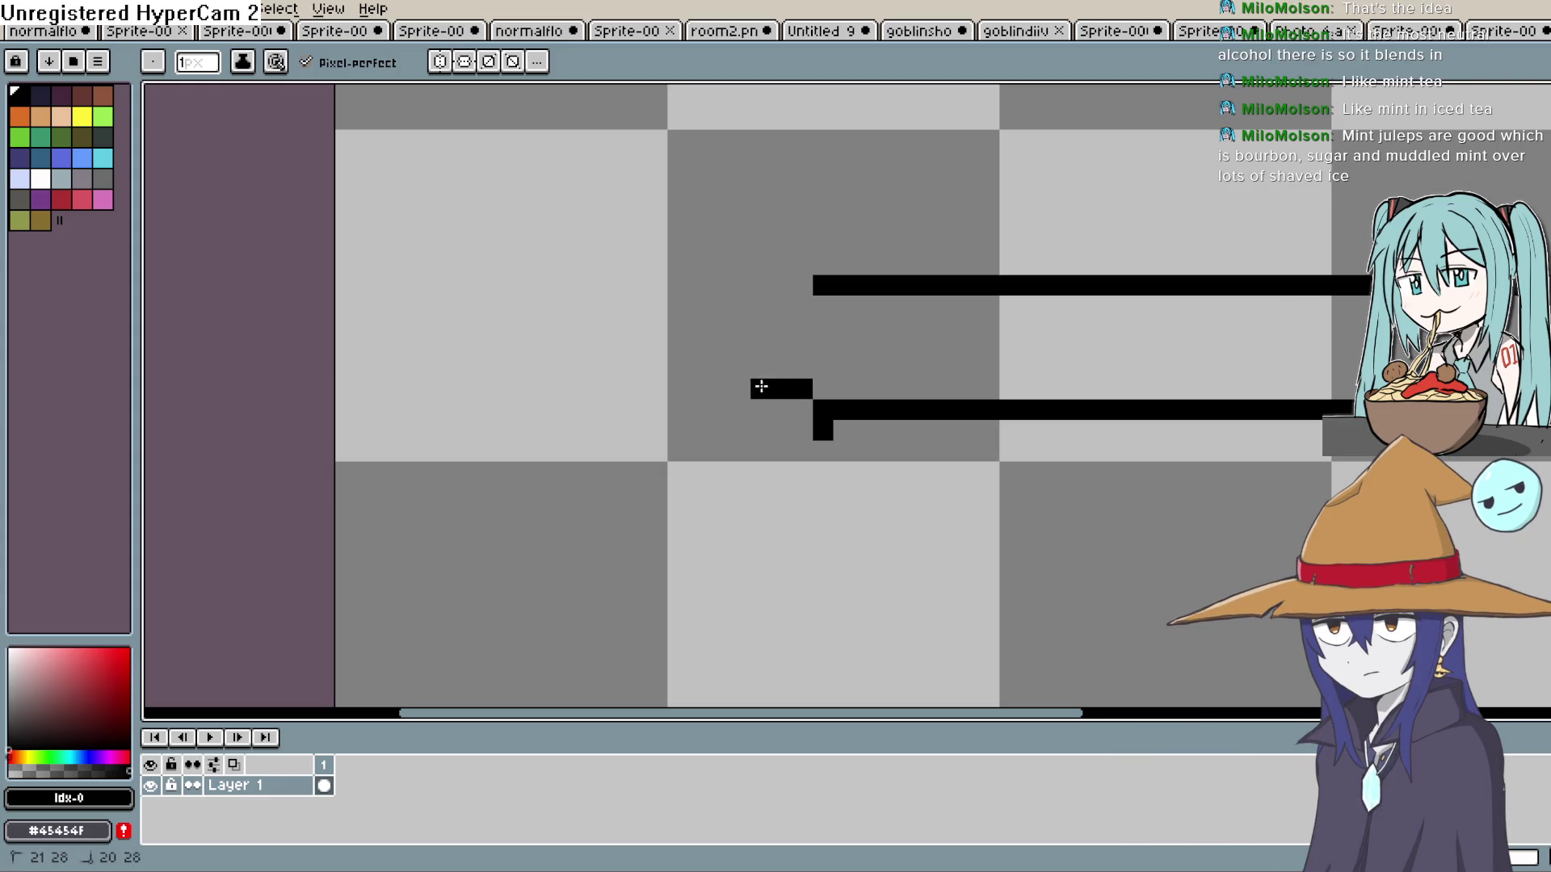
# Draw the blade's top edge further left in black, filling the grey notch along it.
pyautogui.hscroll(5, 838, 301)
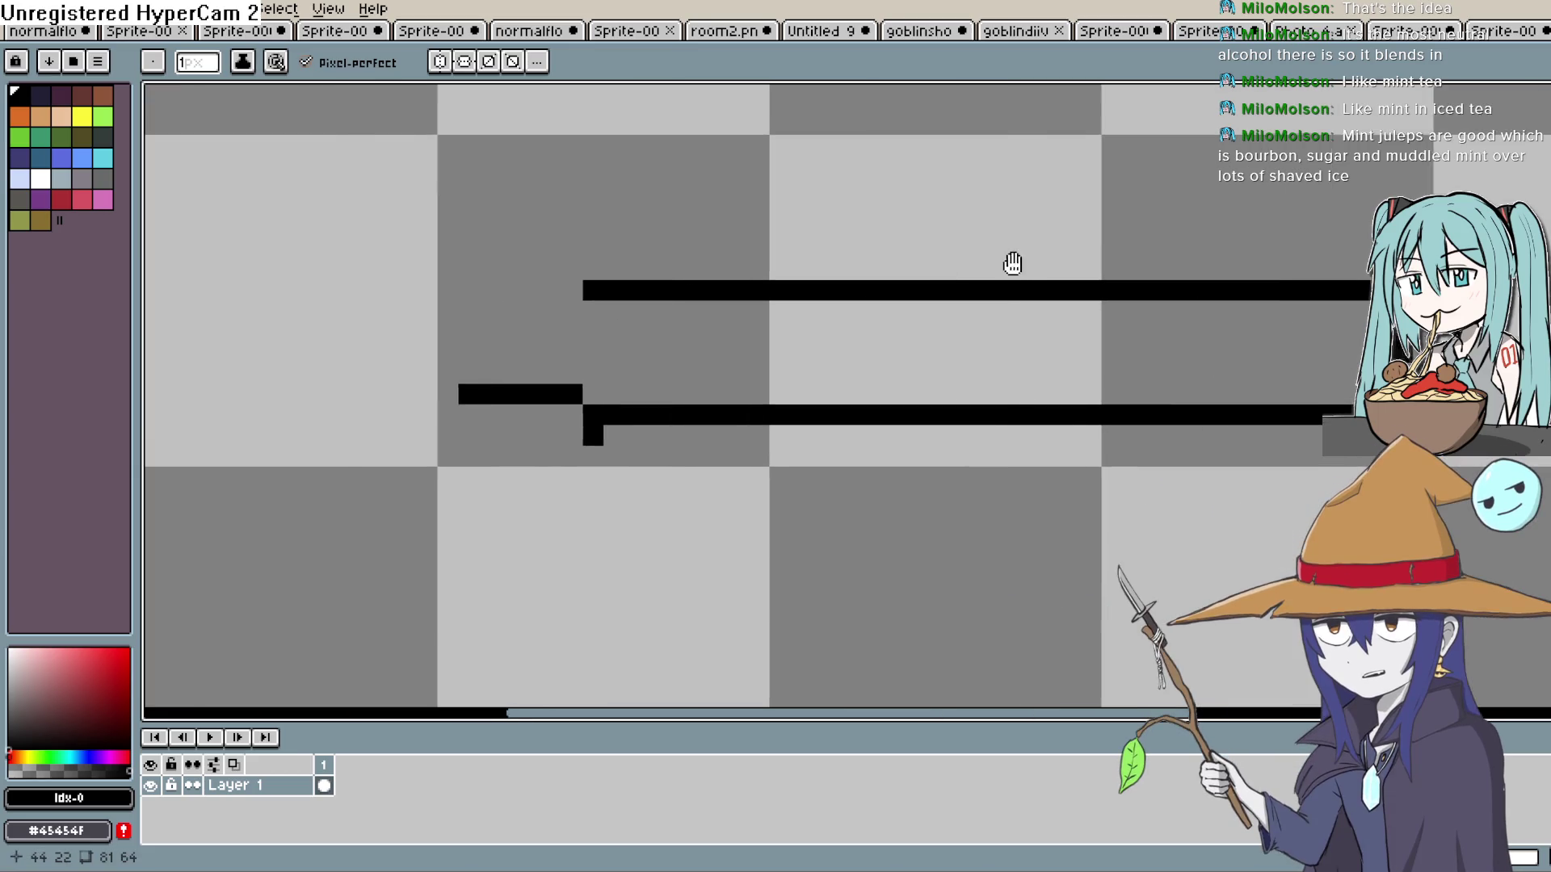
pyautogui.moveTo(1250, 273); pyautogui.dragTo(851, 254)
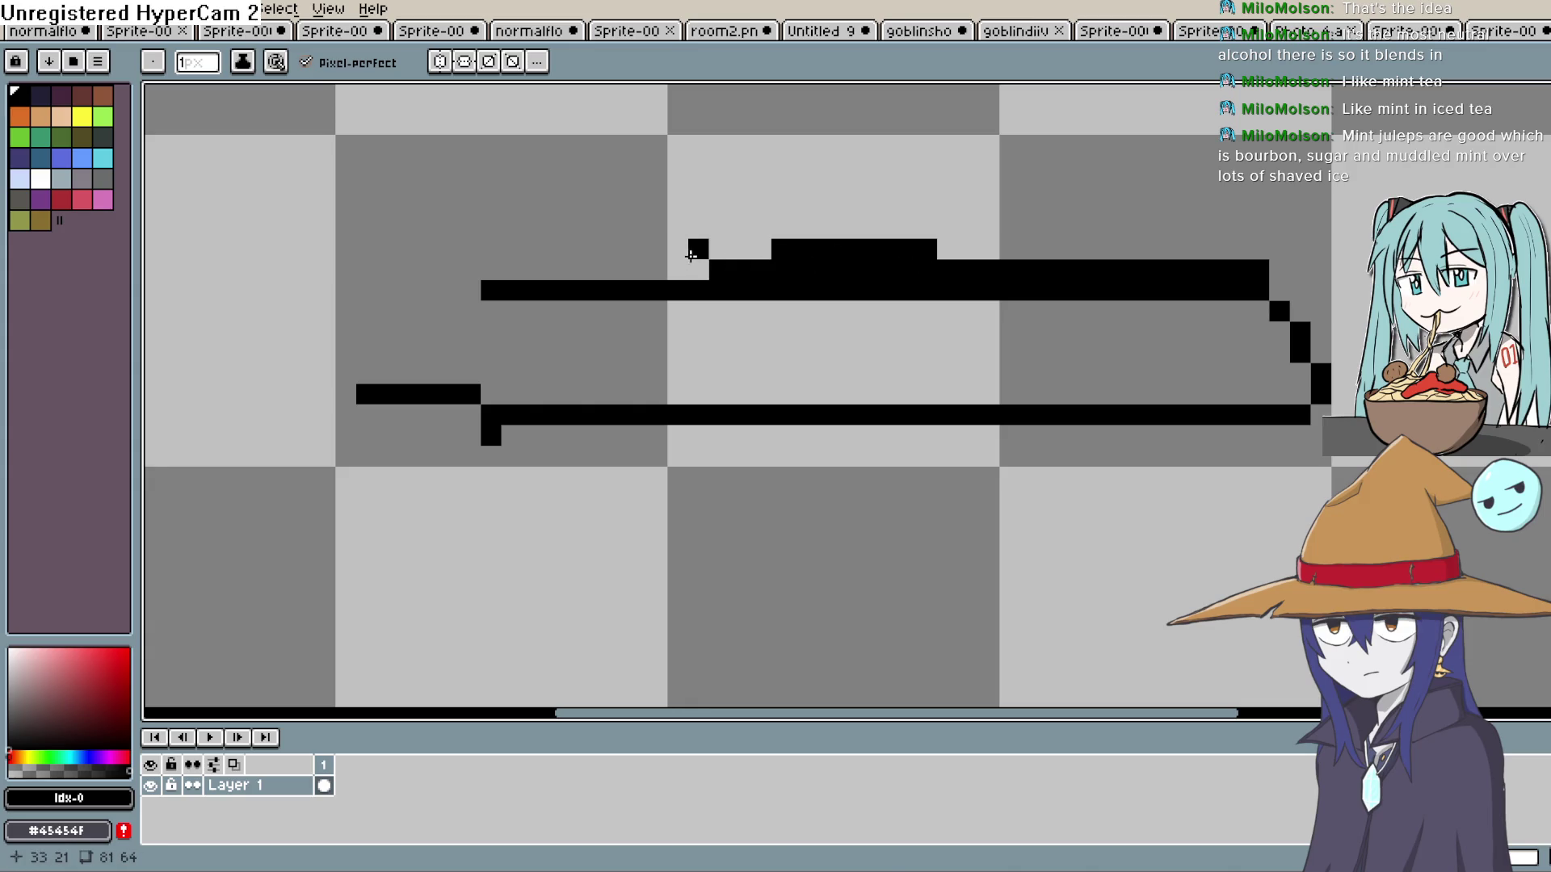
pyautogui.moveTo(696, 284); pyautogui.dragTo(568, 274)
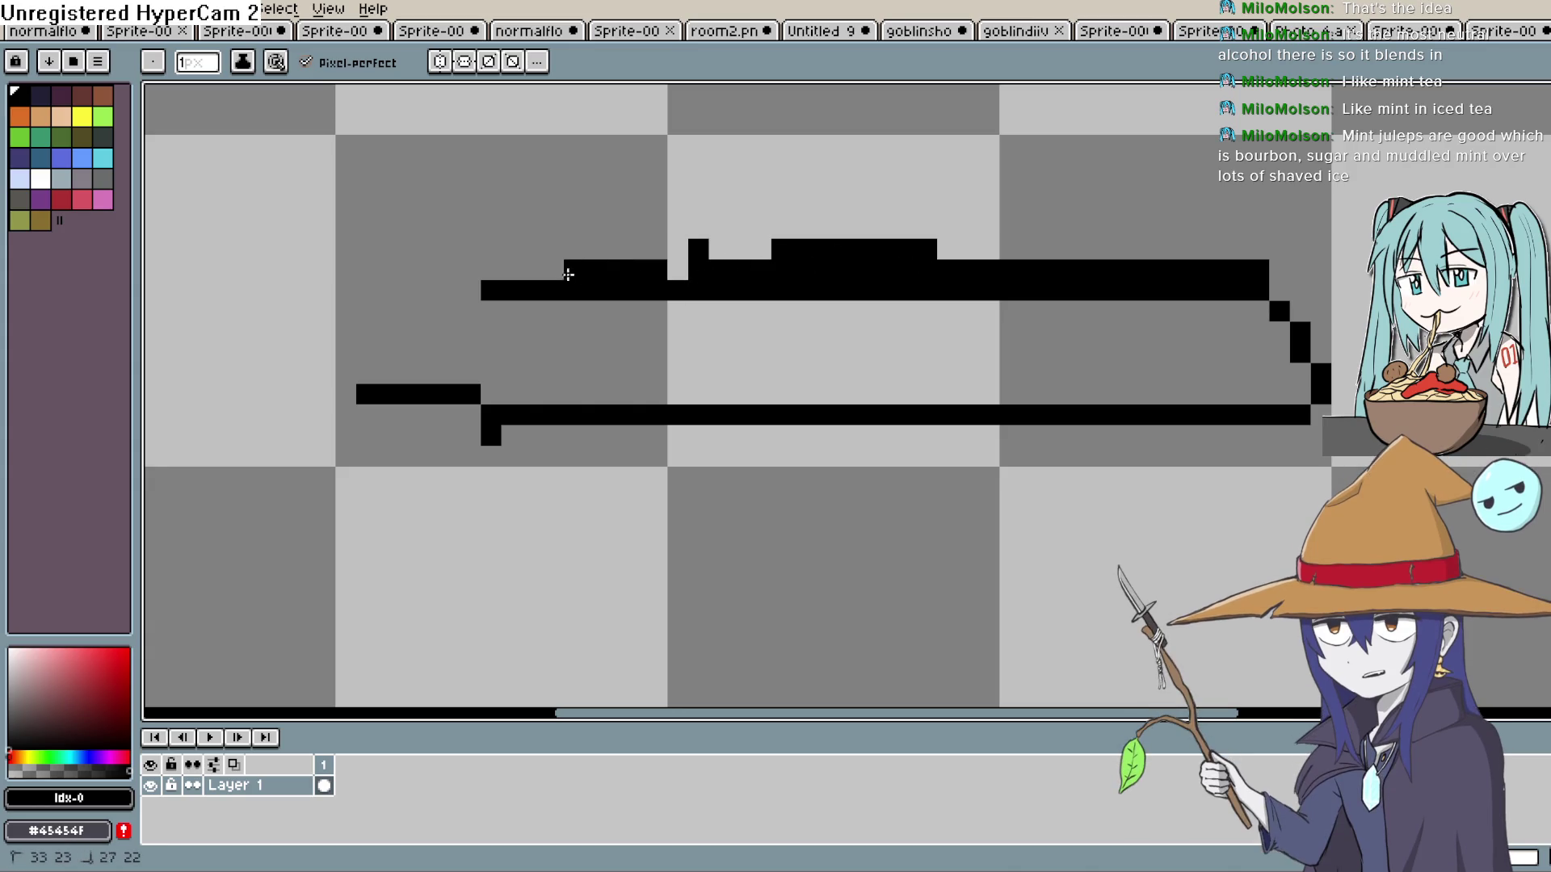
pyautogui.moveTo(688, 293); pyautogui.dragTo(637, 276)
pyautogui.moveTo(458, 273); pyautogui.dragTo(358, 271)
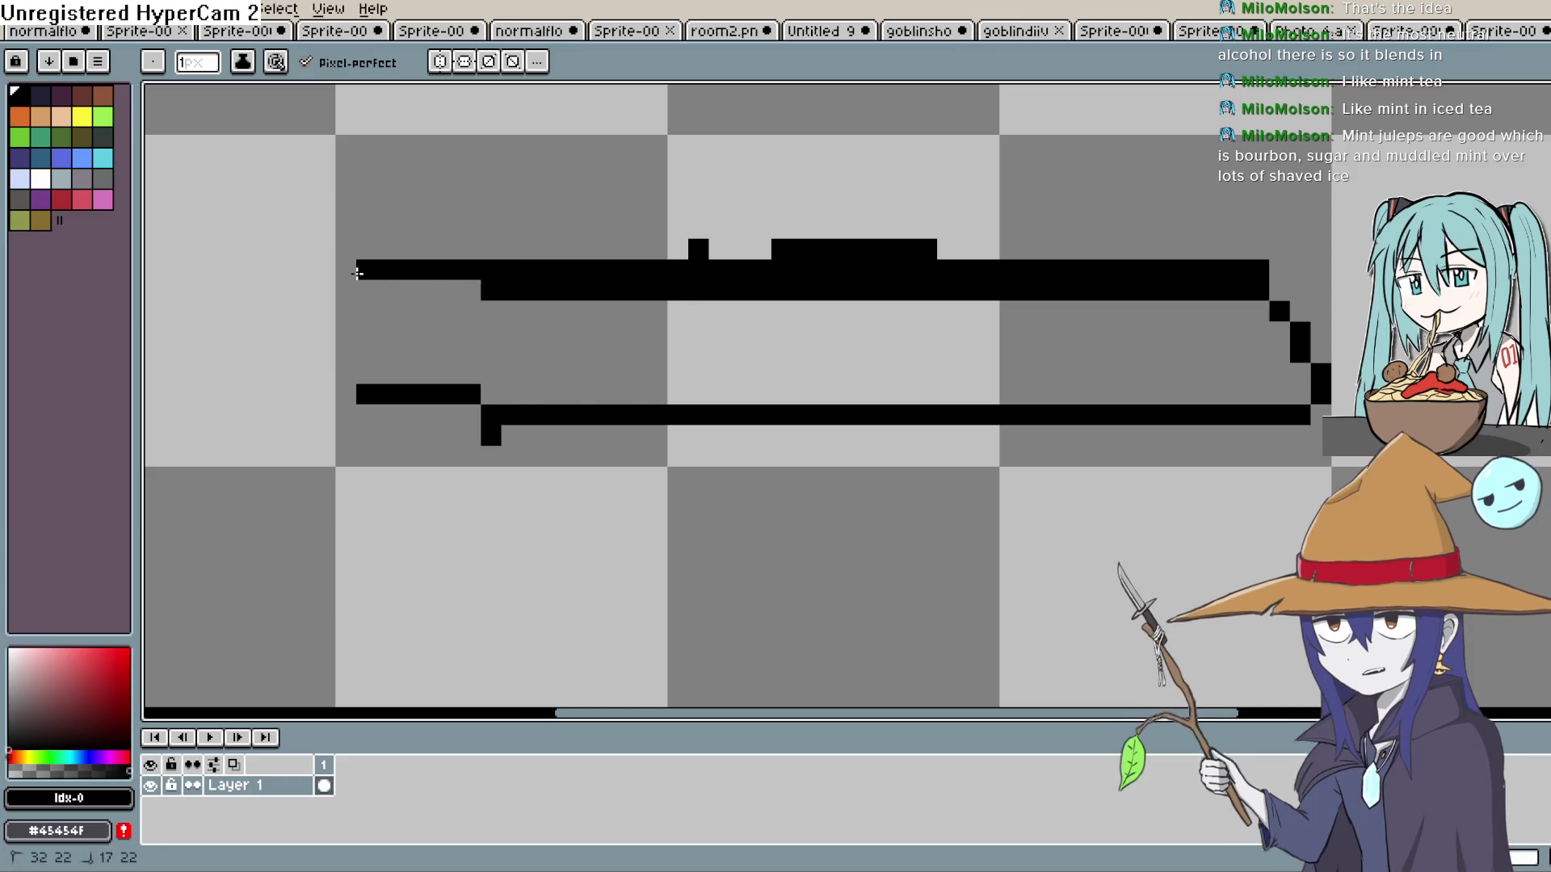
# Erase the doubled row, leftover bumps and raised block so the top edge is one pixel thick.
pyautogui.press('e')
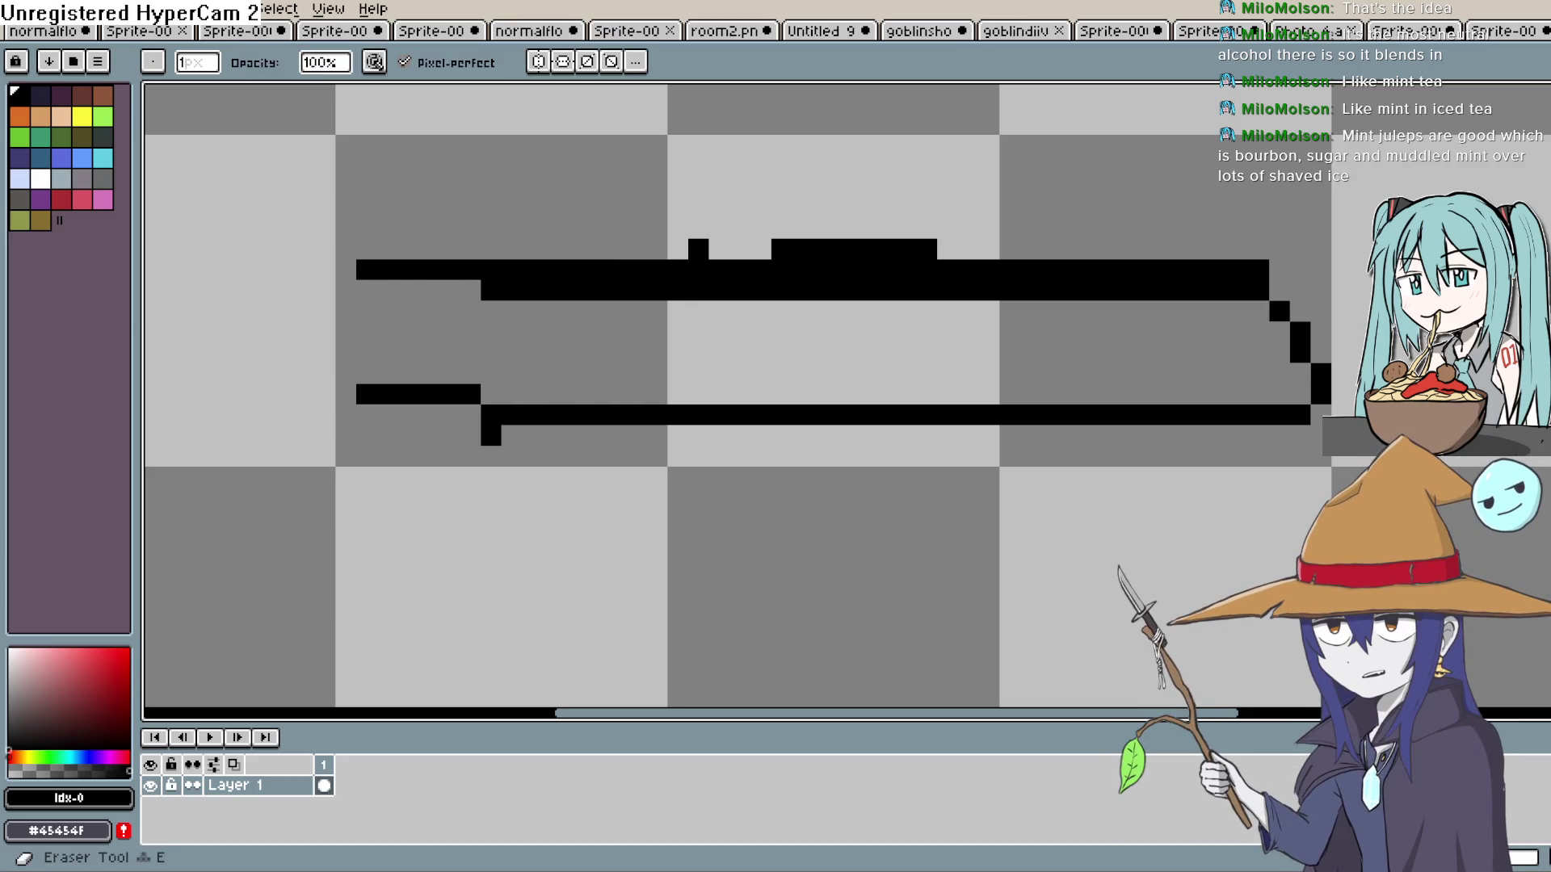
pyautogui.moveTo(1176, 292); pyautogui.dragTo(741, 292)
pyautogui.moveTo(534, 291); pyautogui.dragTo(491, 291)
pyautogui.moveTo(691, 250); pyautogui.dragTo(886, 249)
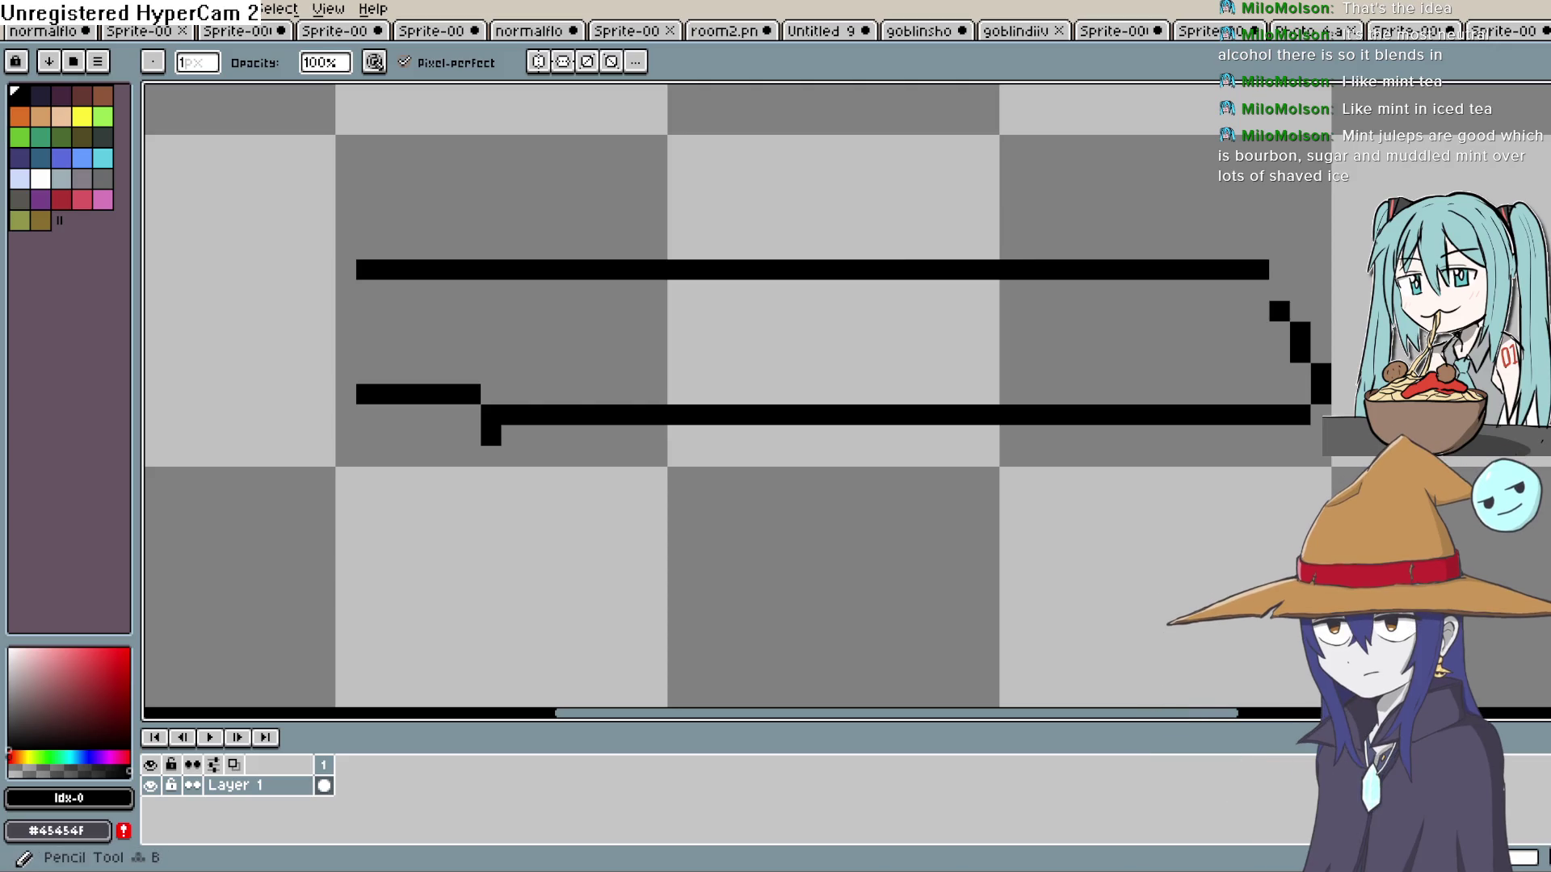
pyautogui.click(1539, 158)
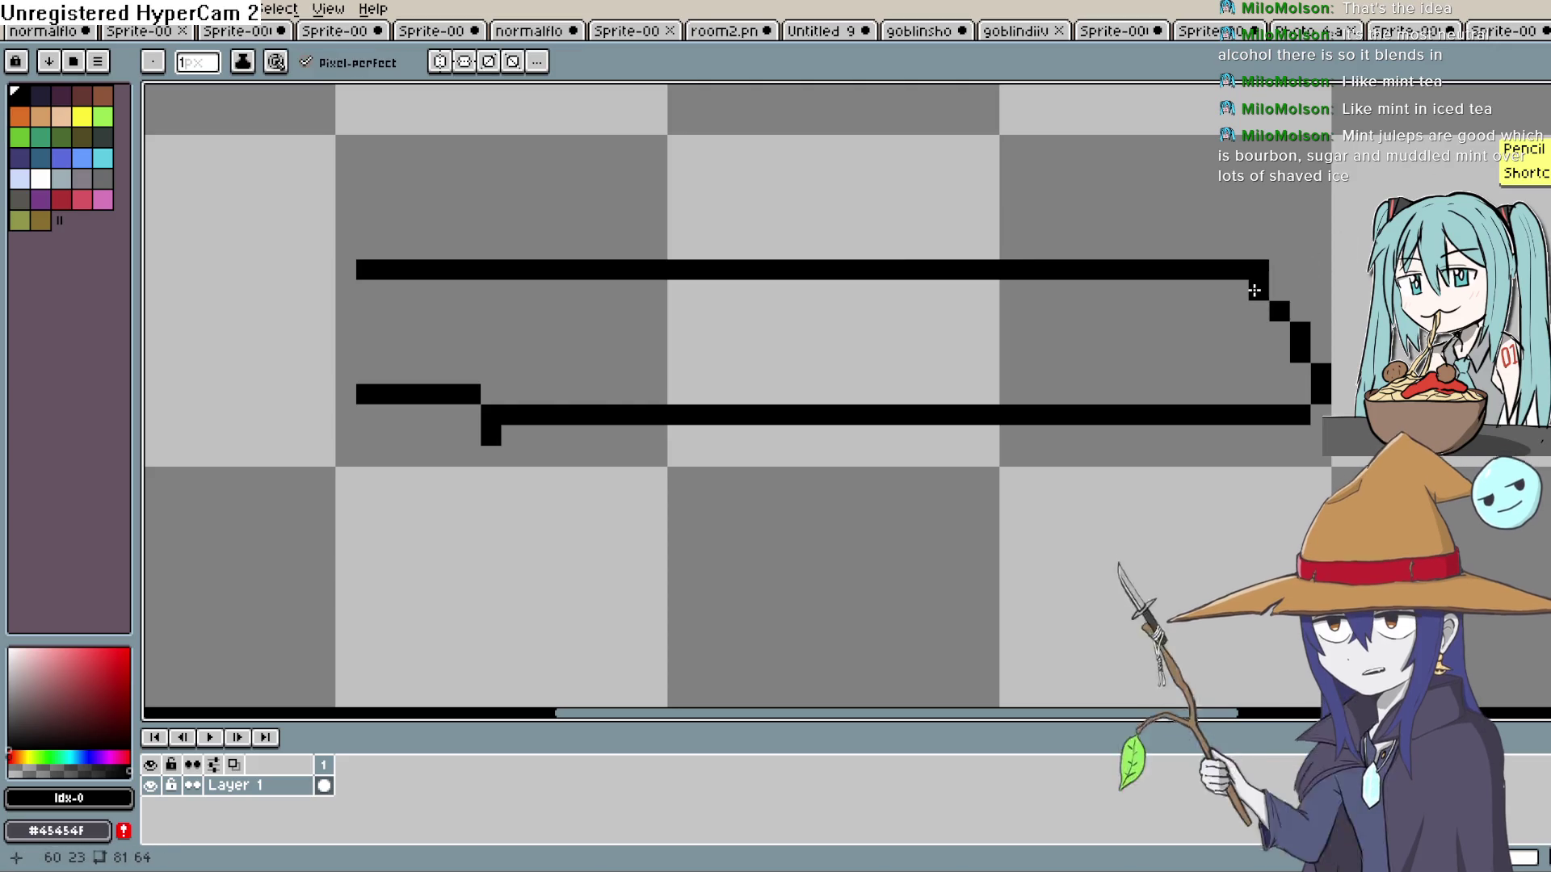
pyautogui.press('e')
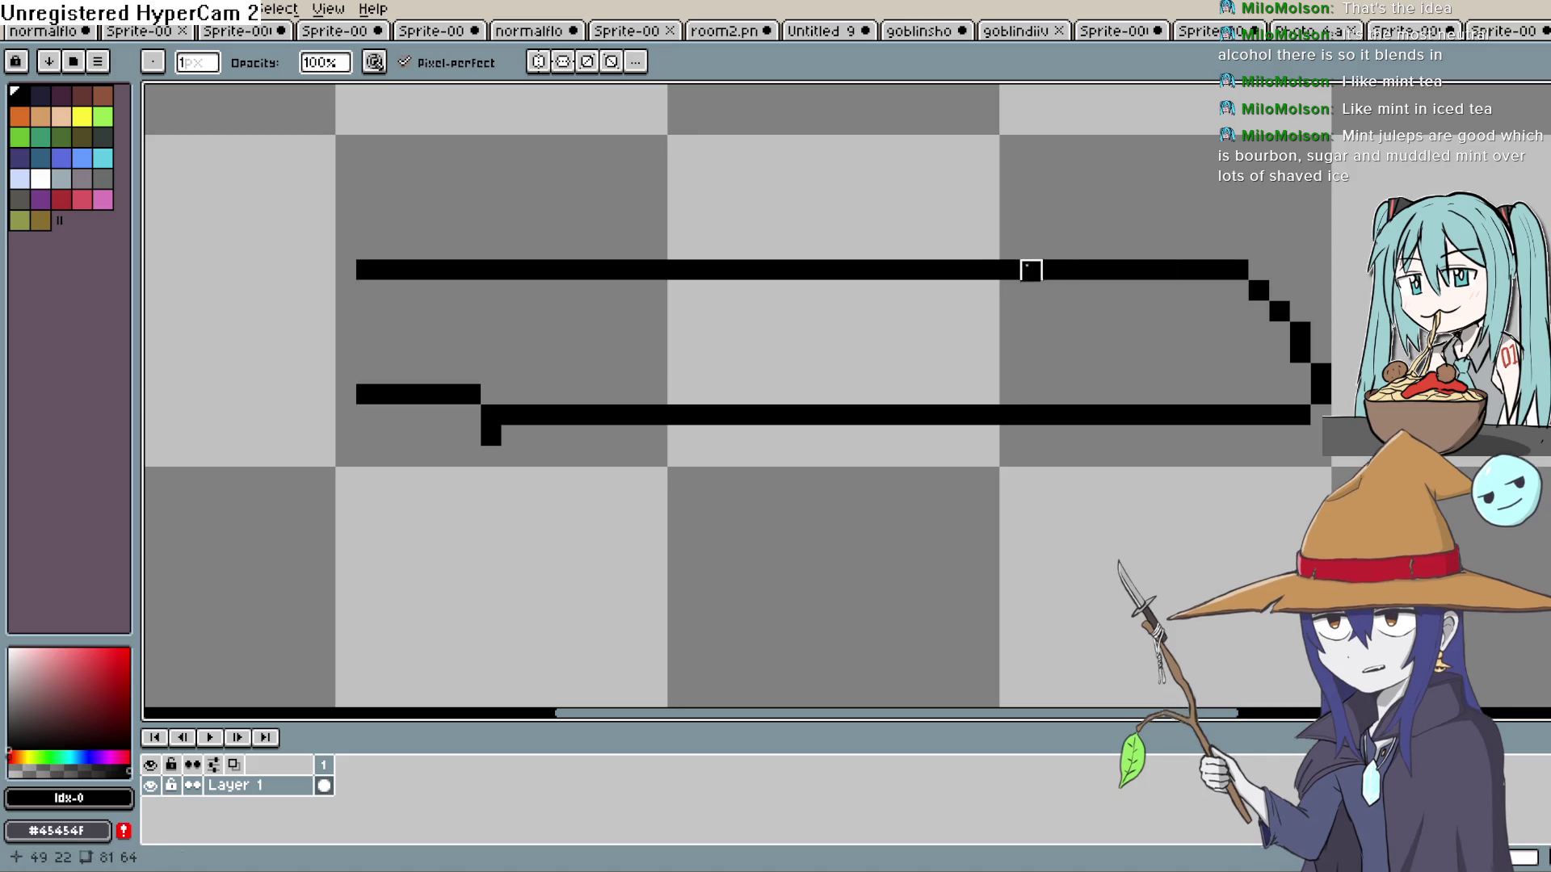
pyautogui.scroll(1, 1028, 266)
# Extend the blade's top and bottom outline lines further to the left.
pyautogui.press('b')
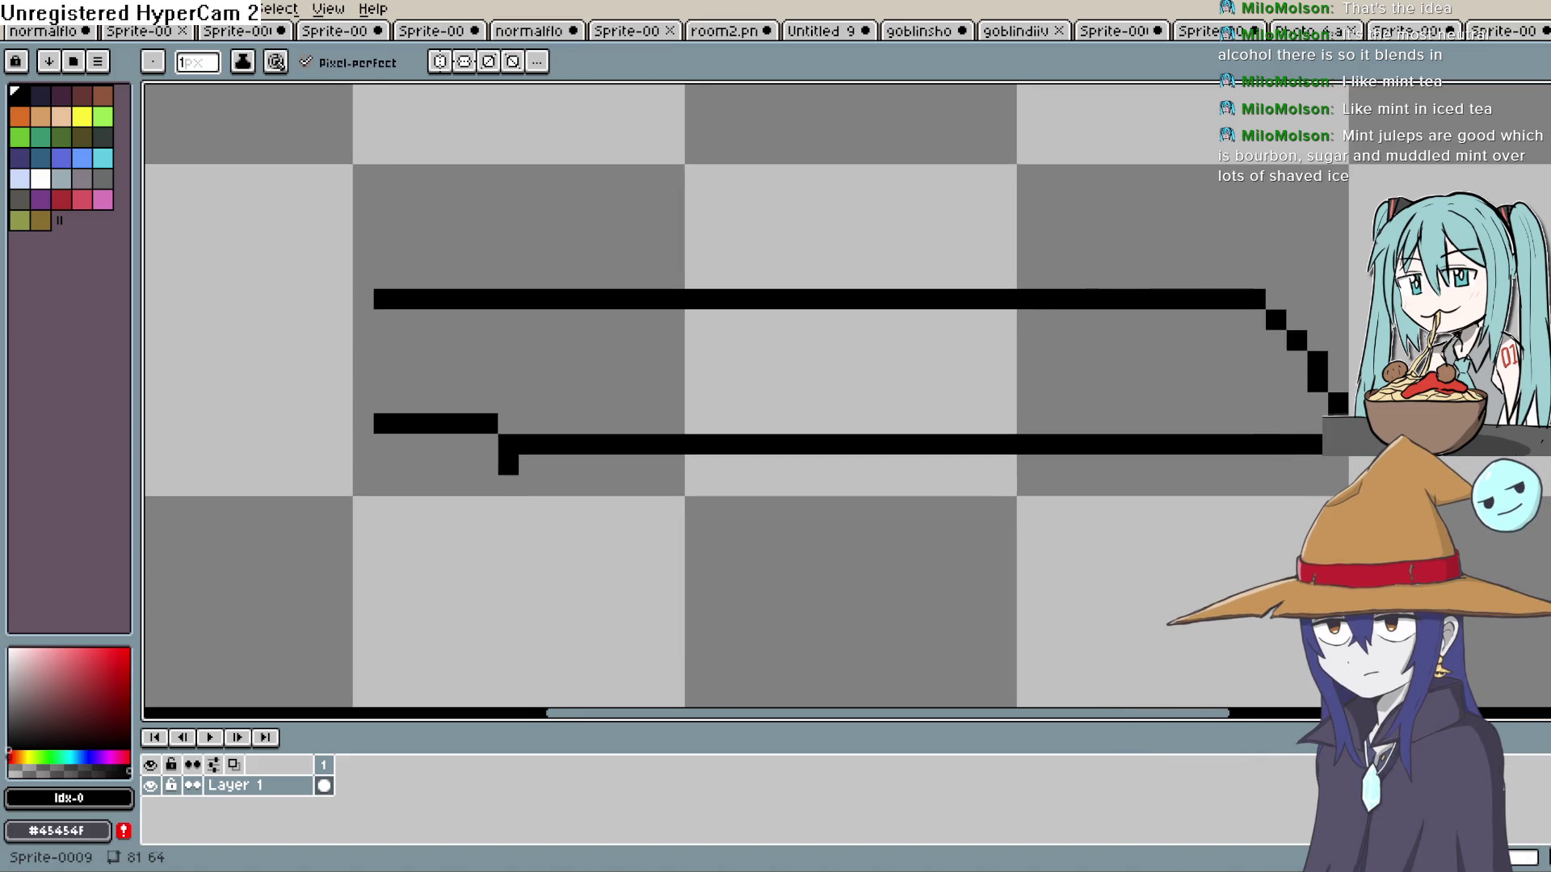
pyautogui.click(1275, 299)
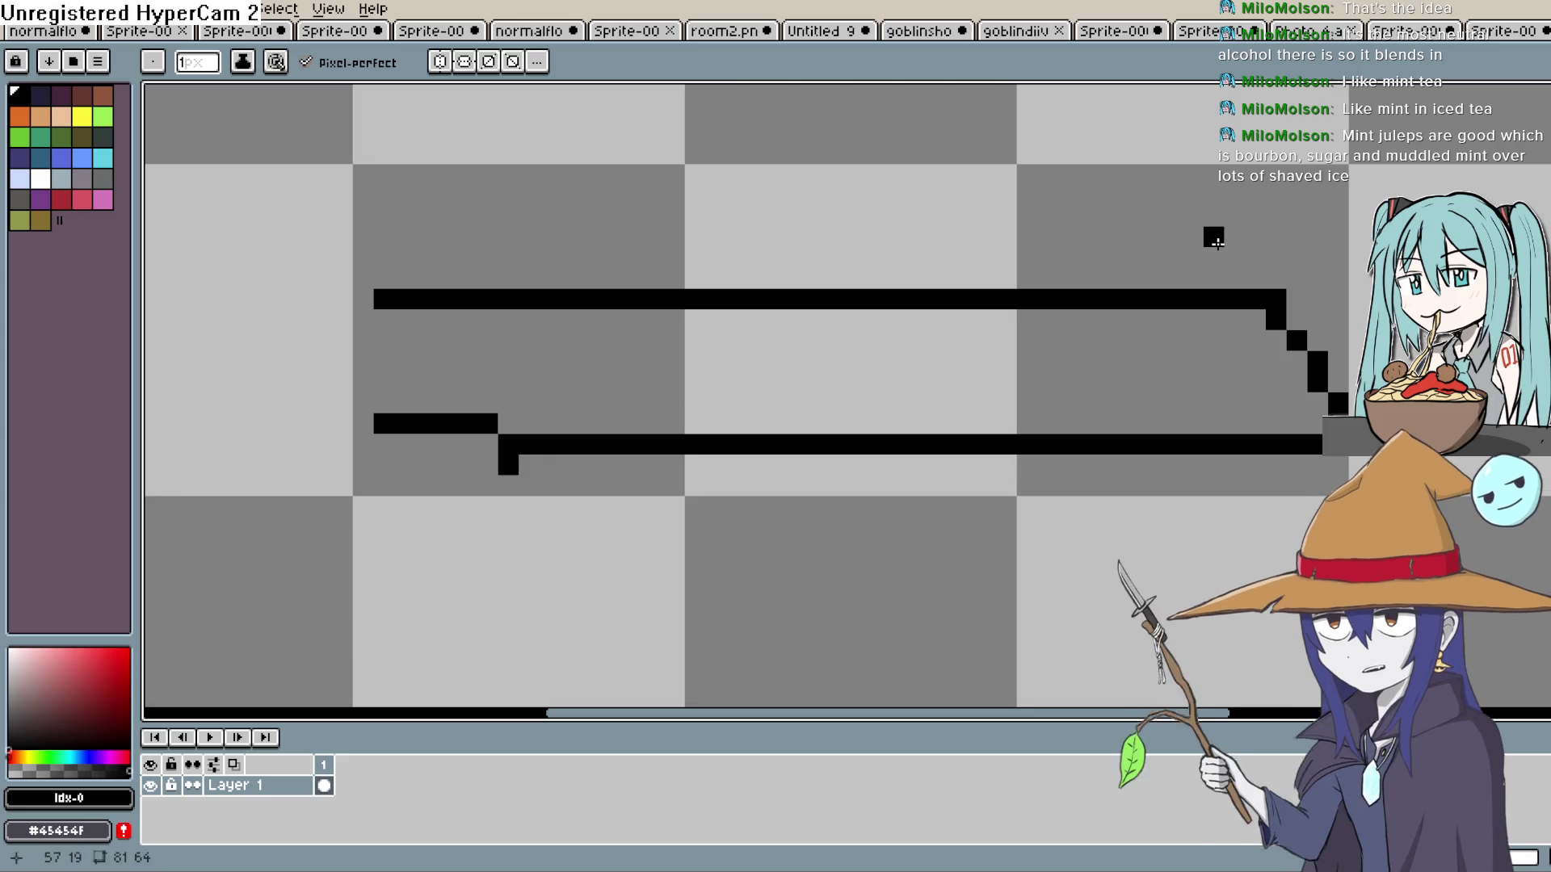
pyautogui.hscroll(-5, 1211, 267)
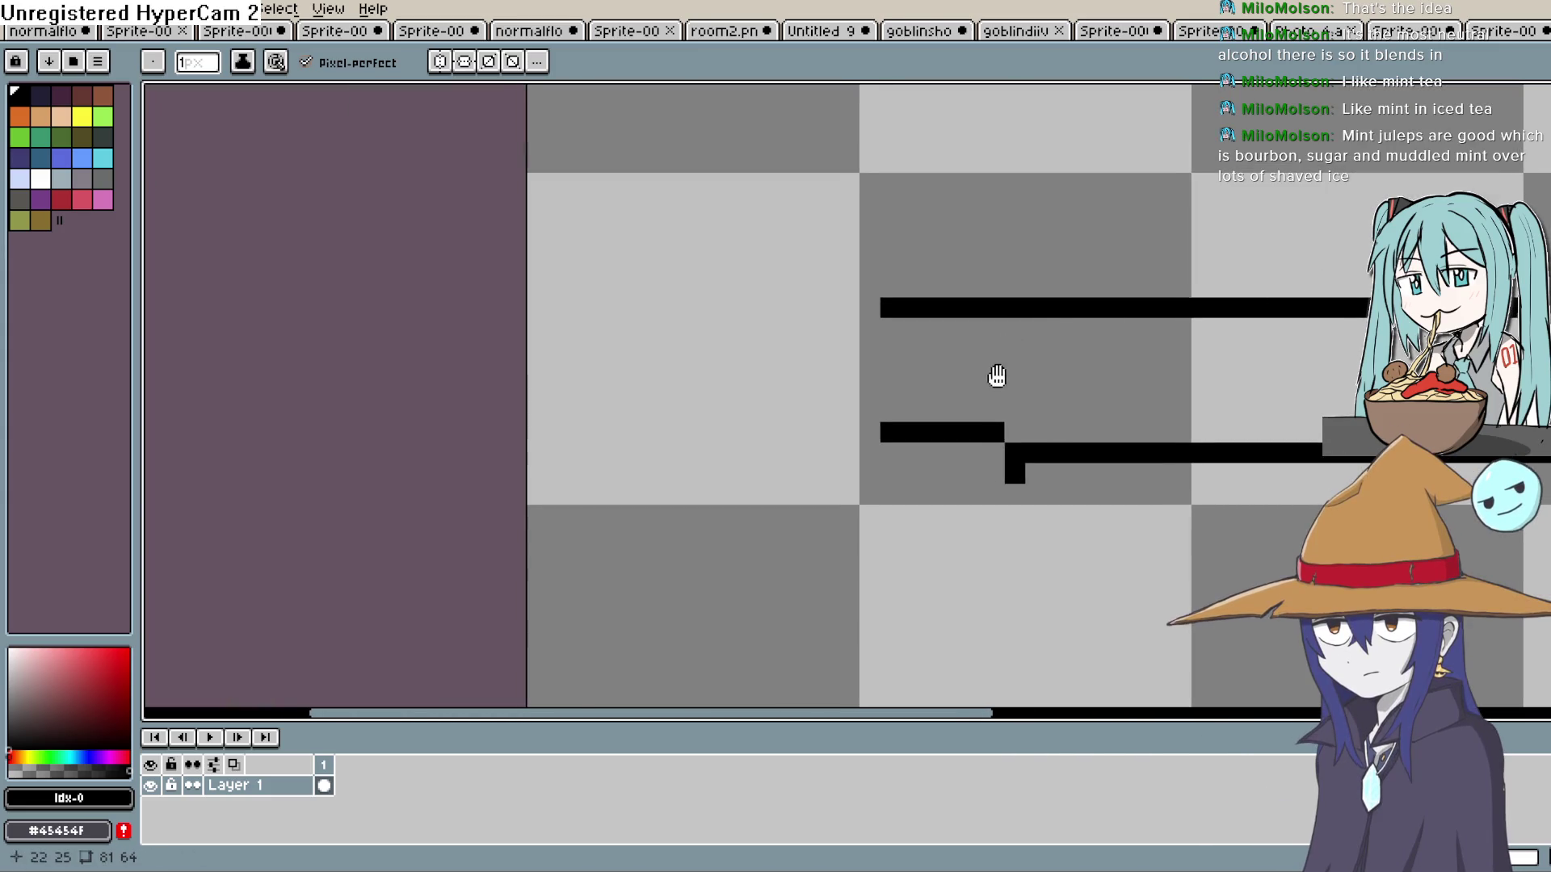
pyautogui.hscroll(-1, 977, 340)
pyautogui.click(967, 319)
pyautogui.moveTo(923, 300); pyautogui.dragTo(881, 300)
pyautogui.moveTo(925, 423); pyautogui.dragTo(862, 423)
pyautogui.click(883, 382)
# Join the top and bottom lines with a vertical edge closing the blade's left end.
pyautogui.hotkey('ctrl', 'z')
pyautogui.click(861, 319)
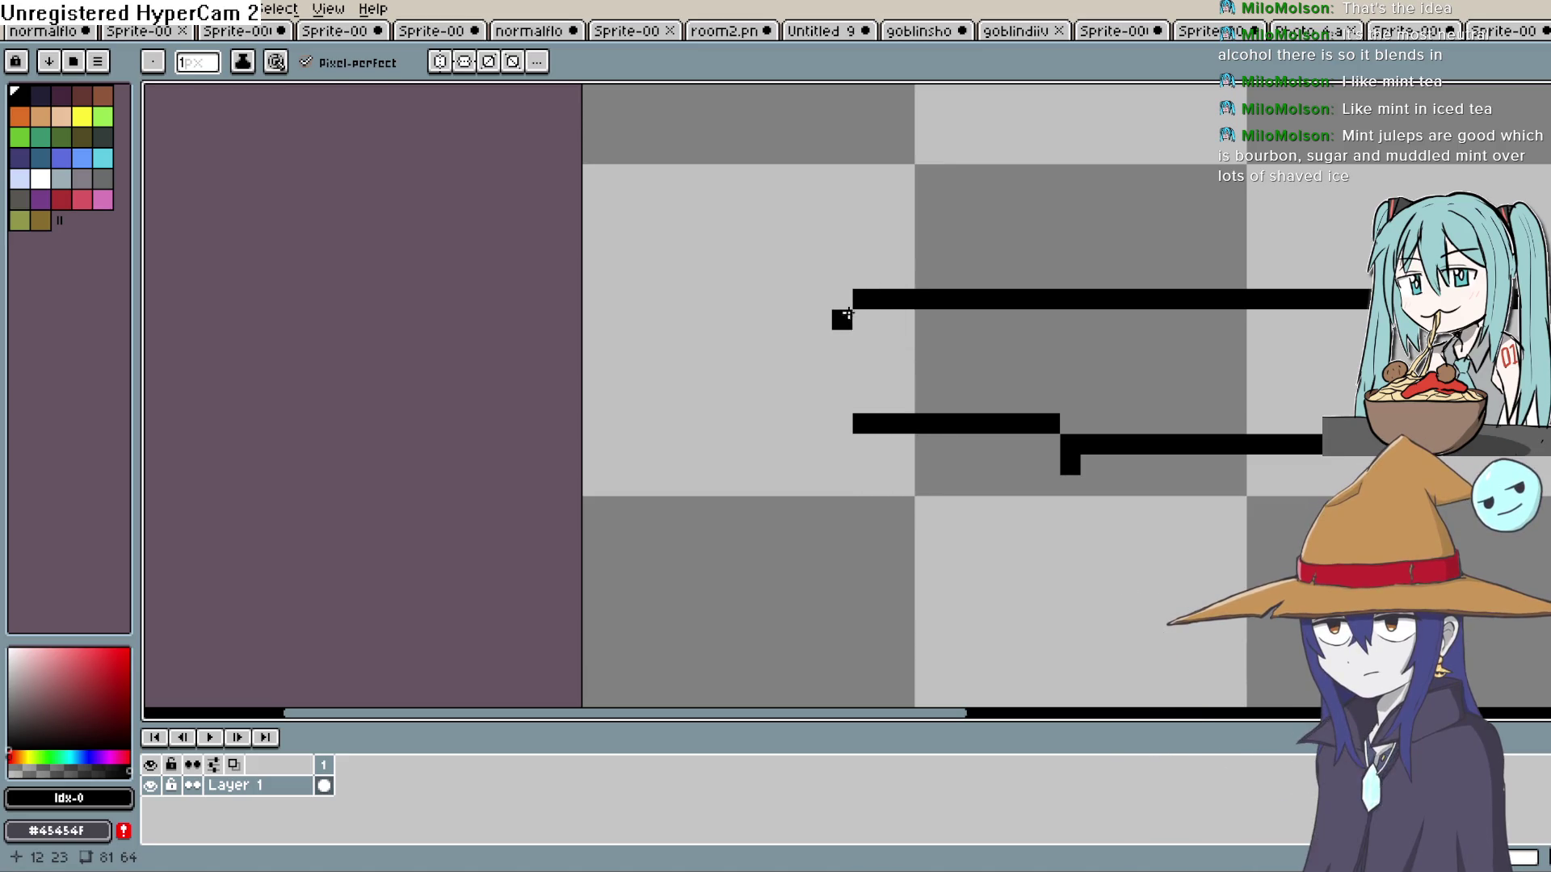
pyautogui.keyDown('shift'); pyautogui.click(859, 412); pyautogui.keyUp('shift')
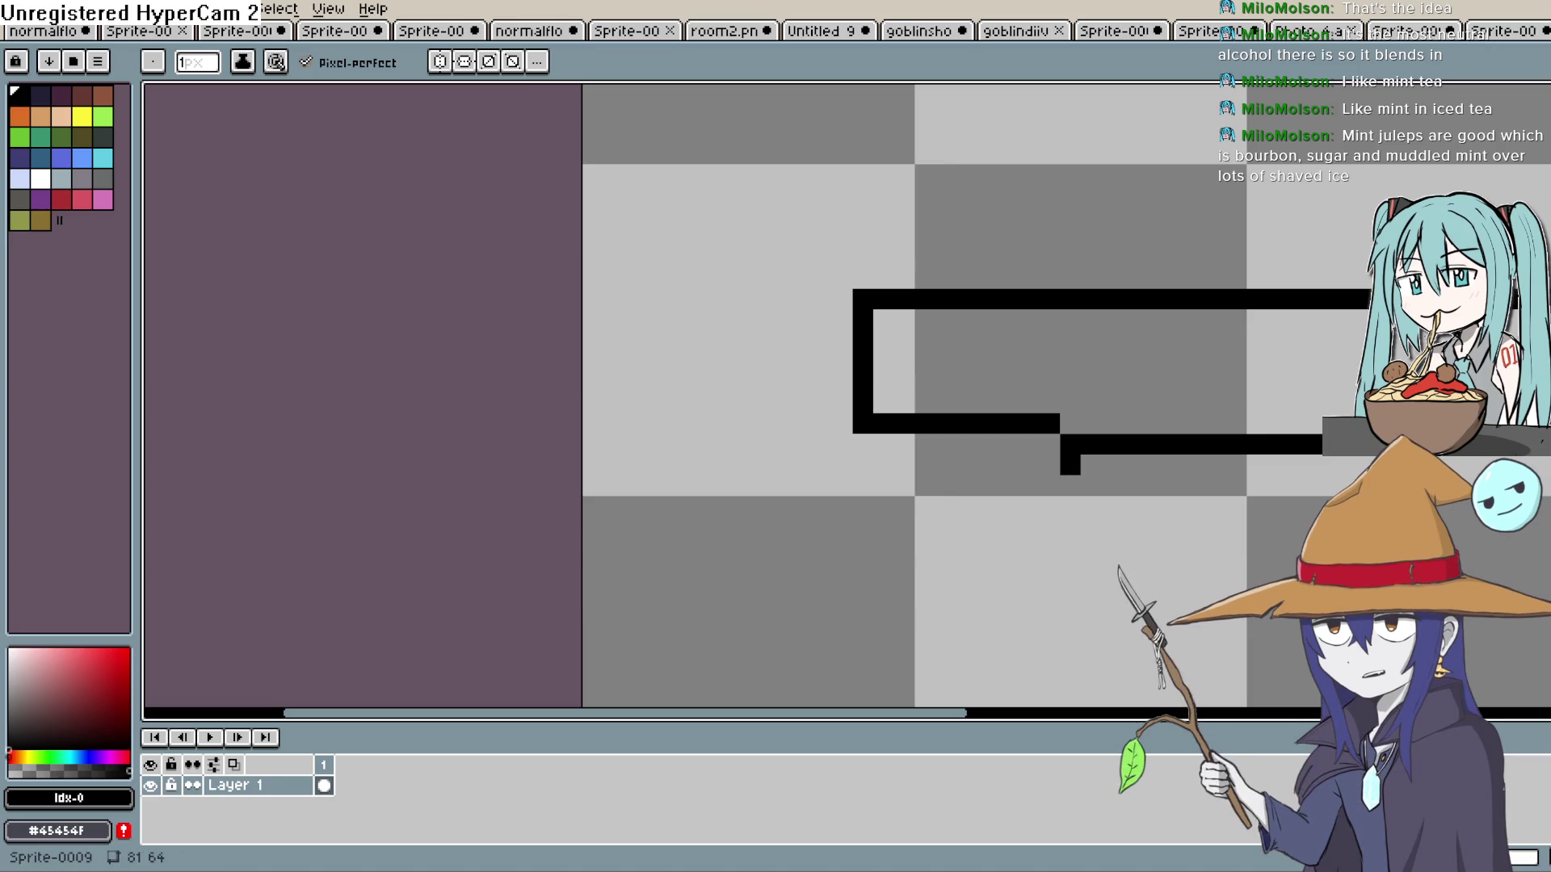
pyautogui.click(862, 424)
pyautogui.click(1539, 158)
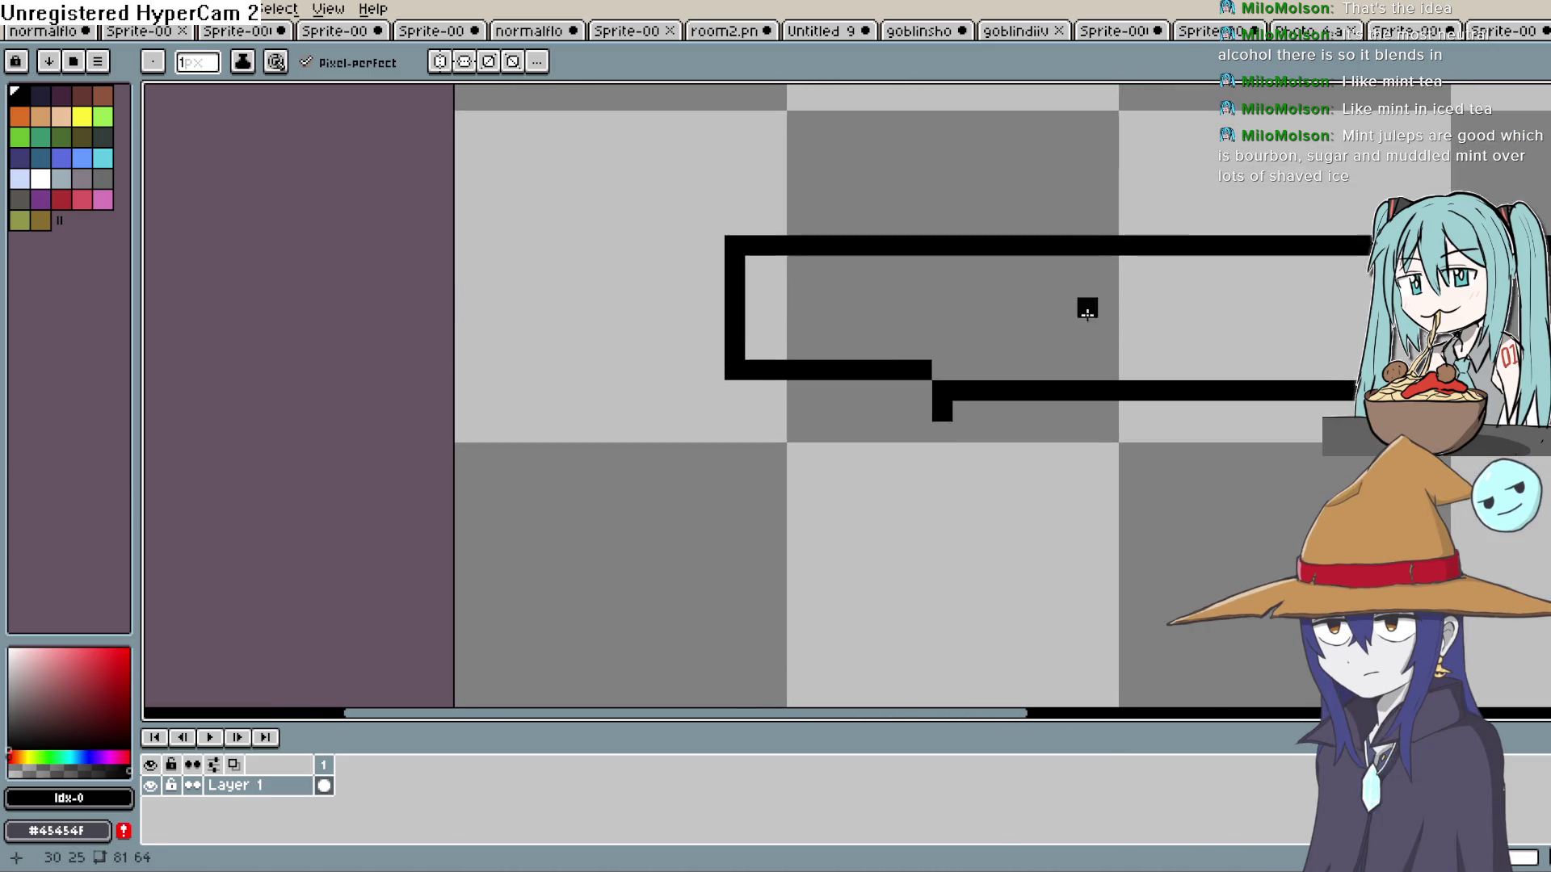
# Erase the stray step pixel at the blade's lower-left corner.
pyautogui.scroll(-3, 1083, 304)
pyautogui.scroll(2, 1070, 327)
pyautogui.scroll(1, 1071, 327)
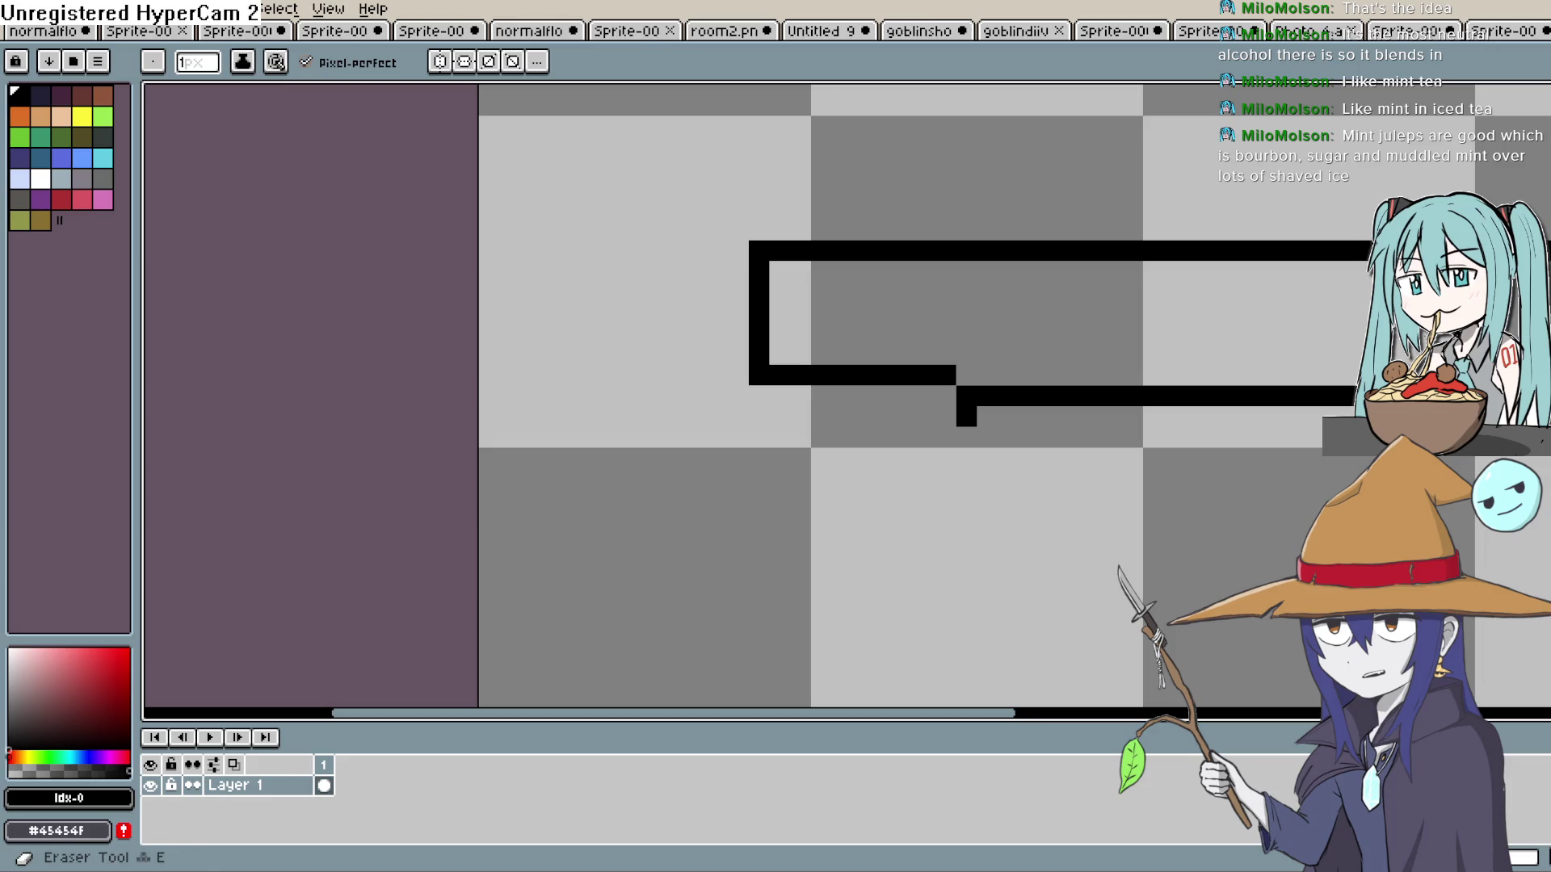
pyautogui.press('e')
pyautogui.click(966, 416)
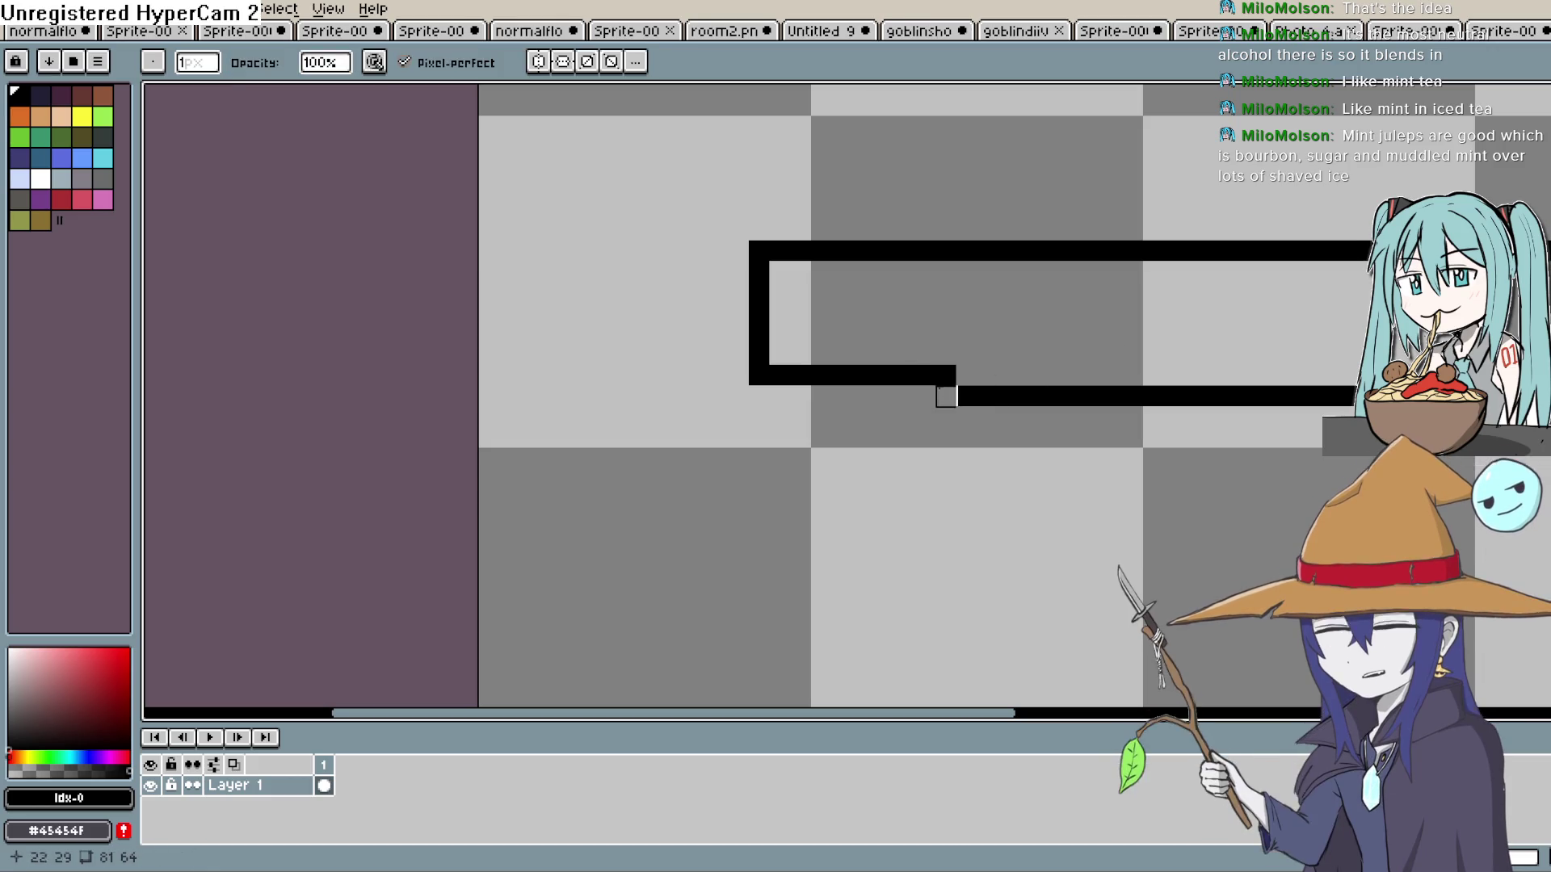
pyautogui.scroll(-2, 946, 397)
pyautogui.moveTo(1004, 308); pyautogui.dragTo(934, 277)
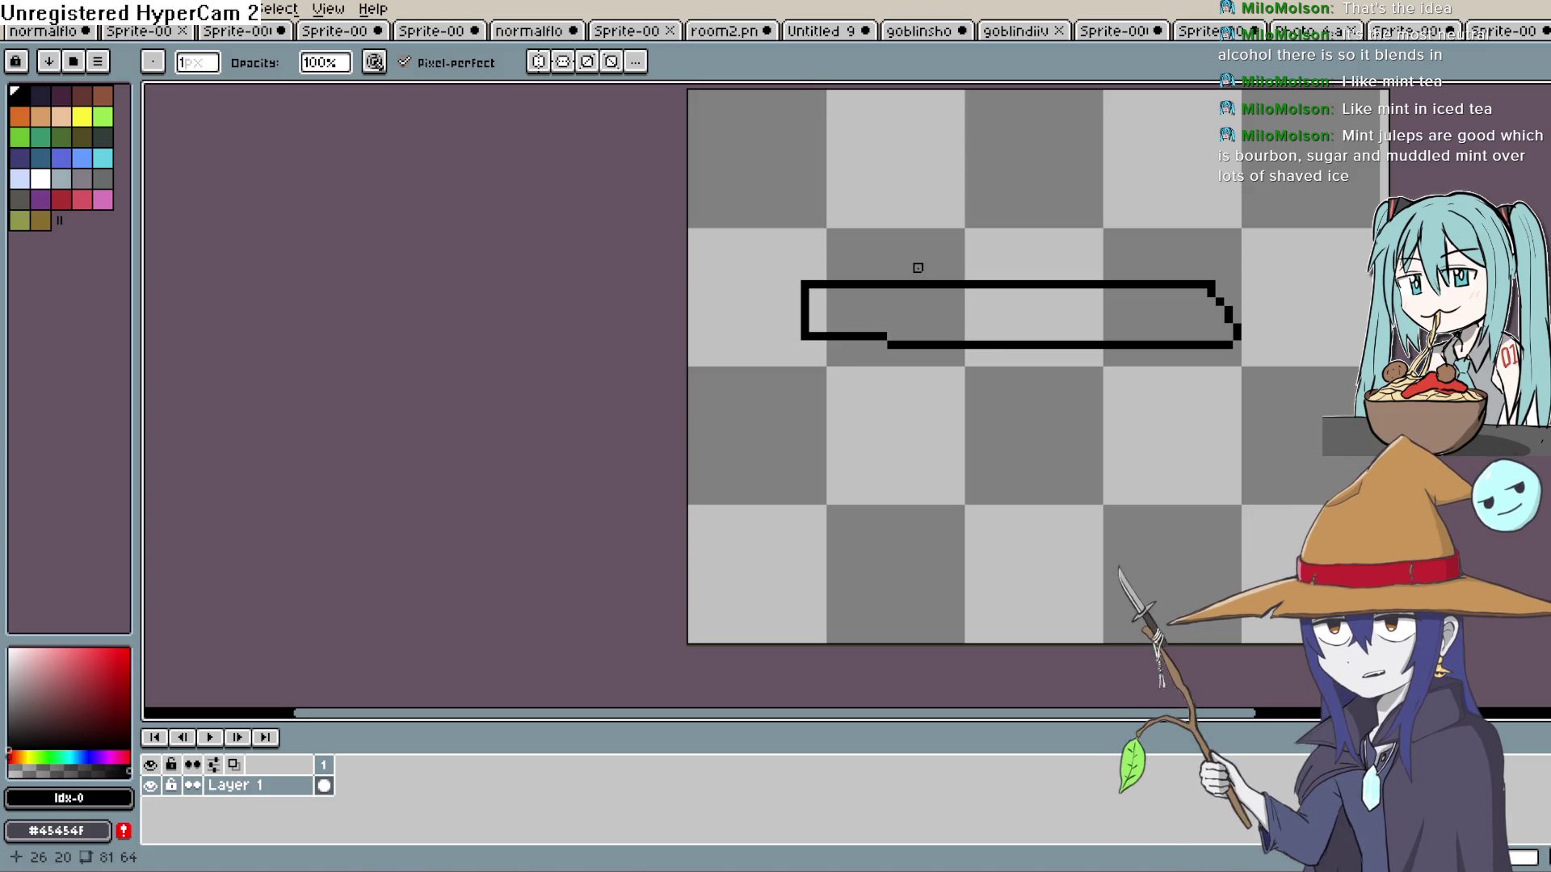
pyautogui.scroll(-1, 917, 267)
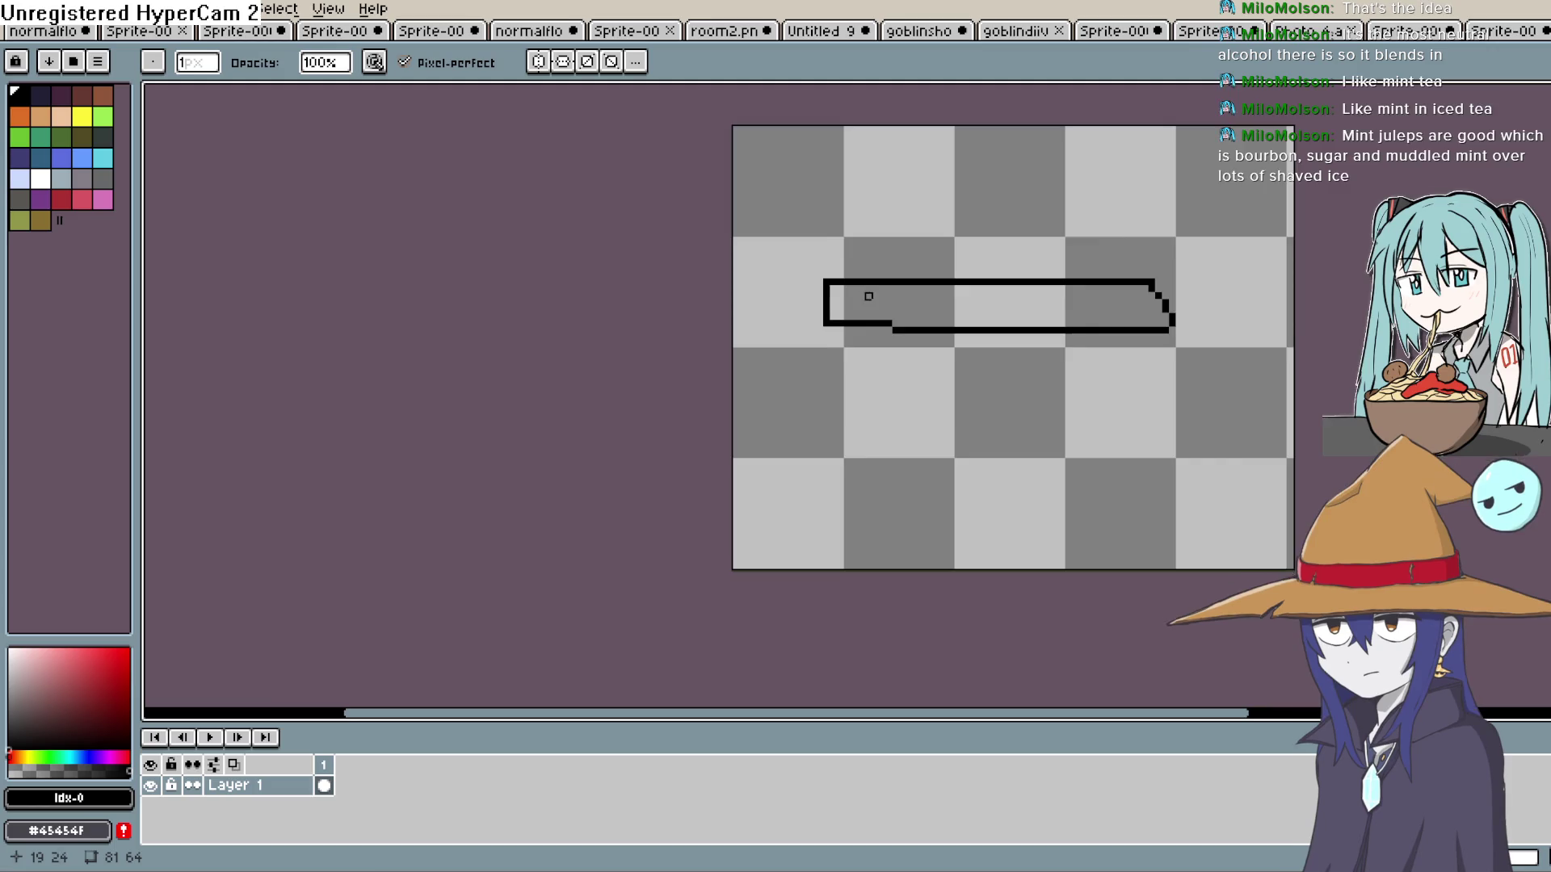
pyautogui.scroll(2, 868, 296)
pyautogui.scroll(1, 806, 335)
pyautogui.scroll(-3, 808, 364)
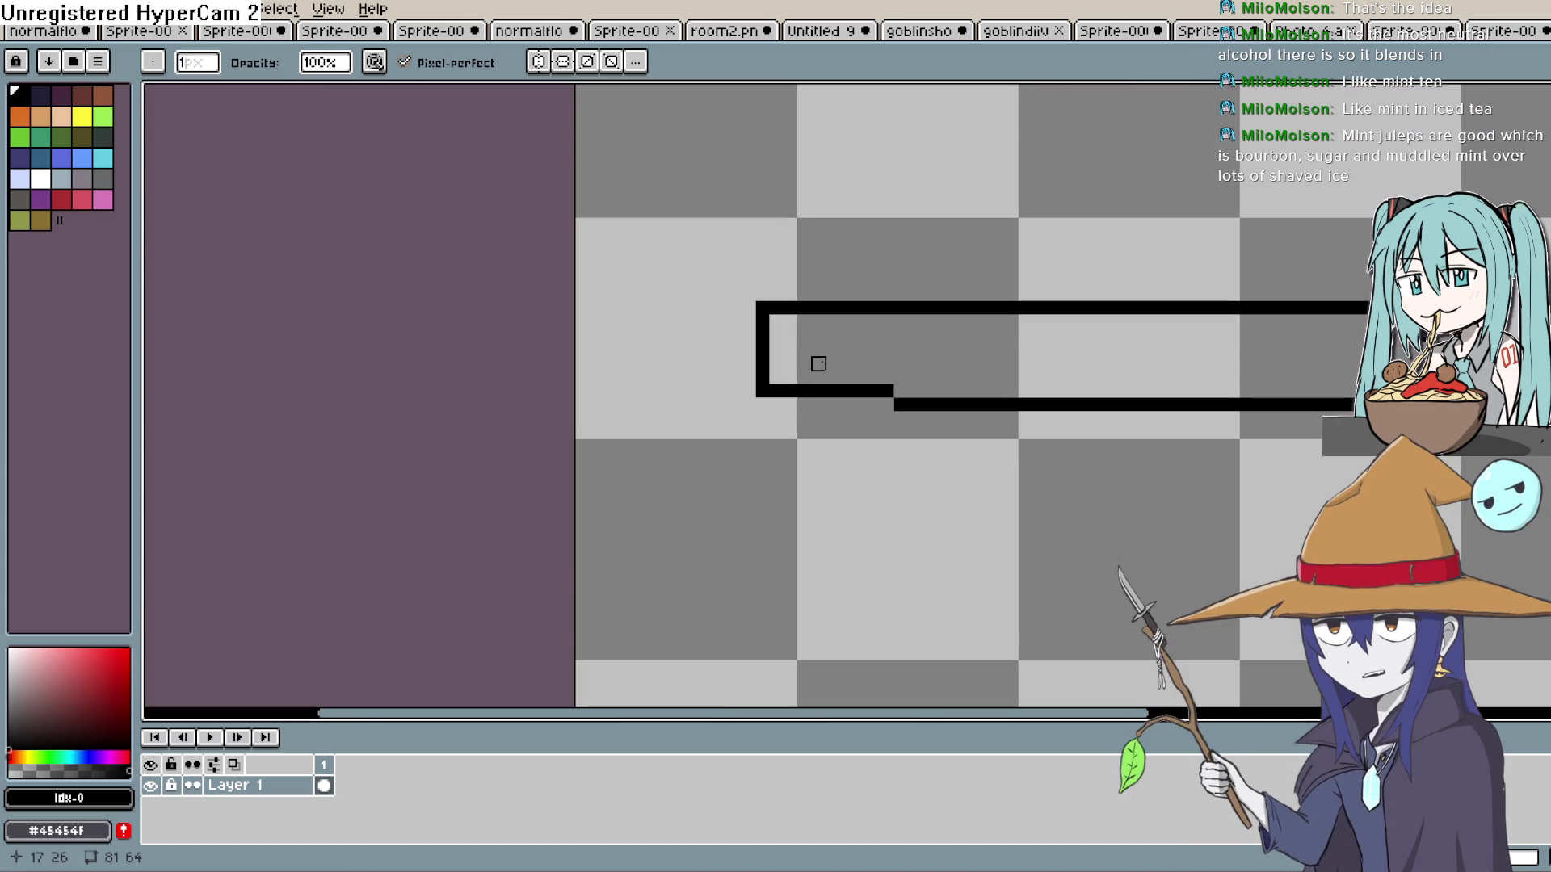
pyautogui.moveTo(821, 361)
pyautogui.mouseDown()
pyautogui.moveTo(762, 336)
pyautogui.moveTo(768, 357)
pyautogui.moveTo(733, 295)
pyautogui.mouseUp()
pyautogui.scroll(2, 812, 349)
pyautogui.scroll(-1, 743, 313)
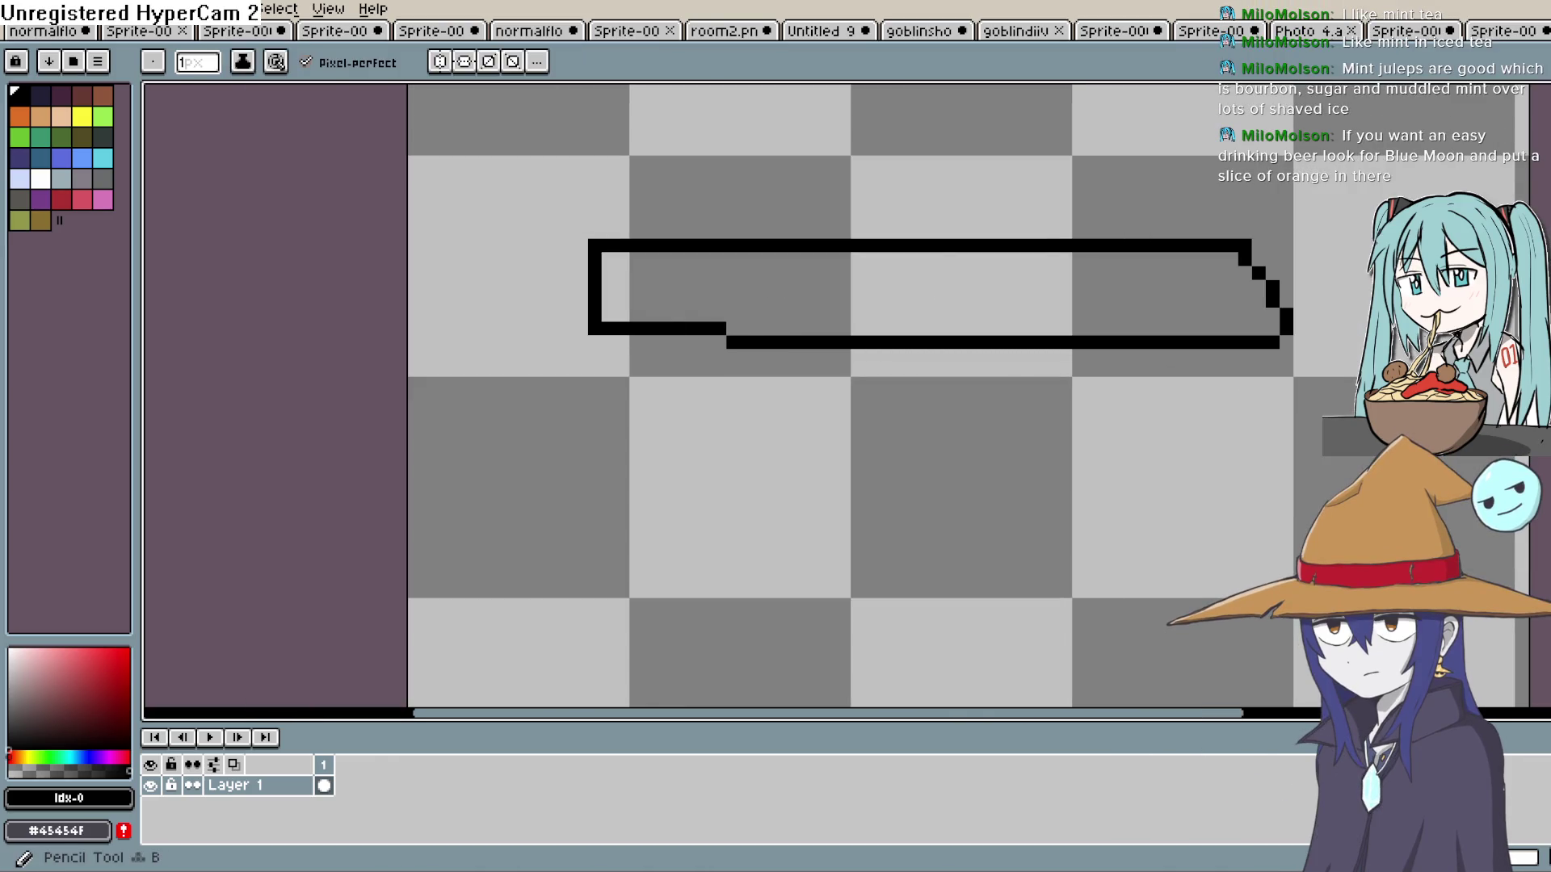
# Extend the left edge down below the blade and draw a lower bottom edge toward the tip.
pyautogui.press('e')
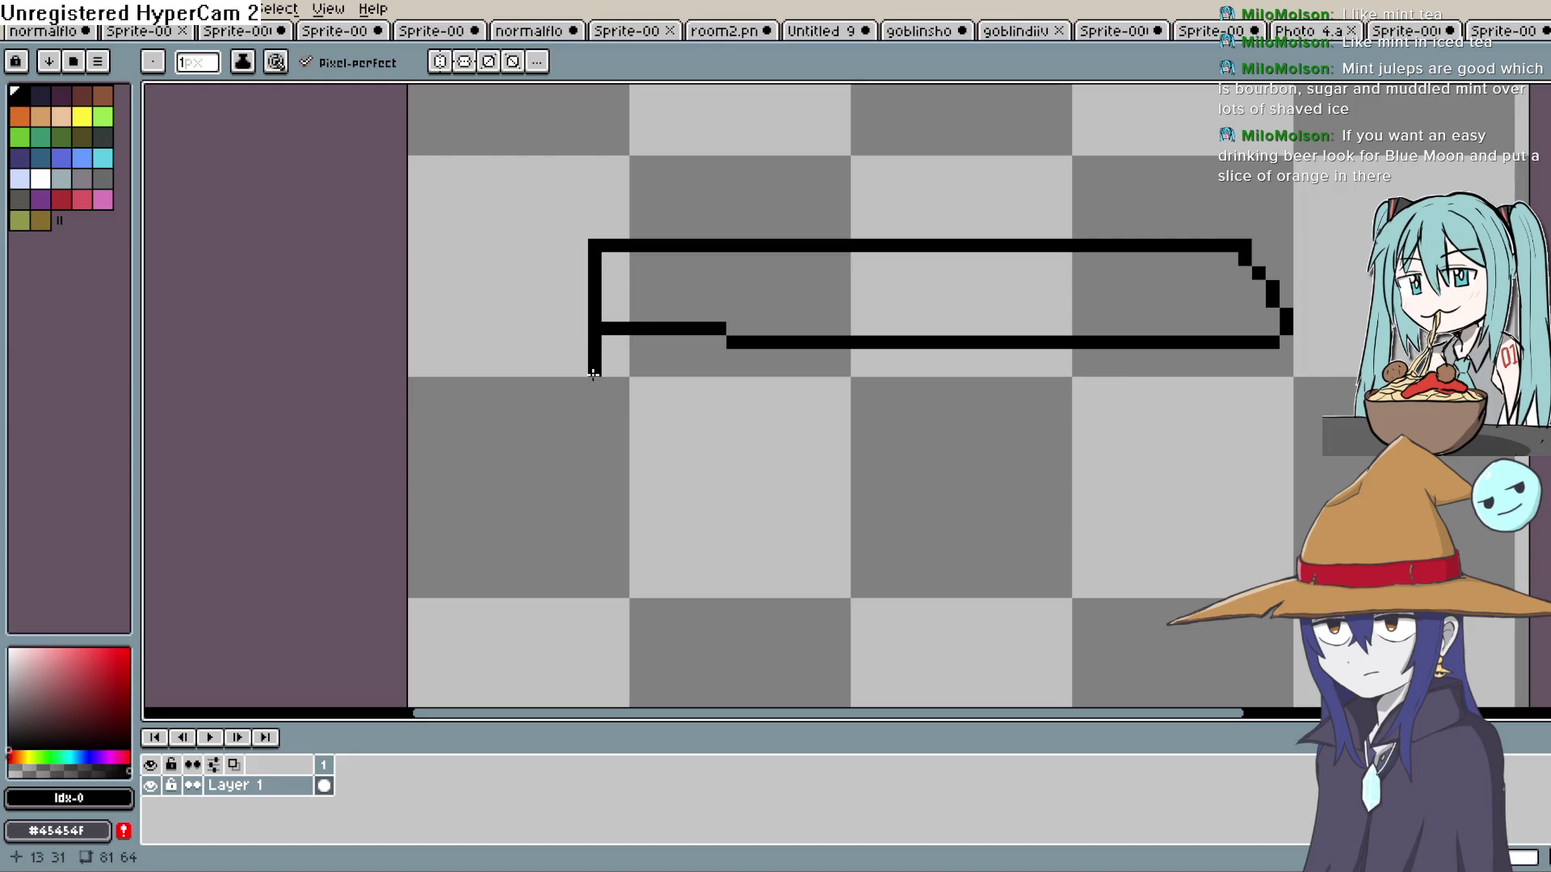
pyautogui.moveTo(740, 354); pyautogui.dragTo(762, 356)
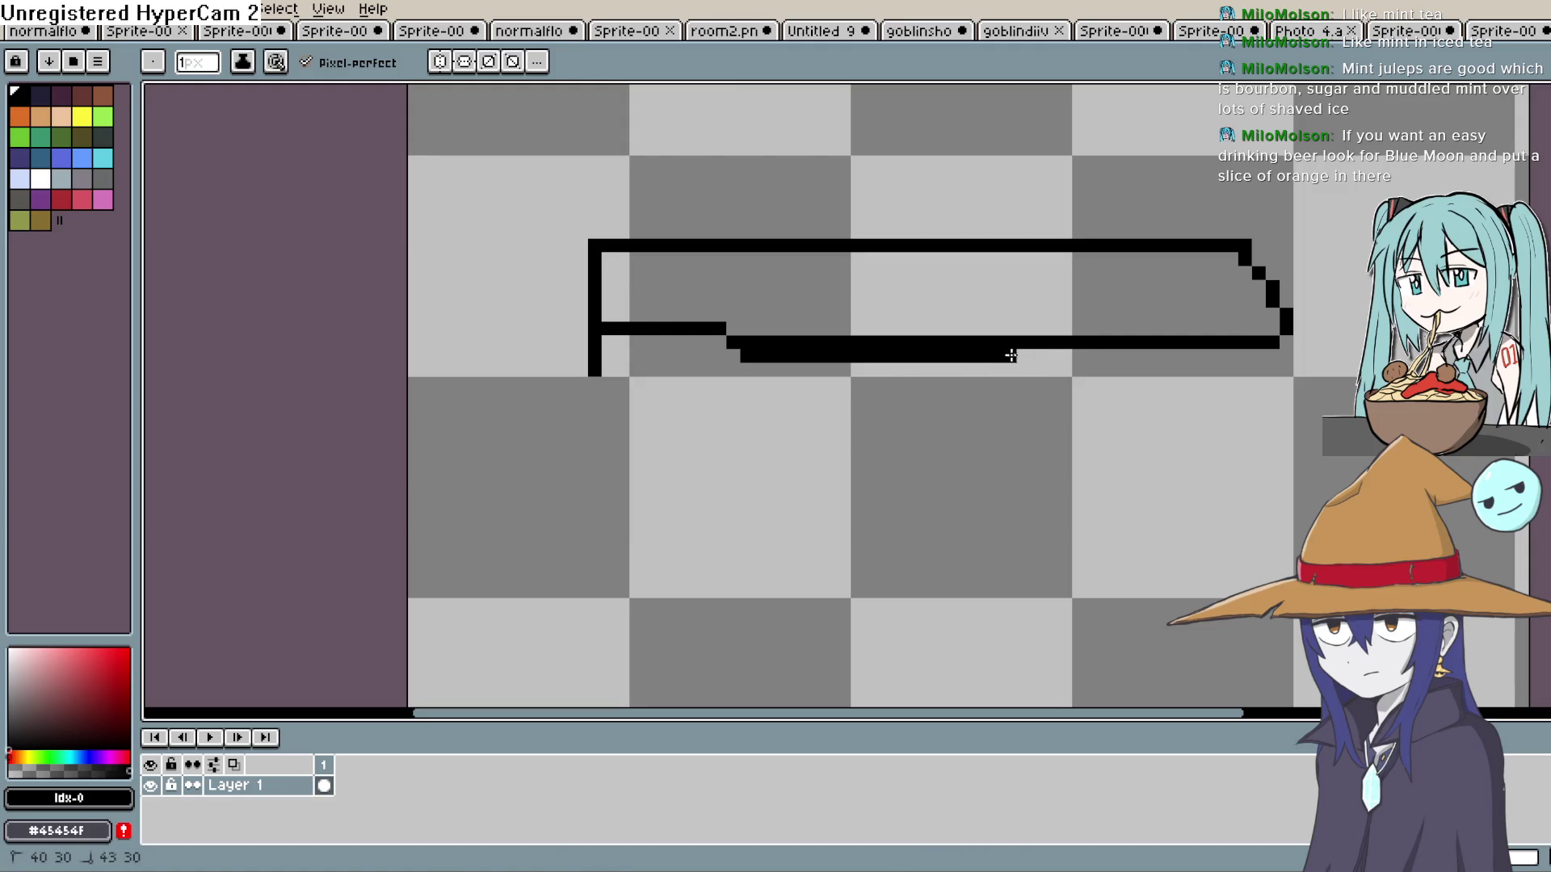
pyautogui.moveTo(1099, 355); pyautogui.dragTo(1284, 356)
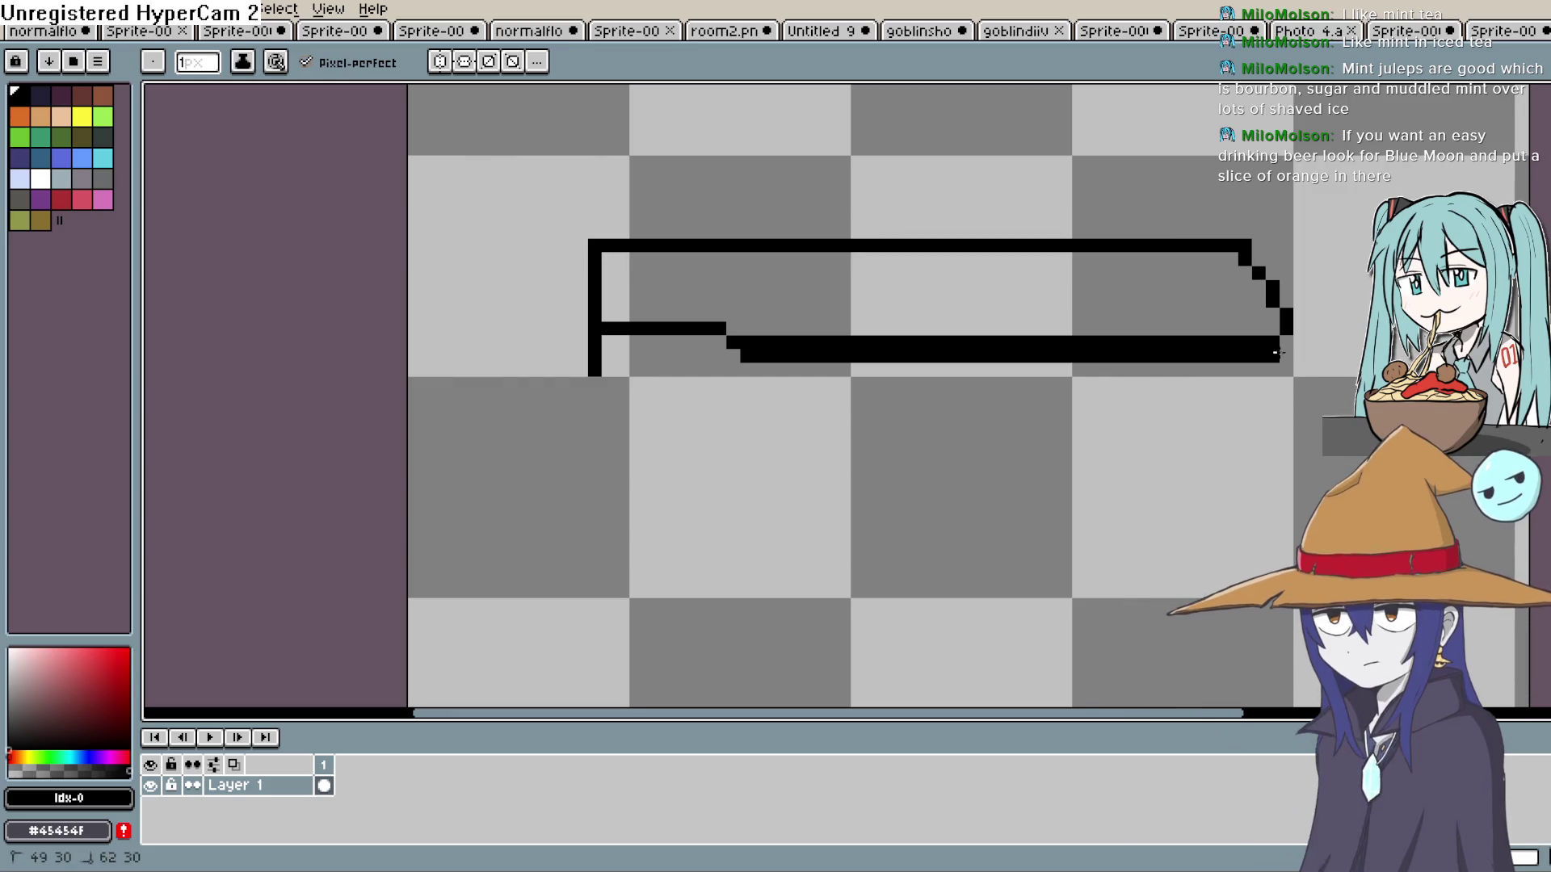
# Thin the new bottom edge to one pixel and fill its remaining gap.
pyautogui.press('e')
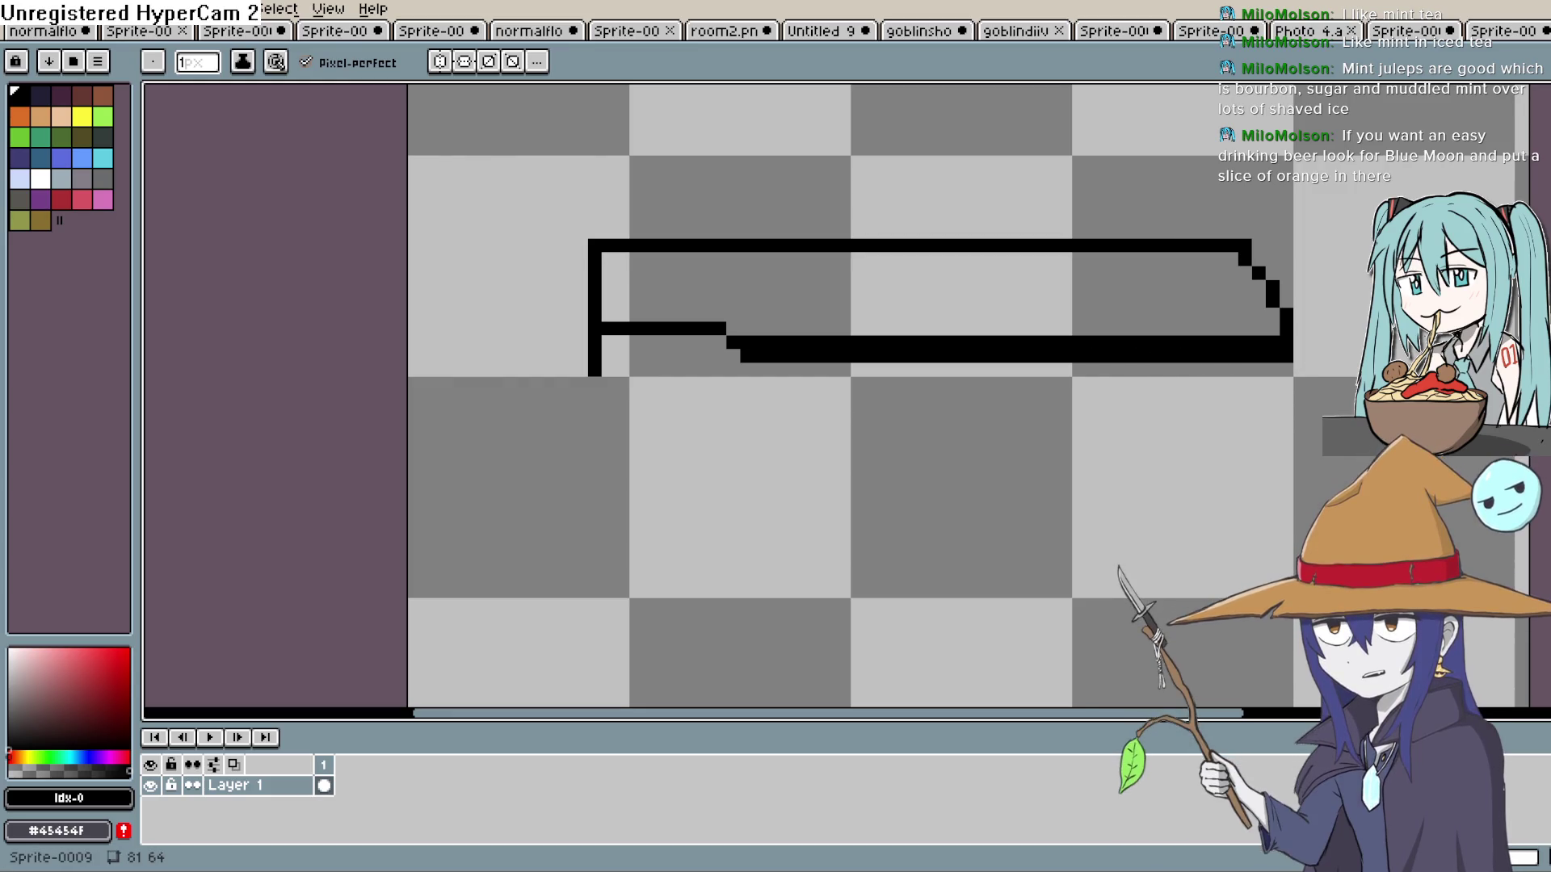
pyautogui.moveTo(1285, 342); pyautogui.dragTo(774, 343)
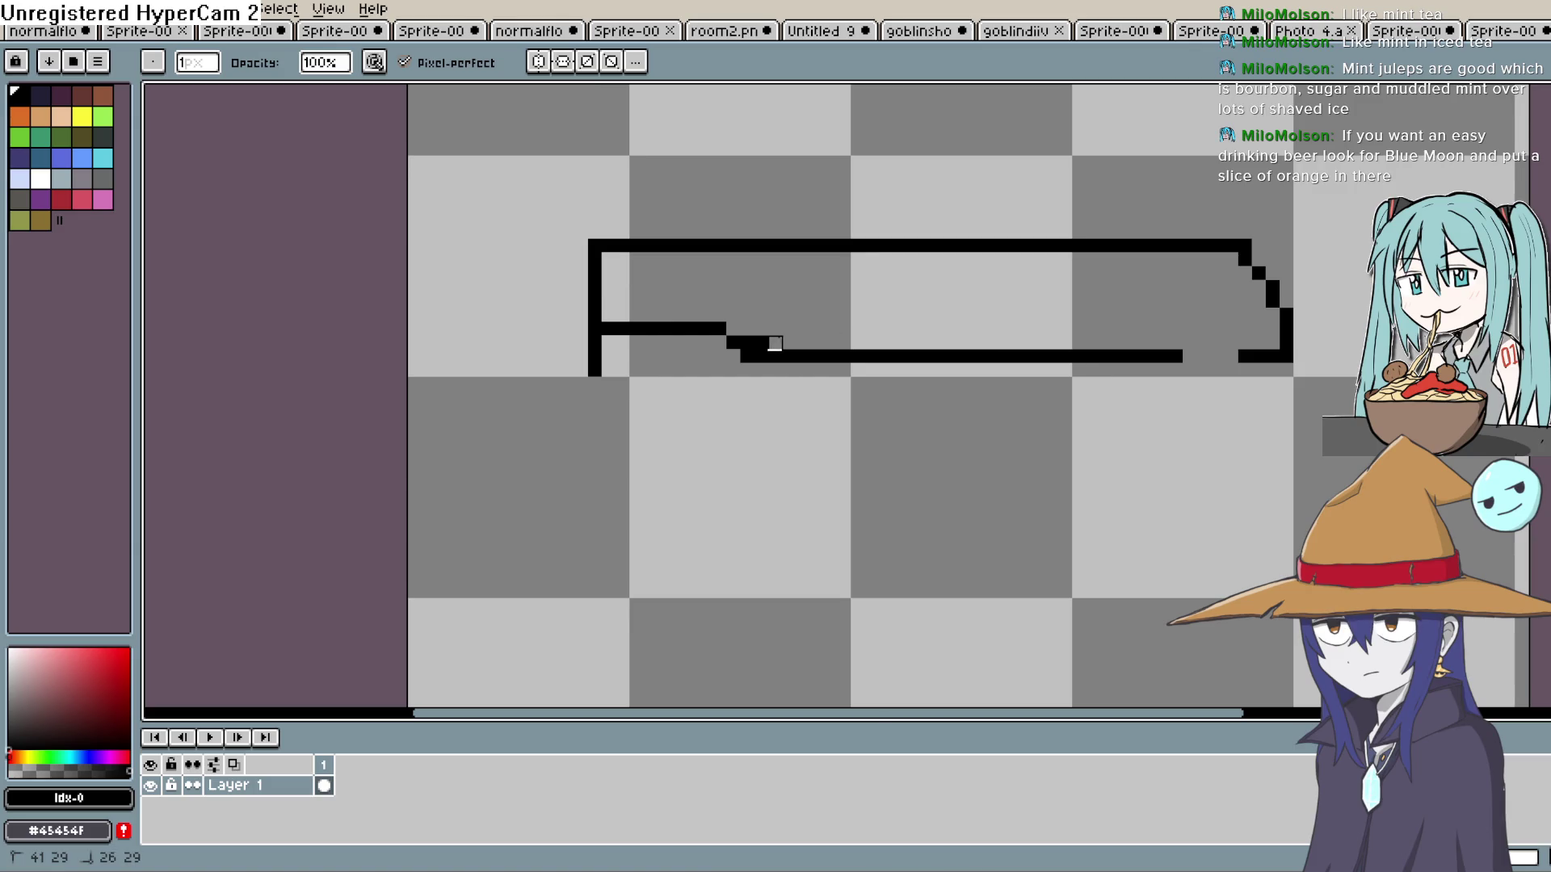
pyautogui.press('b')
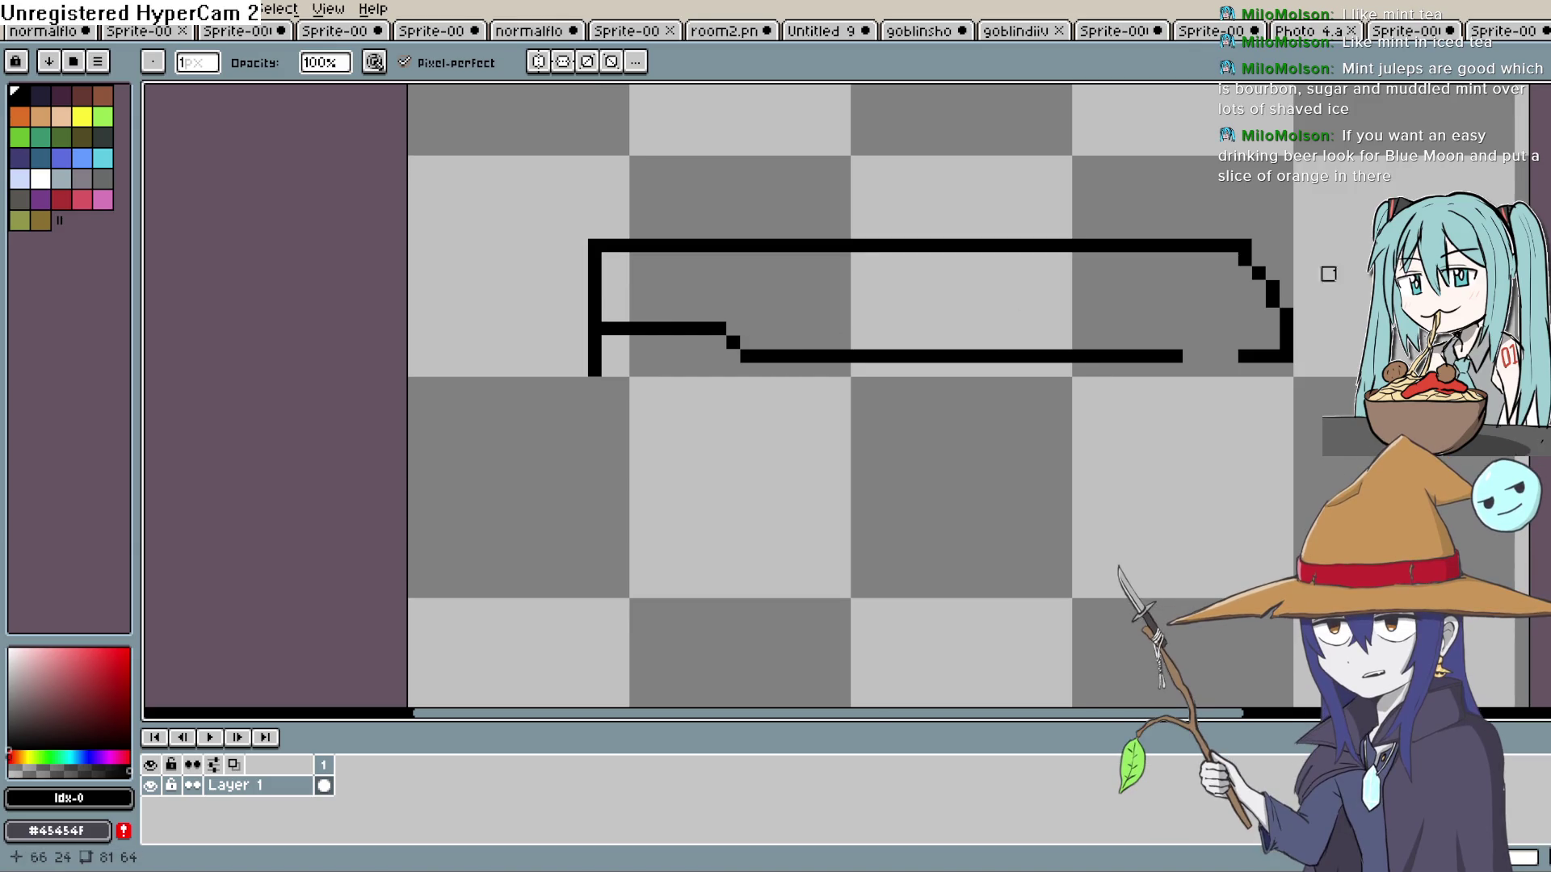
pyautogui.moveTo(1185, 357); pyautogui.dragTo(1208, 356)
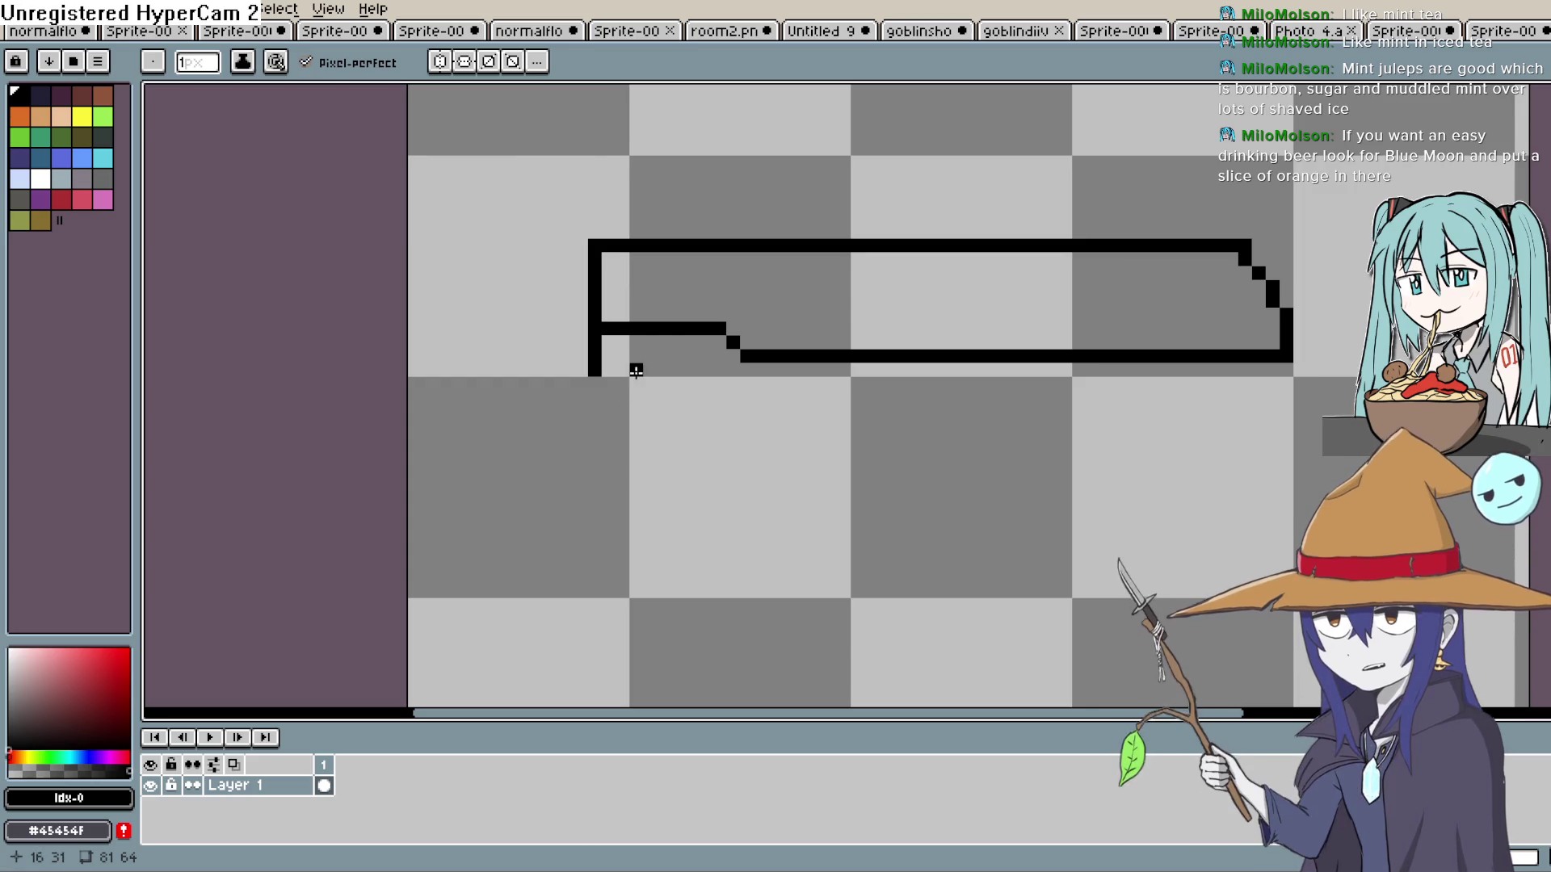
# Draw a short line under the blade's left end connecting up to the bottom edge.
pyautogui.moveTo(630, 370); pyautogui.dragTo(635, 325)
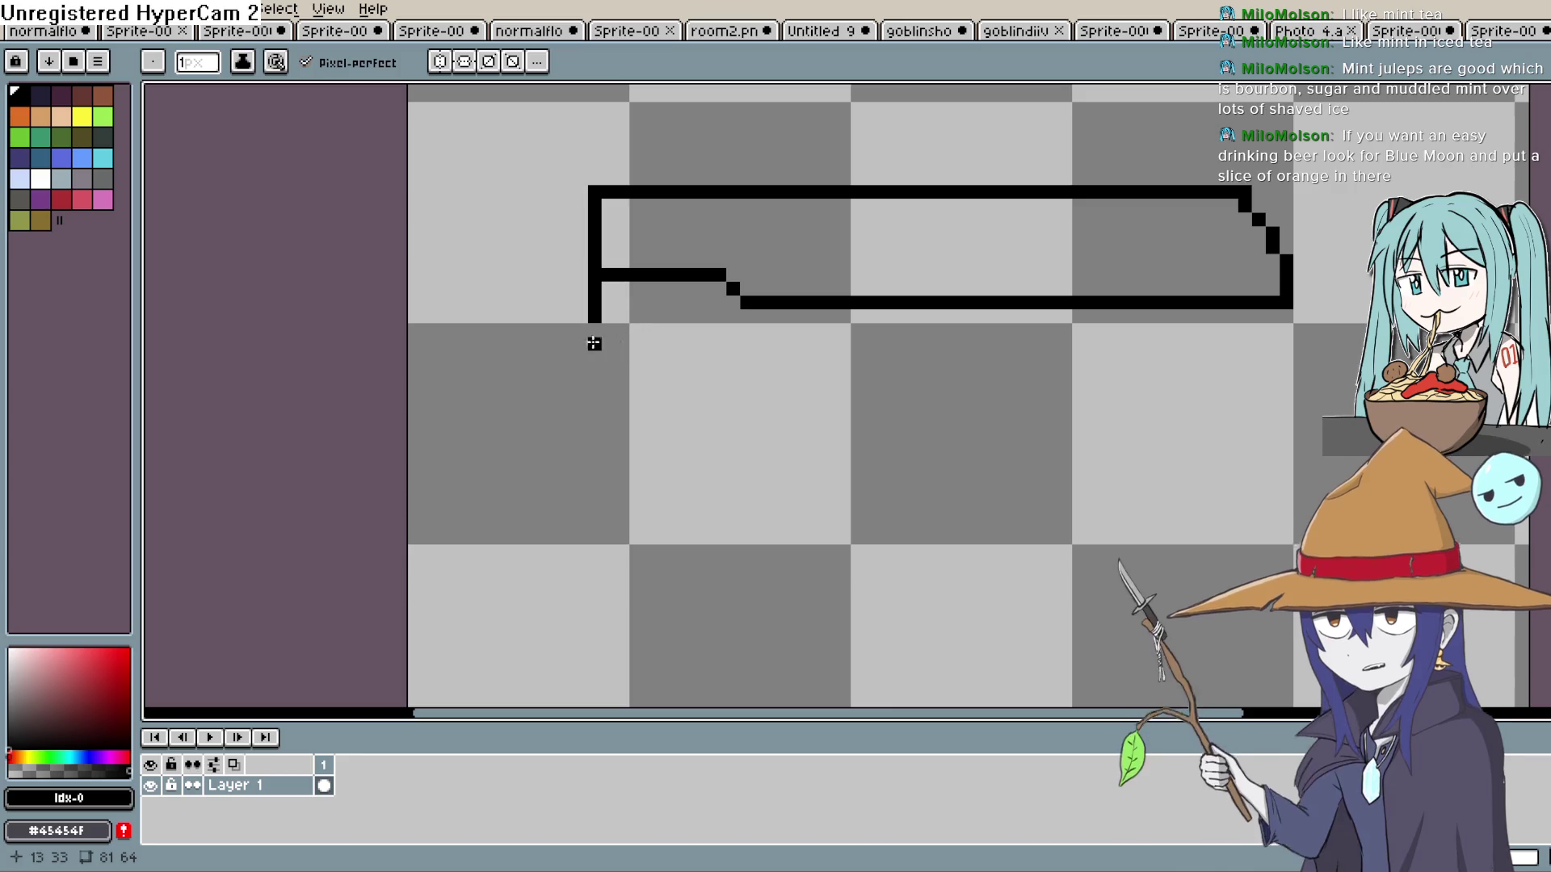
pyautogui.scroll(-2, 662, 335)
pyautogui.scroll(1, 674, 340)
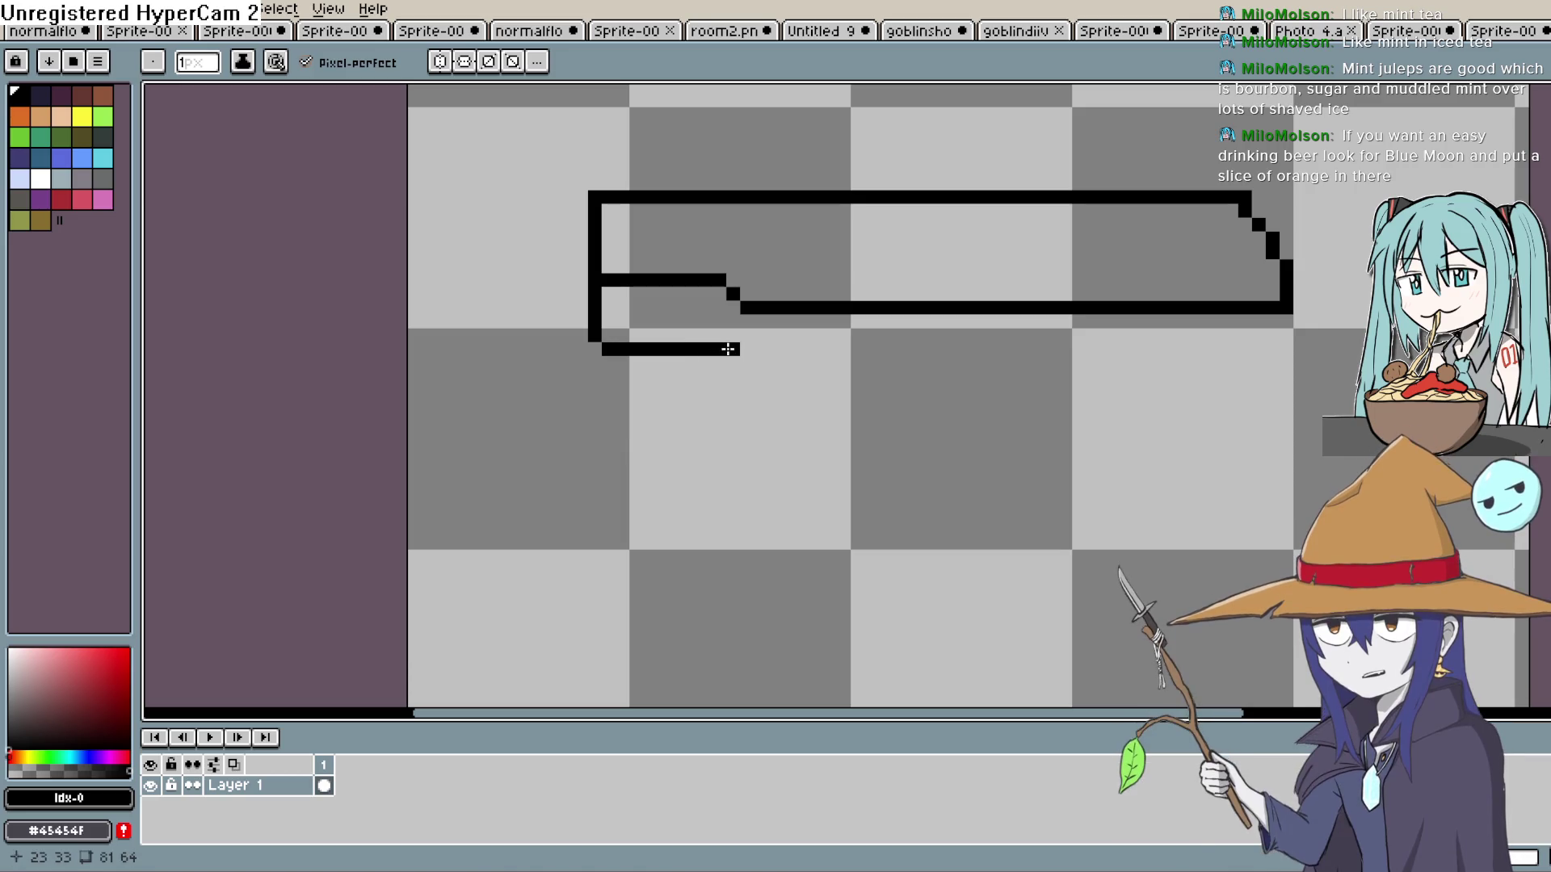
pyautogui.click(747, 322)
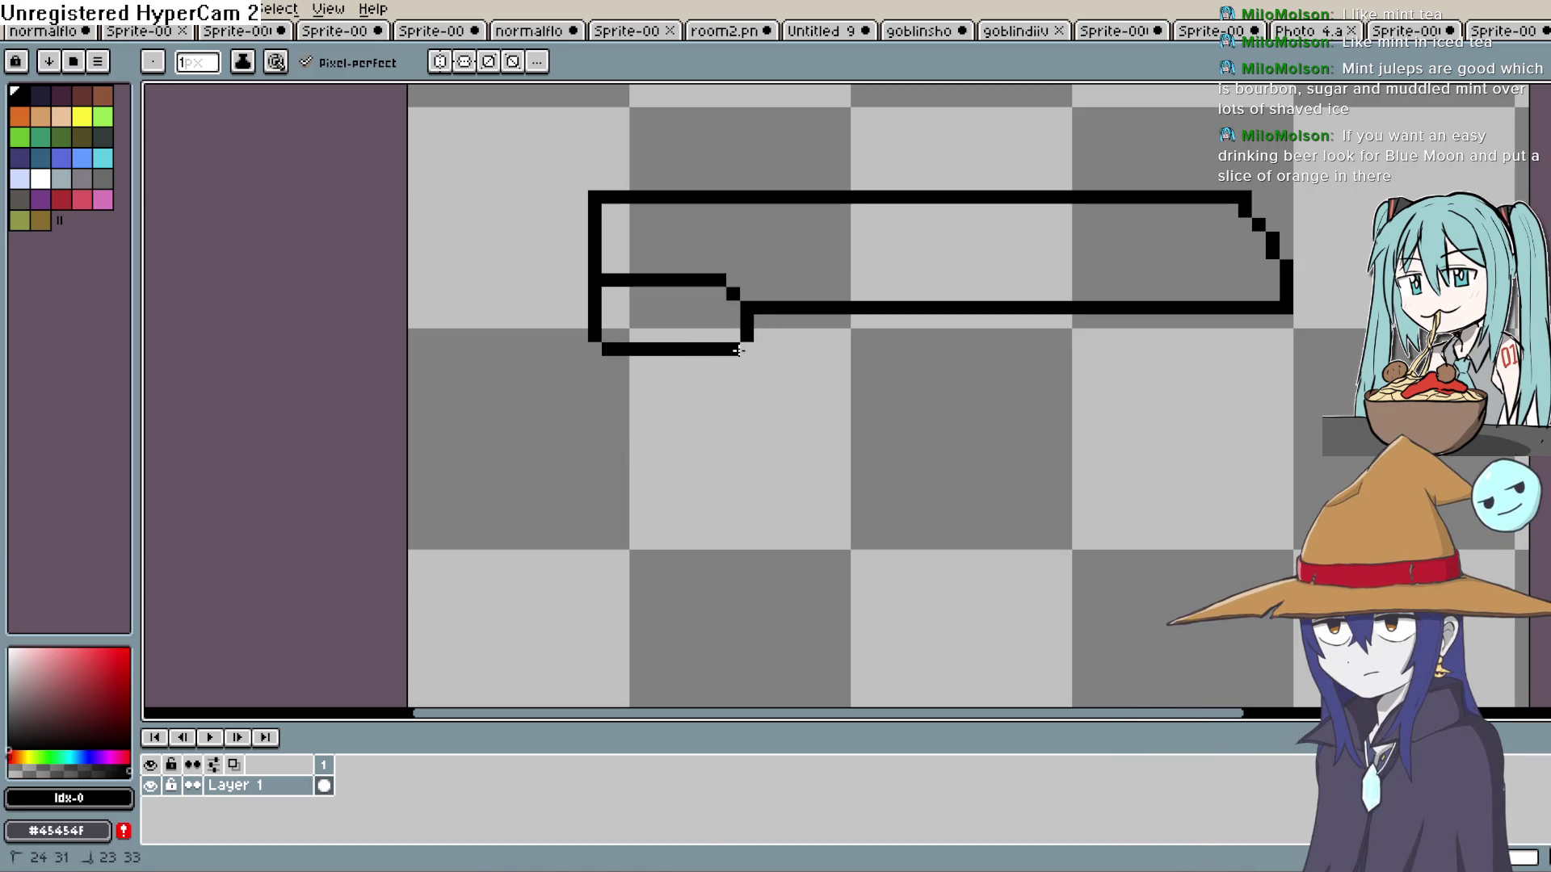